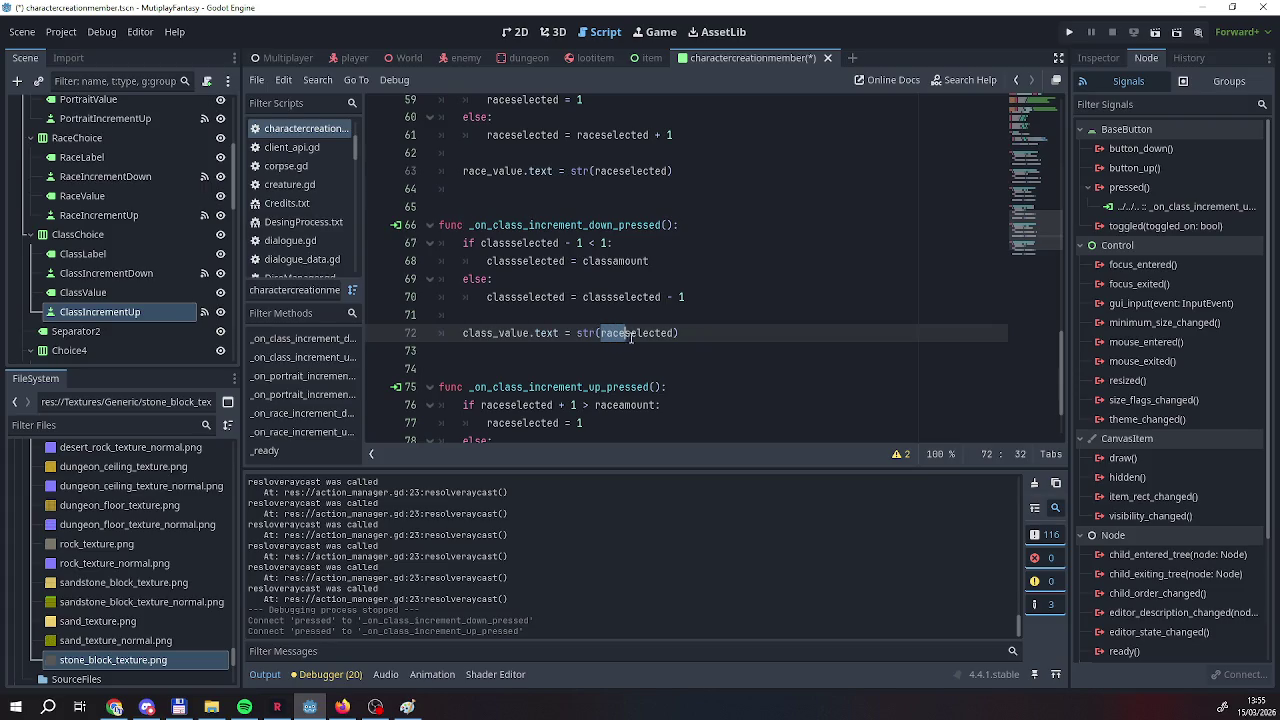
# Rename raceselected and raceamount to classselected and classamount on lines 72–77.
pyautogui.write('class')
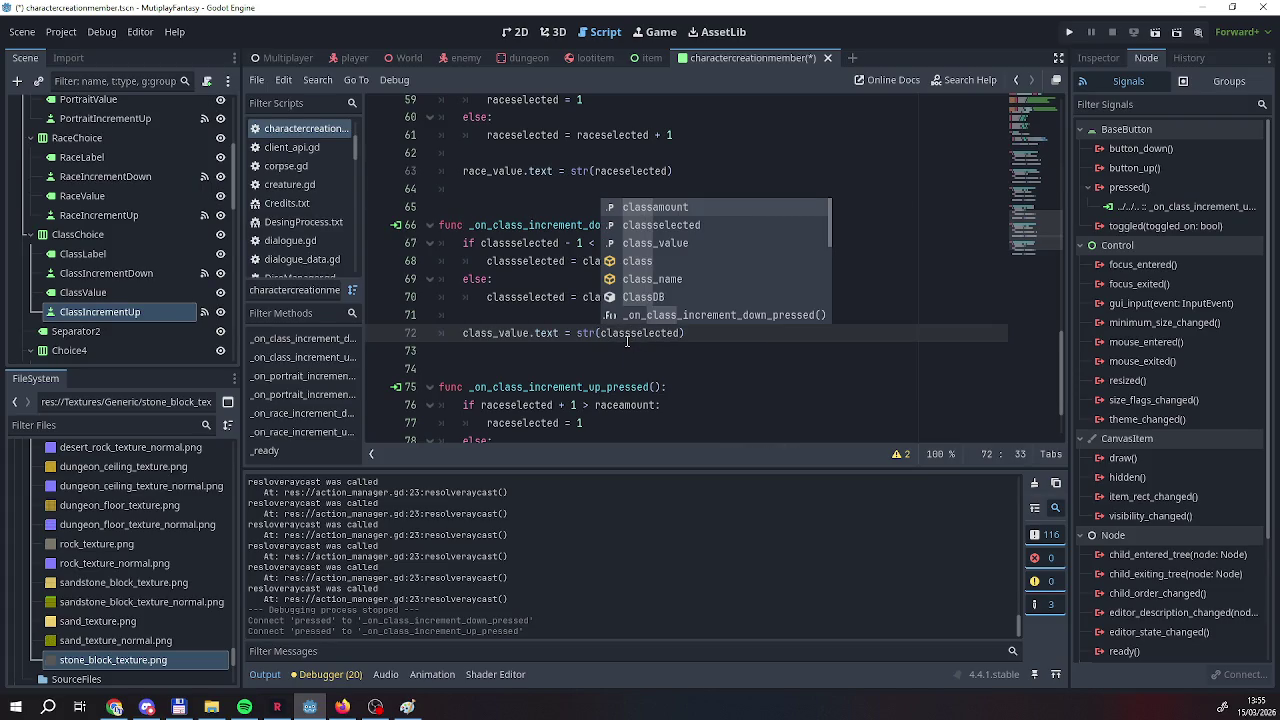
pyautogui.click(501, 368)
pyautogui.scroll(-2, 506, 358)
pyautogui.moveTo(481, 321); pyautogui.dragTo(504, 322)
pyautogui.write('class')
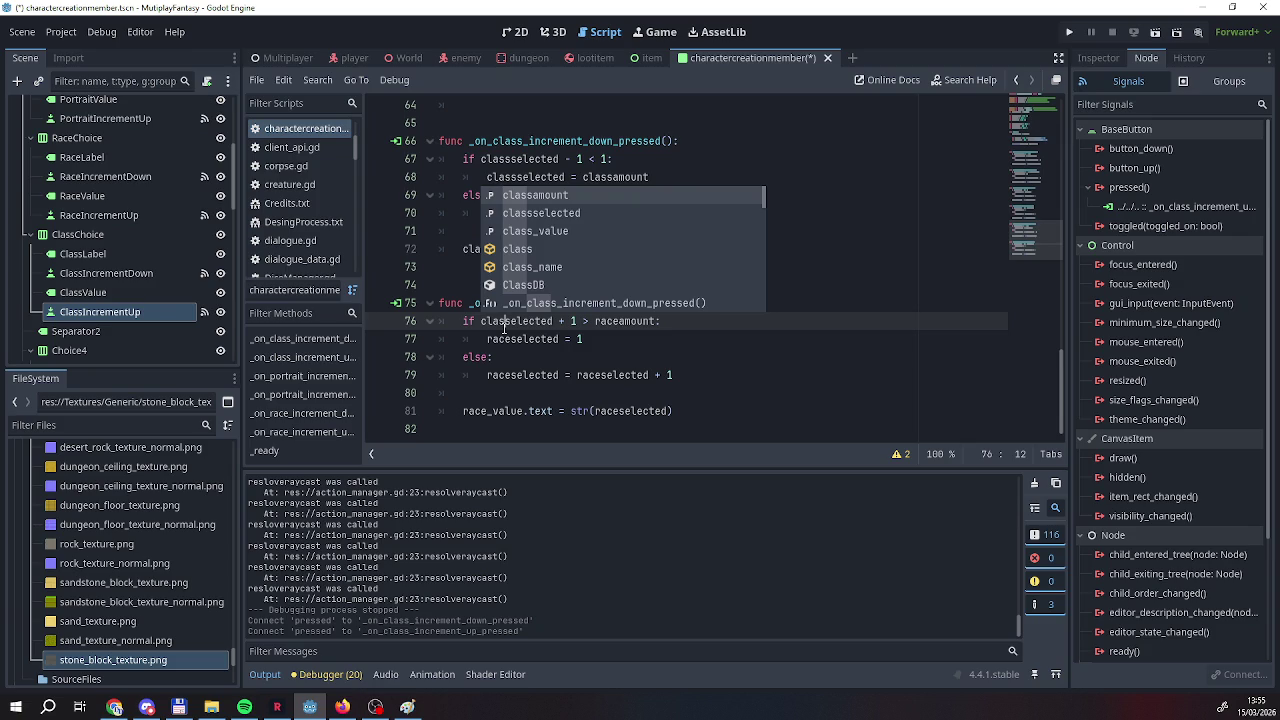
pyautogui.moveTo(601, 322); pyautogui.dragTo(626, 326)
pyautogui.write('class')
pyautogui.press('Right')
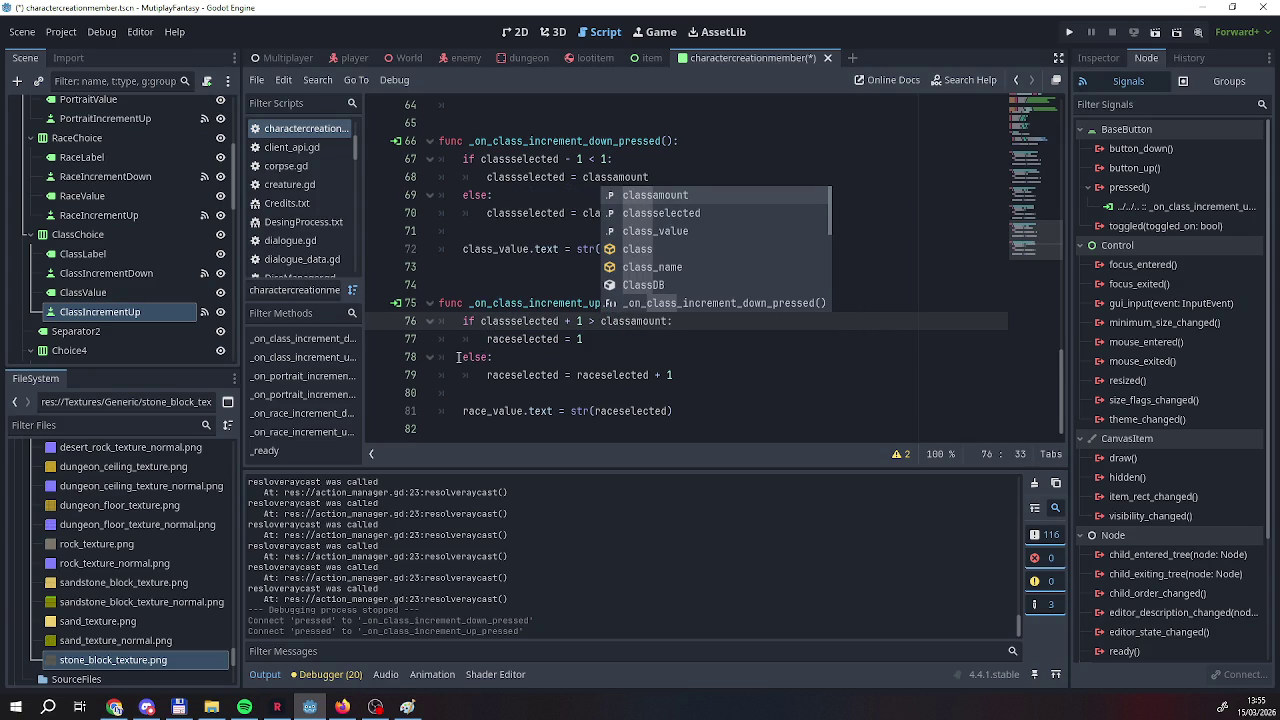
pyautogui.moveTo(488, 339)
pyautogui.mouseDown()
pyautogui.moveTo(521, 339)
pyautogui.moveTo(489, 341)
pyautogui.mouseUp()
pyautogui.write('cl')
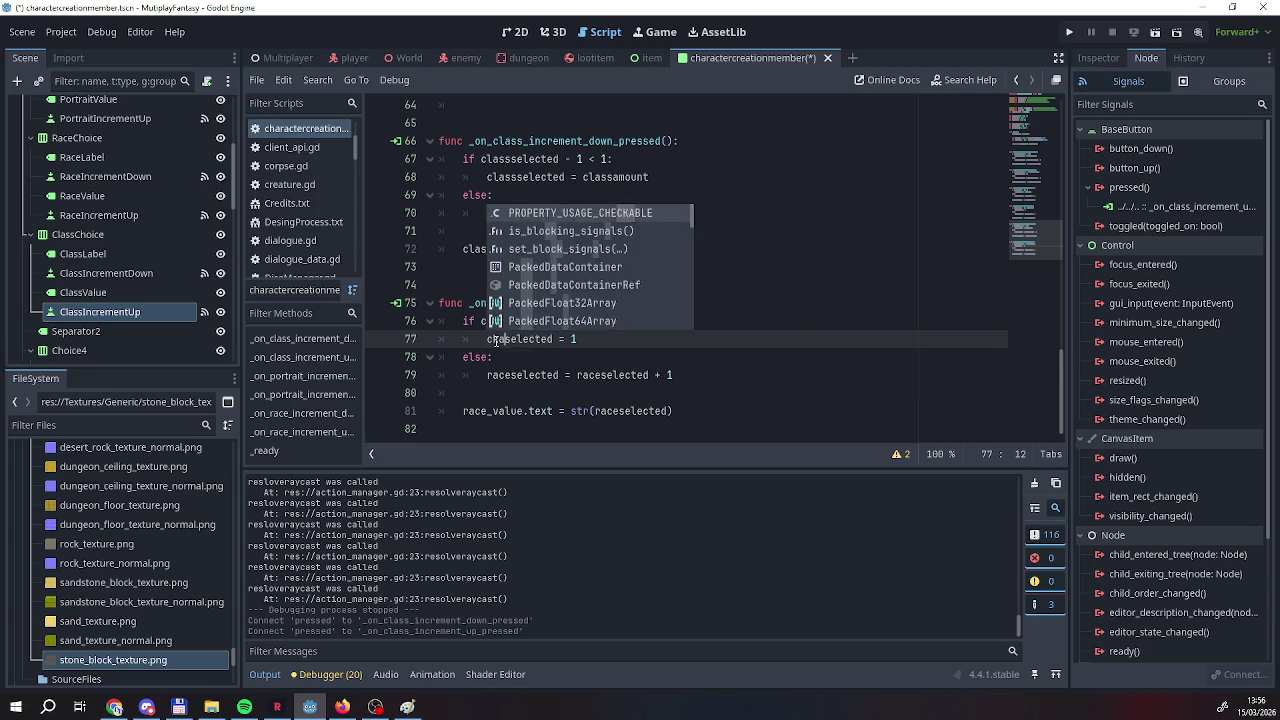
pyautogui.write('ass')
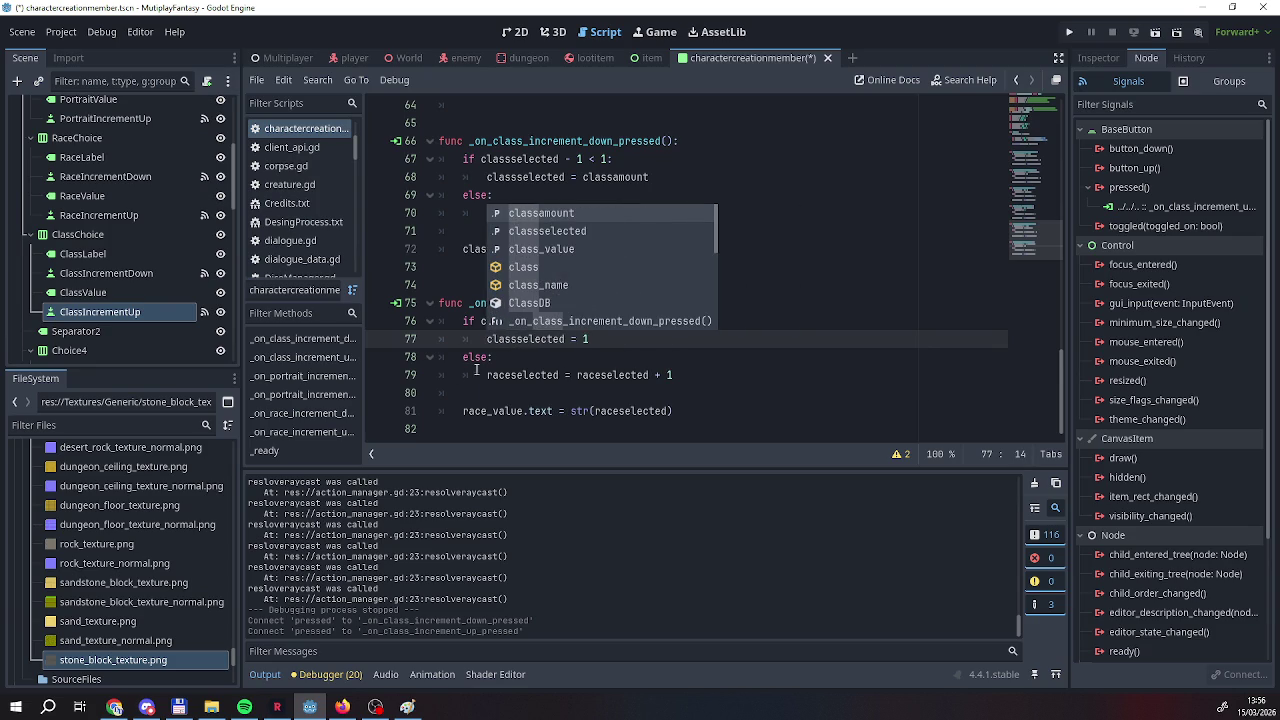
# Swap the race variables on lines 79 and 81 for classselected and class_value.
pyautogui.click(487, 375)
pyautogui.moveTo(487, 375); pyautogui.dragTo(513, 375)
pyautogui.write('class')
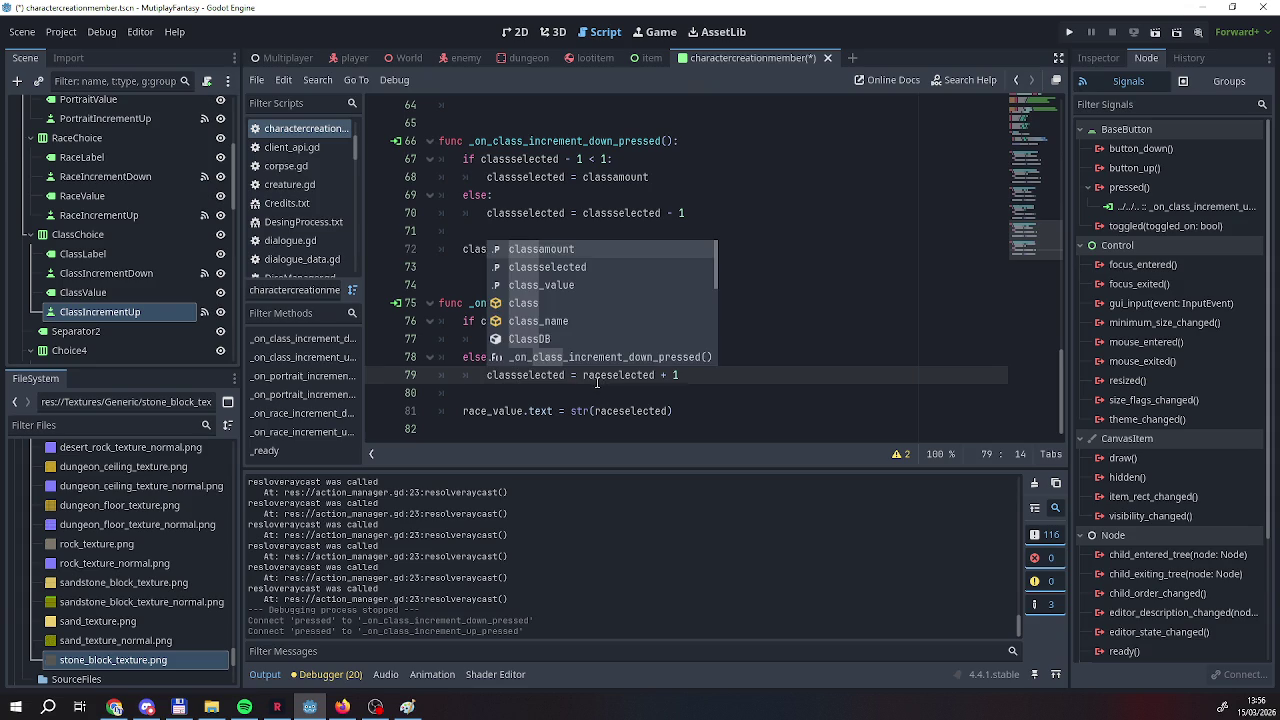
pyautogui.click(594, 375)
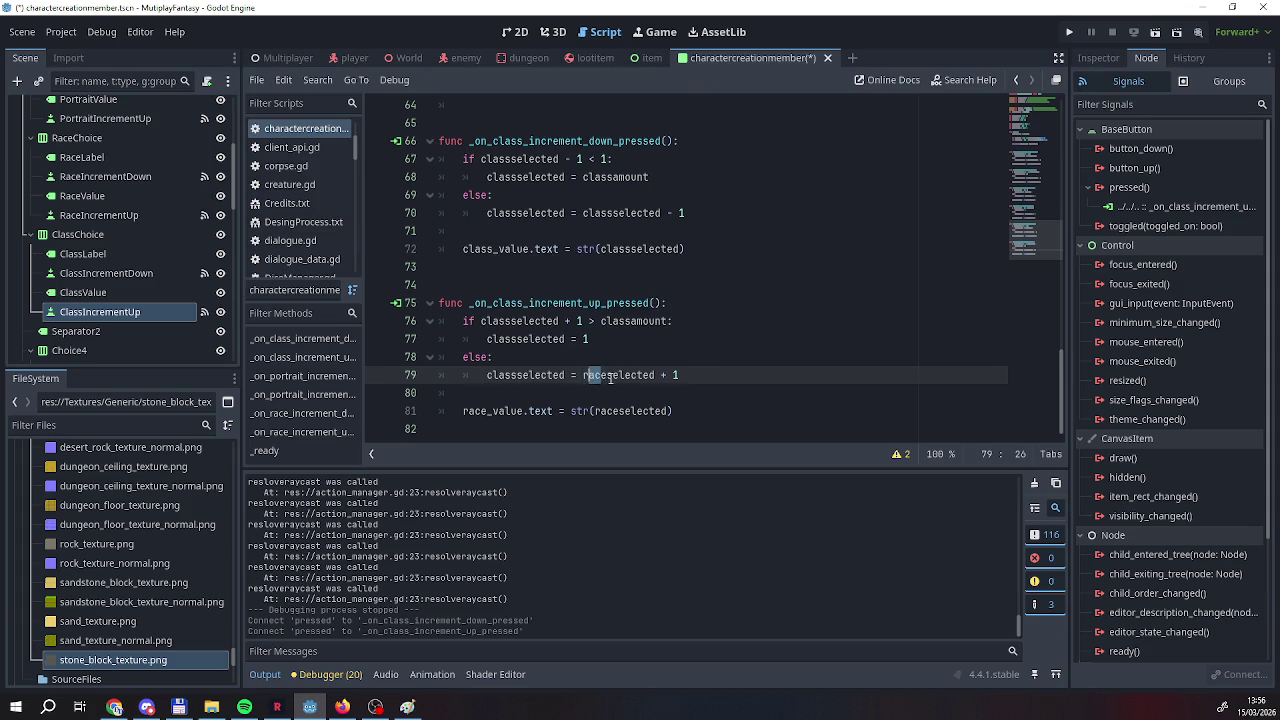
pyautogui.moveTo(606, 375); pyautogui.dragTo(584, 375)
pyautogui.write('class')
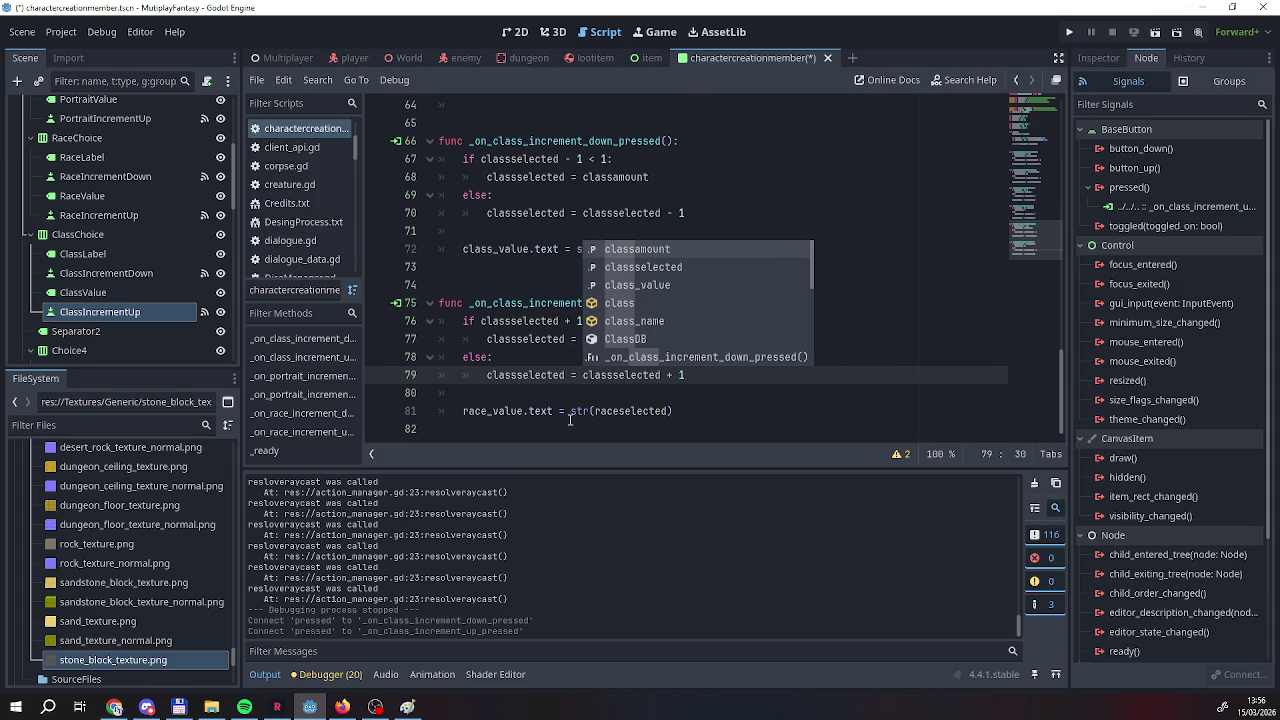
pyautogui.moveTo(463, 411); pyautogui.dragTo(490, 412)
pyautogui.write('cl')
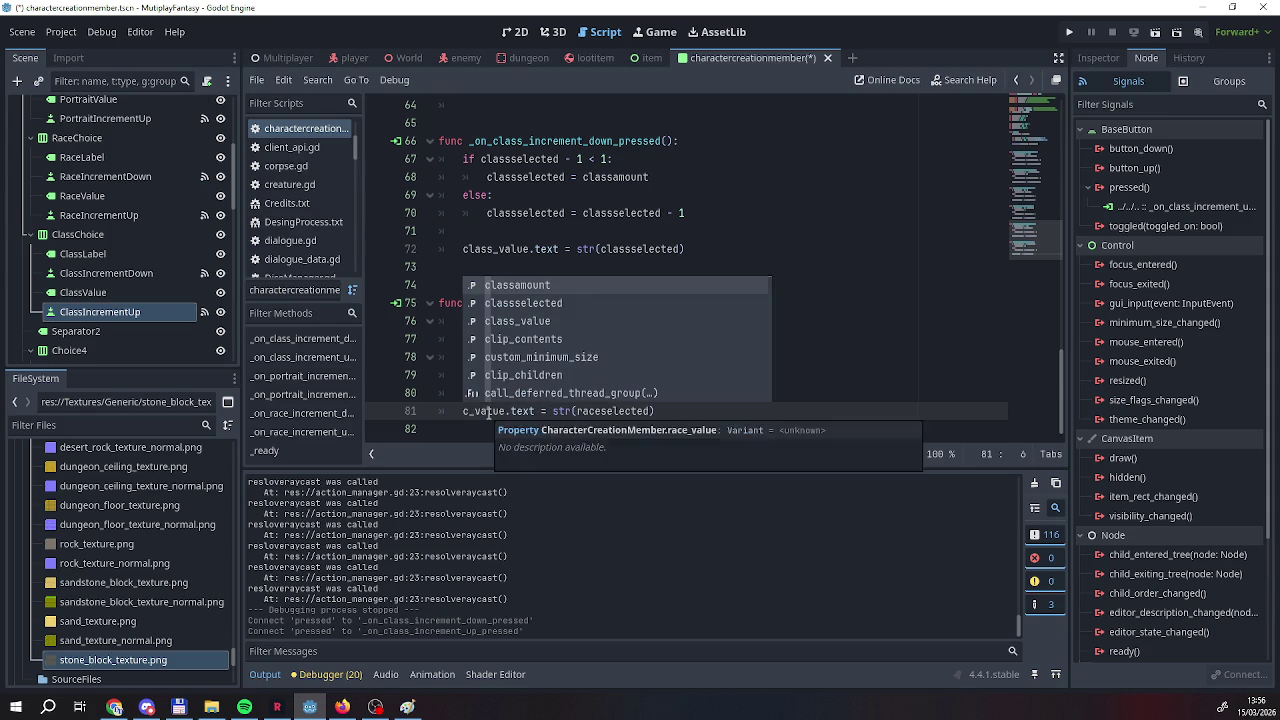
pyautogui.write('ass')
pyautogui.moveTo(600, 411); pyautogui.dragTo(627, 412)
pyautogui.write('class')
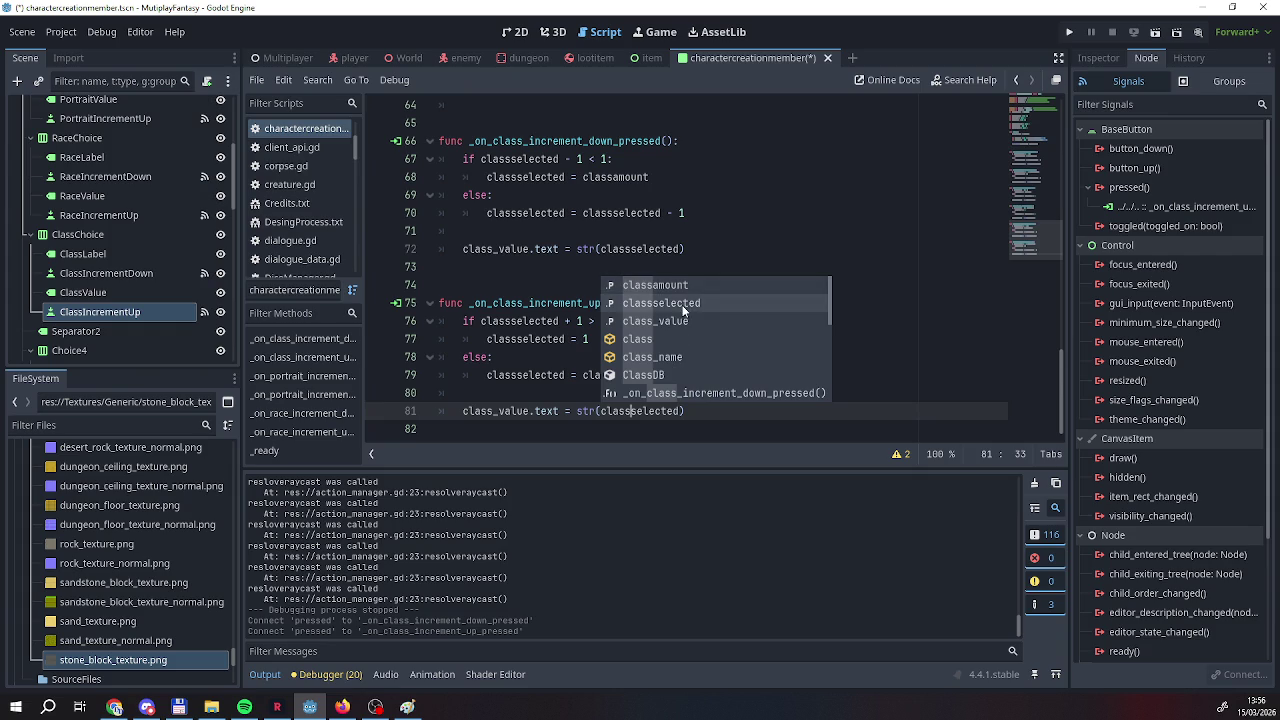
pyautogui.press('Escape')
pyautogui.click(758, 413)
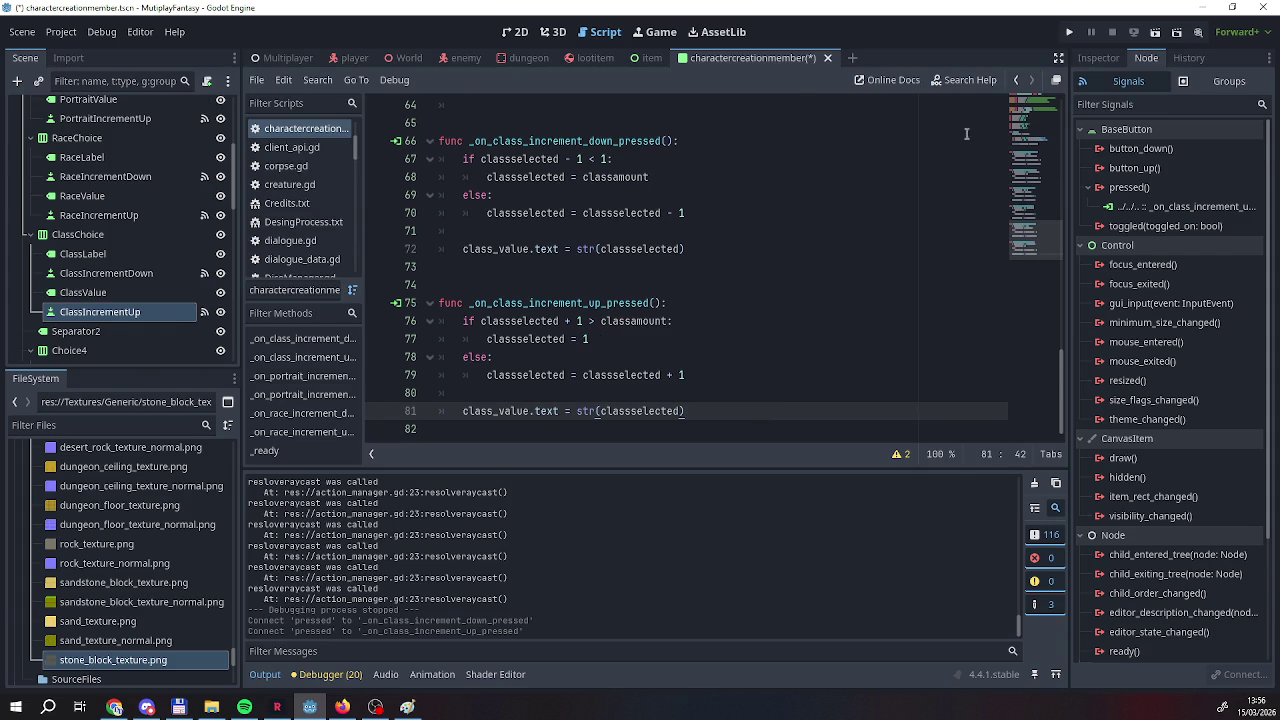
# Save the script and run the project to its title card.
pyautogui.rightClick(788, 58)
pyautogui.click(817, 88)
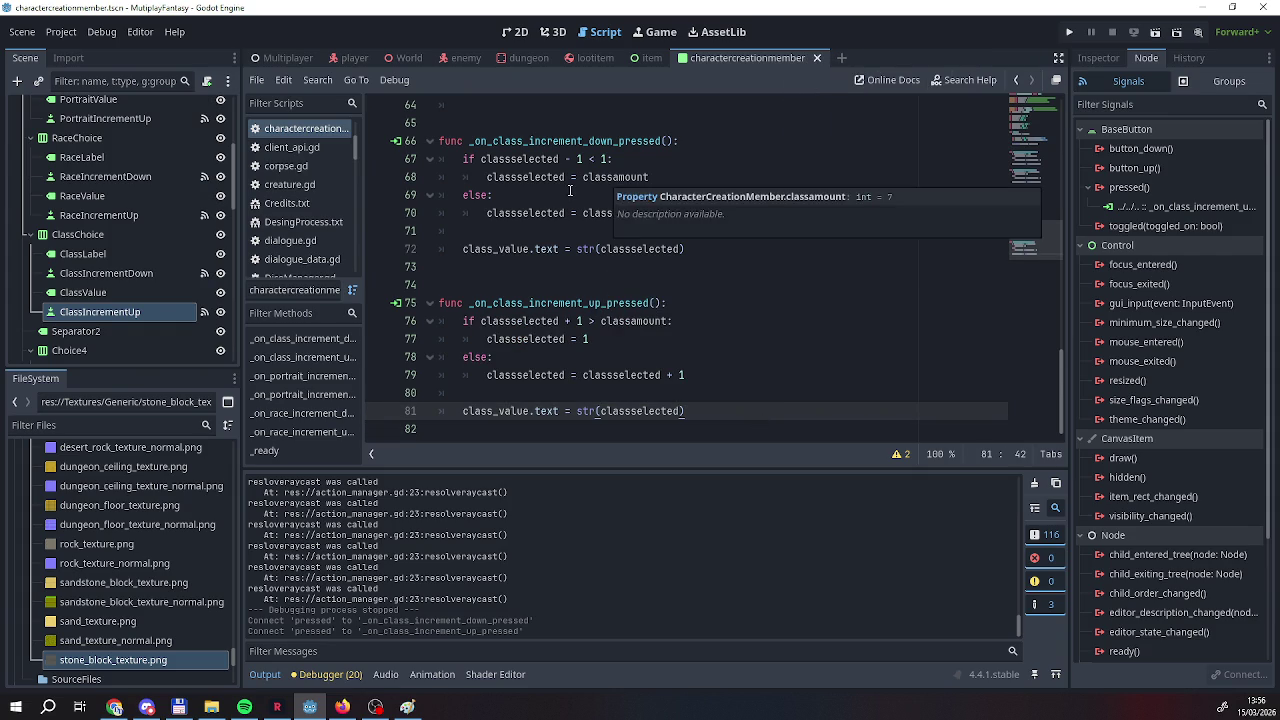
pyautogui.moveTo(553, 374)
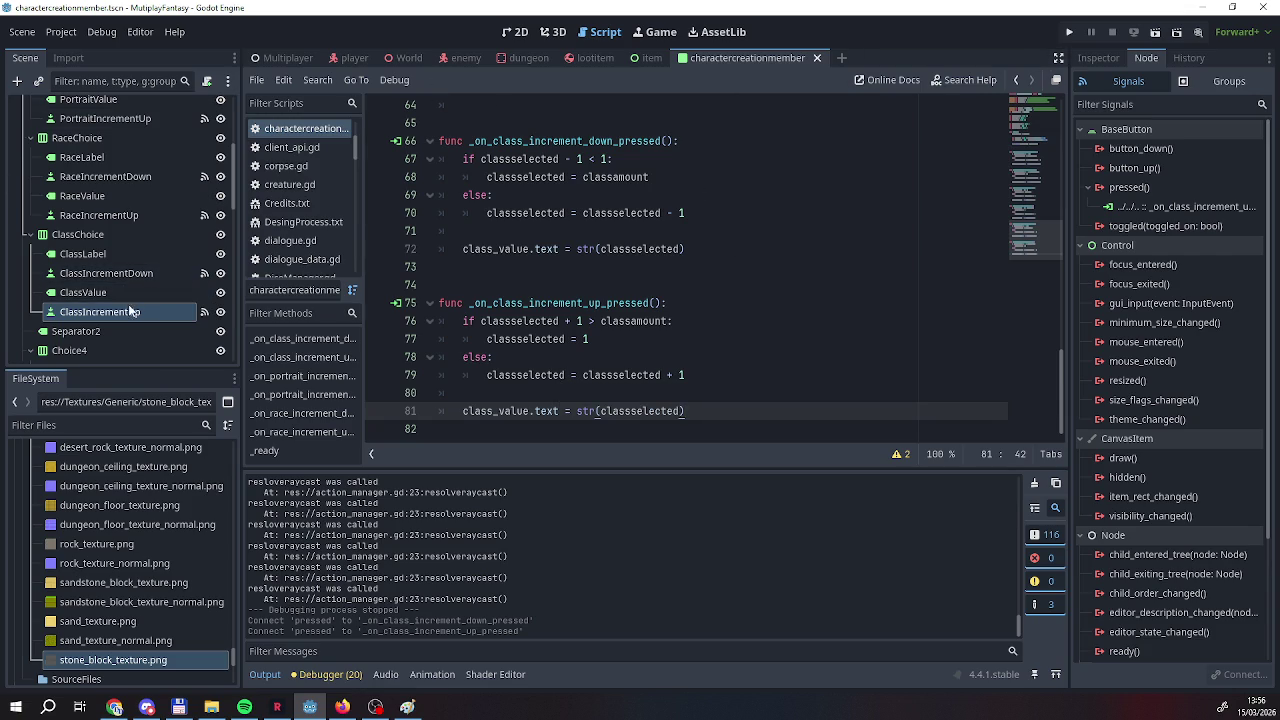
pyautogui.click(1069, 31)
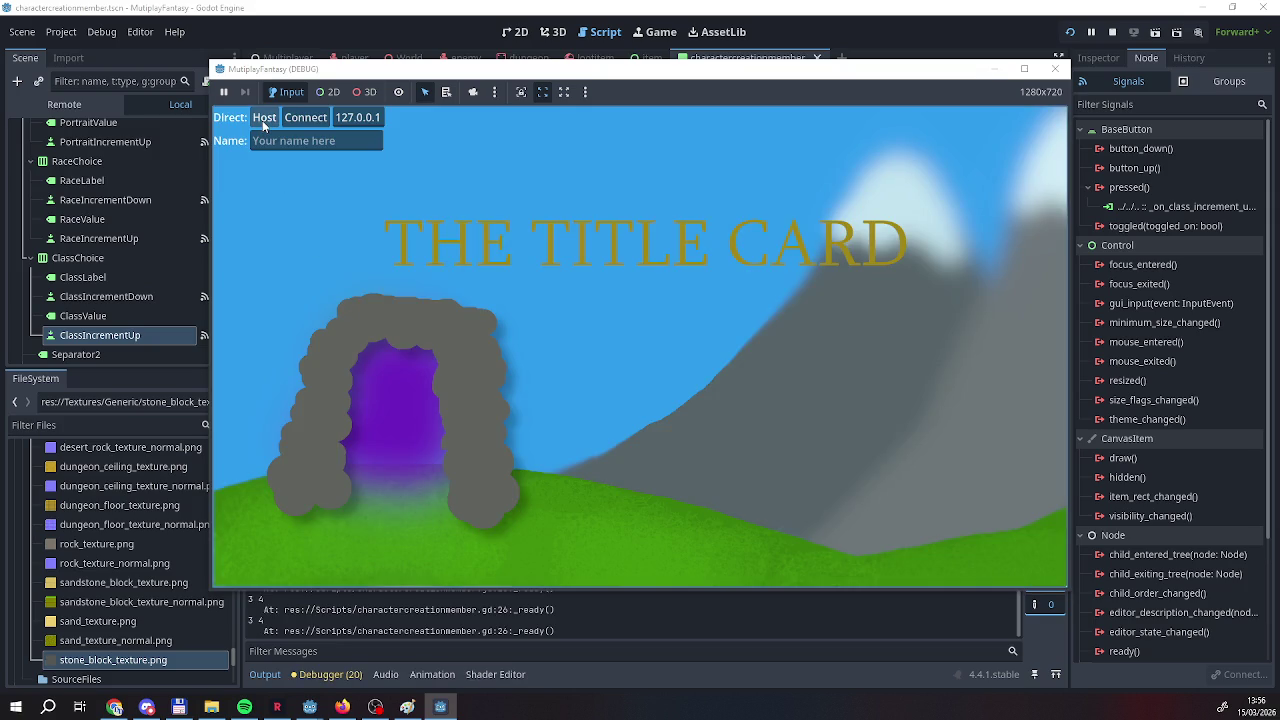
# Host a game and step the first character's Portrait, Race and Class up; Class stays at 1.
pyautogui.click(264, 118)
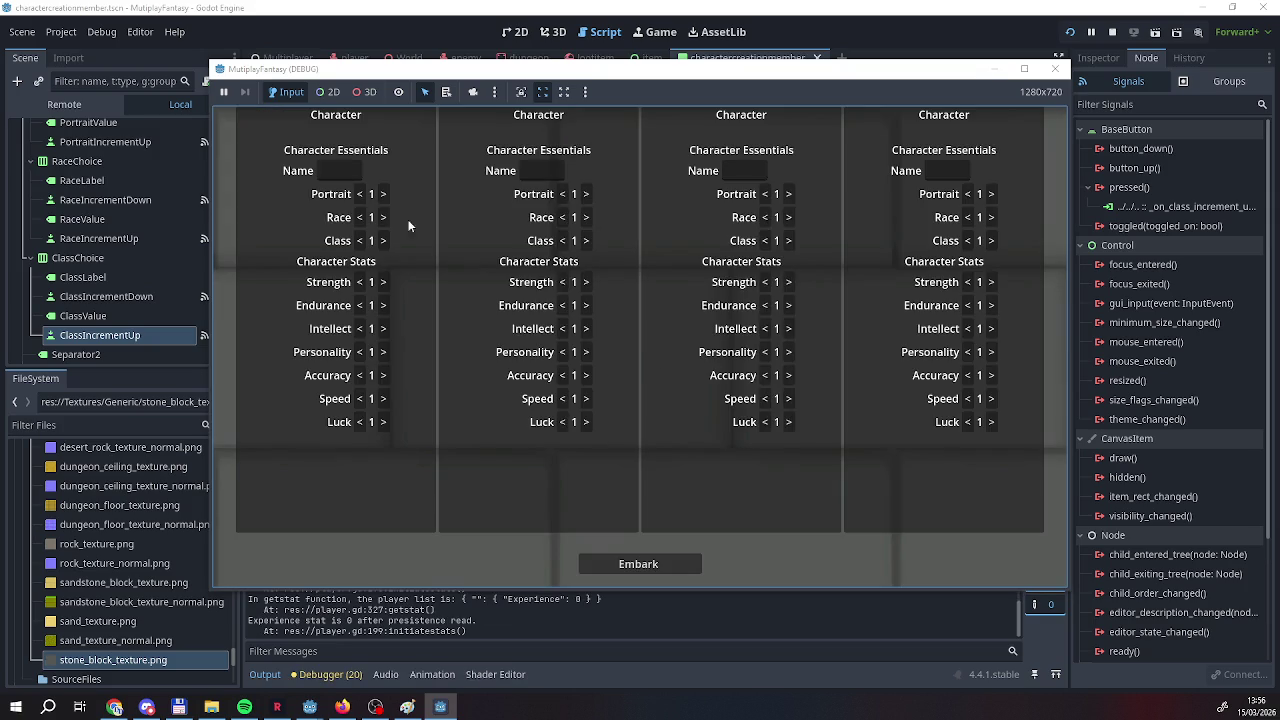
pyautogui.click(384, 195)
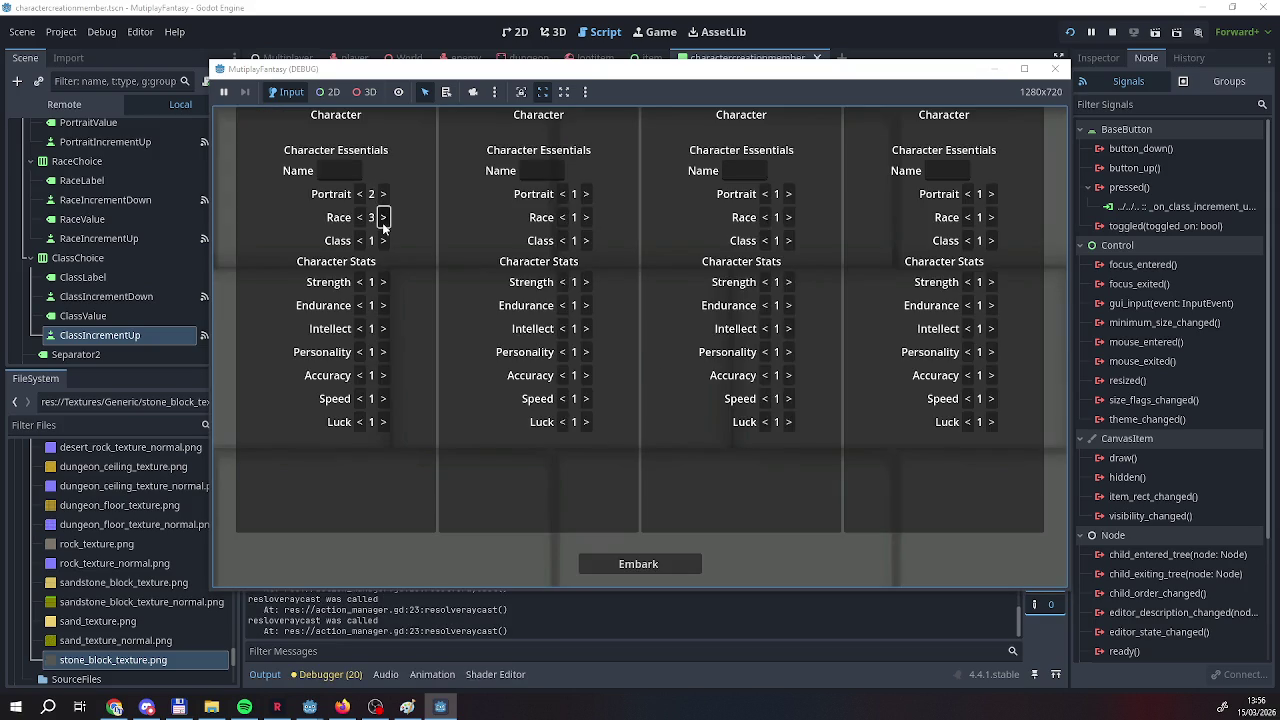
pyautogui.click(383, 220)
pyautogui.click(384, 242)
pyautogui.click(384, 242)
pyautogui.click(384, 242)
# Stop the game, inspect classselected on line 81 and the script, then relaunch with F5.
pyautogui.click(1112, 32)
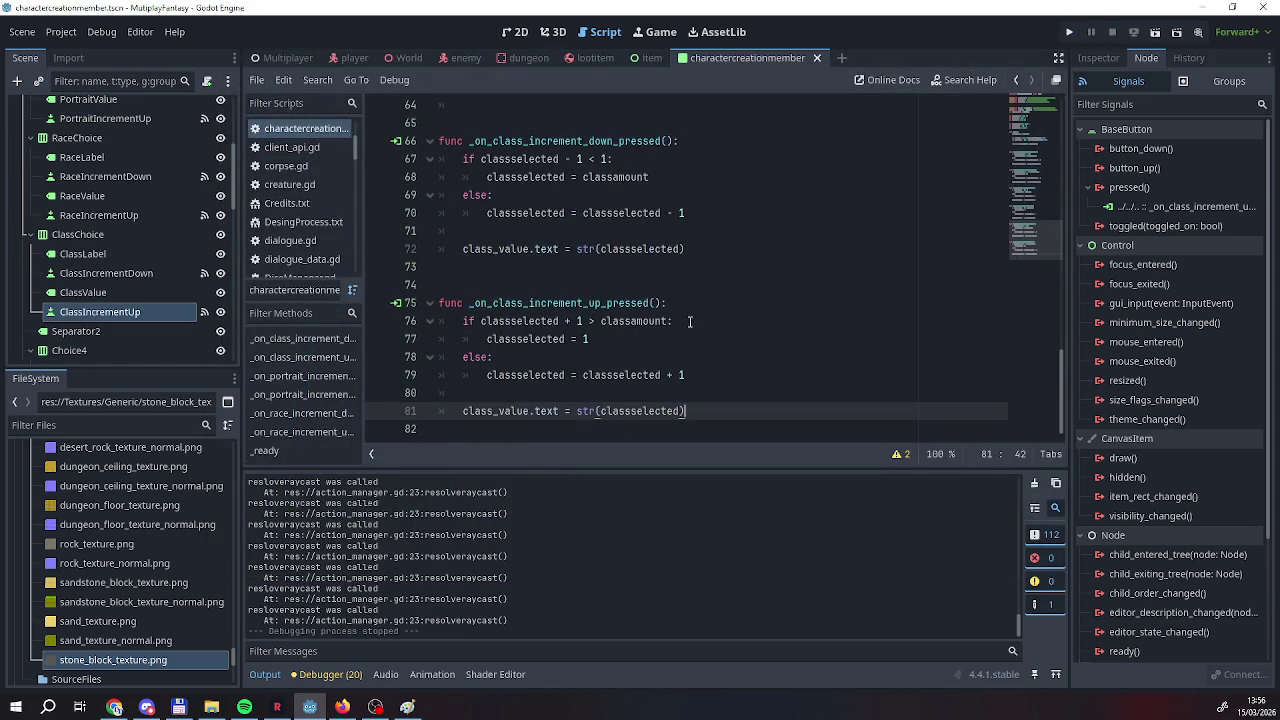
pyautogui.click(575, 389)
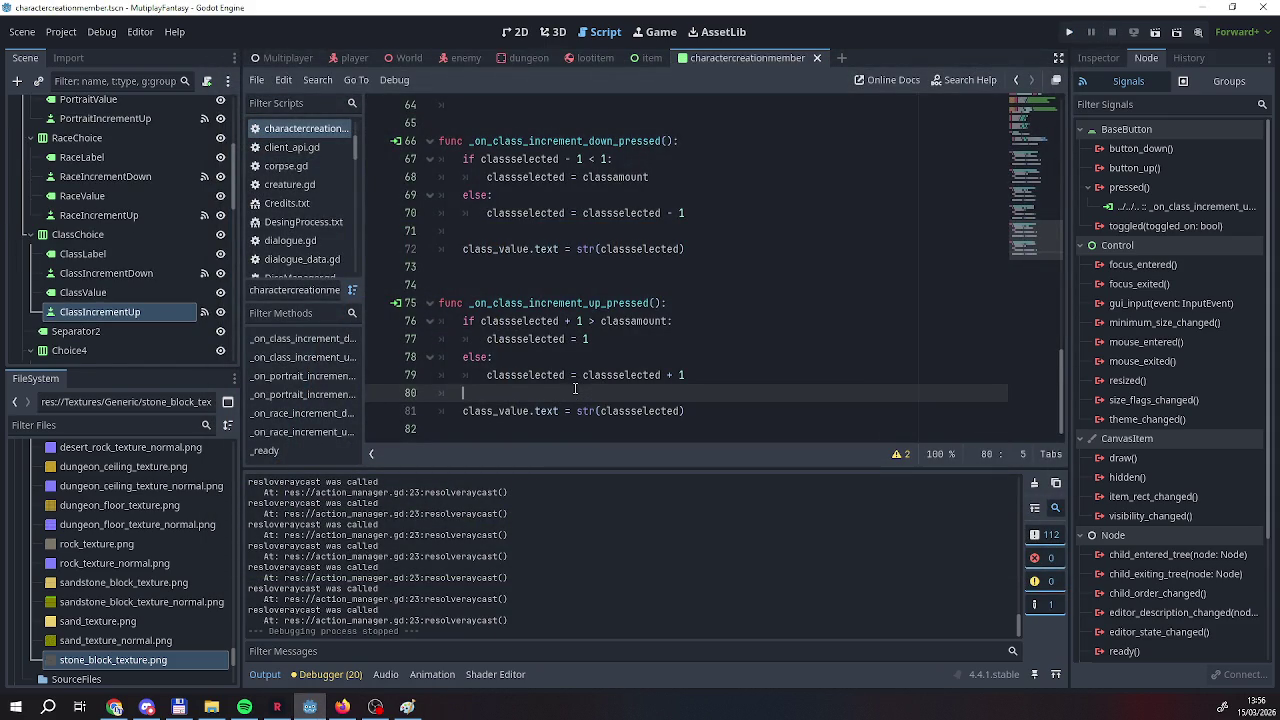
pyautogui.click(665, 411)
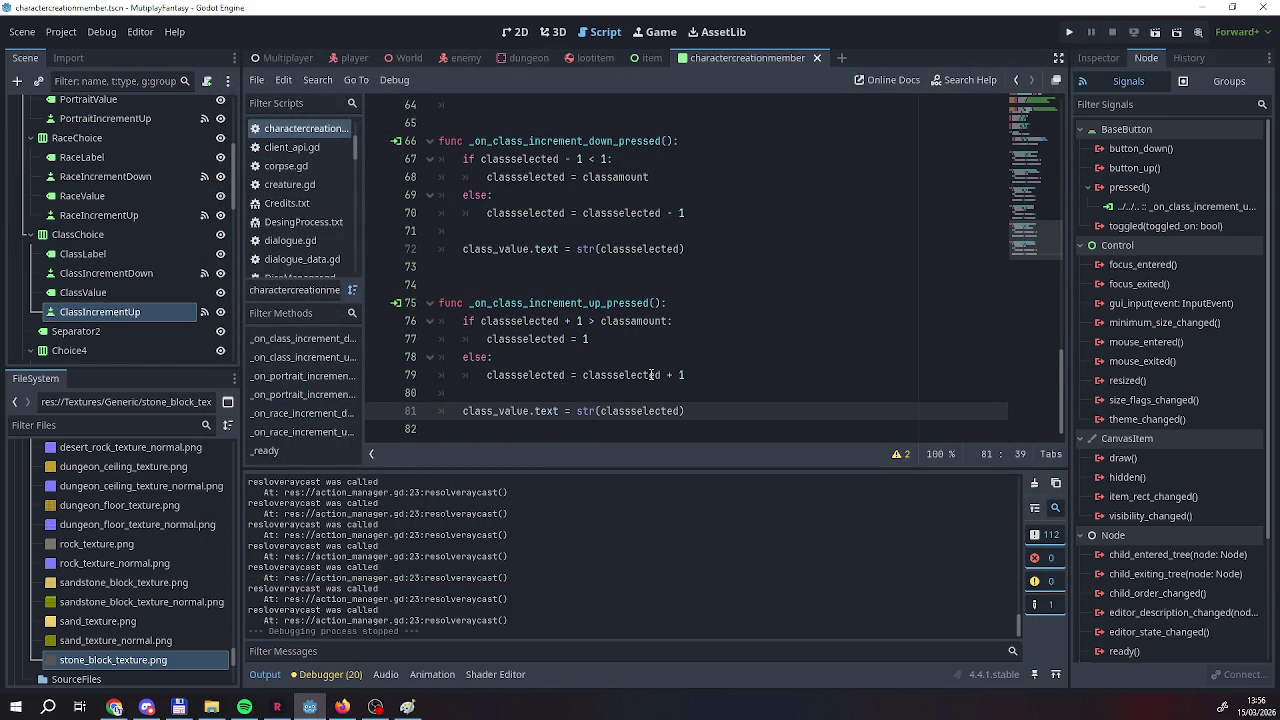
pyautogui.moveTo(624, 416)
pyautogui.scroll(15, 672, 338)
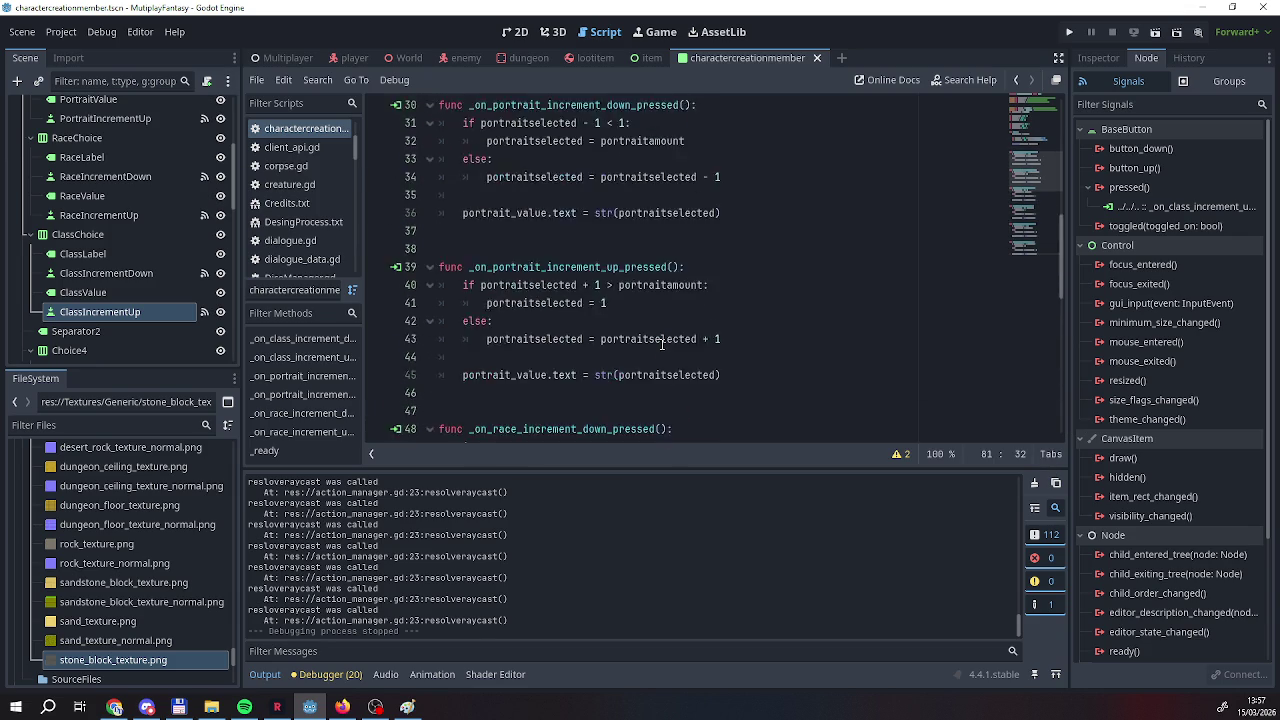
pyautogui.scroll(-15, 661, 344)
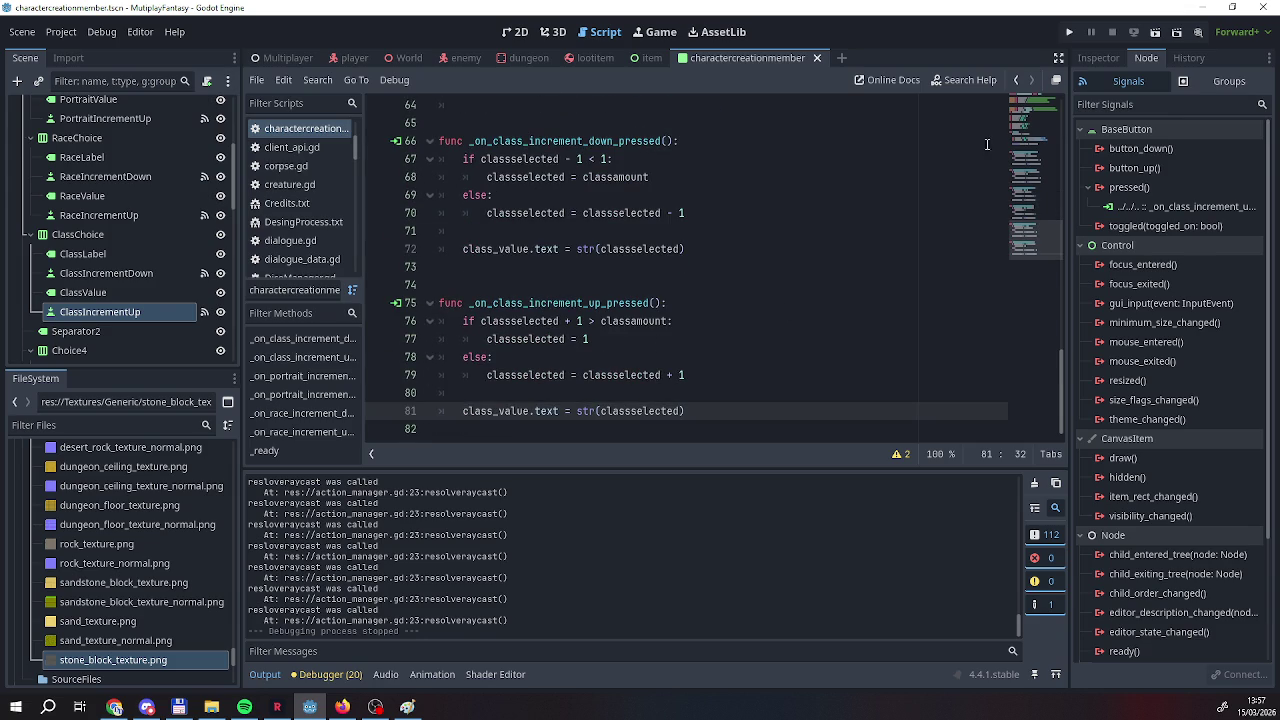
pyautogui.press('F5')
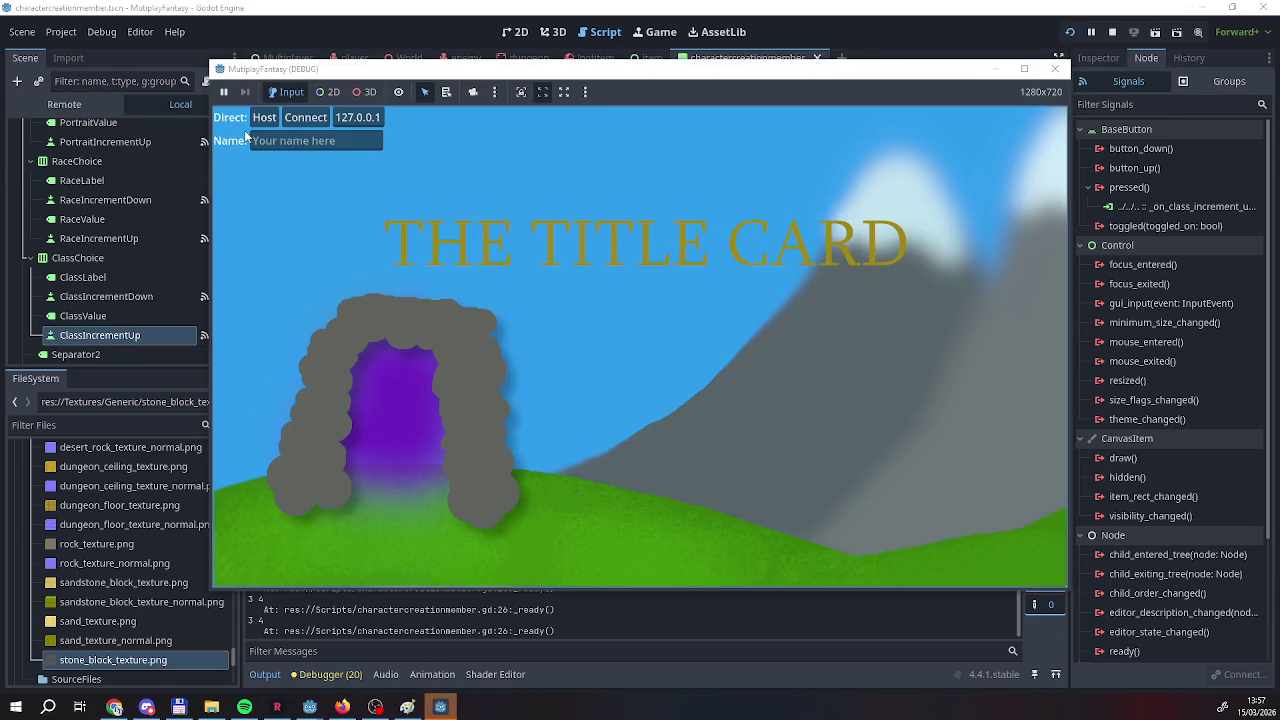
# Host and raise the first character's Class past 4 to confirm it wraps, then stop.
pyautogui.click(264, 117)
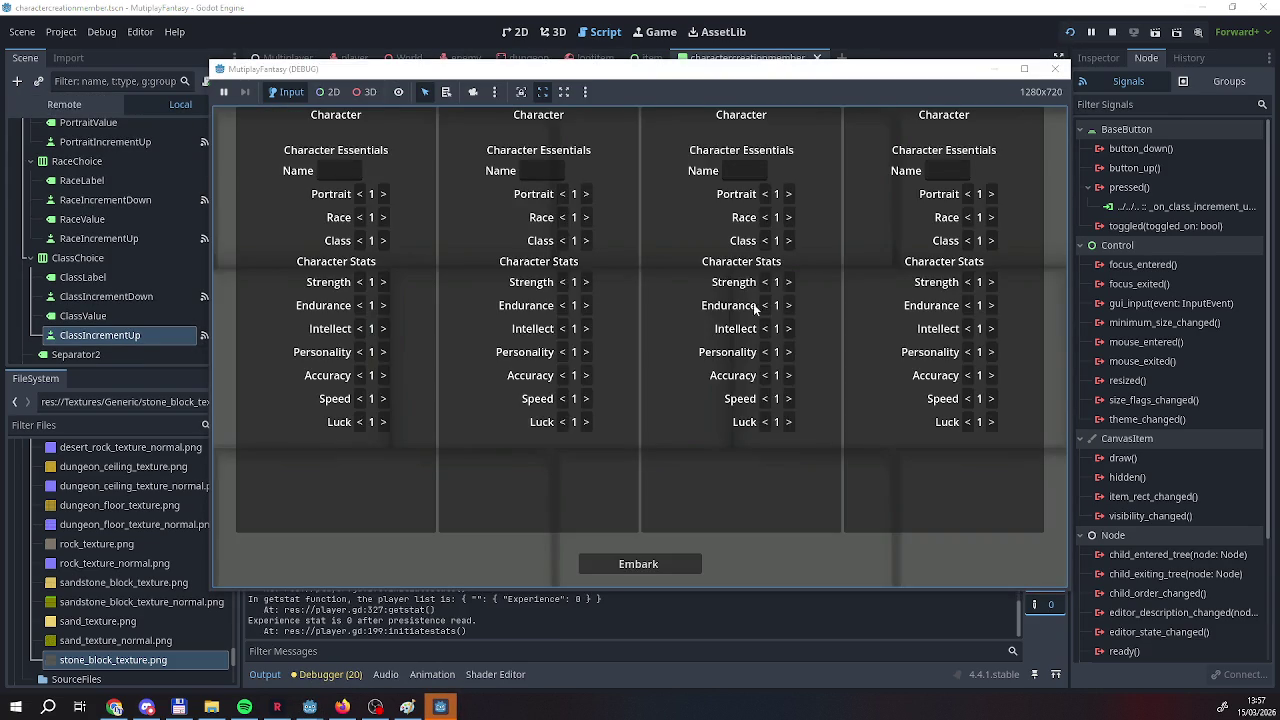
pyautogui.click(383, 241)
pyautogui.click(383, 241)
pyautogui.click(383, 241)
pyautogui.click(383, 241)
pyautogui.click(383, 241)
pyautogui.click(383, 241)
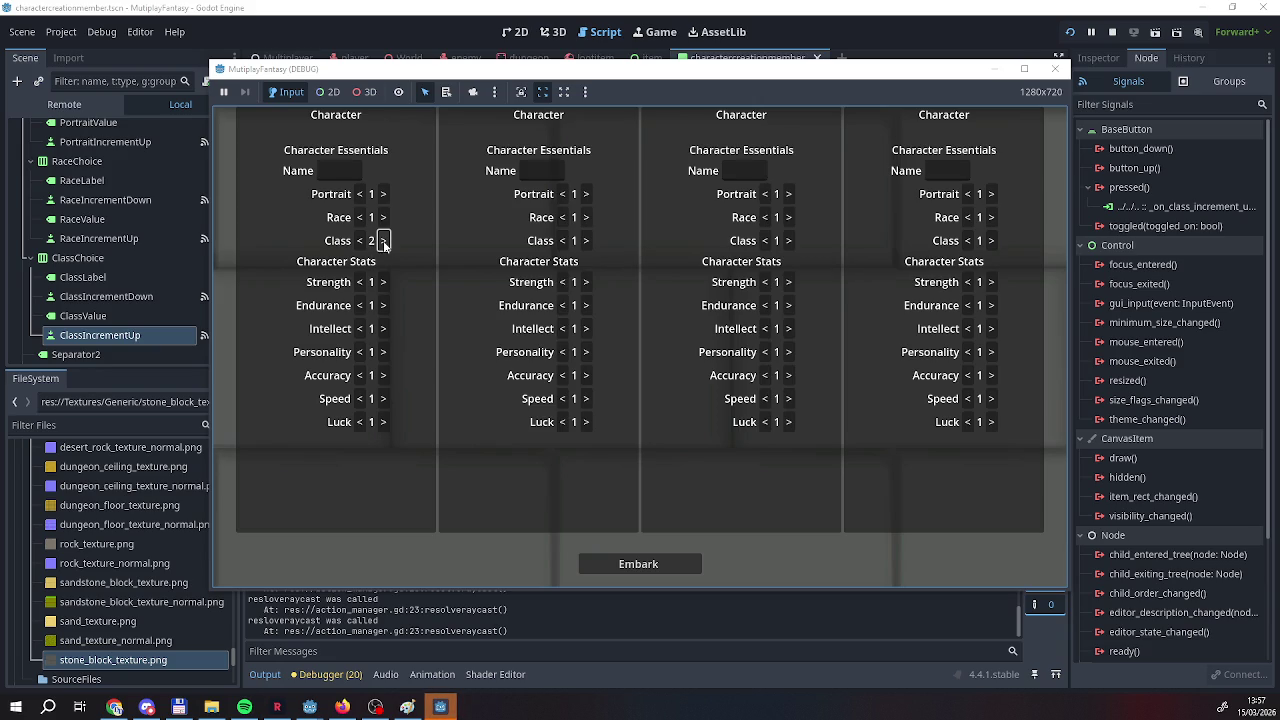
pyautogui.click(1055, 68)
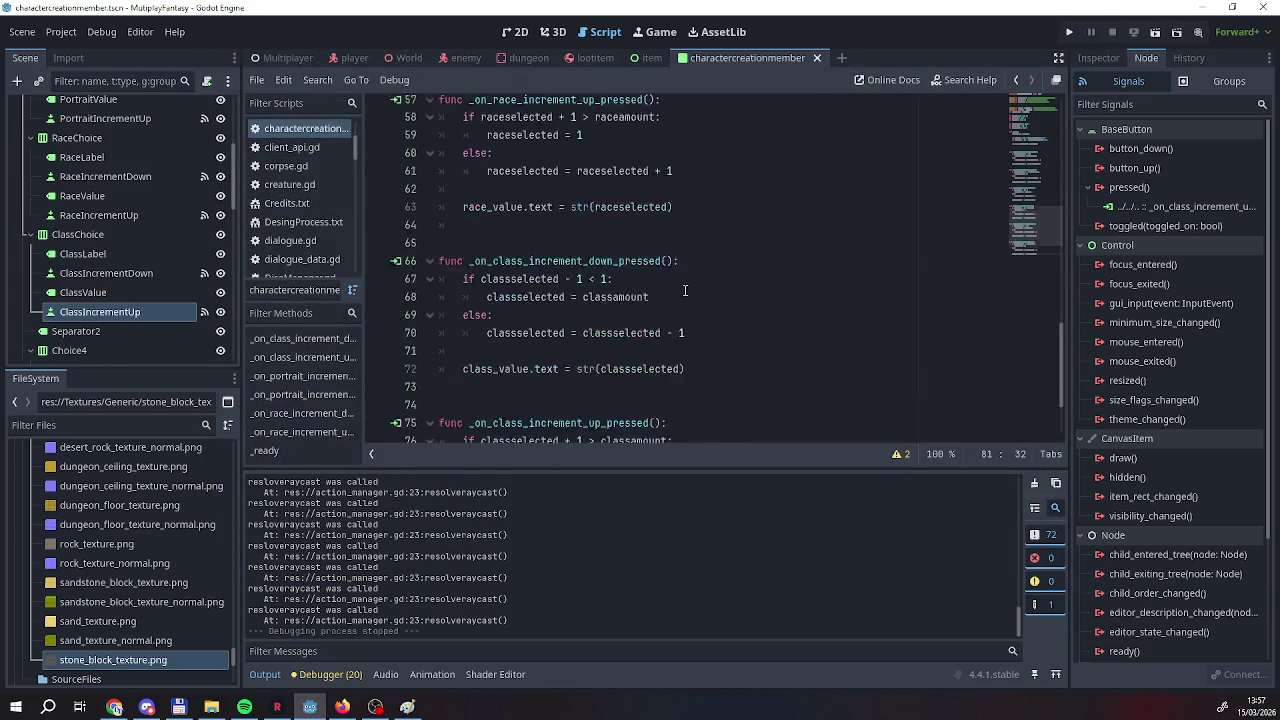
pyautogui.scroll(15, 684, 286)
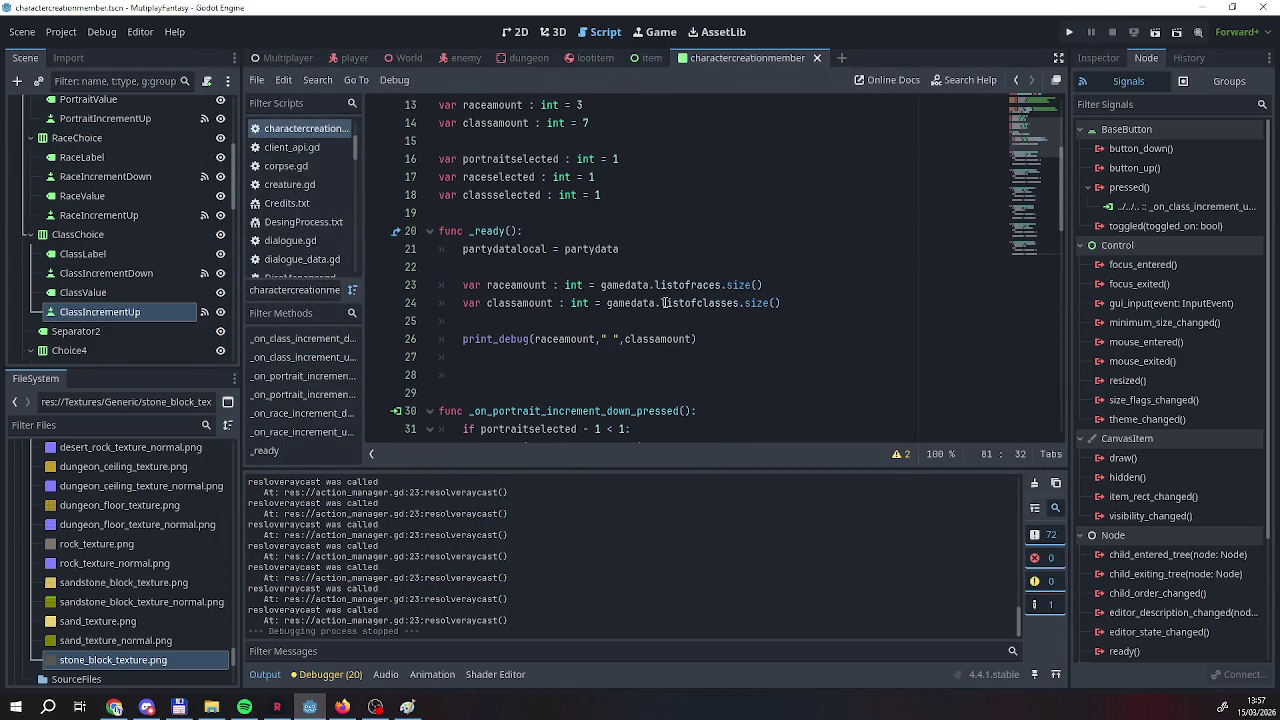
pyautogui.scroll(-17, 624, 318)
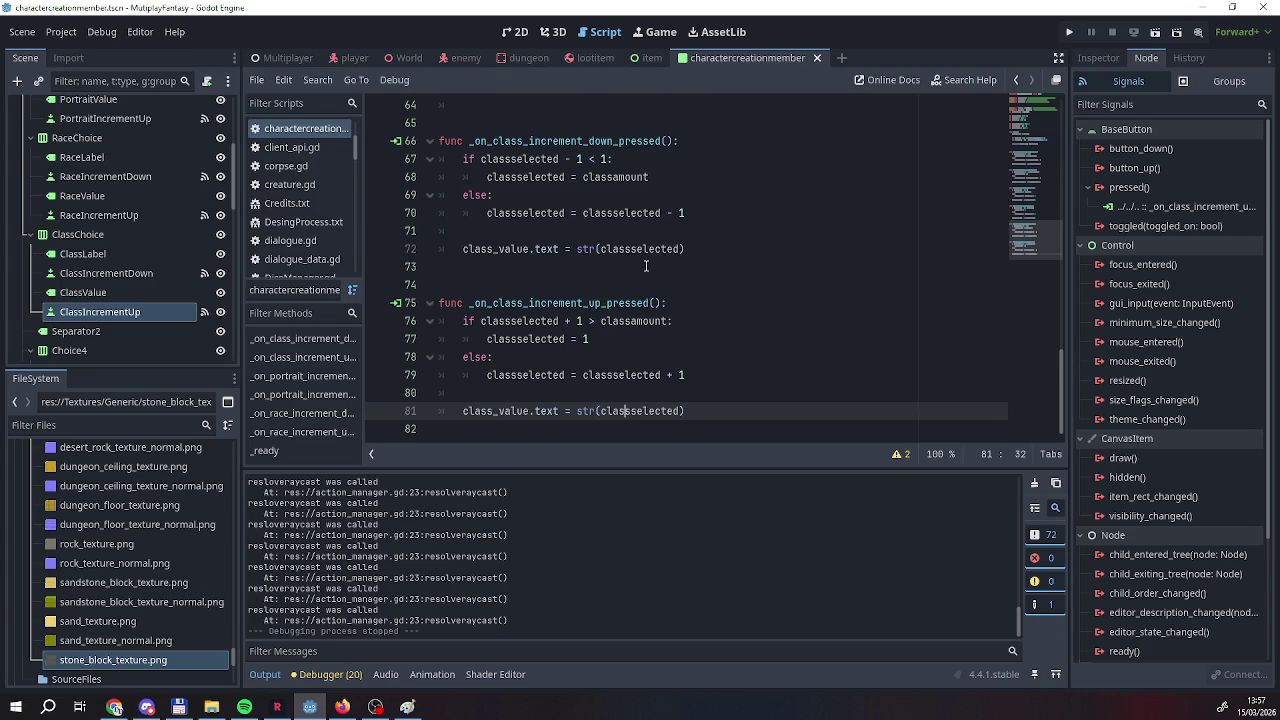
pyautogui.scroll(6, 644, 270)
pyautogui.scroll(-6, 640, 276)
pyautogui.click(464, 342)
pyautogui.press('Right')
pyautogui.press('Right')
pyautogui.press('Right')
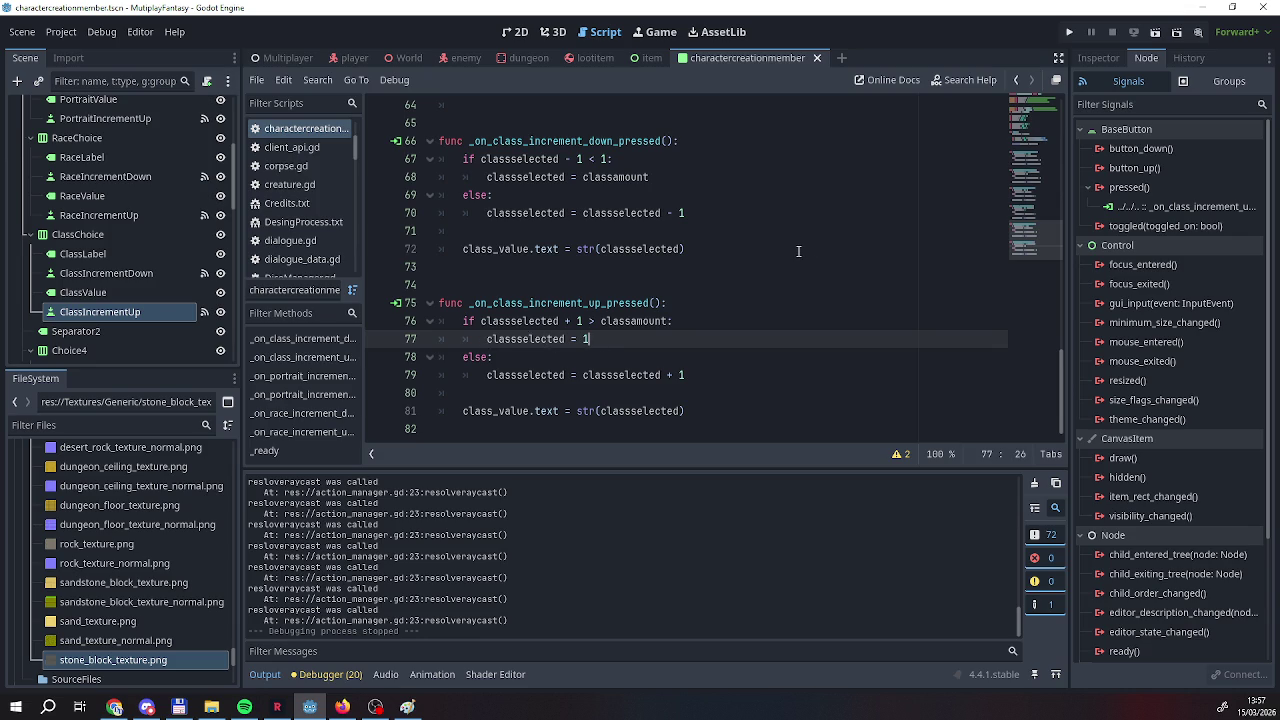
# Run and host the game, then step the first character's Portrait down and Race up to 2.
pyautogui.click(1068, 33)
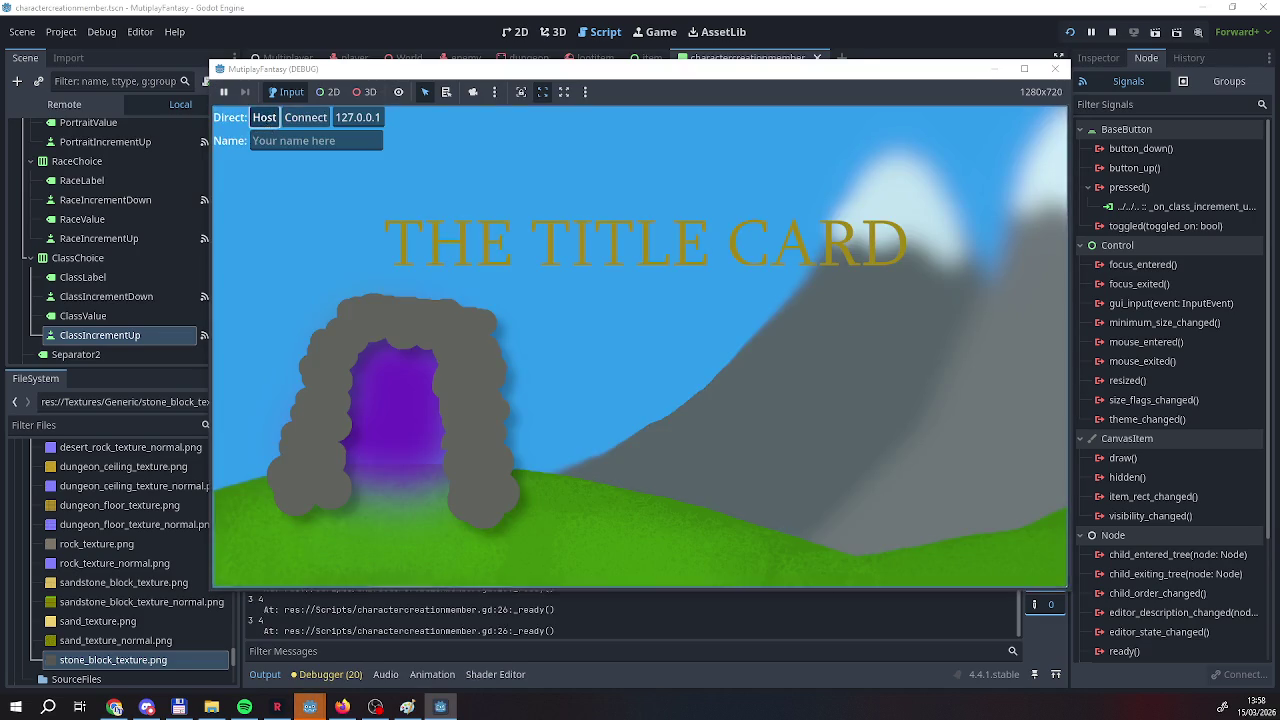
pyautogui.click(251, 128)
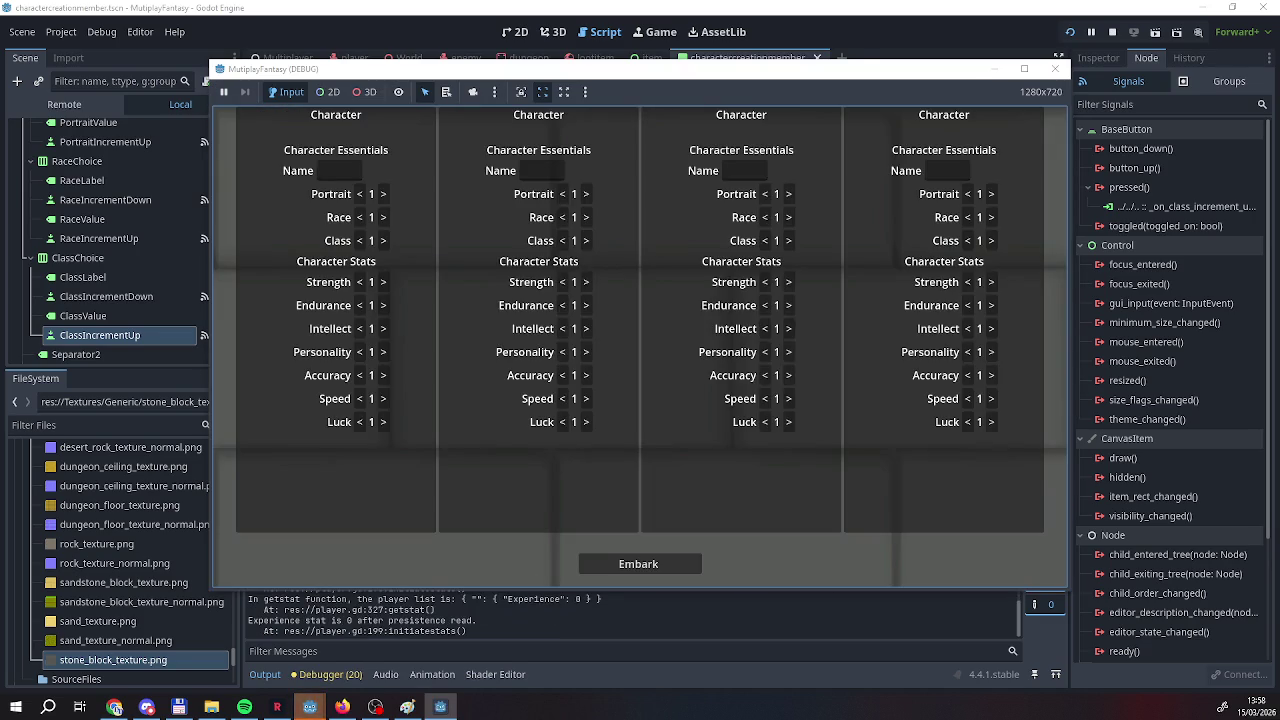
pyautogui.click(361, 194)
pyautogui.click(361, 194)
pyautogui.click(361, 194)
pyautogui.click(361, 194)
pyautogui.click(384, 217)
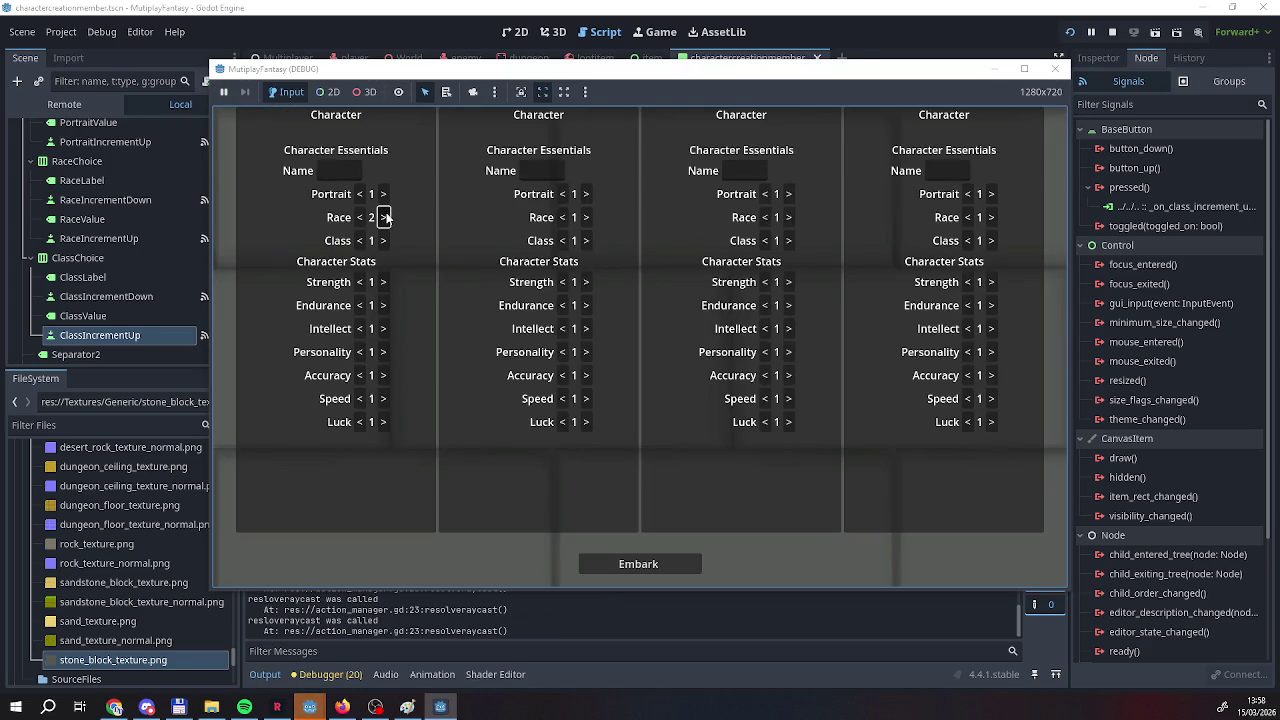
# Lower the first character's Class repeatedly past its minimum so it wraps.
pyautogui.click(360, 241)
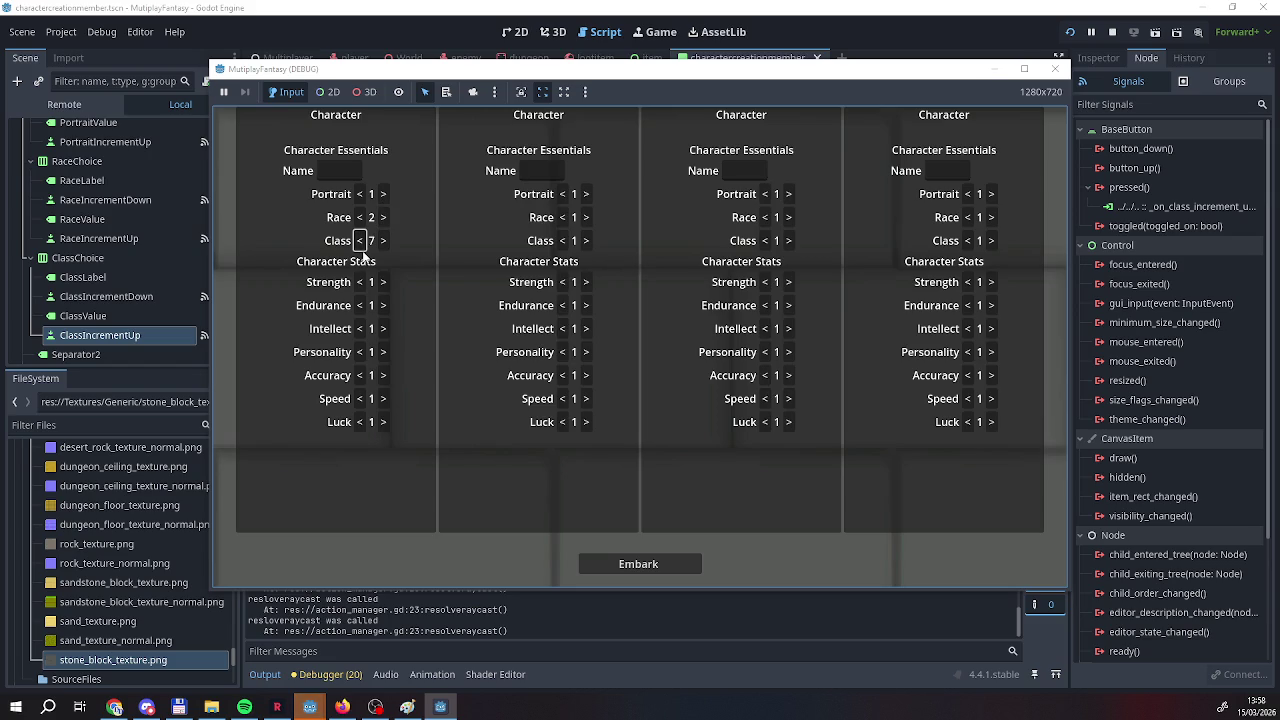
pyautogui.click(360, 241)
pyautogui.click(360, 241)
pyautogui.click(360, 241)
pyautogui.click(360, 241)
pyautogui.click(360, 241)
pyautogui.click(360, 241)
pyautogui.click(360, 241)
pyautogui.click(360, 241)
pyautogui.click(360, 241)
pyautogui.click(360, 241)
pyautogui.click(360, 241)
pyautogui.click(360, 241)
pyautogui.click(360, 241)
# Raise Class past its maximum, cycle Portrait back to 1, and stop the game.
pyautogui.click(383, 241)
pyautogui.click(383, 241)
pyautogui.click(383, 241)
pyautogui.click(383, 241)
pyautogui.click(383, 241)
pyautogui.click(383, 241)
pyautogui.click(383, 241)
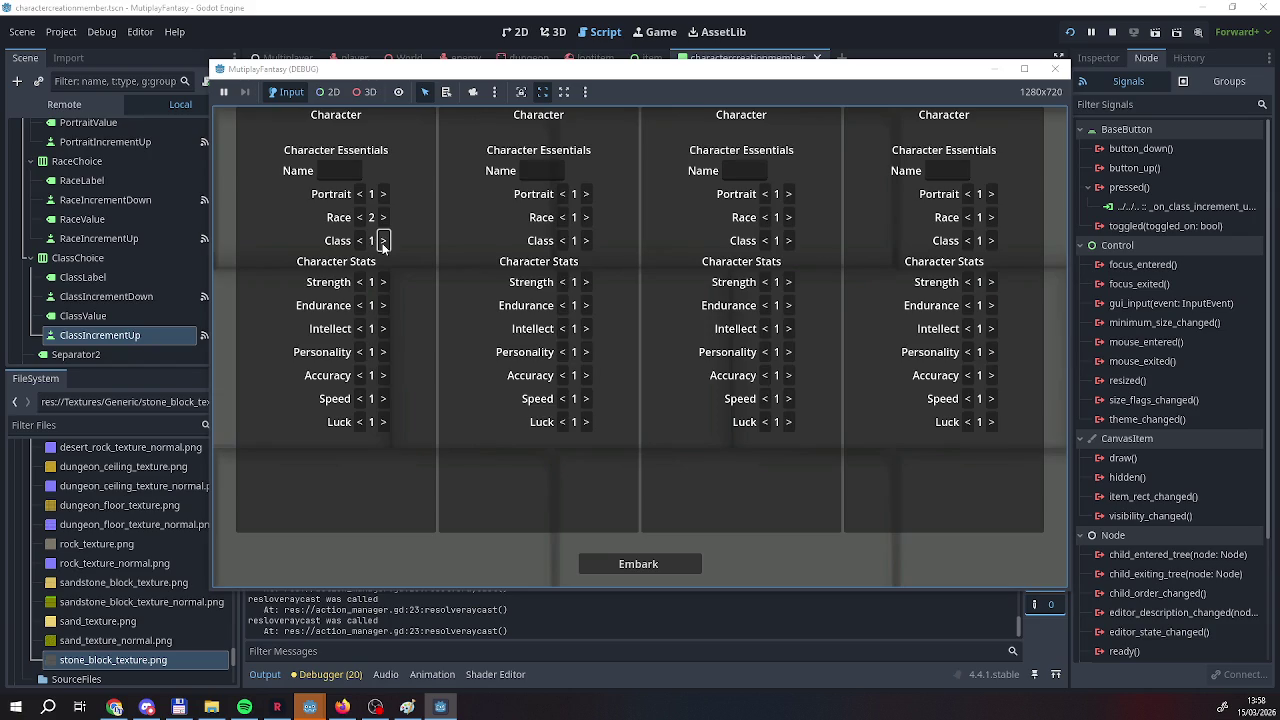
pyautogui.click(383, 241)
pyautogui.click(383, 241)
pyautogui.click(382, 241)
pyautogui.click(382, 241)
pyautogui.click(383, 194)
pyautogui.click(383, 194)
pyautogui.click(383, 194)
pyautogui.click(383, 194)
pyautogui.click(1111, 32)
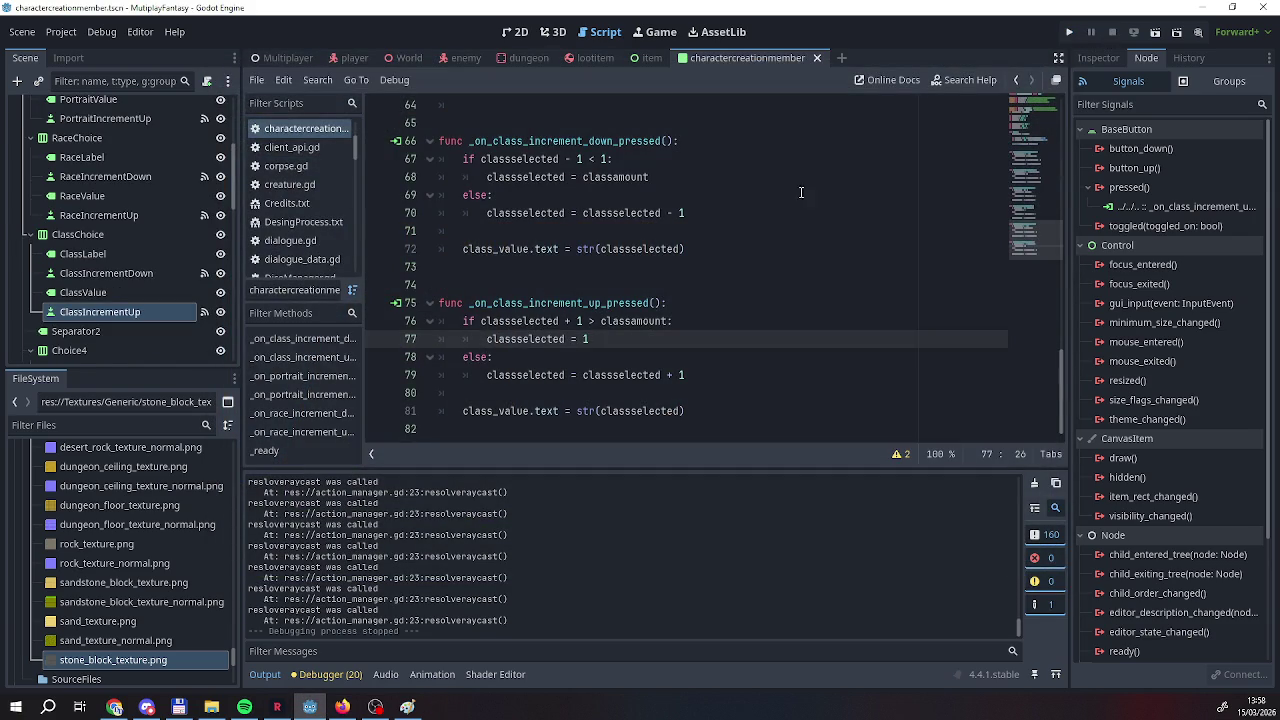
pyautogui.scroll(10, 692, 385)
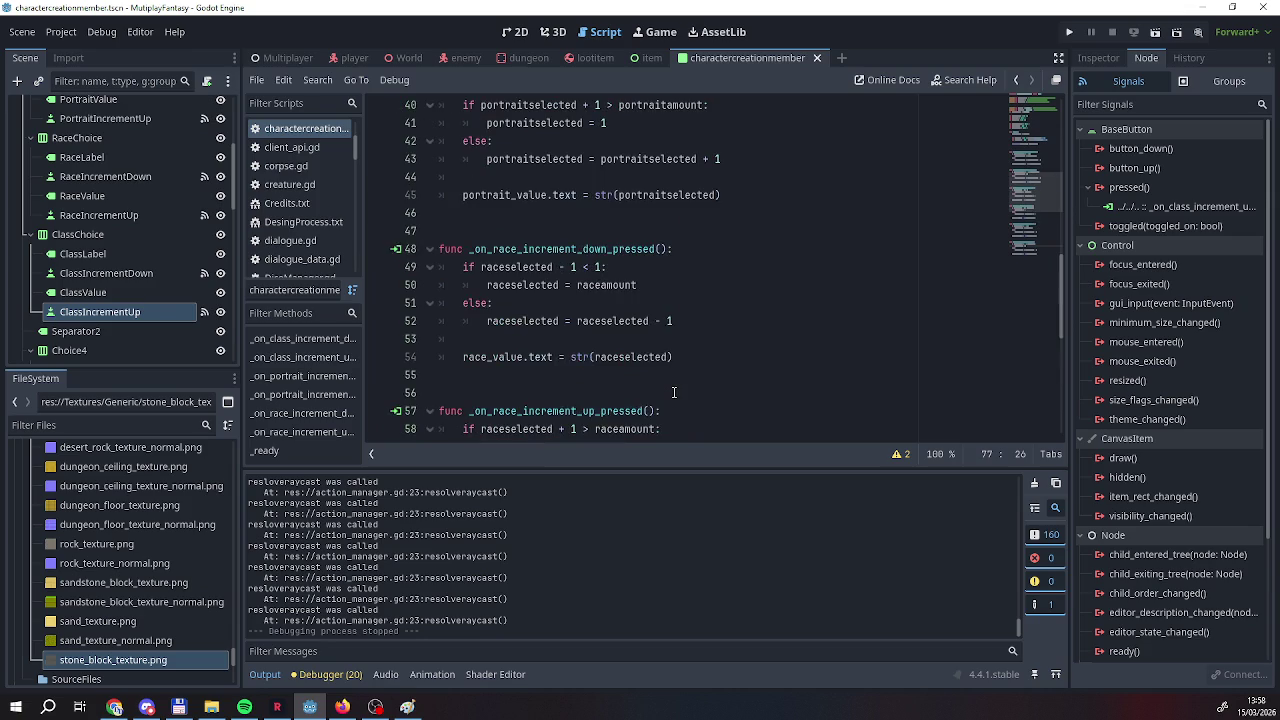
pyautogui.scroll(7, 671, 393)
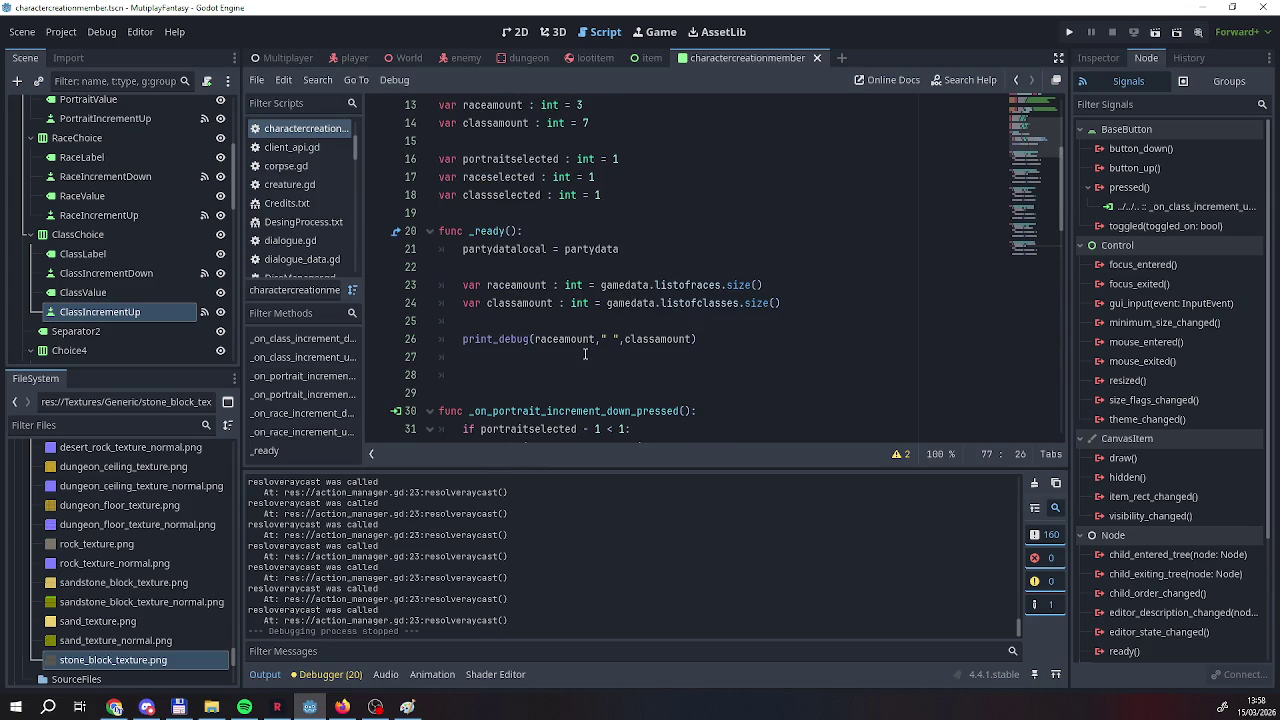
pyautogui.scroll(10, 470, 544)
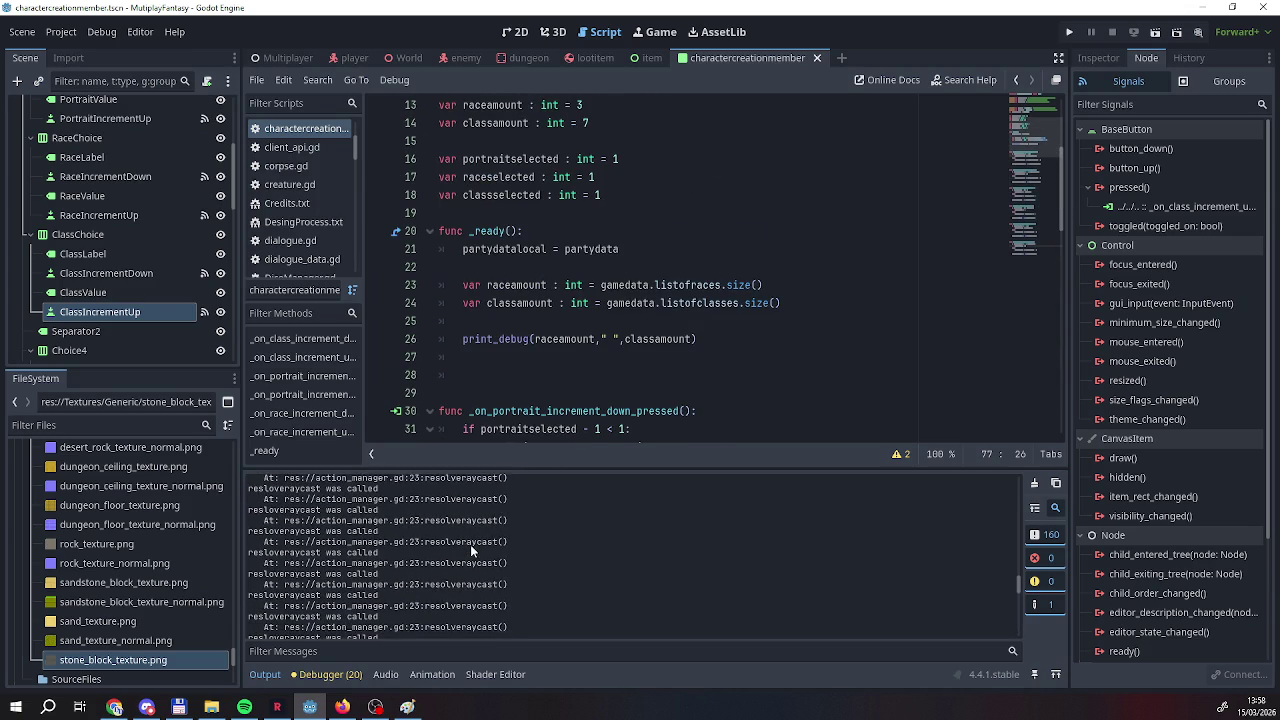
pyautogui.scroll(10, 470, 548)
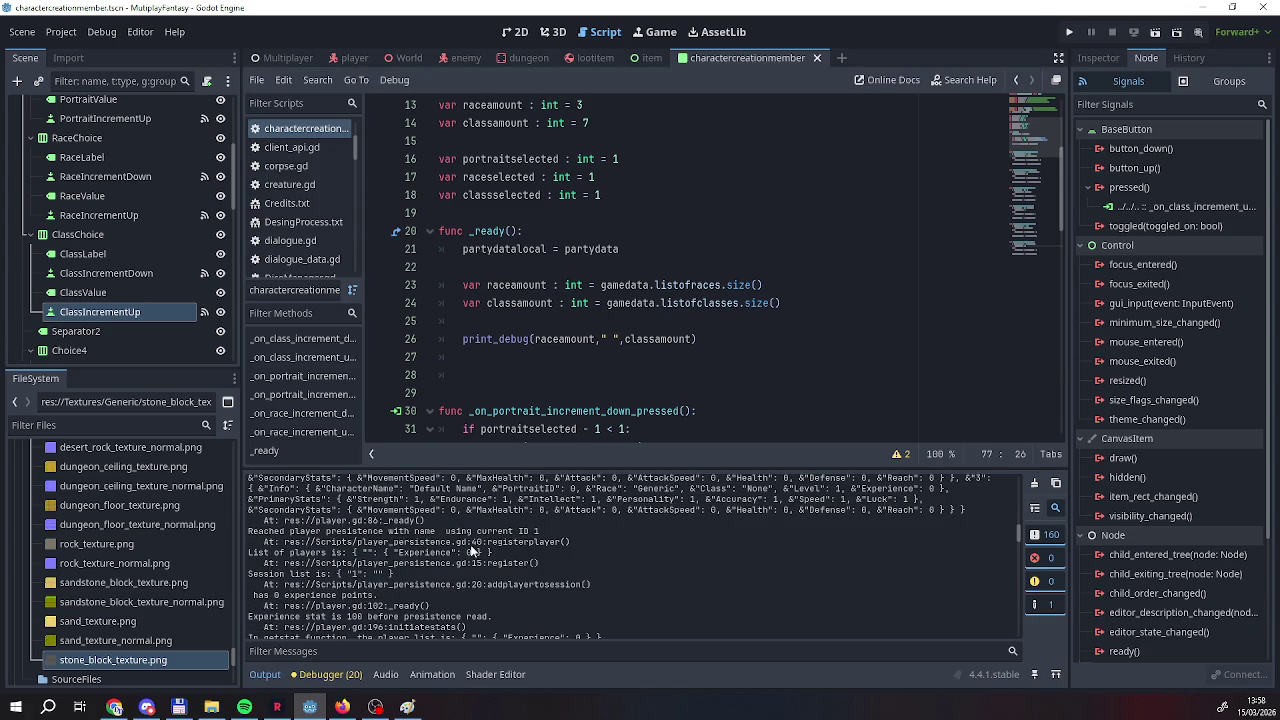
pyautogui.scroll(-2, 527, 396)
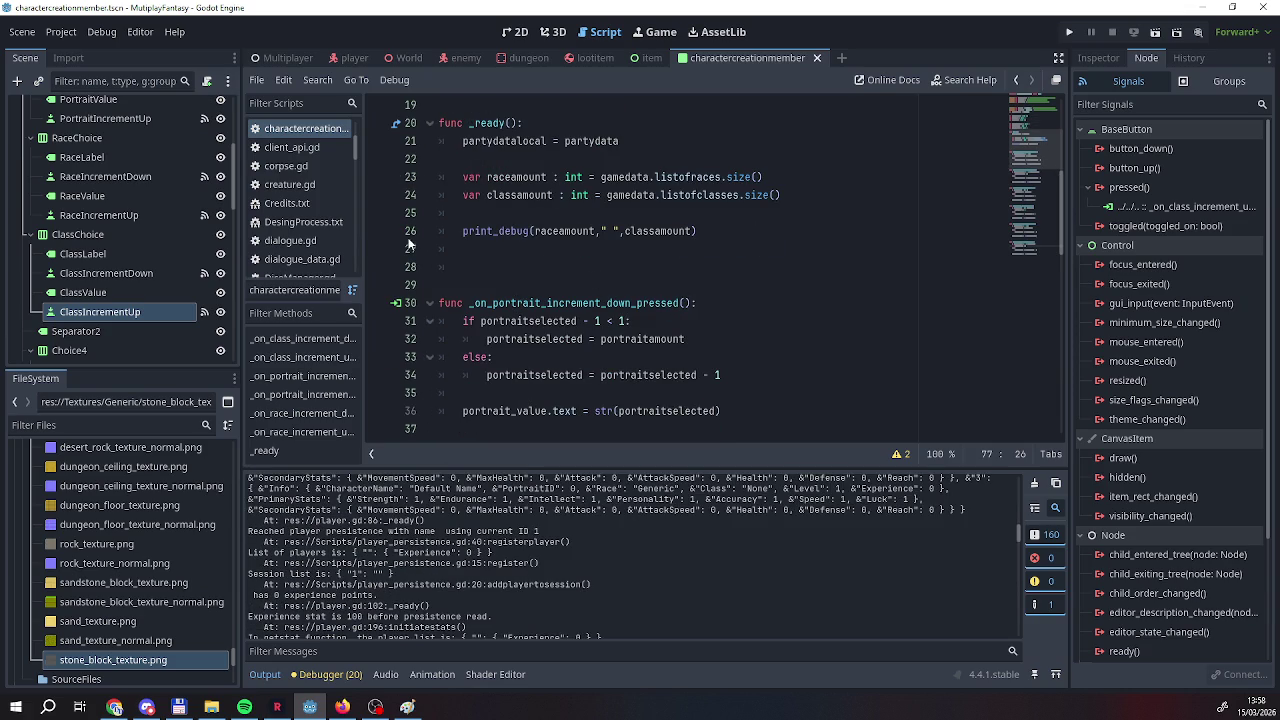
# Change line 26's debug print to label classamount with "Class amount is:".
pyautogui.click(465, 230)
pyautogui.moveTo(463, 230); pyautogui.dragTo(620, 233)
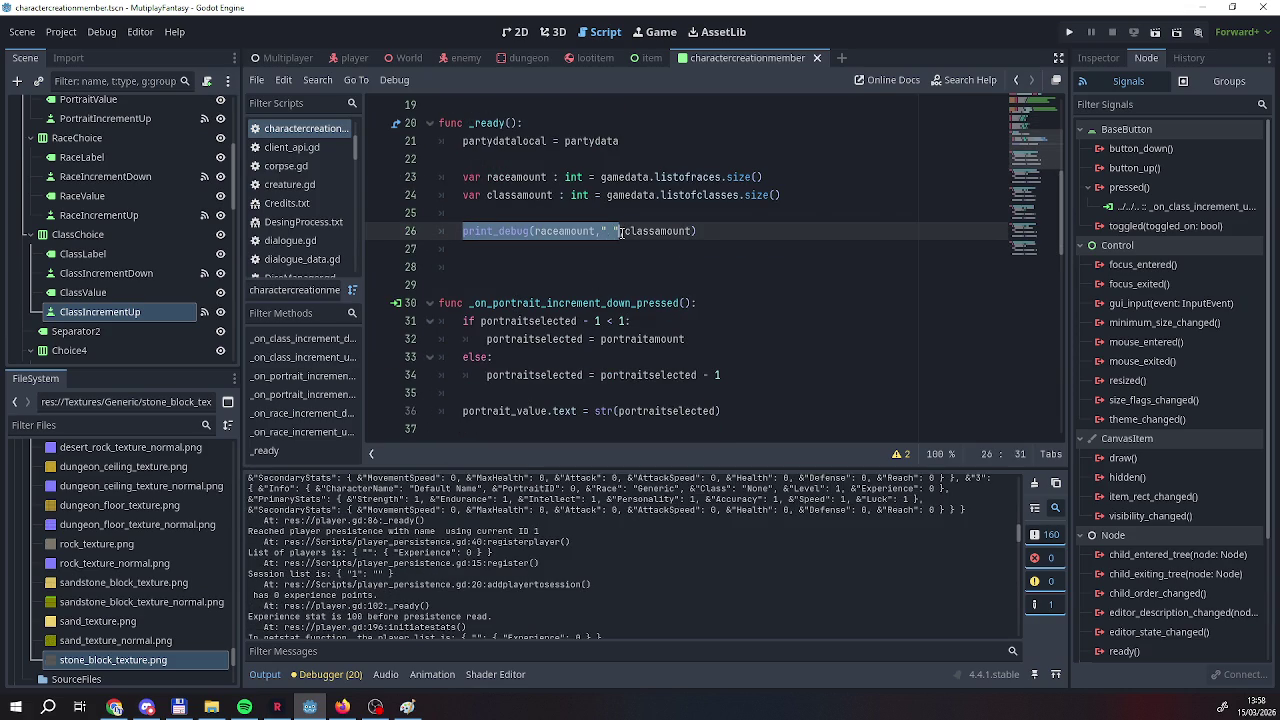
pyautogui.moveTo(535, 231); pyautogui.dragTo(619, 233)
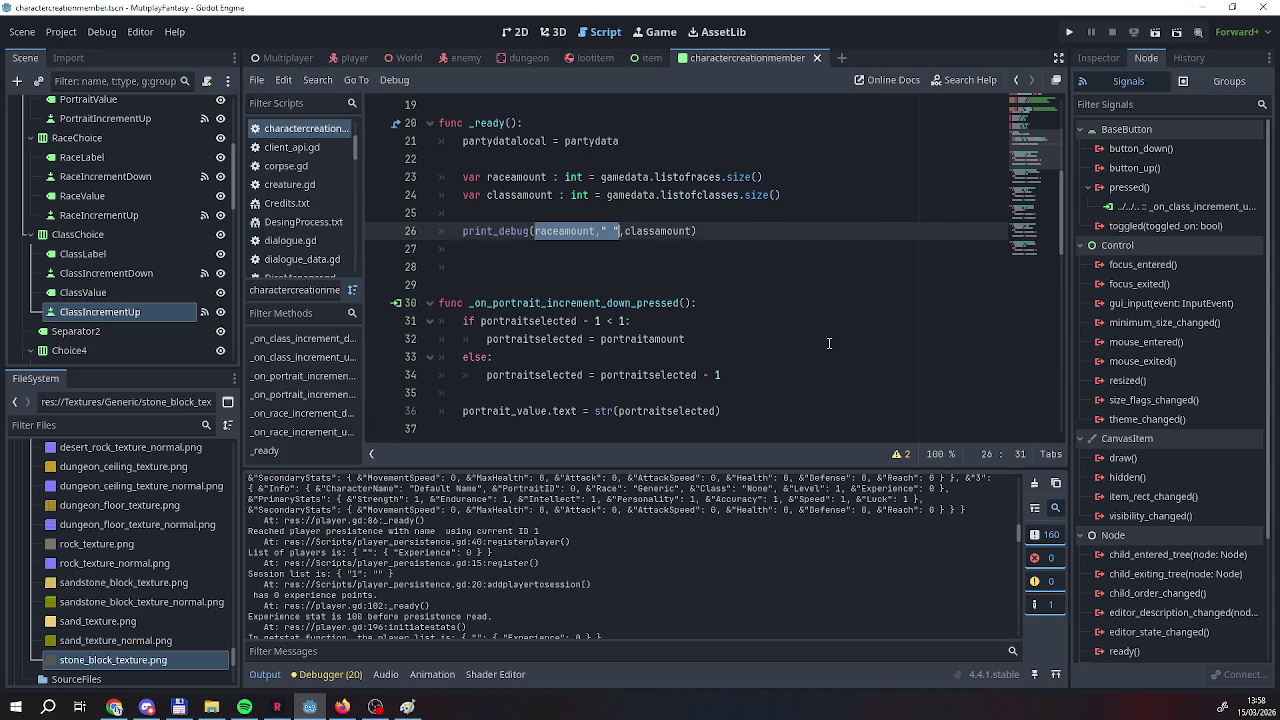
pyautogui.write('"race')
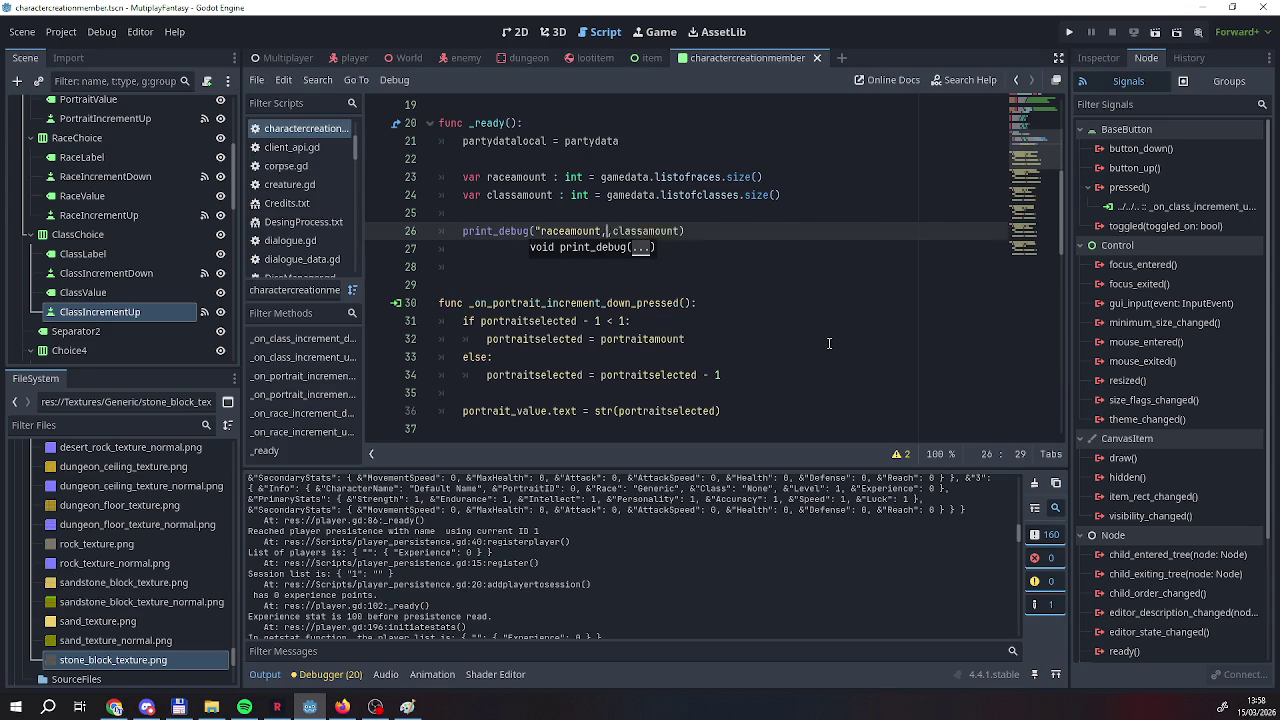
pyautogui.press('BackSpace')
pyautogui.press('BackSpace')
pyautogui.press('BackSpace')
pyautogui.write('"Clas')
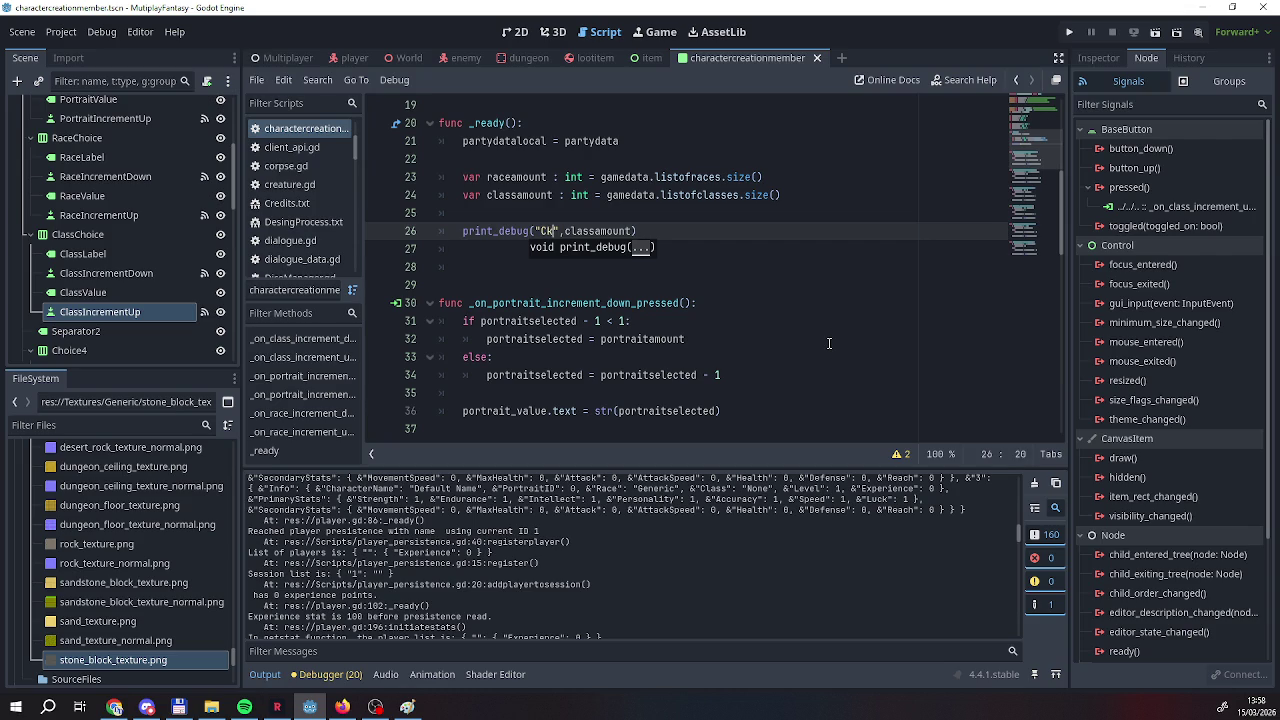
pyautogui.press('BackSpace')
pyautogui.write('s amount is:')
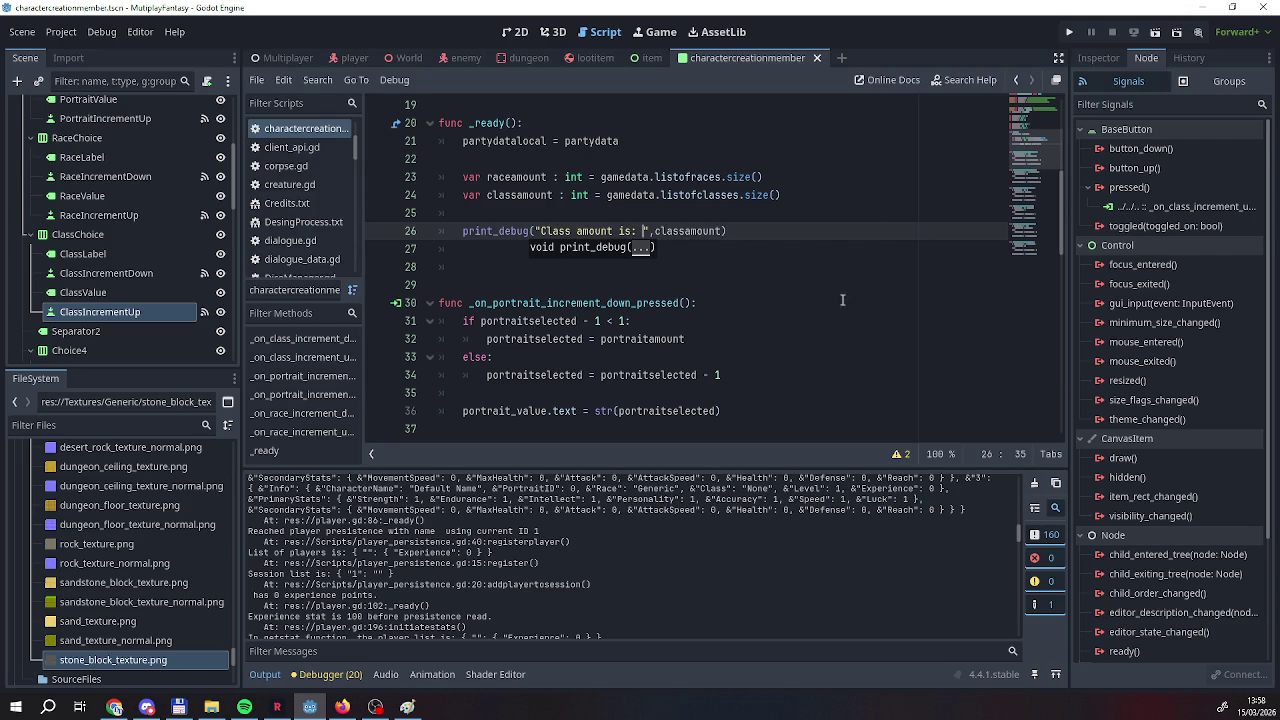
# Run the game to the character creation screen, then stop it.
pyautogui.click(1069, 32)
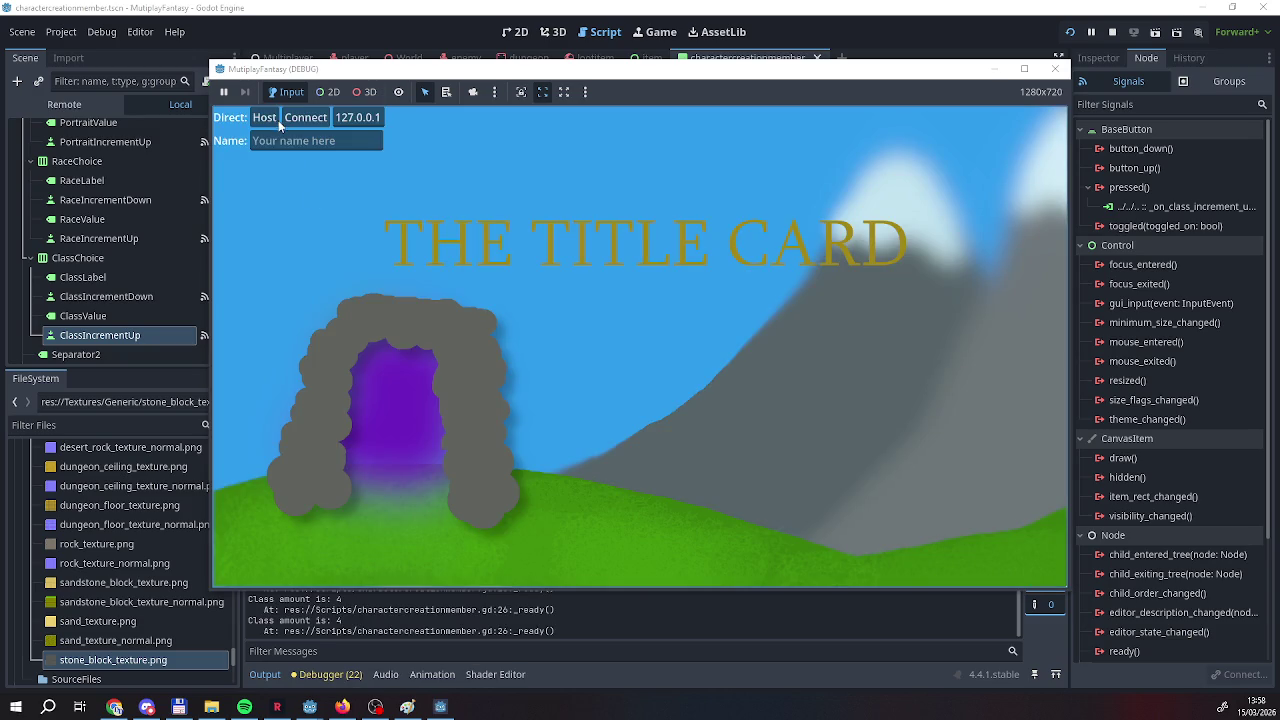
pyautogui.click(268, 120)
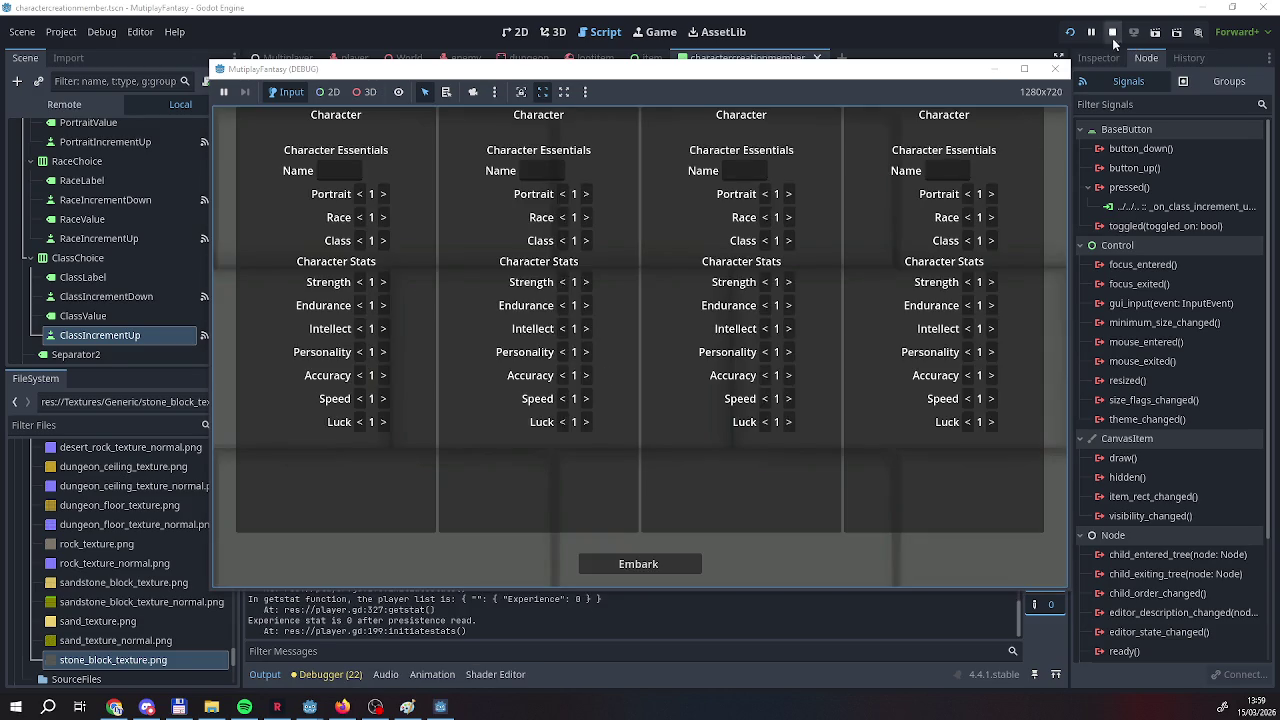
pyautogui.click(1112, 34)
pyautogui.scroll(5, 377, 600)
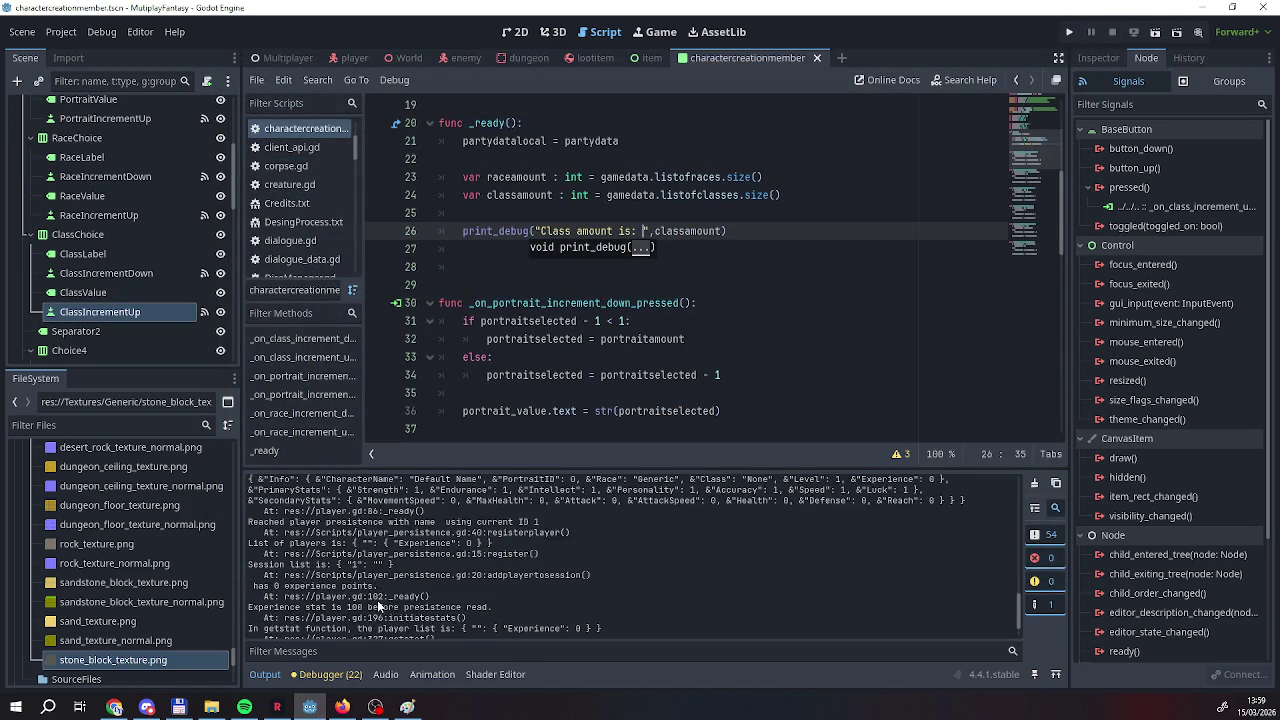
pyautogui.scroll(3, 377, 600)
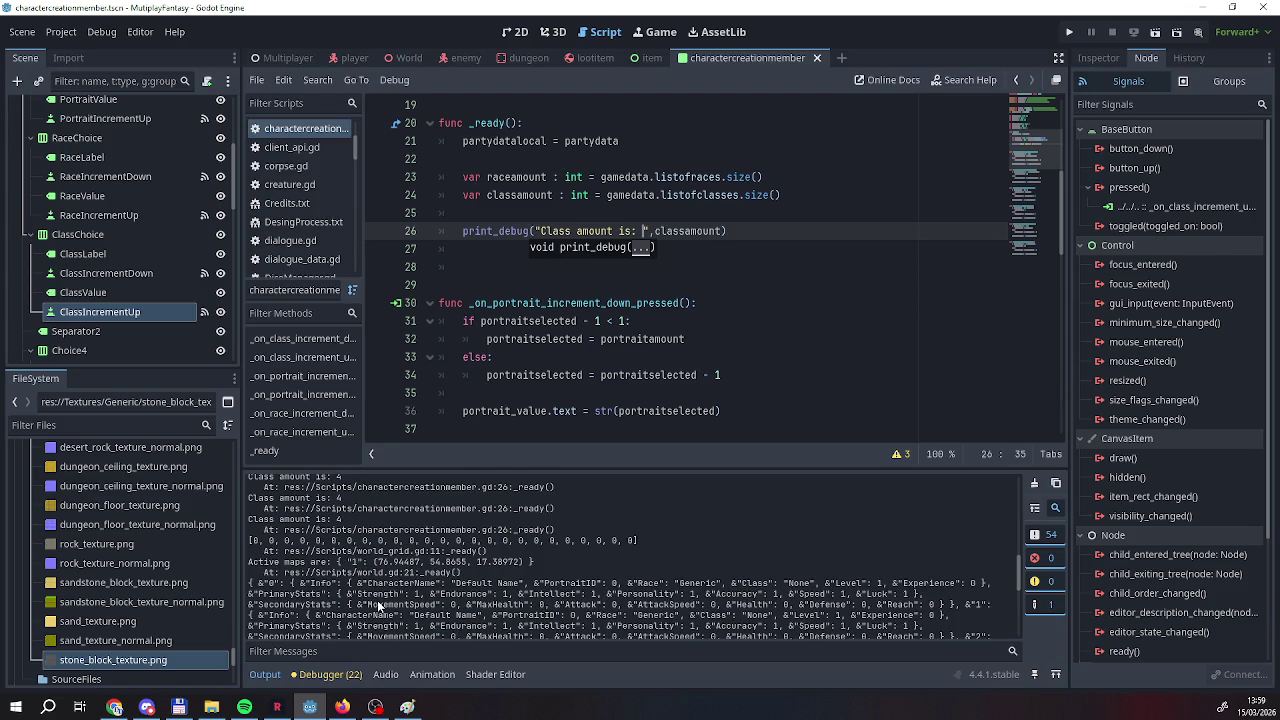
pyautogui.scroll(-10, 560, 408)
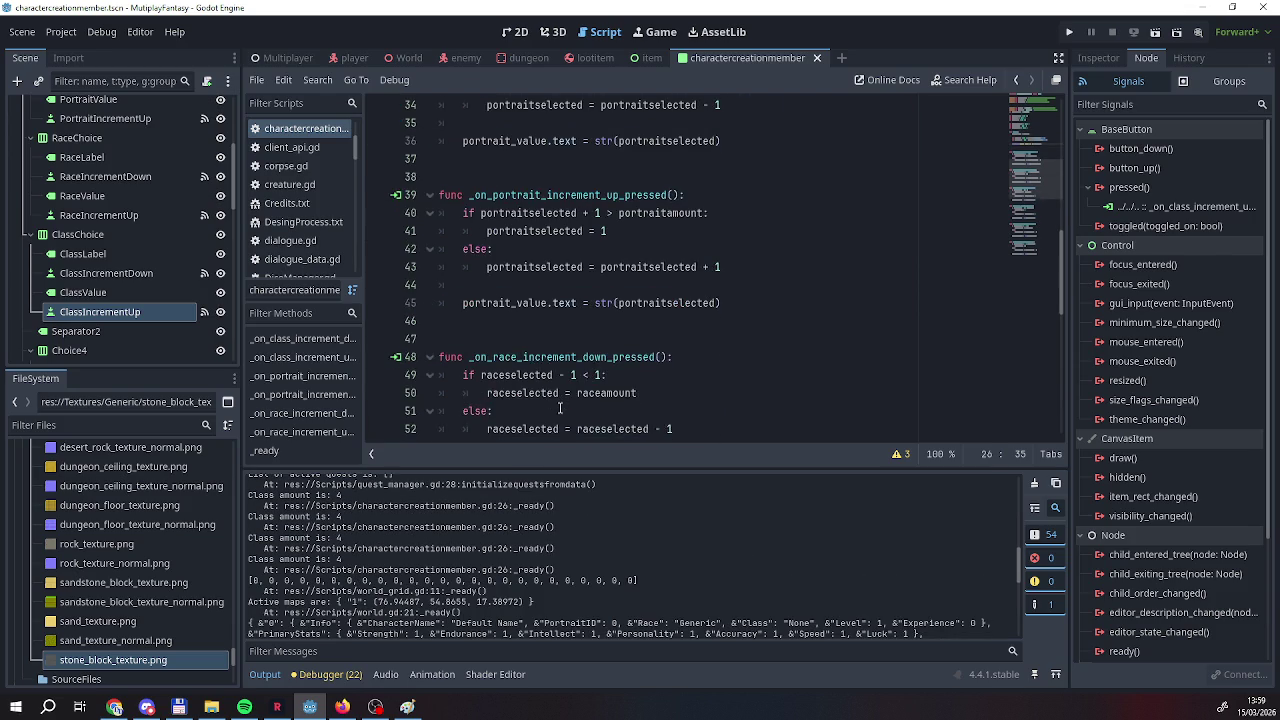
pyautogui.scroll(-4, 560, 408)
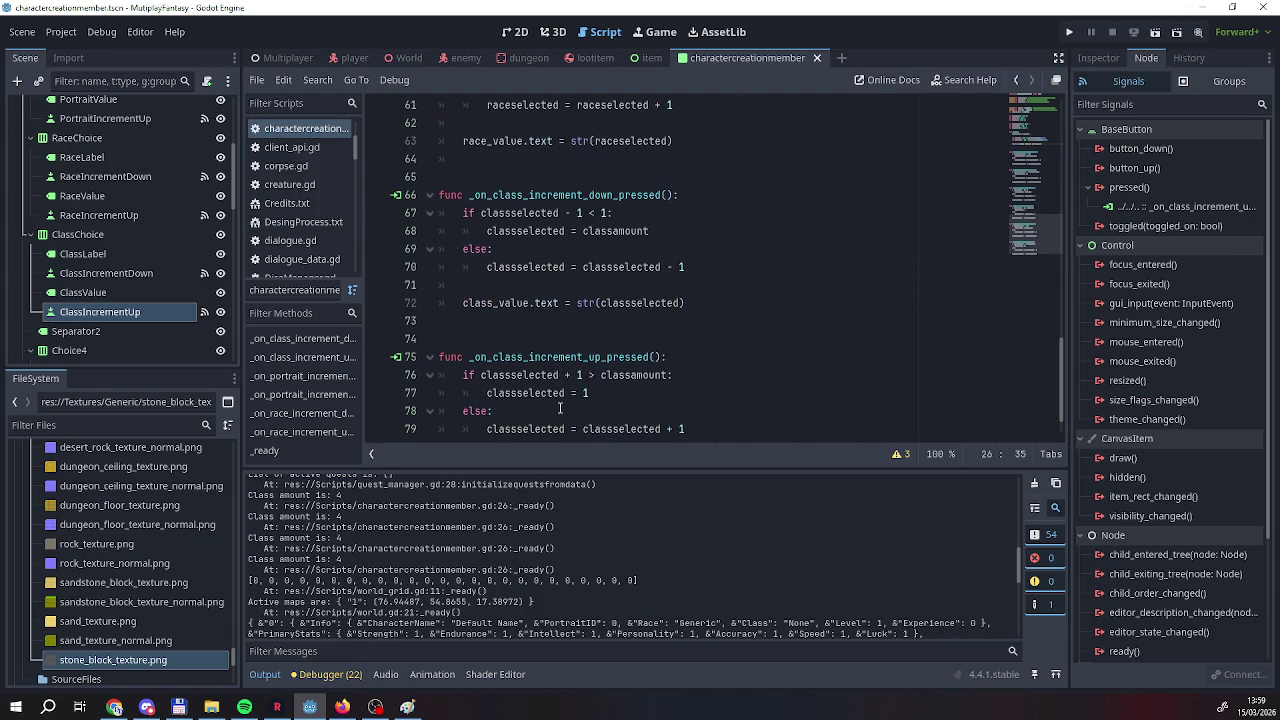
pyautogui.scroll(-1, 560, 408)
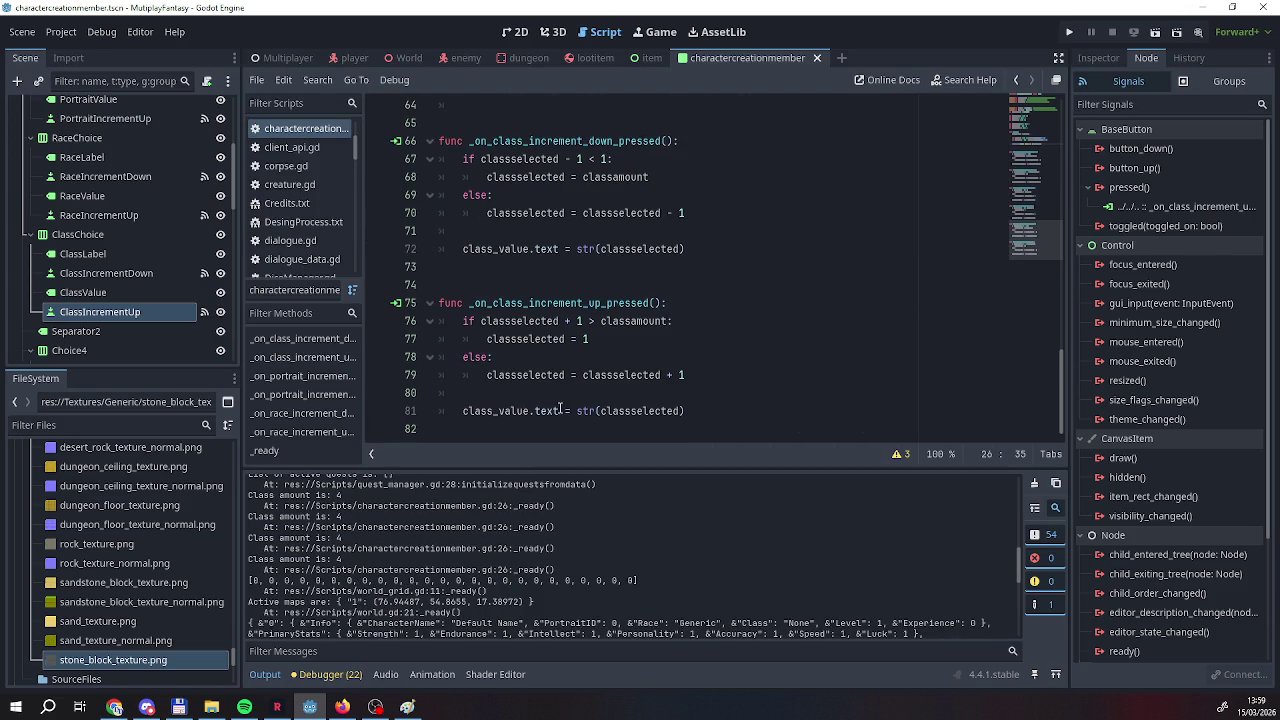
pyautogui.scroll(3, 560, 408)
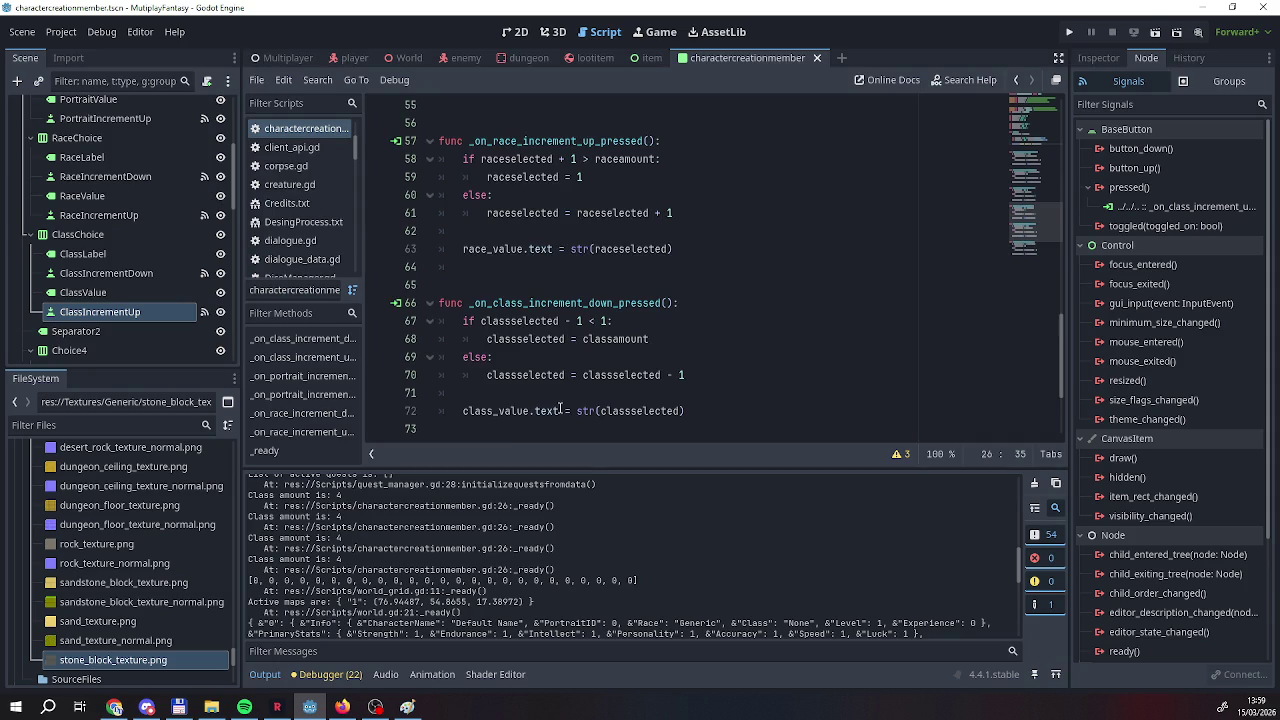
pyautogui.scroll(-2, 560, 408)
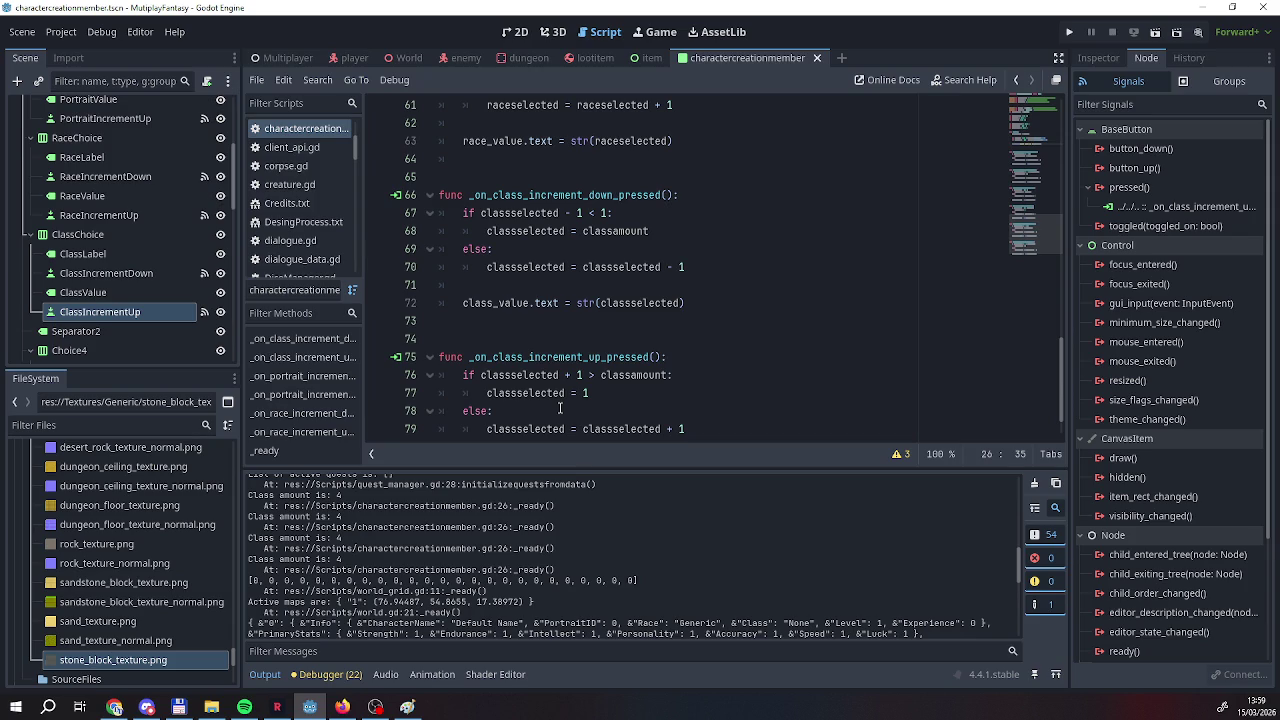
pyautogui.scroll(2, 625, 363)
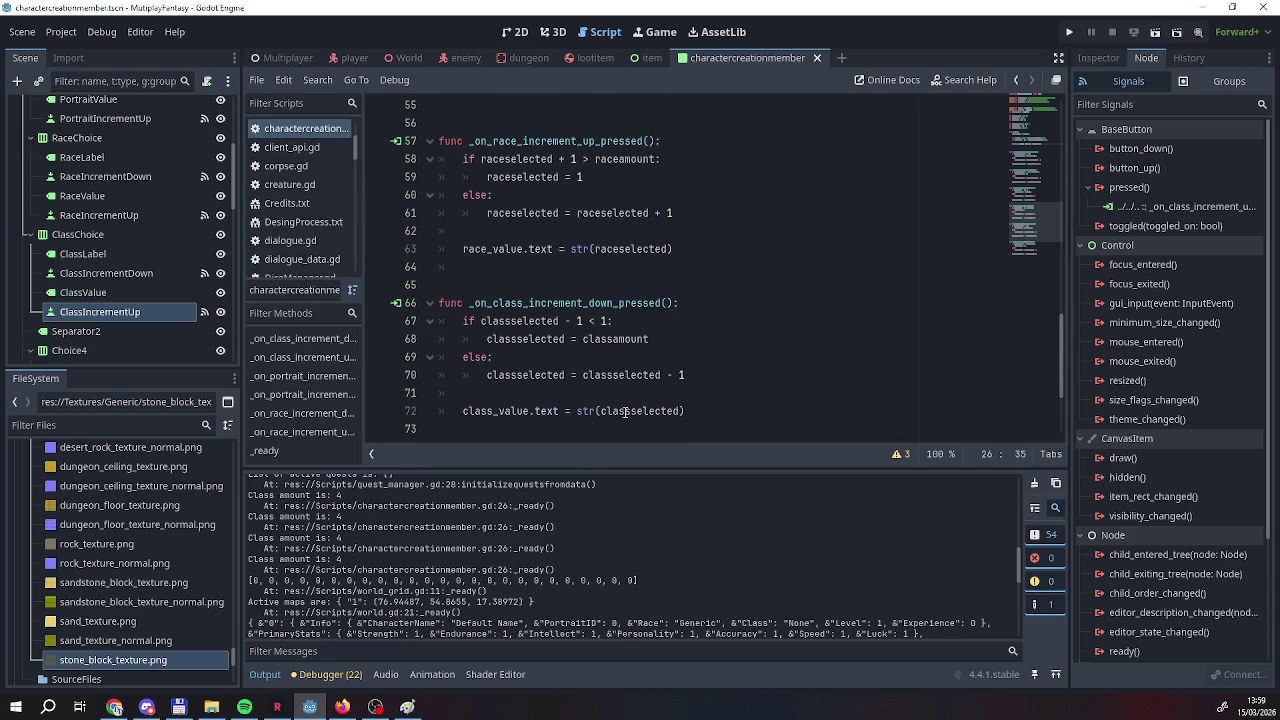
pyautogui.moveTo(585, 375); pyautogui.dragTo(661, 375)
# Add a print_debug(classselected) call on line 72 of the class down handler.
pyautogui.rightClick(641, 375)
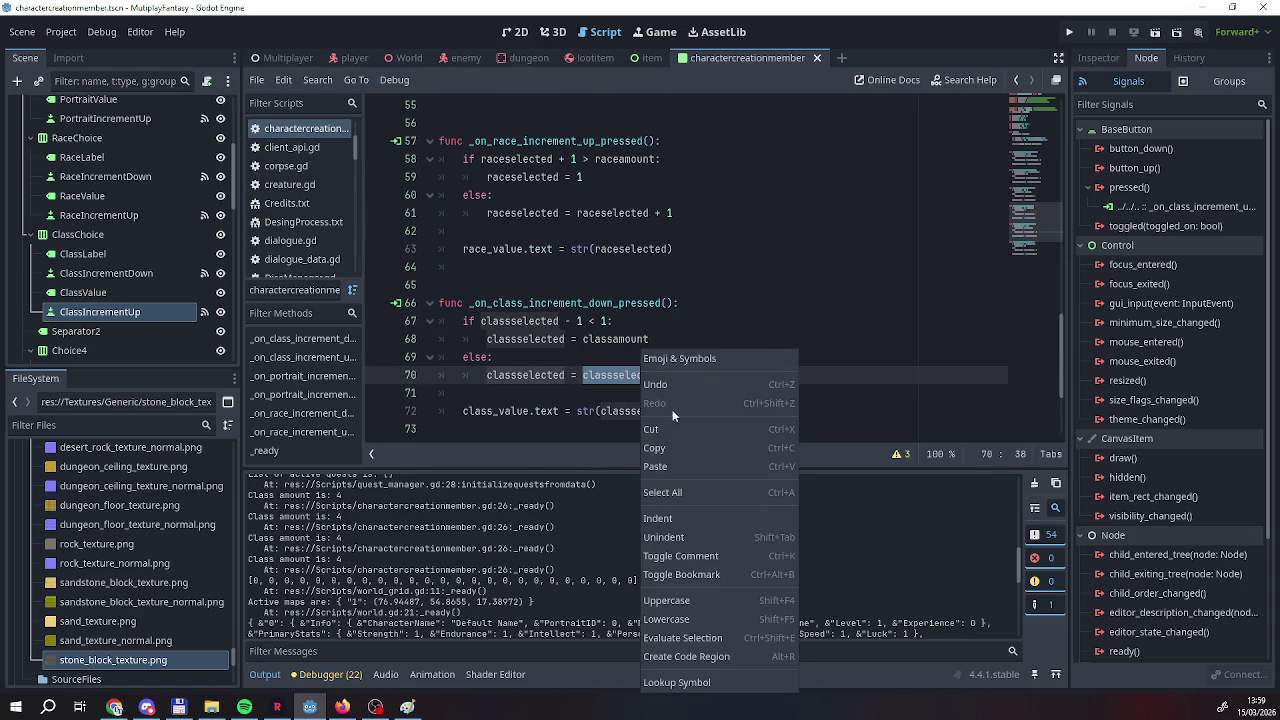
pyautogui.click(656, 466)
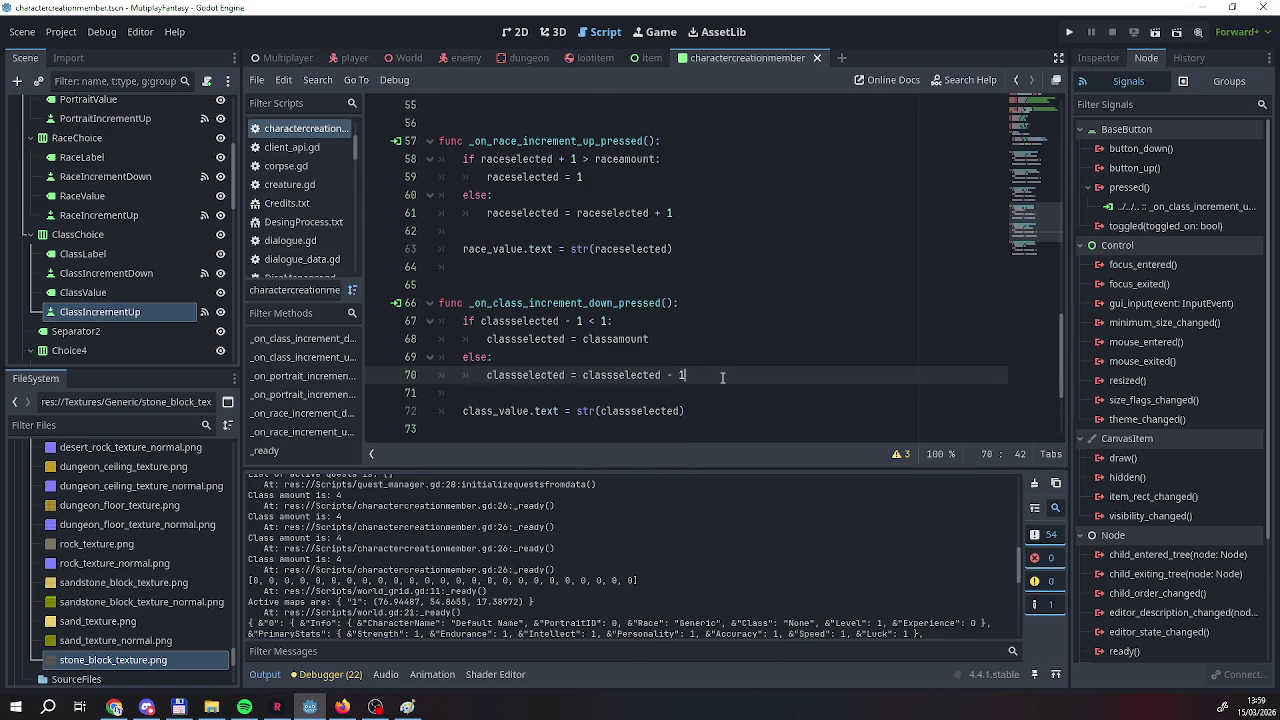
pyautogui.press('Return')
pyautogui.press('Down')
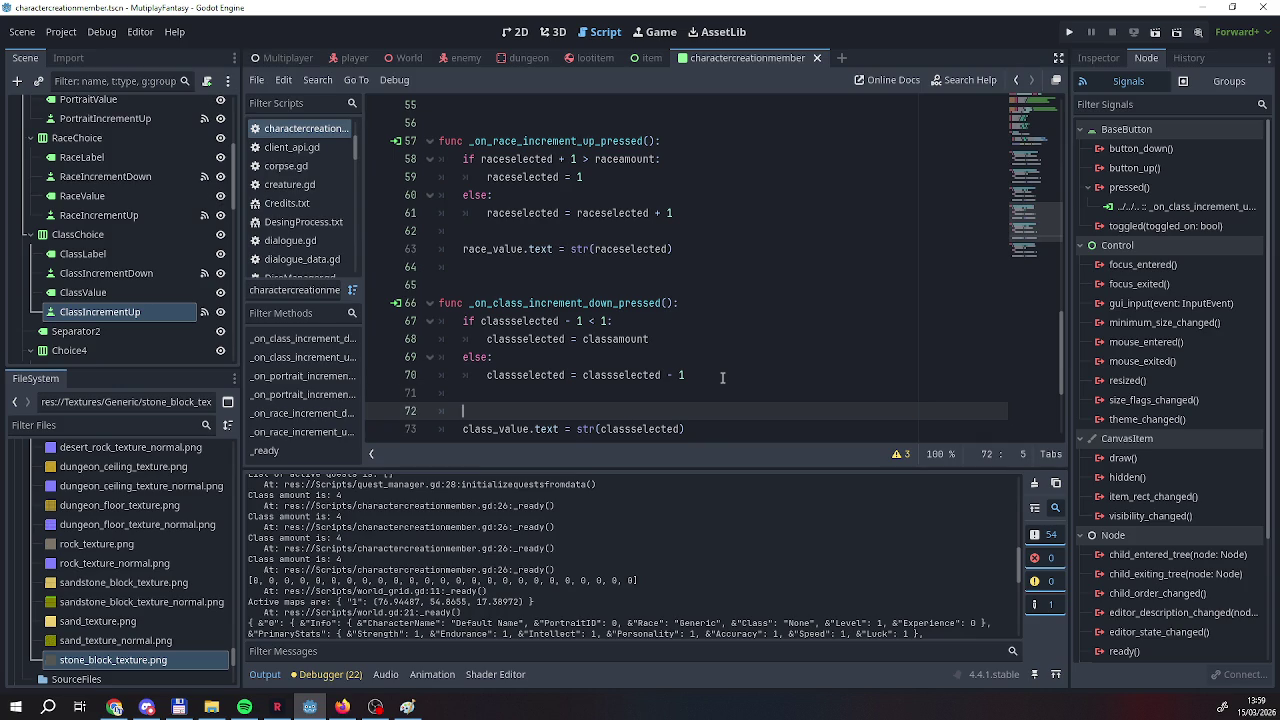
pyautogui.press('Return')
pyautogui.press('Up')
pyautogui.write('print')
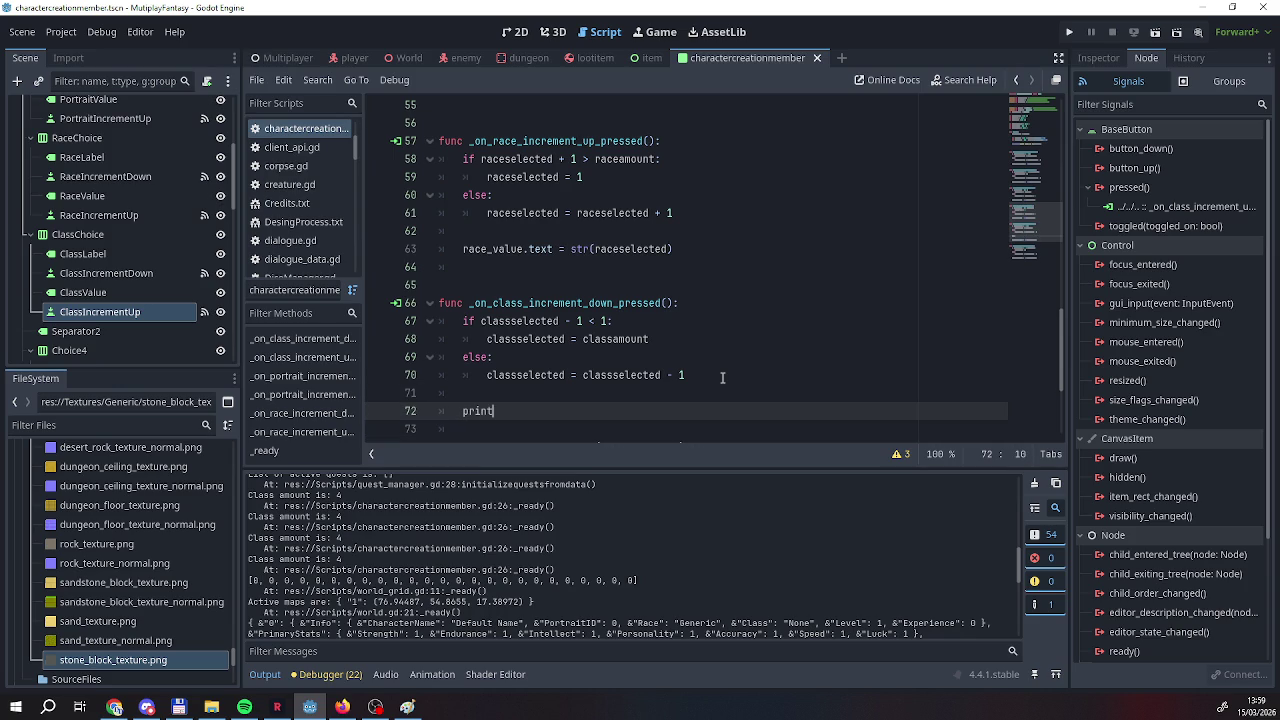
pyautogui.write('_d')
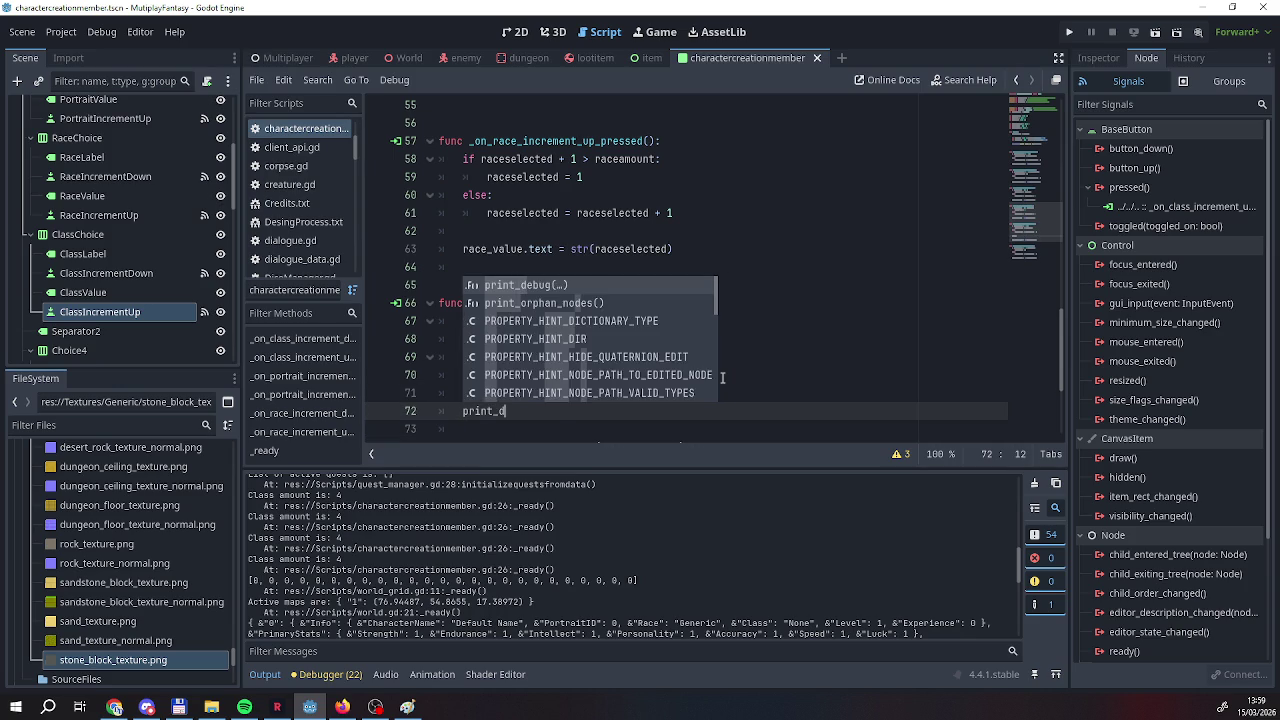
pyautogui.press('Return')
pyautogui.write('classselected')
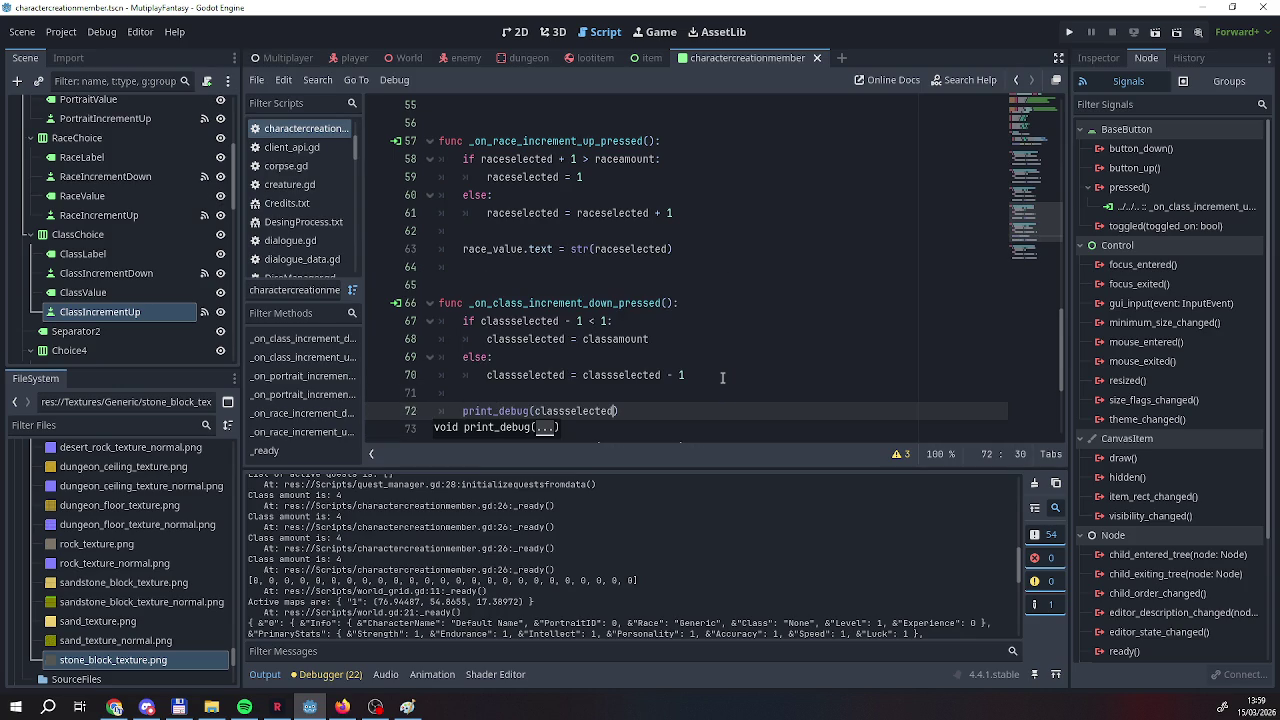
# Prefix it with the "Class selected is: " label copied from line 26, then run with F5.
pyautogui.scroll(10, 722, 370)
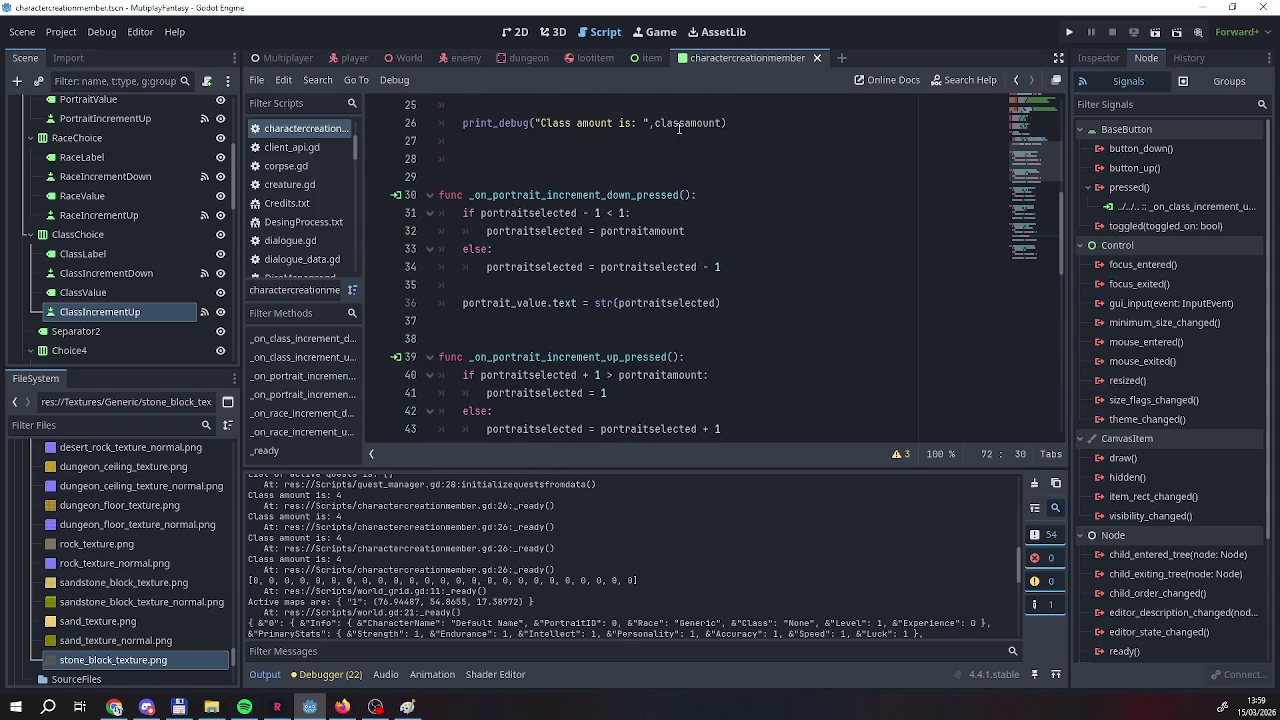
pyautogui.click(535, 122)
pyautogui.moveTo(535, 122); pyautogui.dragTo(651, 122)
pyautogui.scroll(-5, 514, 237)
pyautogui.scroll(-6, 514, 237)
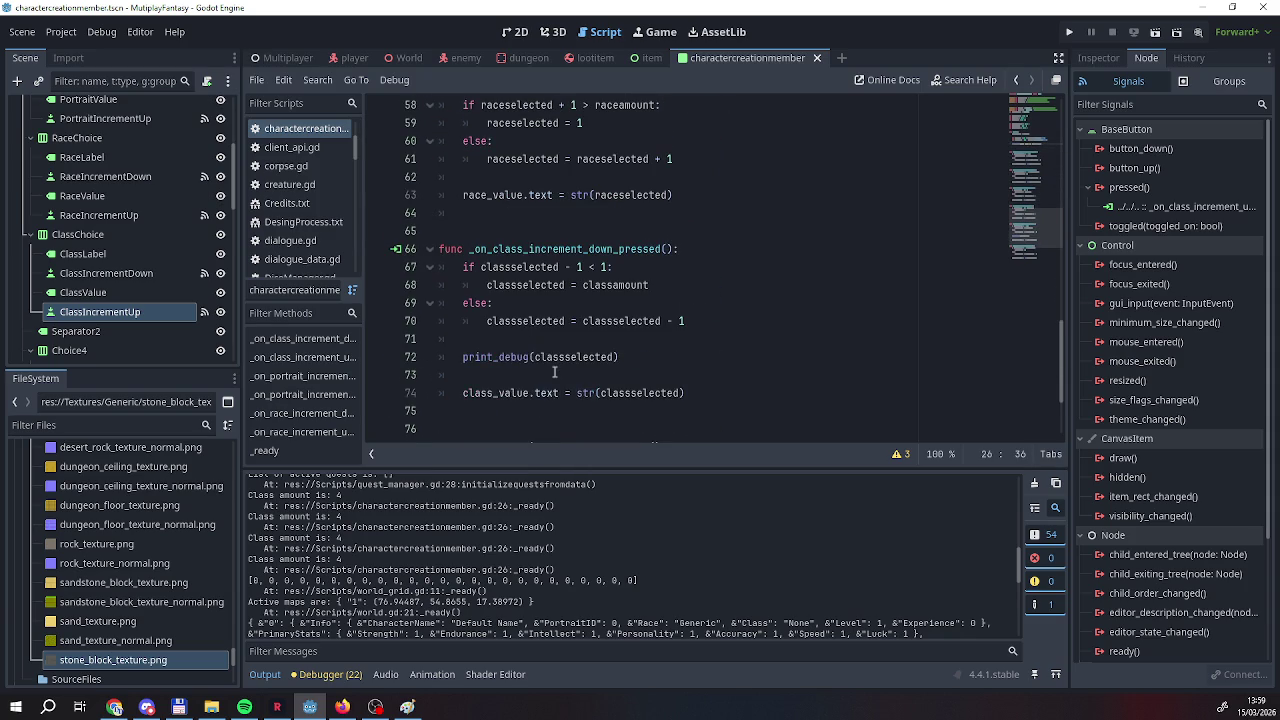
pyautogui.click(536, 357)
pyautogui.write('"Class amount is: "')
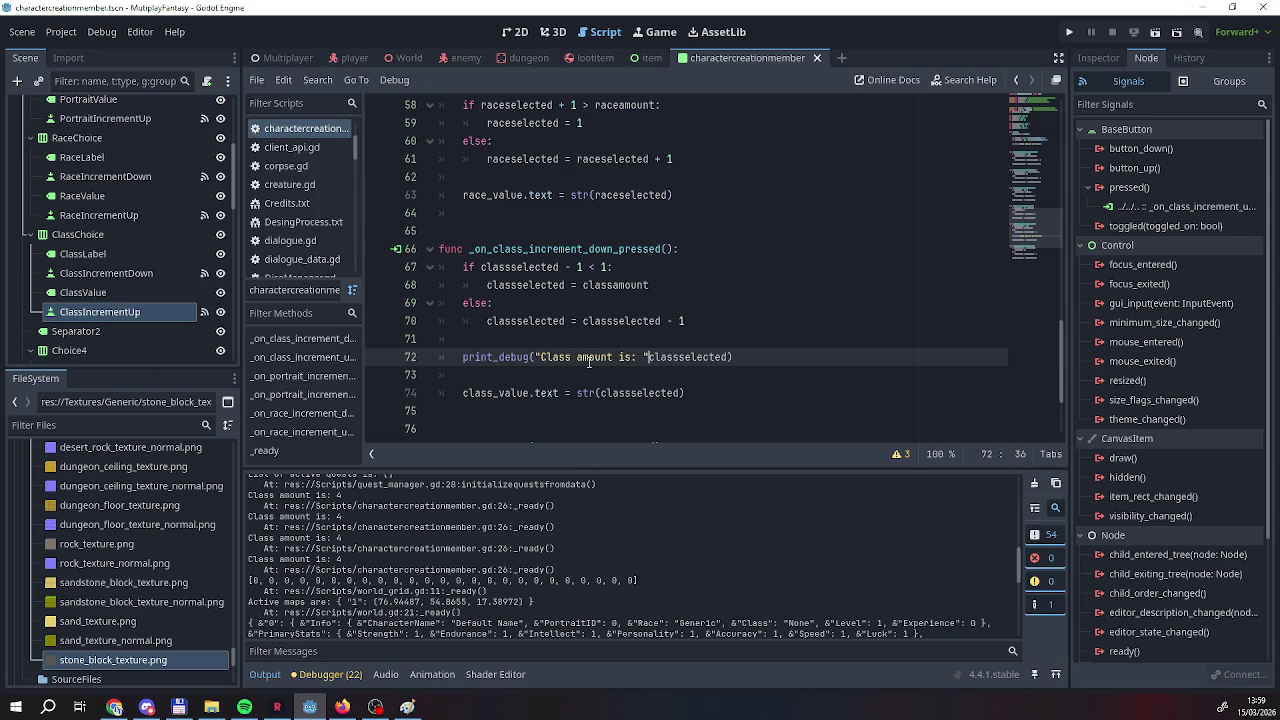
pyautogui.doubleClick(592, 358)
pyautogui.write('selected')
pyautogui.press('Right')
pyautogui.press('Right')
pyautogui.press('Right')
pyautogui.press('Right')
pyautogui.write(',')
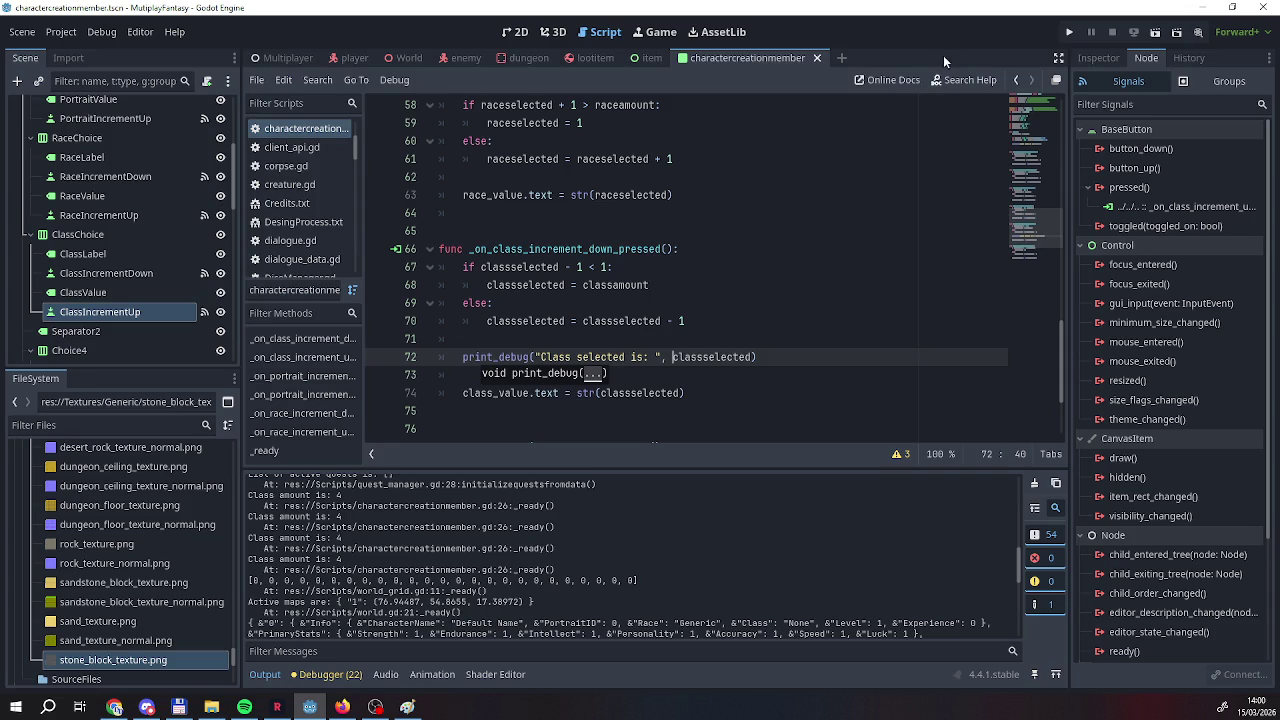
pyautogui.press('F5')
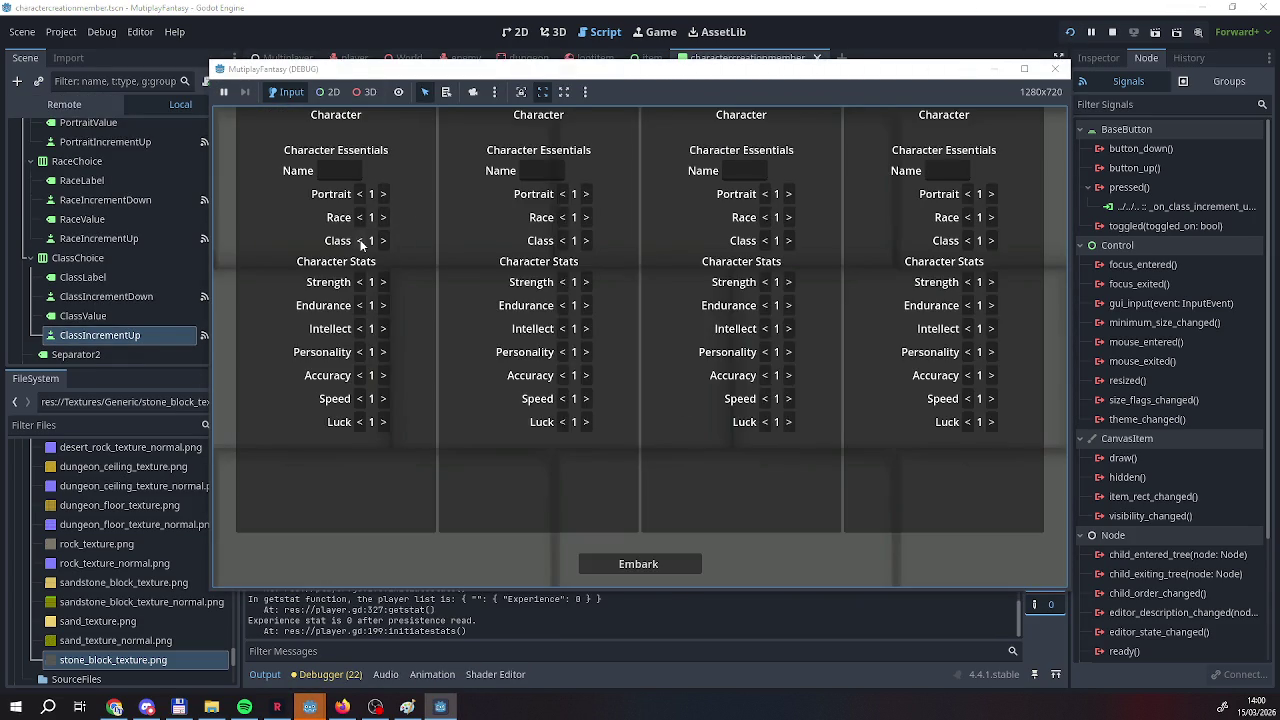
# Lower the first character's Class from 1 so it wraps to 7, then close and stop the game.
pyautogui.click(361, 243)
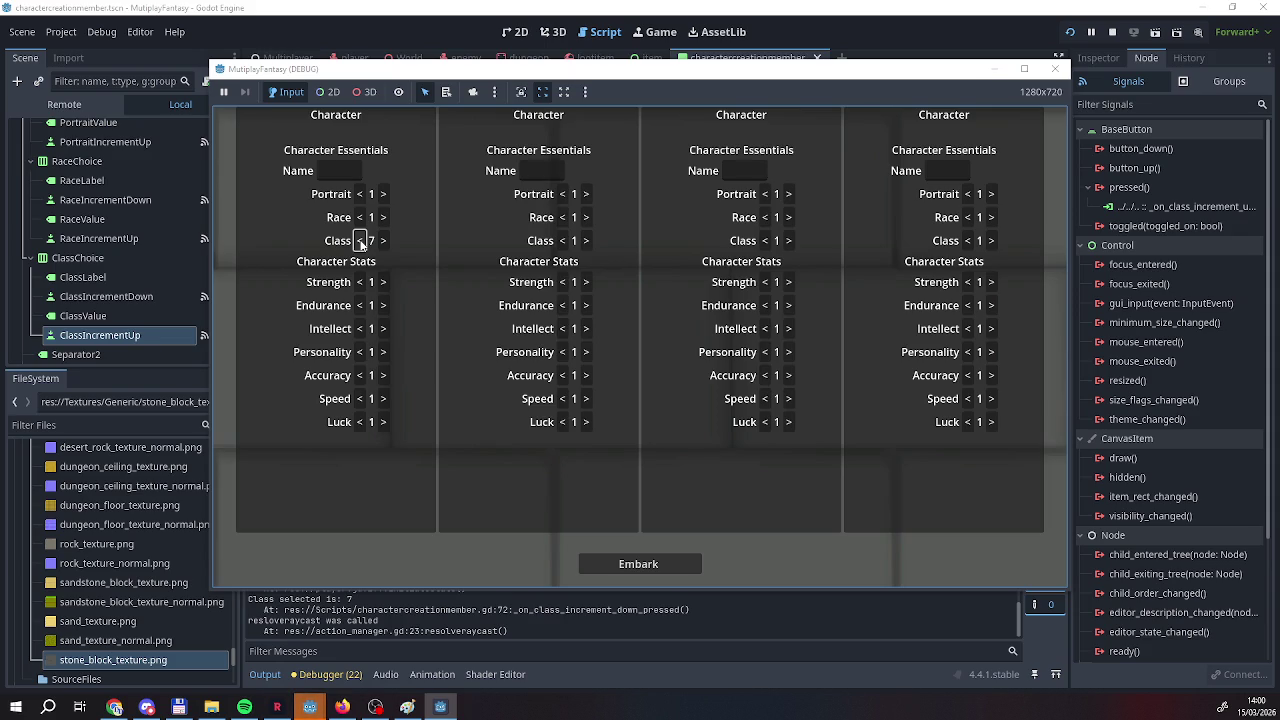
pyautogui.click(1110, 36)
pyautogui.click(1110, 33)
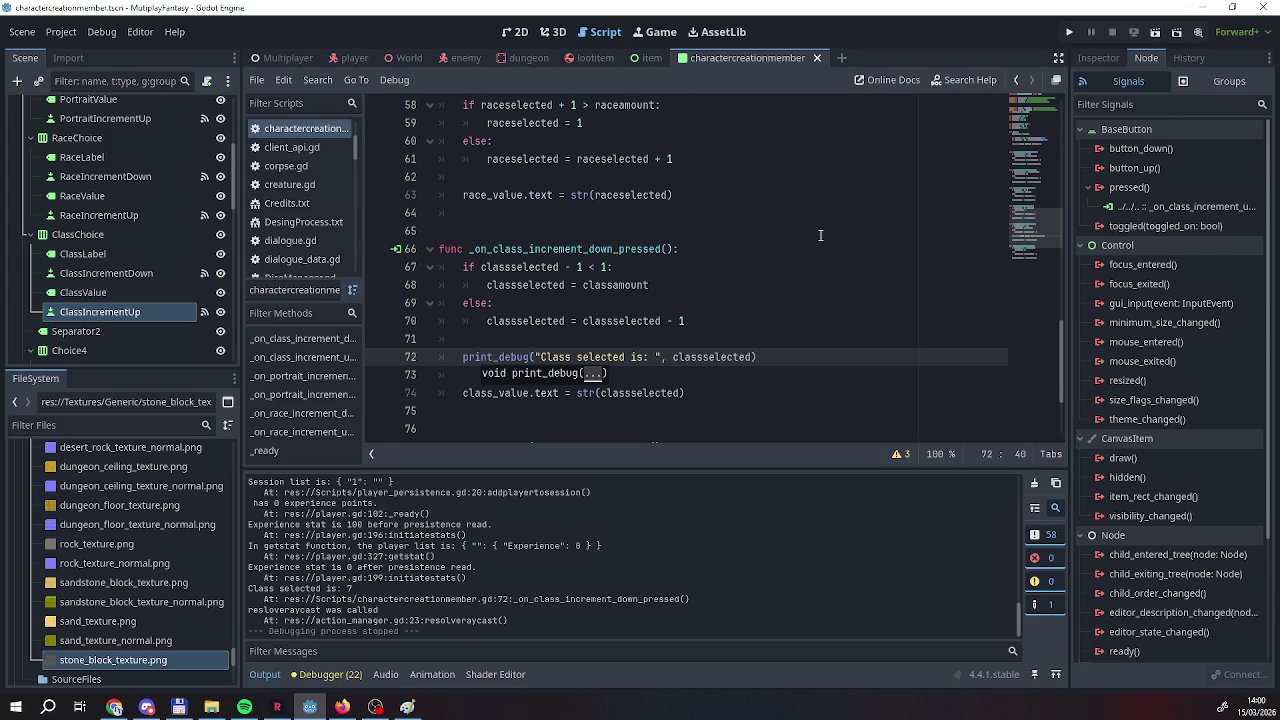
# Copy the class debug print and paste it onto a new line 67 above the if statement.
pyautogui.scroll(5, 800, 232)
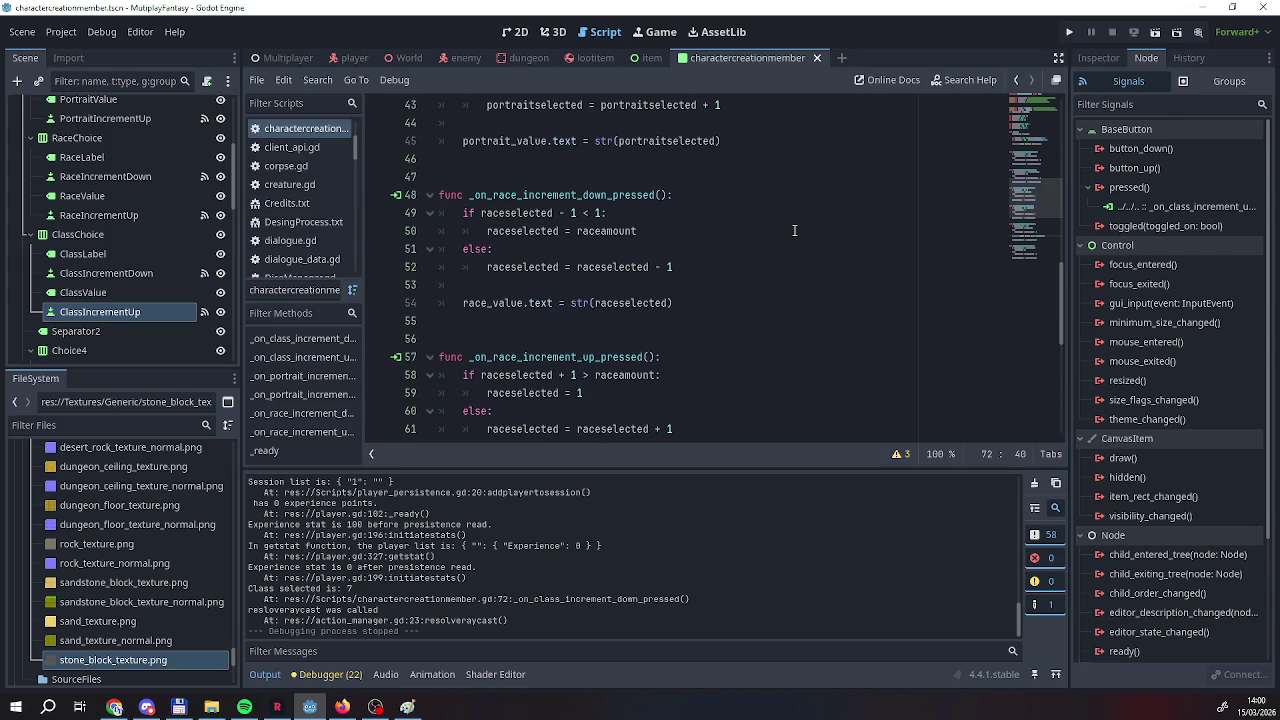
pyautogui.scroll(-4, 794, 231)
pyautogui.scroll(-2, 794, 231)
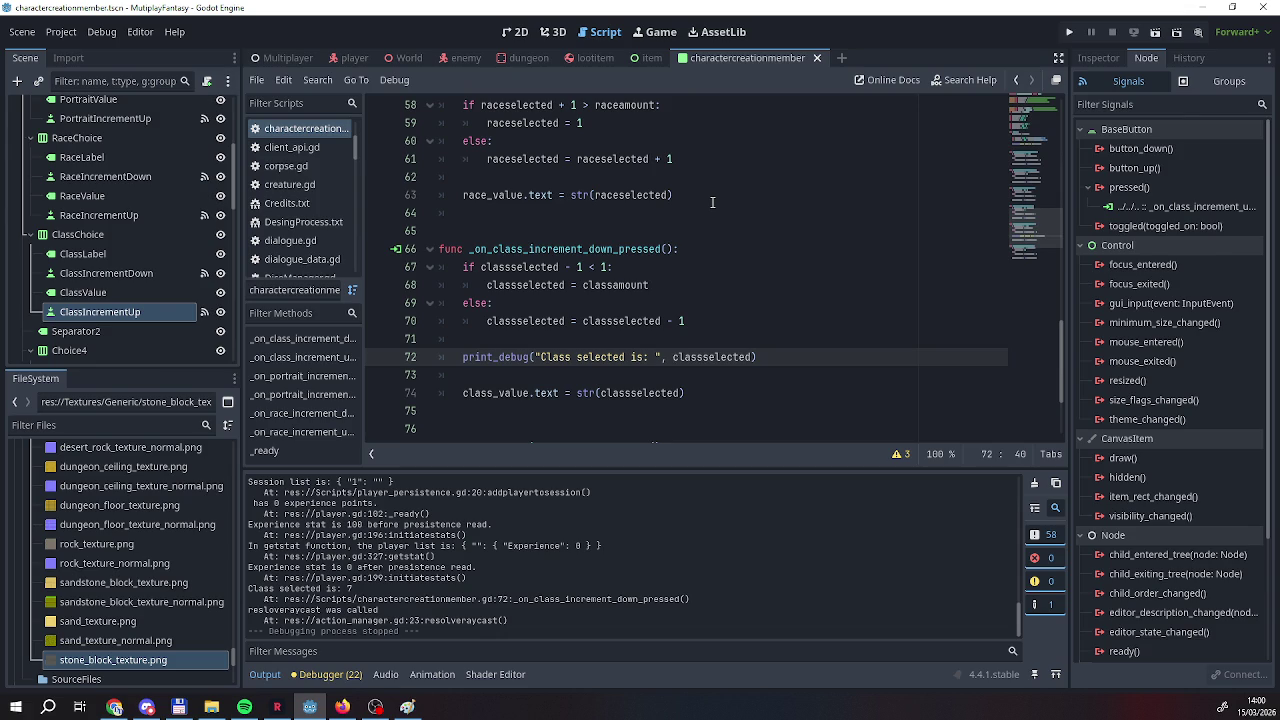
pyautogui.scroll(-2, 712, 202)
pyautogui.scroll(2, 600, 270)
pyautogui.moveTo(758, 357); pyautogui.dragTo(453, 352)
pyautogui.hotkey('ctrl', 'c')
pyautogui.click(463, 267)
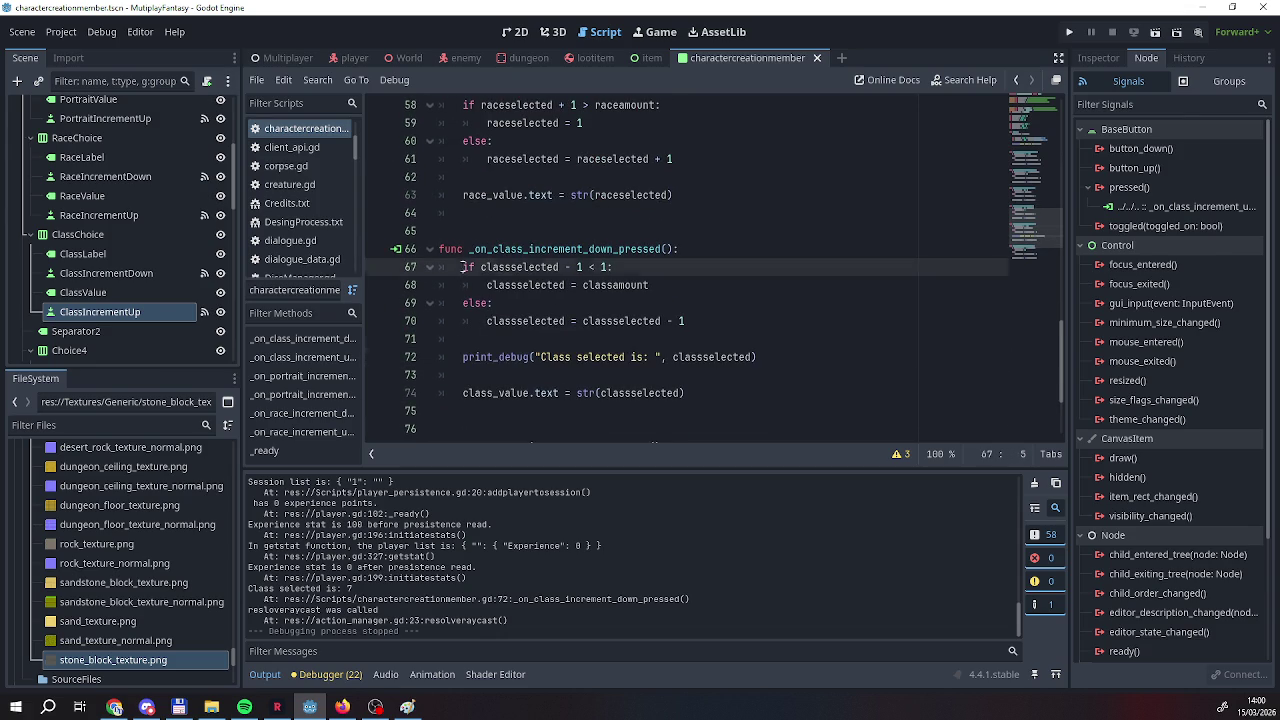
pyautogui.press('Return')
pyautogui.press('Up')
pyautogui.hotkey('ctrl', 'v')
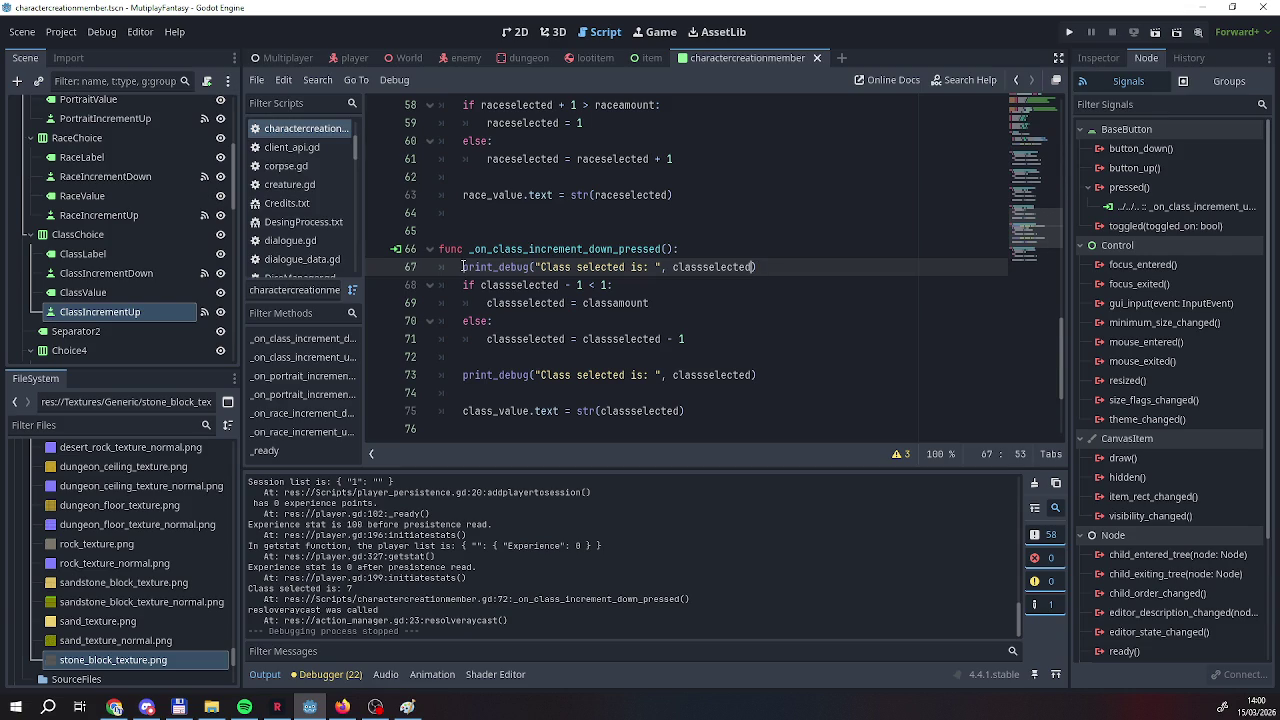
# Change the copy to print "Class amount is: " with classamount, then run the game.
pyautogui.press('Left')
pyautogui.press('Left')
pyautogui.press('Left')
pyautogui.press('BackSpace')
pyautogui.press('BackSpace')
pyautogui.press('BackSpace')
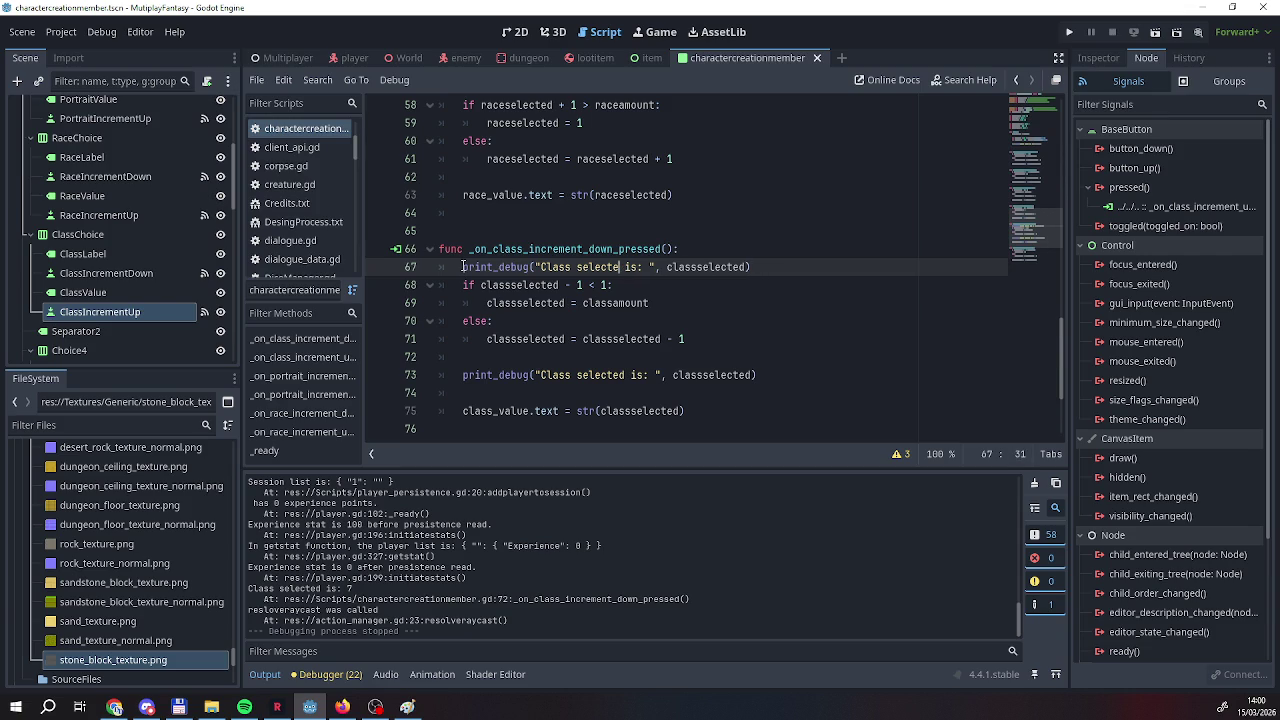
pyautogui.press('BackSpace')
pyautogui.press('BackSpace')
pyautogui.press('BackSpace')
pyautogui.write('amount')
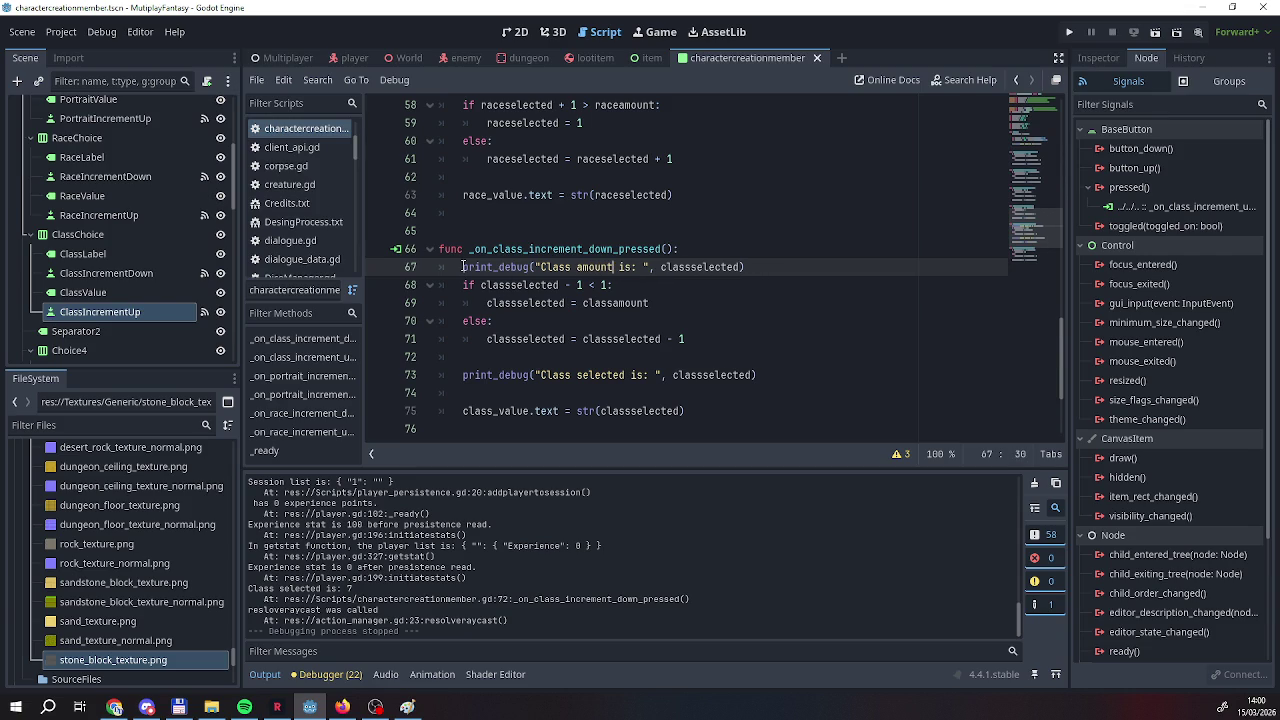
pyautogui.press('Right')
pyautogui.press('Right')
pyautogui.press('Right')
pyautogui.press('Right')
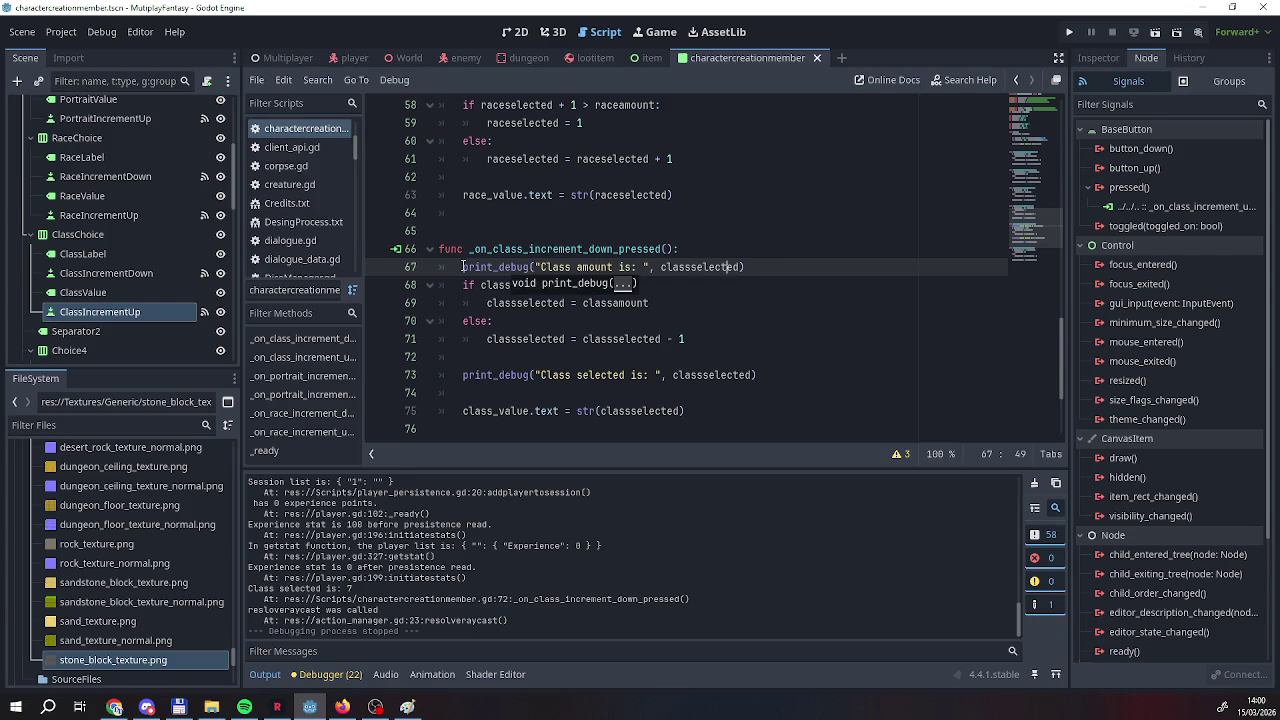
pyautogui.press('BackSpace')
pyautogui.press('BackSpace')
pyautogui.press('BackSpace')
pyautogui.write('am')
pyautogui.press('Return')
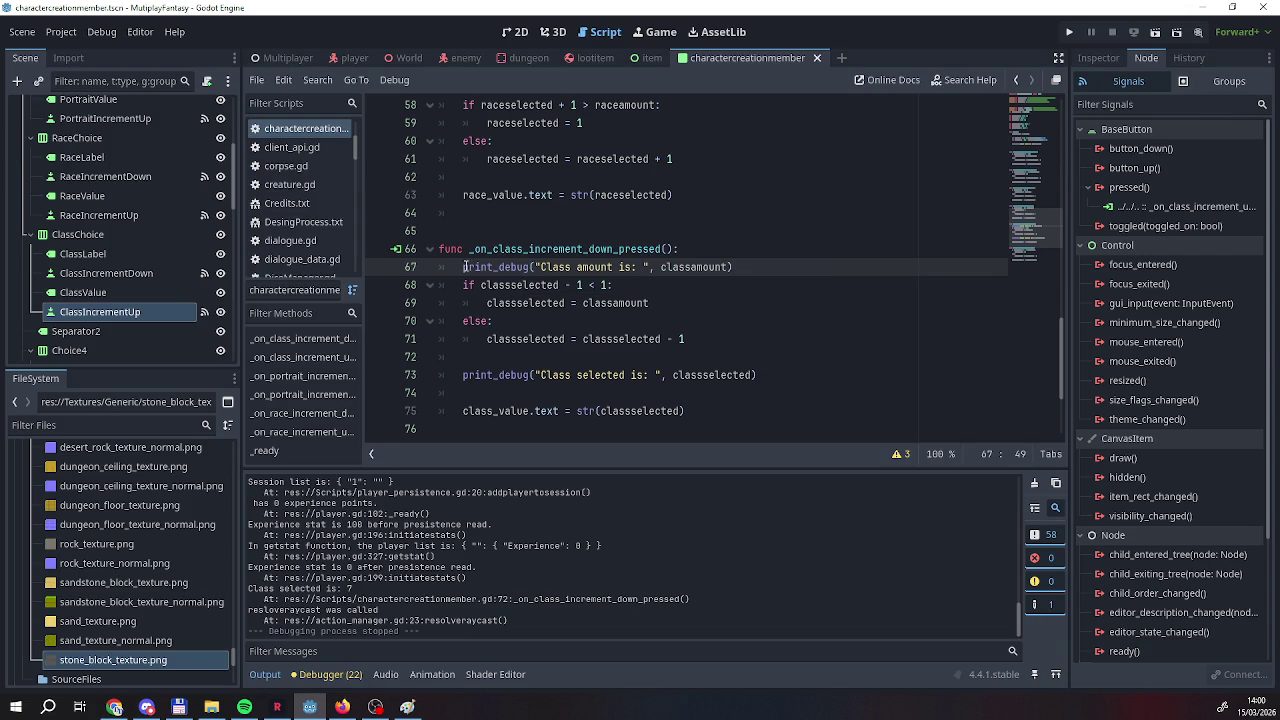
pyautogui.click(1070, 33)
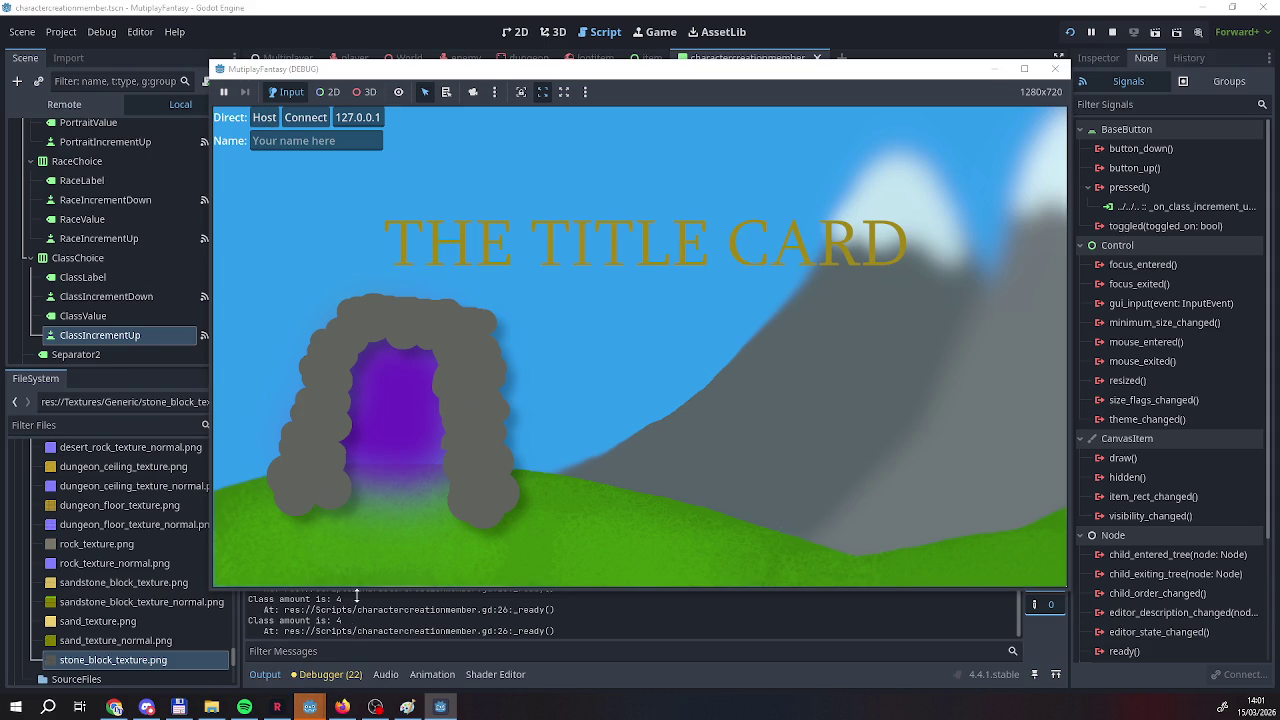
# Host, lower the first character's Class, check the Output logs 7 for both prints, then stop.
pyautogui.scroll(1, 358, 605)
pyautogui.scroll(-1, 362, 617)
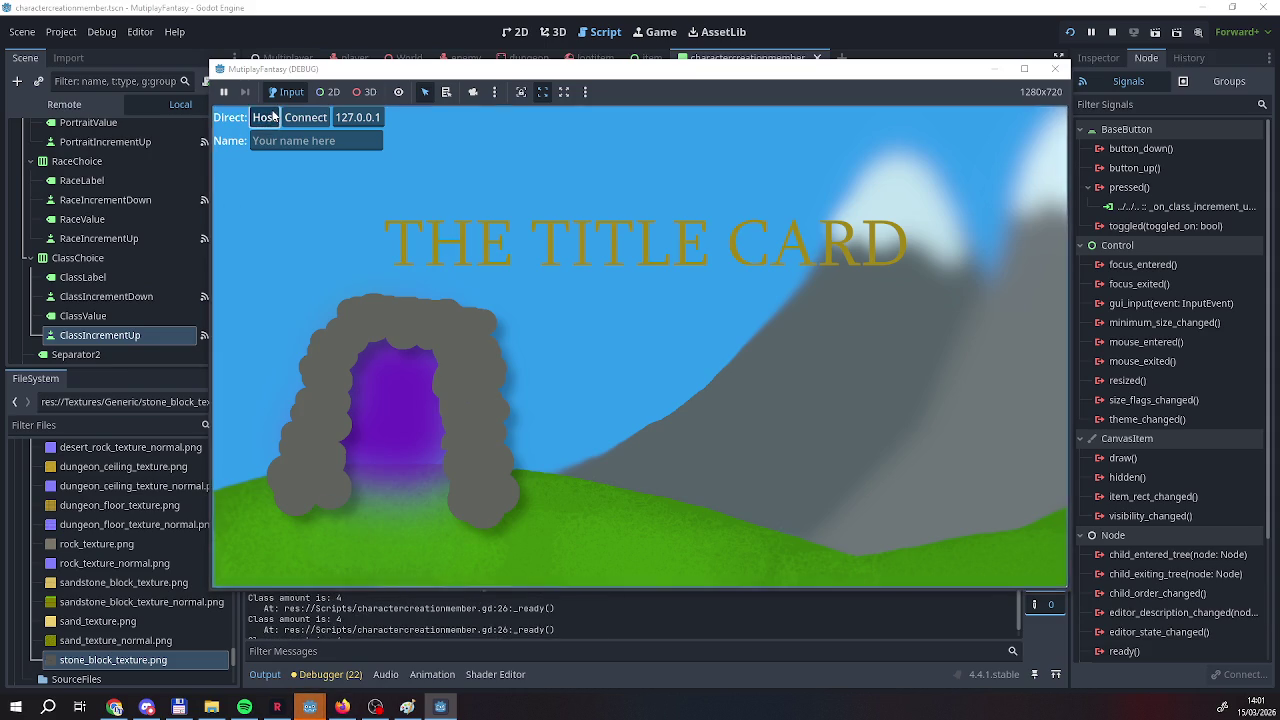
pyautogui.click(265, 117)
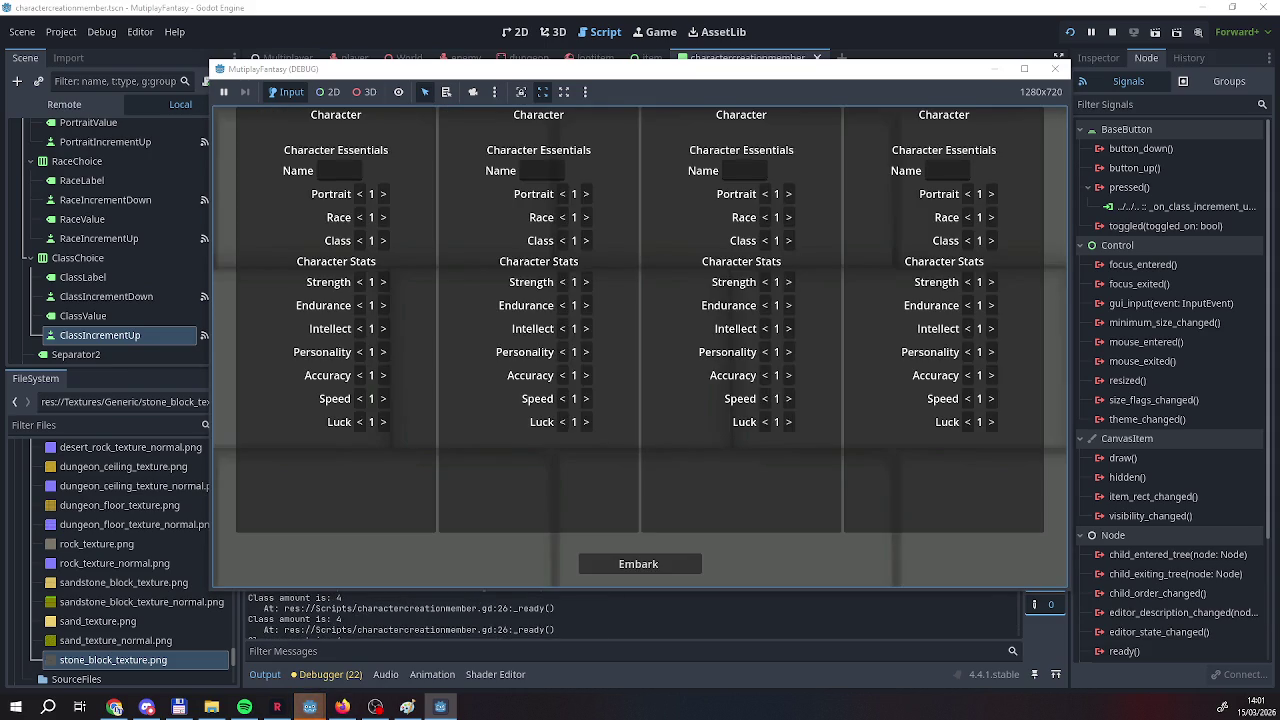
pyautogui.click(360, 241)
pyautogui.scroll(-4, 422, 620)
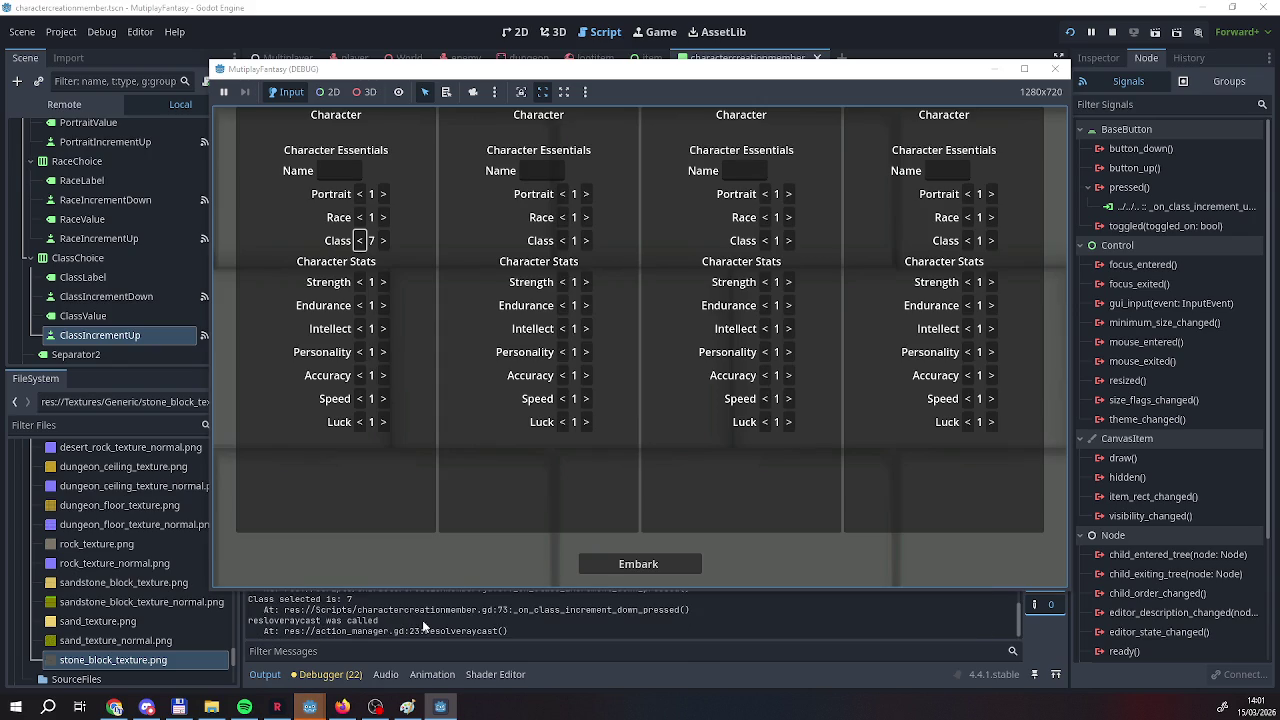
pyautogui.scroll(-1, 422, 625)
pyautogui.click(1112, 32)
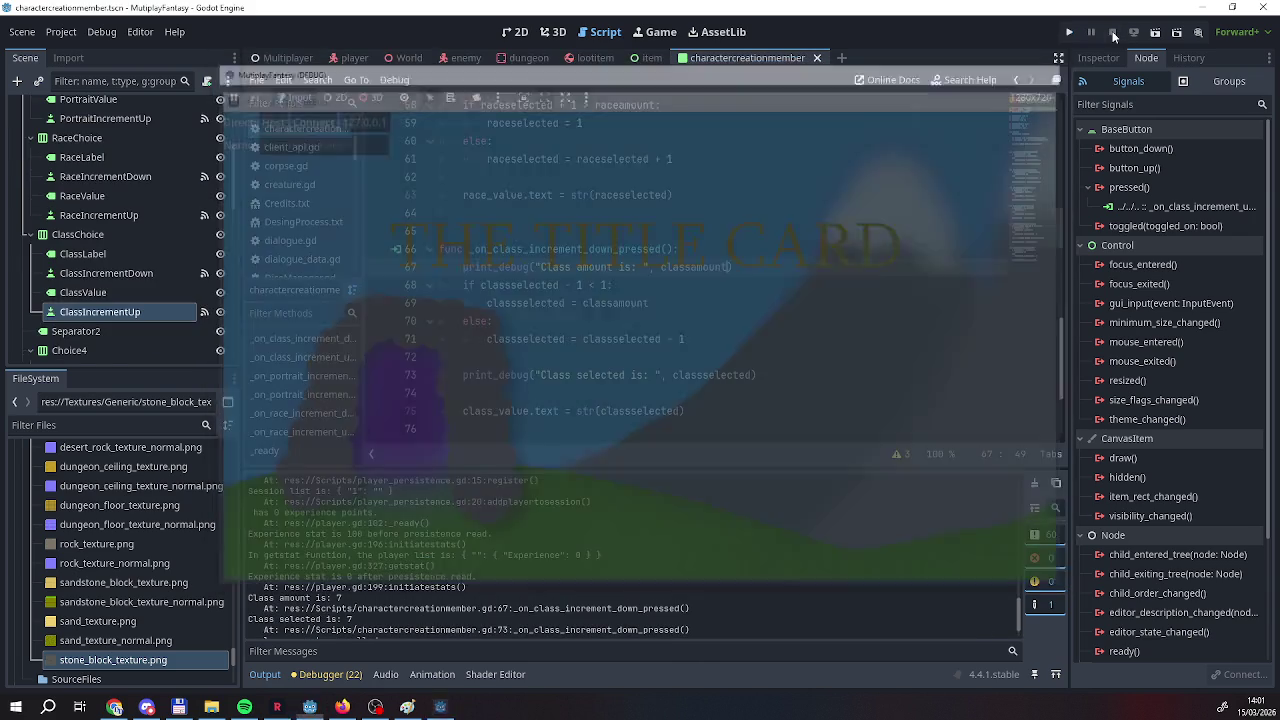
pyautogui.scroll(8, 724, 290)
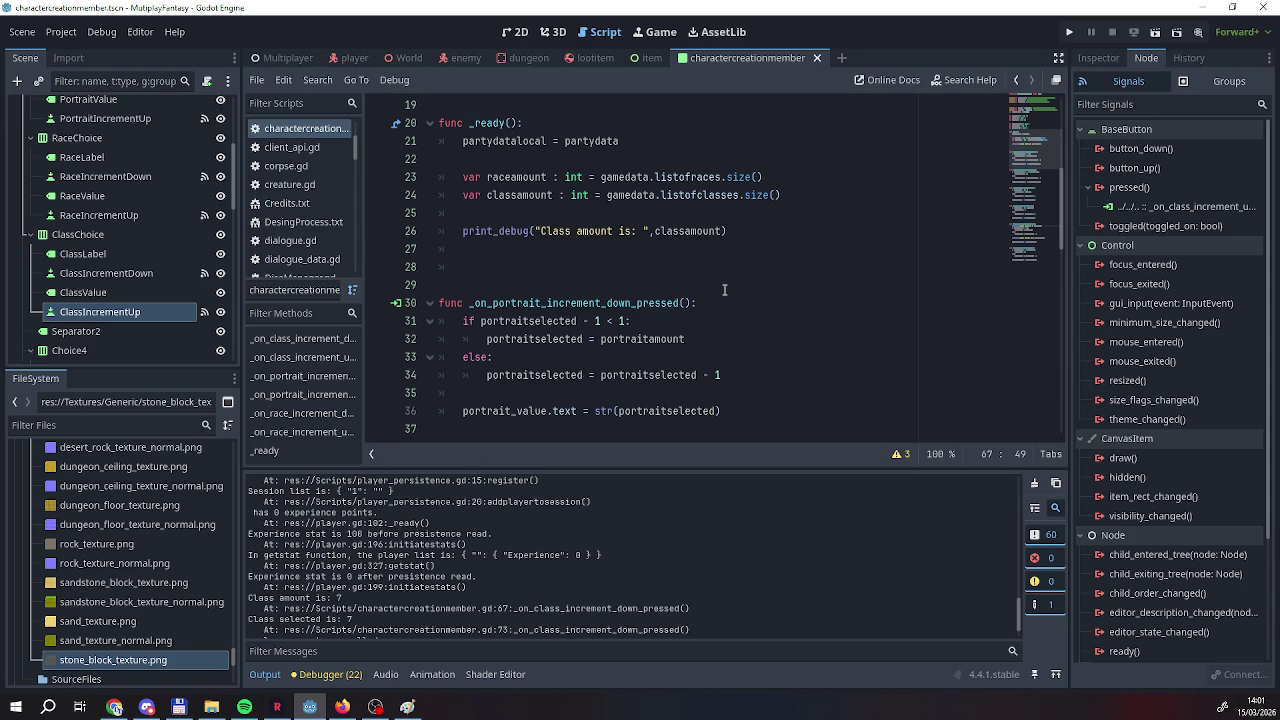
# Remove the 'var' keywords and int type annotations from the raceamount and classamount lines.
pyautogui.scroll(4, 724, 290)
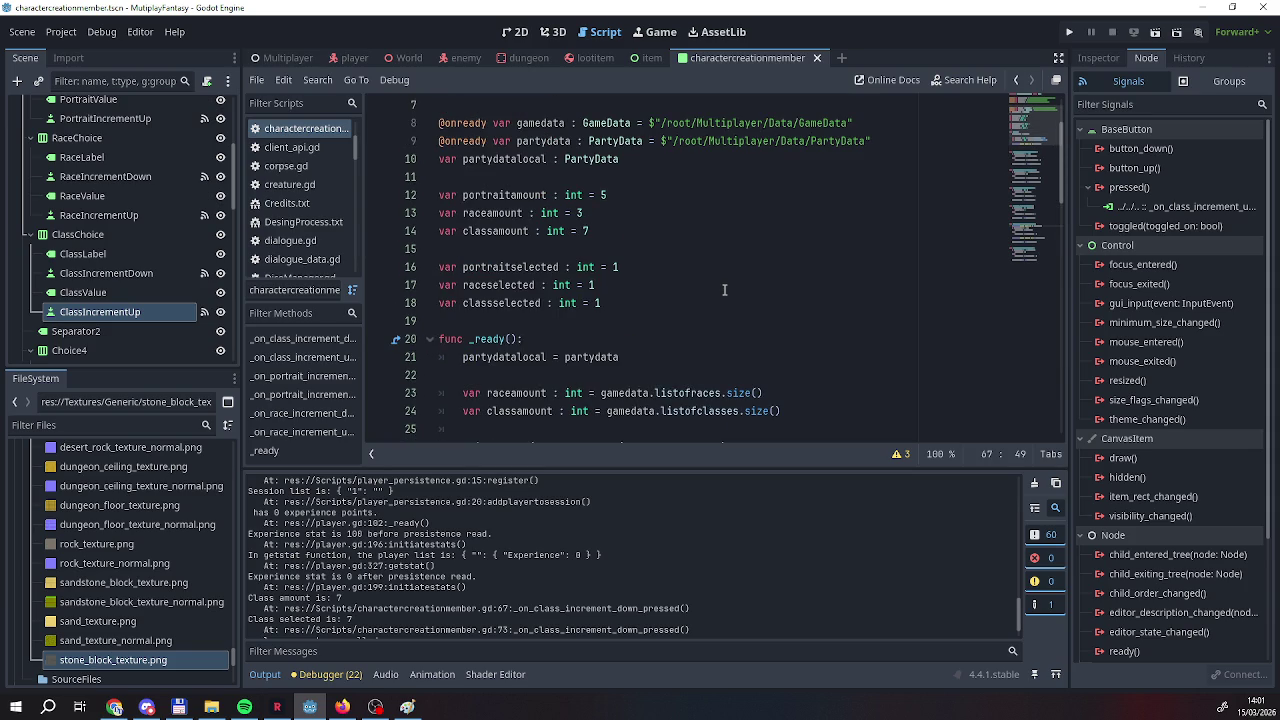
pyautogui.scroll(1, 724, 290)
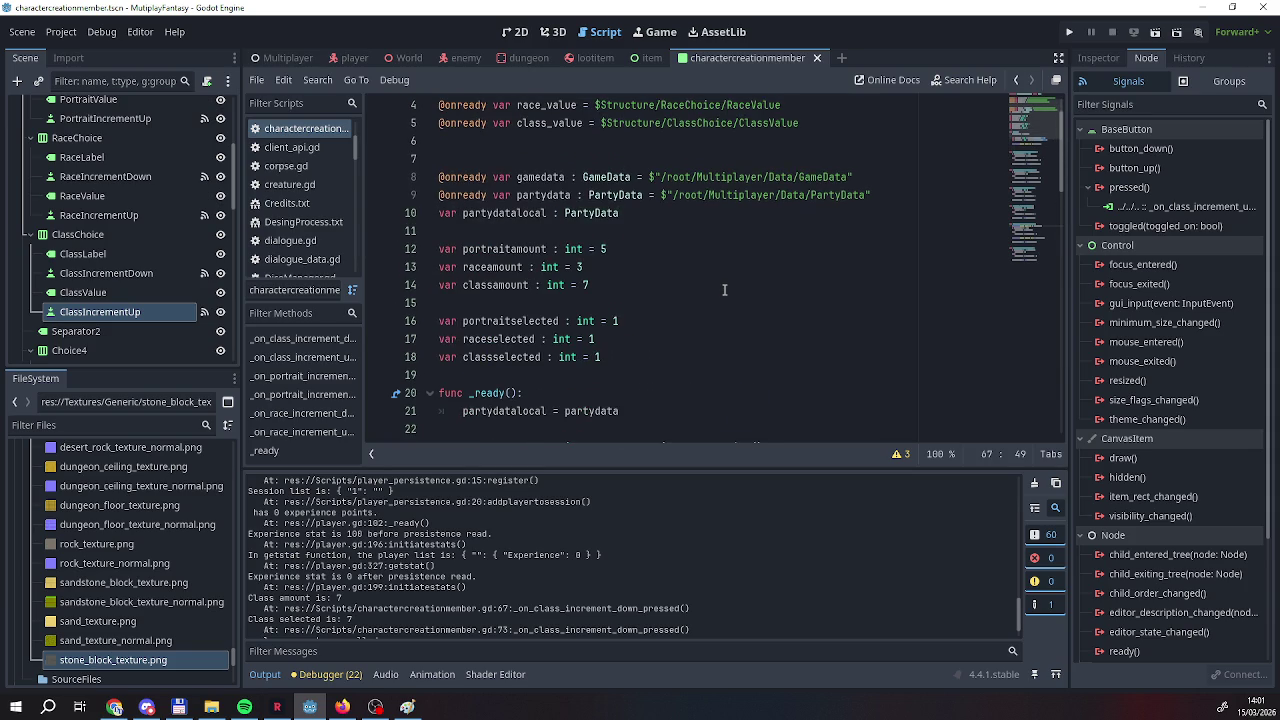
pyautogui.scroll(-1, 724, 290)
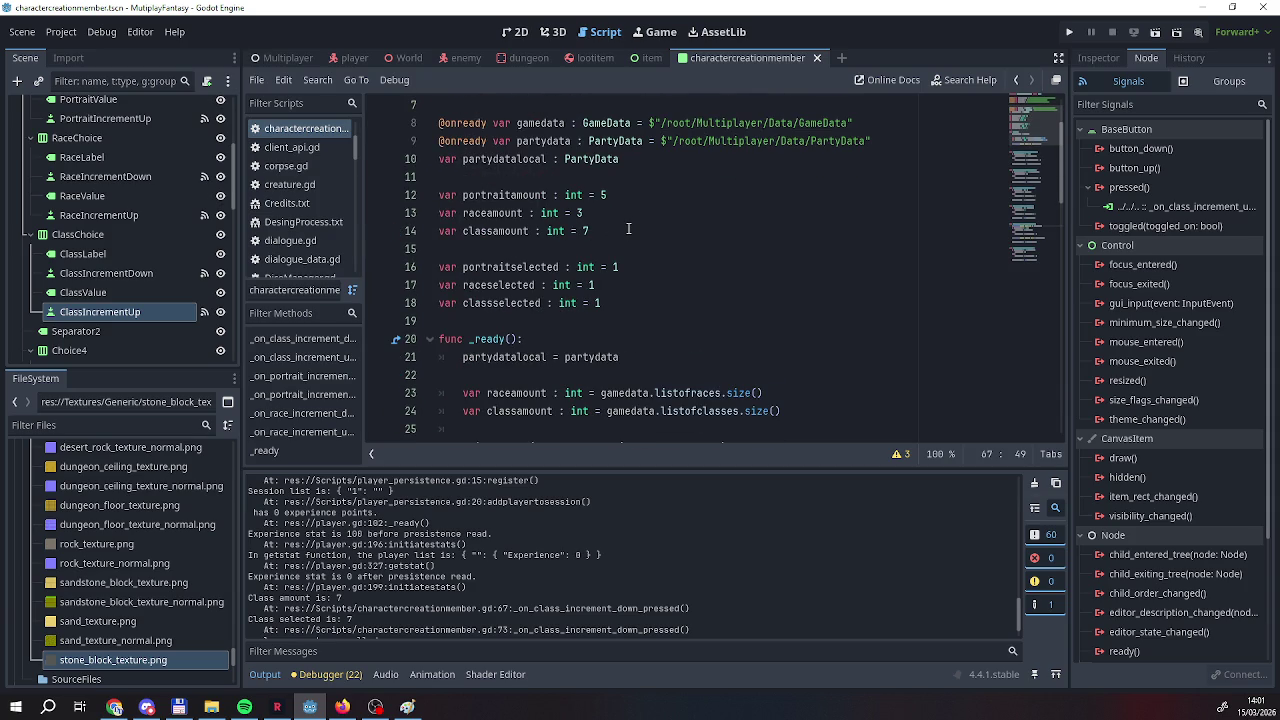
pyautogui.scroll(-1, 628, 229)
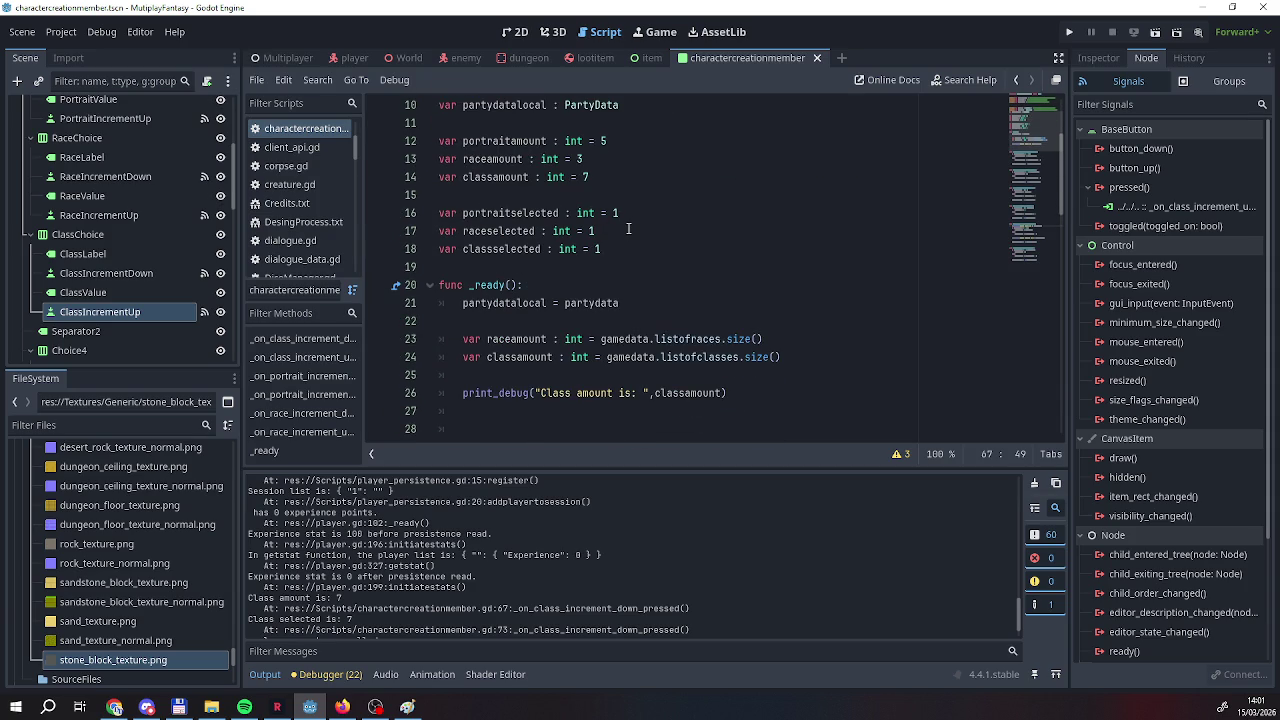
pyautogui.scroll(1, 628, 229)
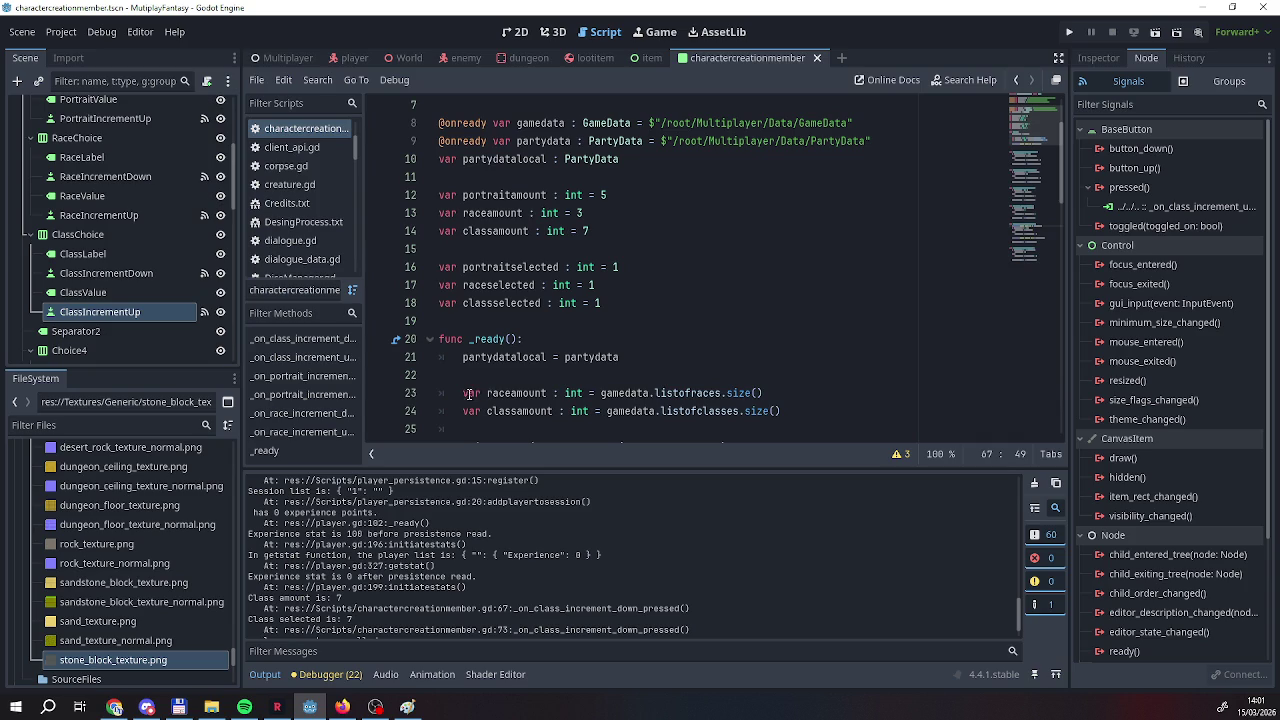
pyautogui.click(462, 393)
pyautogui.press('Delete')
pyautogui.press('Delete')
pyautogui.press('Delete')
pyautogui.moveTo(464, 411); pyautogui.dragTo(487, 411)
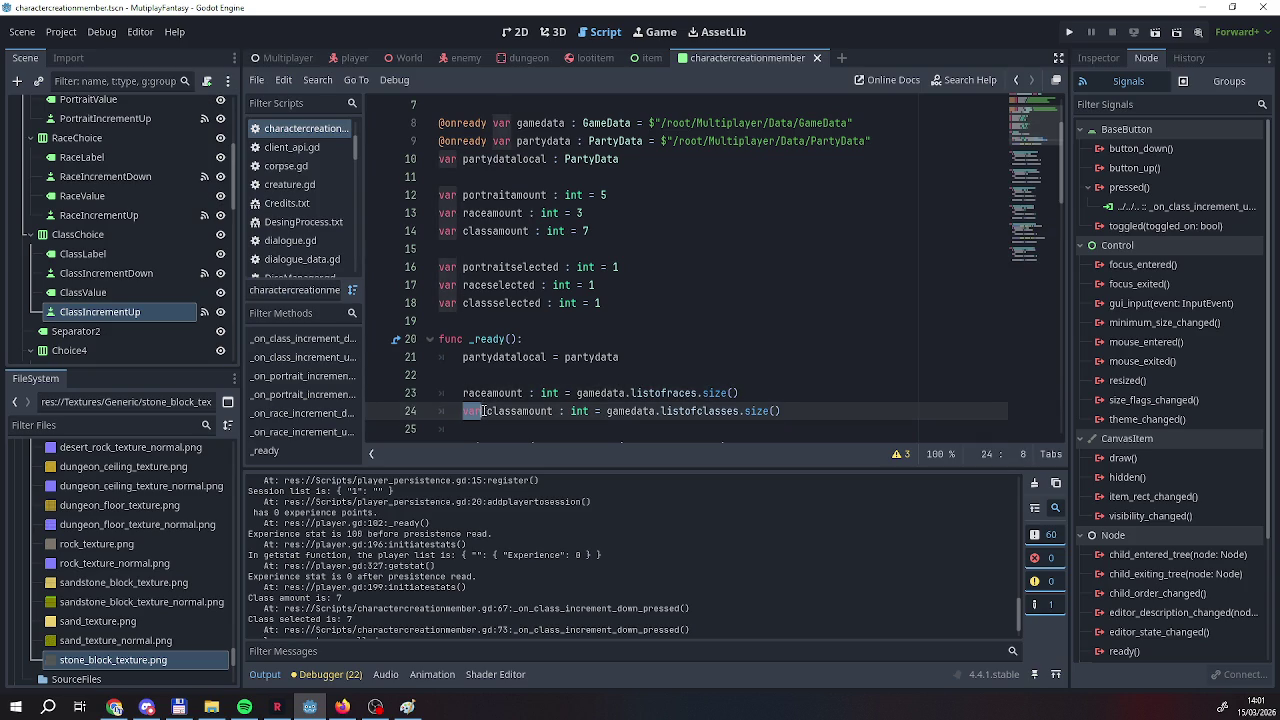
pyautogui.press('Delete')
pyautogui.scroll(-2, 527, 308)
pyautogui.click(544, 302)
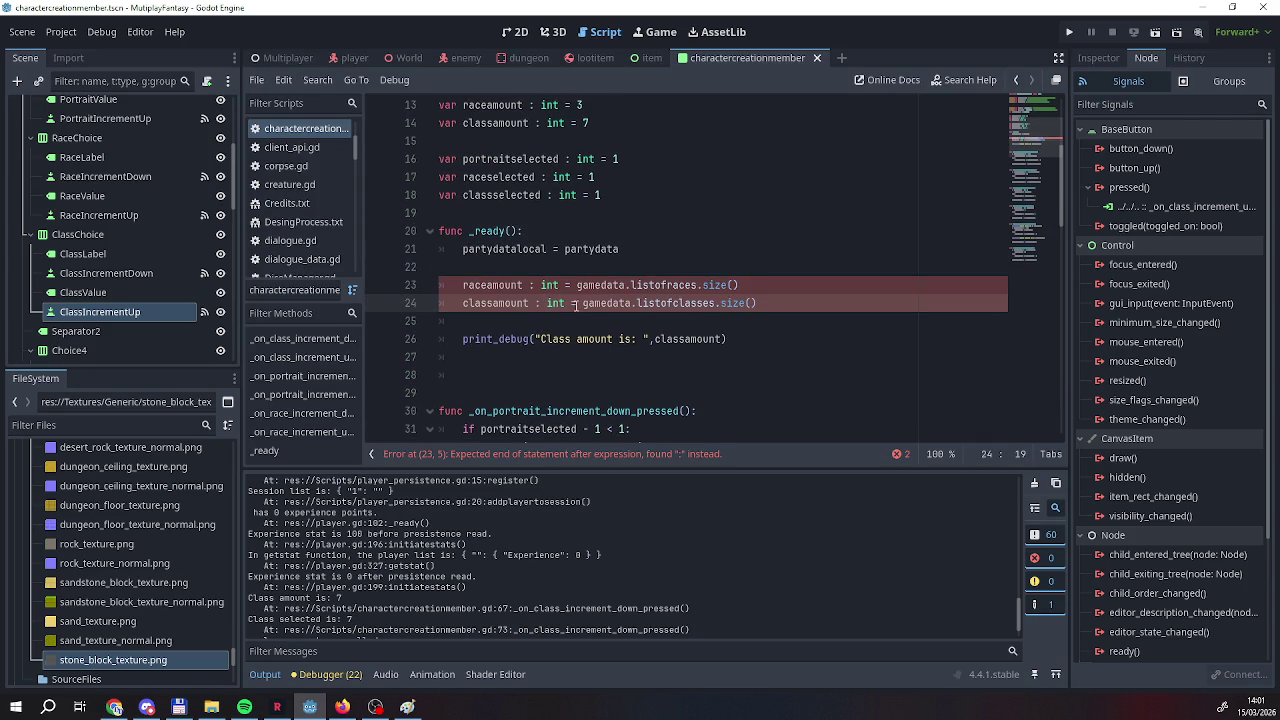
pyautogui.moveTo(565, 303)
pyautogui.mouseDown()
pyautogui.moveTo(529, 303)
pyautogui.moveTo(524, 285)
pyautogui.mouseUp()
pyautogui.press('Delete')
pyautogui.press('Delete')
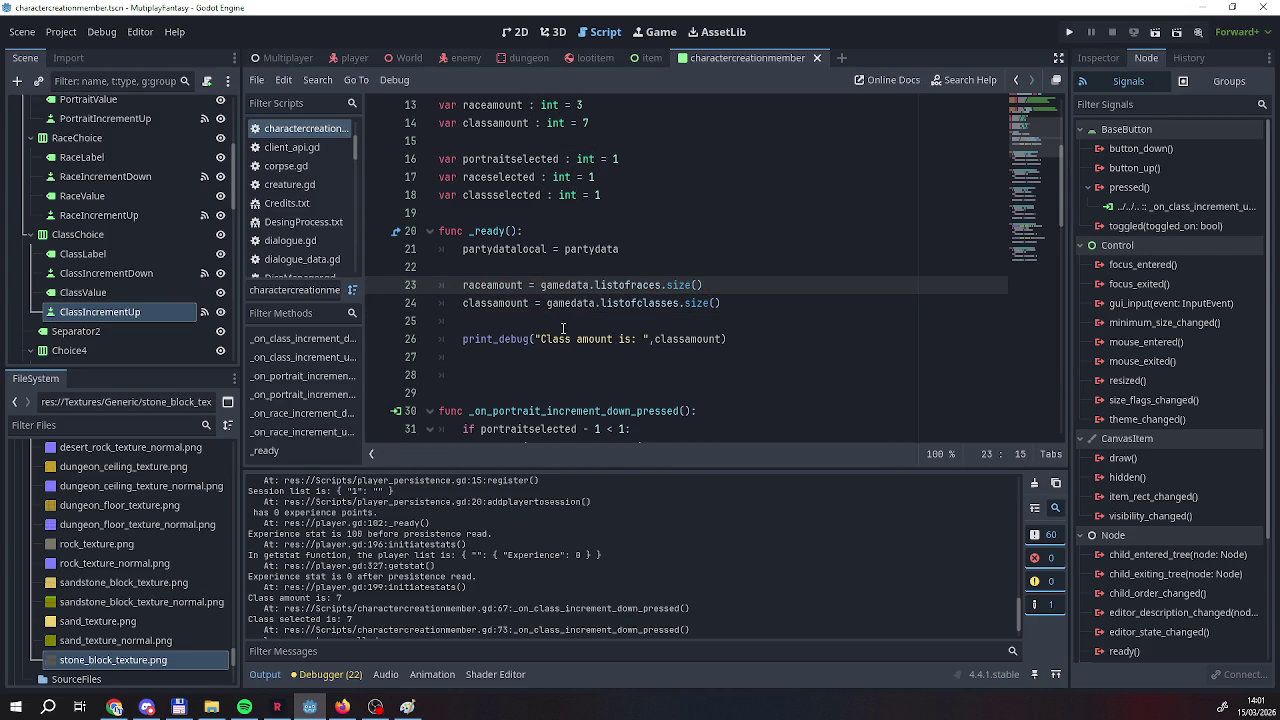
pyautogui.click(749, 306)
# Initialise raceamount and classamount to 0 instead of 3 and 7, then run the project with F5.
pyautogui.scroll(-8, 752, 310)
pyautogui.scroll(-4, 752, 310)
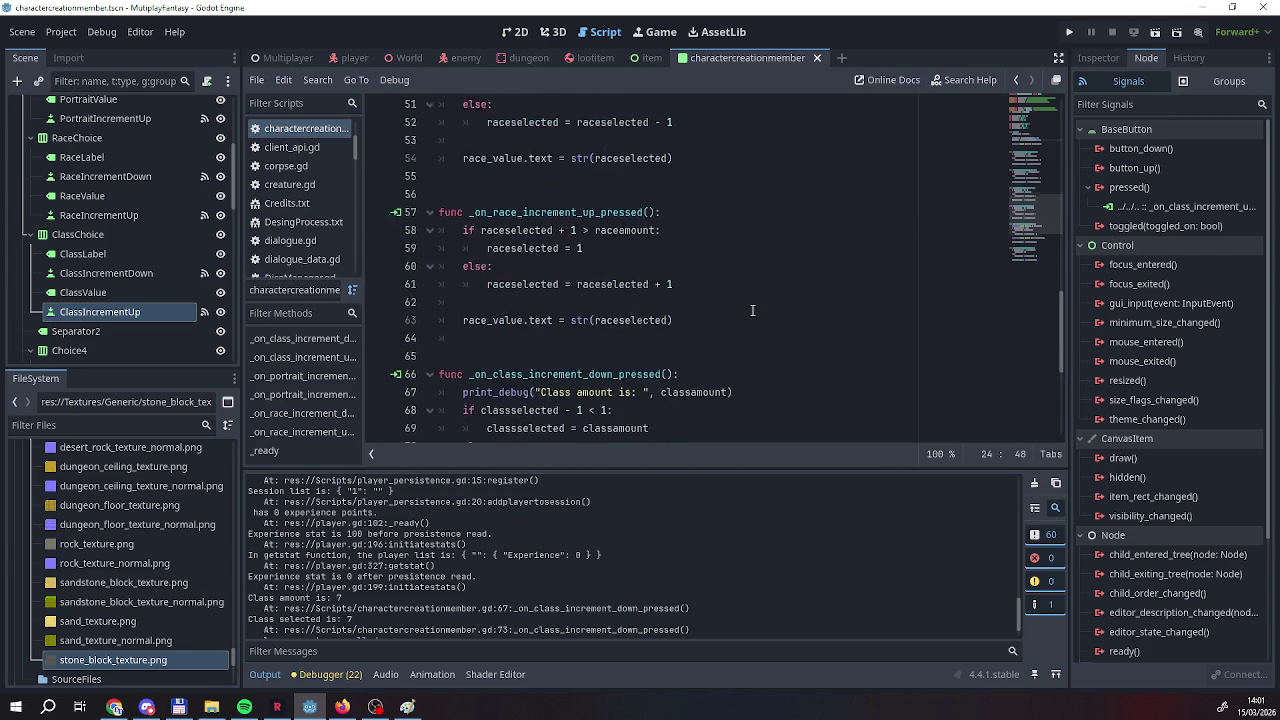
pyautogui.scroll(10, 667, 292)
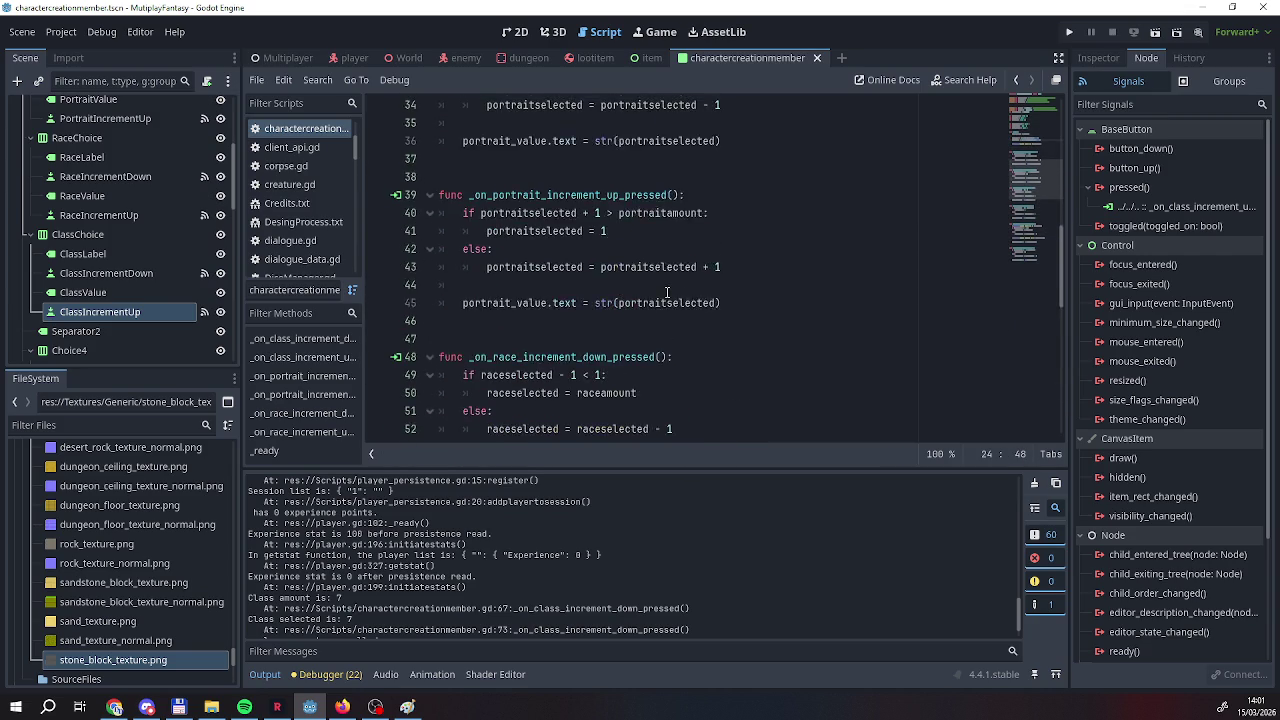
pyautogui.scroll(1, 658, 264)
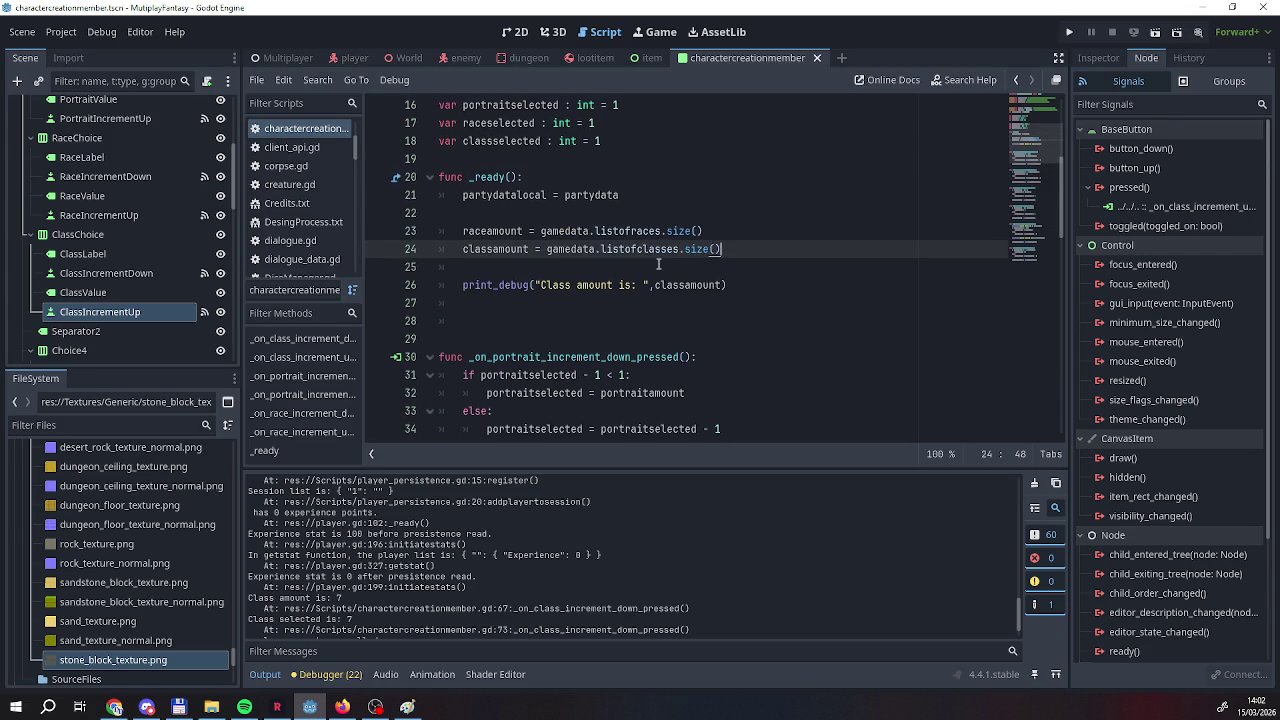
pyautogui.scroll(2, 618, 243)
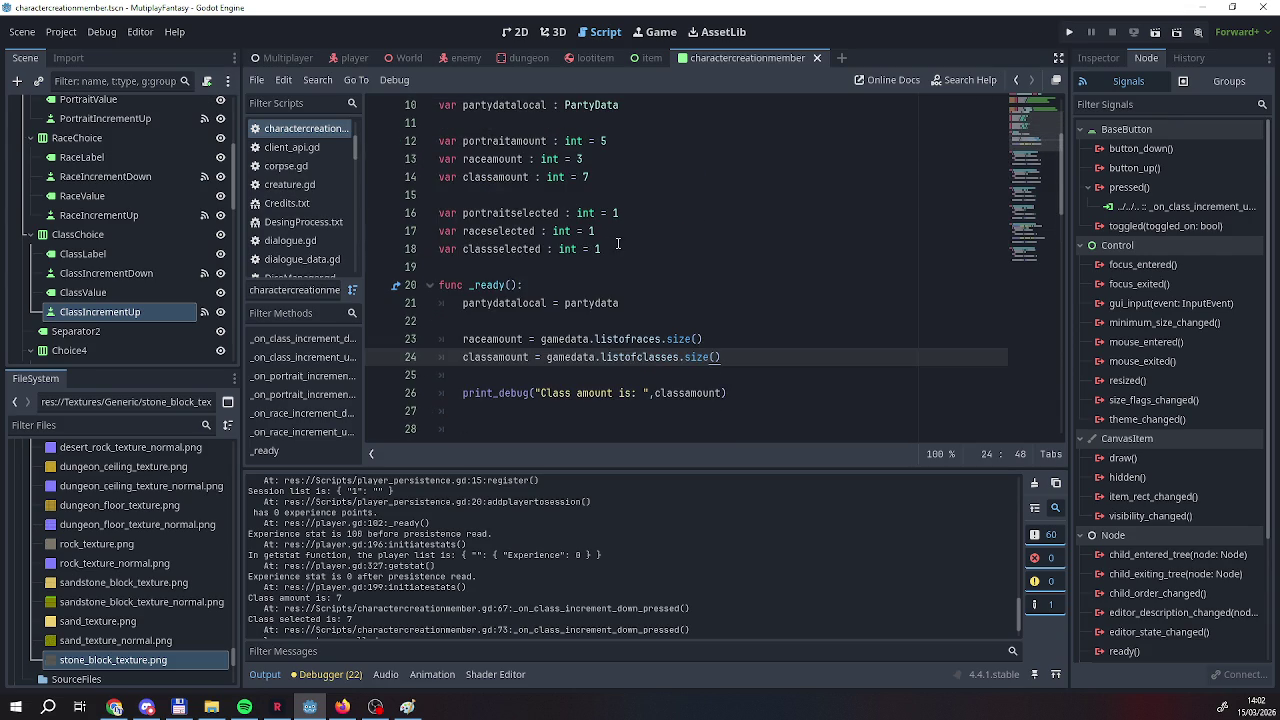
pyautogui.click(600, 141)
pyautogui.click(599, 160)
pyautogui.doubleClick(580, 160)
pyautogui.write('0')
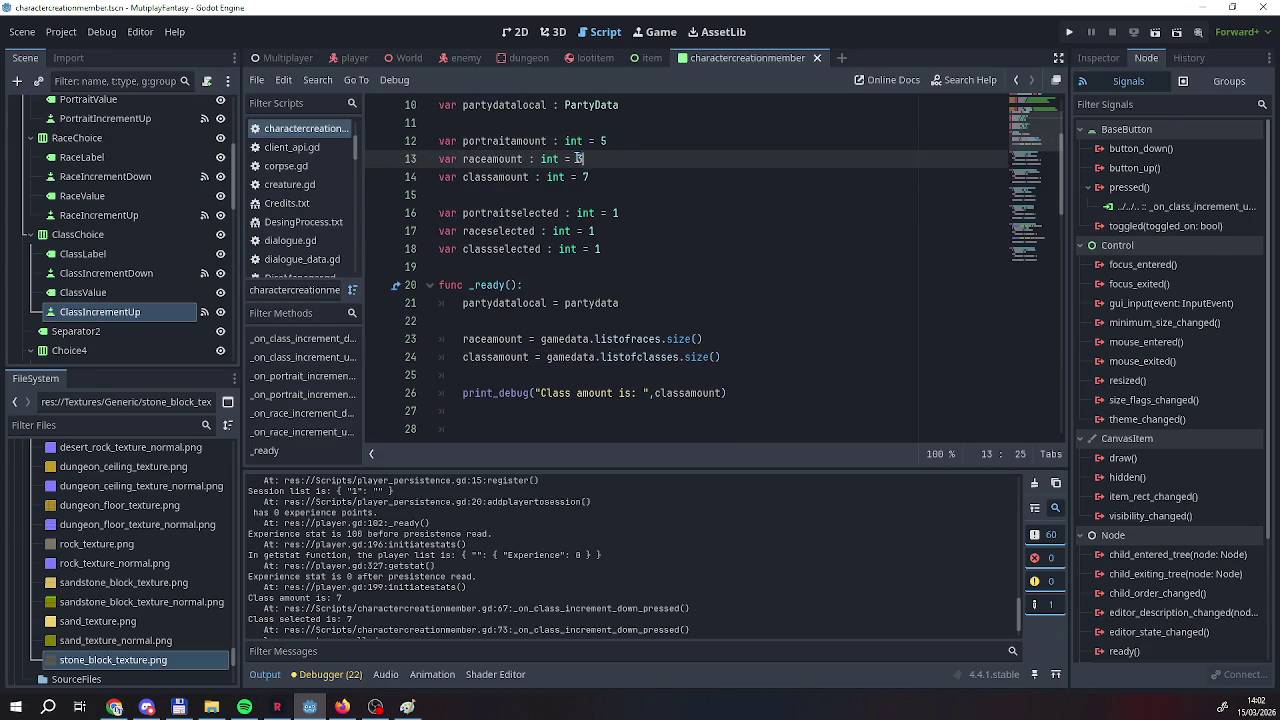
pyautogui.click(590, 177)
pyautogui.press('BackSpace')
pyautogui.press('BackSpace')
pyautogui.write('0')
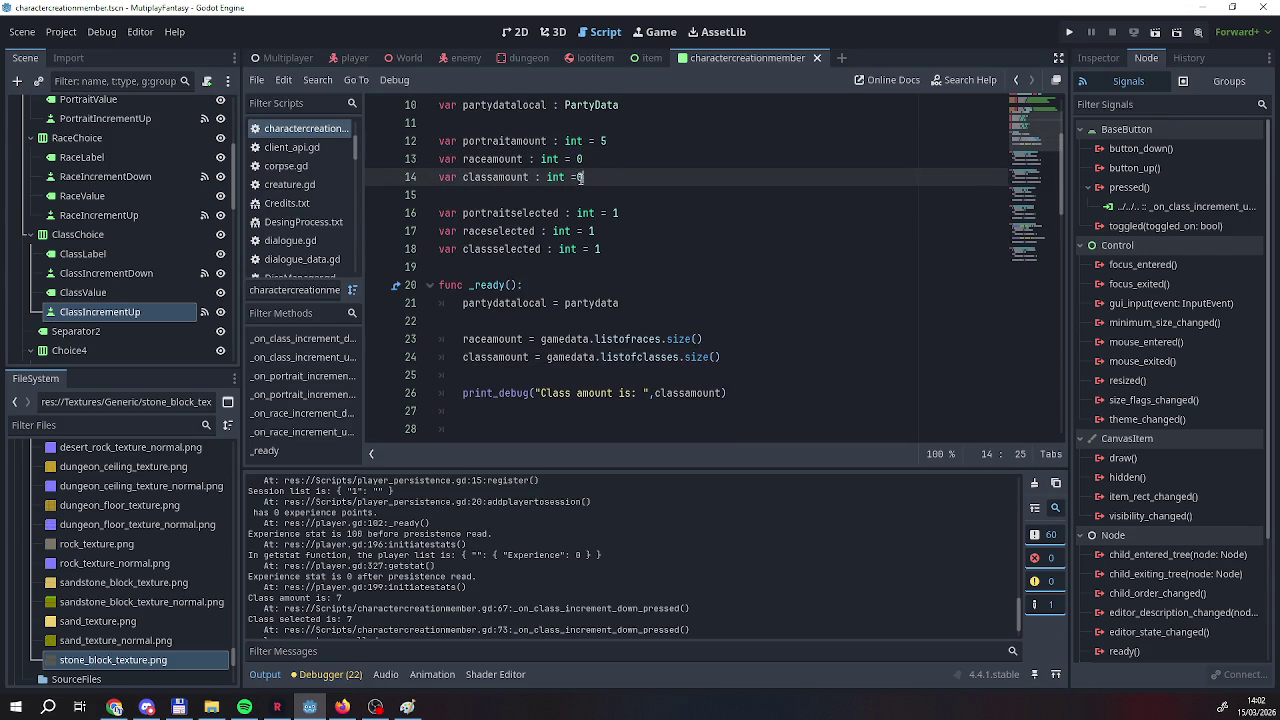
pyautogui.press('BackSpace')
pyautogui.write('0')
pyautogui.press('F5')
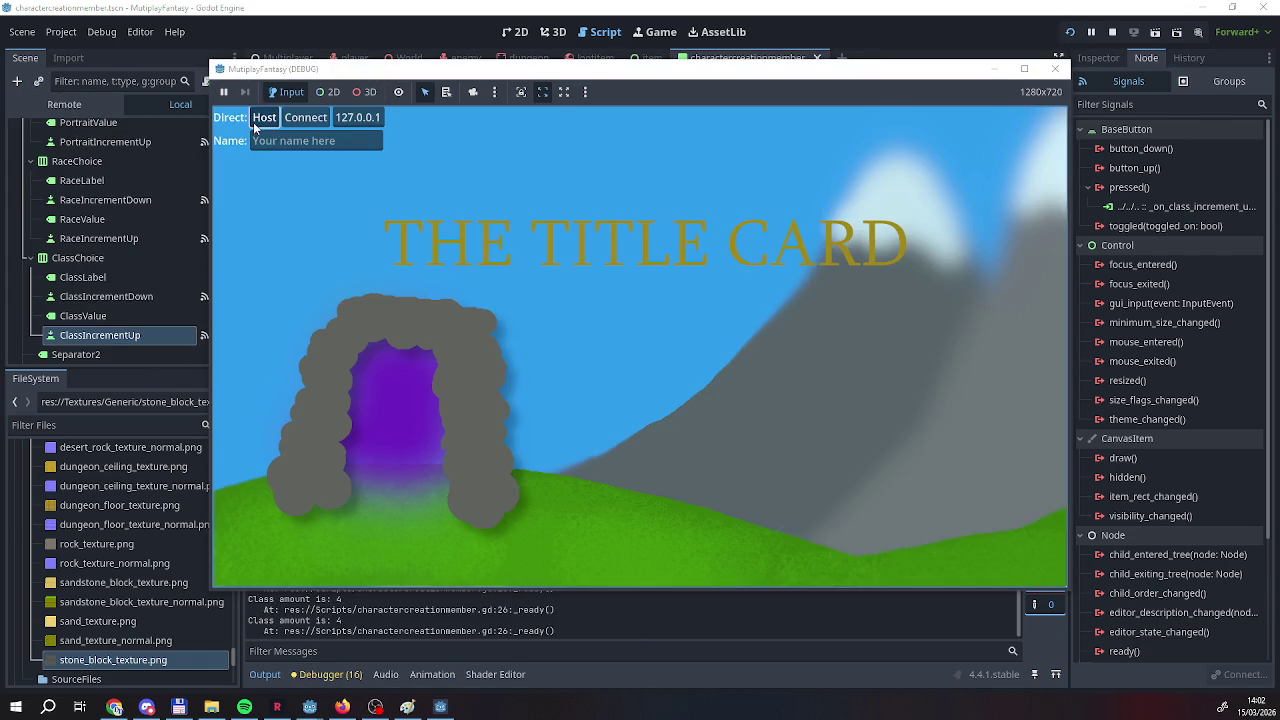
# Host a game and step the first character's portrait up to 5, then its race and its class up to 3.
pyautogui.click(262, 120)
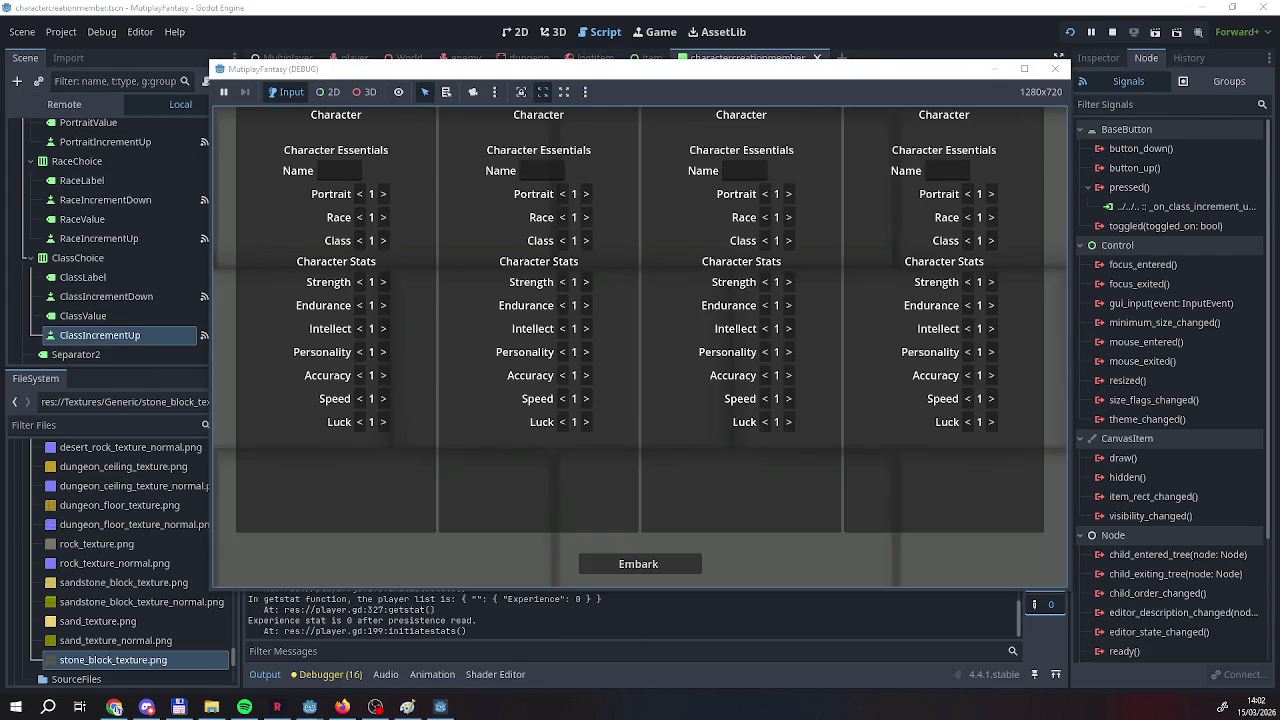
pyautogui.click(383, 194)
pyautogui.click(383, 194)
pyautogui.click(383, 194)
pyautogui.click(383, 194)
pyautogui.click(383, 217)
pyautogui.click(387, 224)
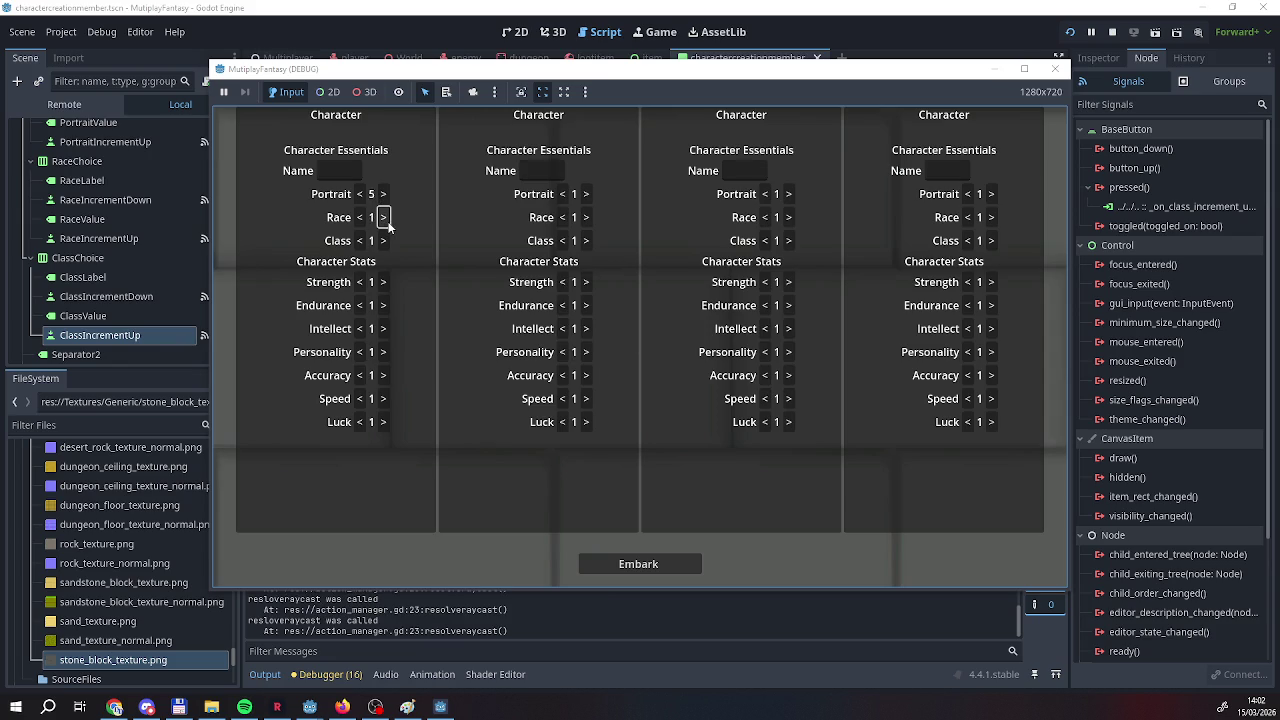
pyautogui.click(384, 218)
pyautogui.click(384, 243)
pyautogui.click(384, 243)
pyautogui.click(384, 244)
pyautogui.click(384, 244)
pyautogui.click(384, 243)
pyautogui.click(384, 243)
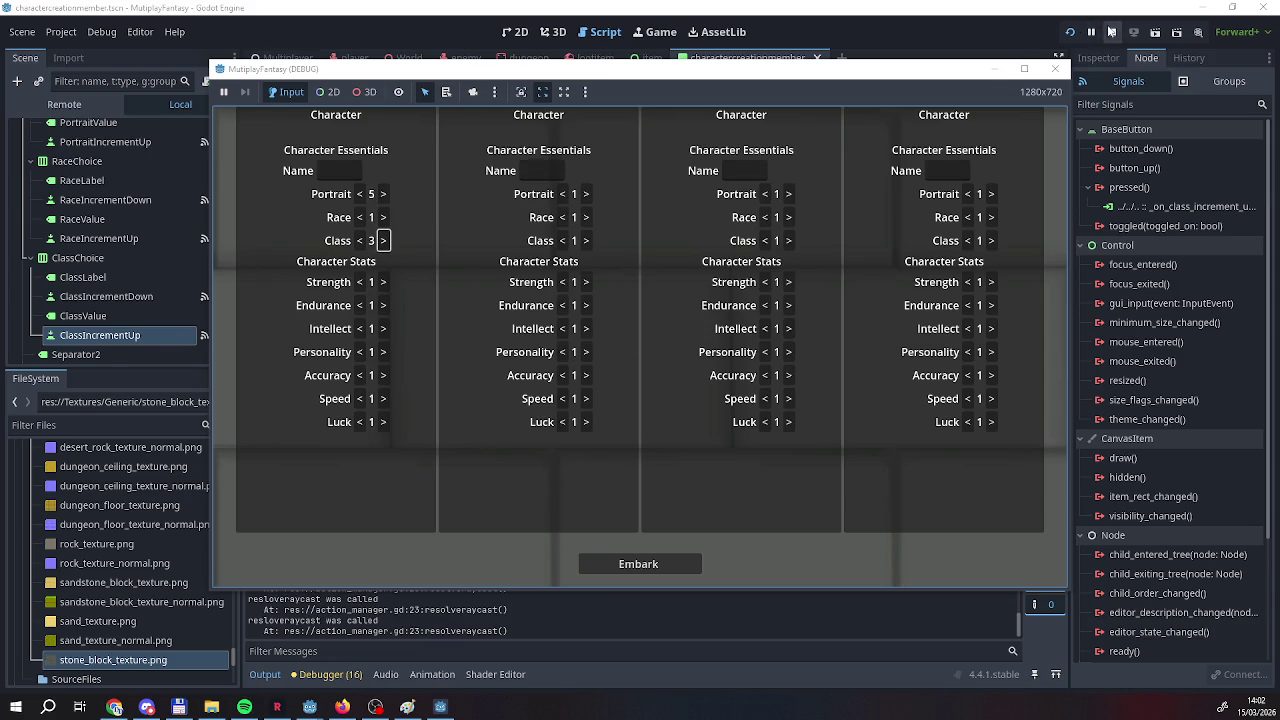
# Stop the game and delete the print_debug line in _ready.
pyautogui.click(1112, 31)
pyautogui.click(757, 177)
pyautogui.keyDown('shift'); pyautogui.click(442, 177); pyautogui.keyUp('shift')
pyautogui.press('BackSpace')
pyautogui.press('BackSpace')
pyautogui.scroll(-10, 646, 319)
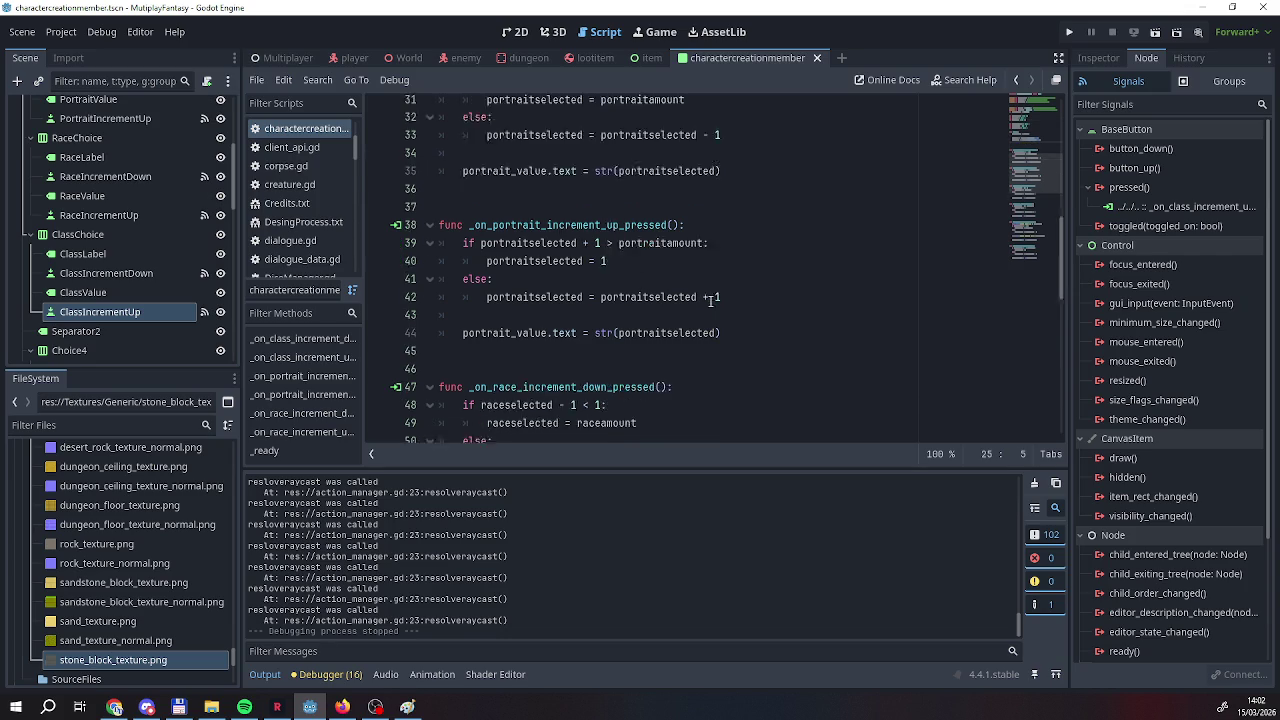
# Delete the 'Class amount' and 'Class selected' print_debug lines along with the leftover empty line.
pyautogui.scroll(-2, 646, 319)
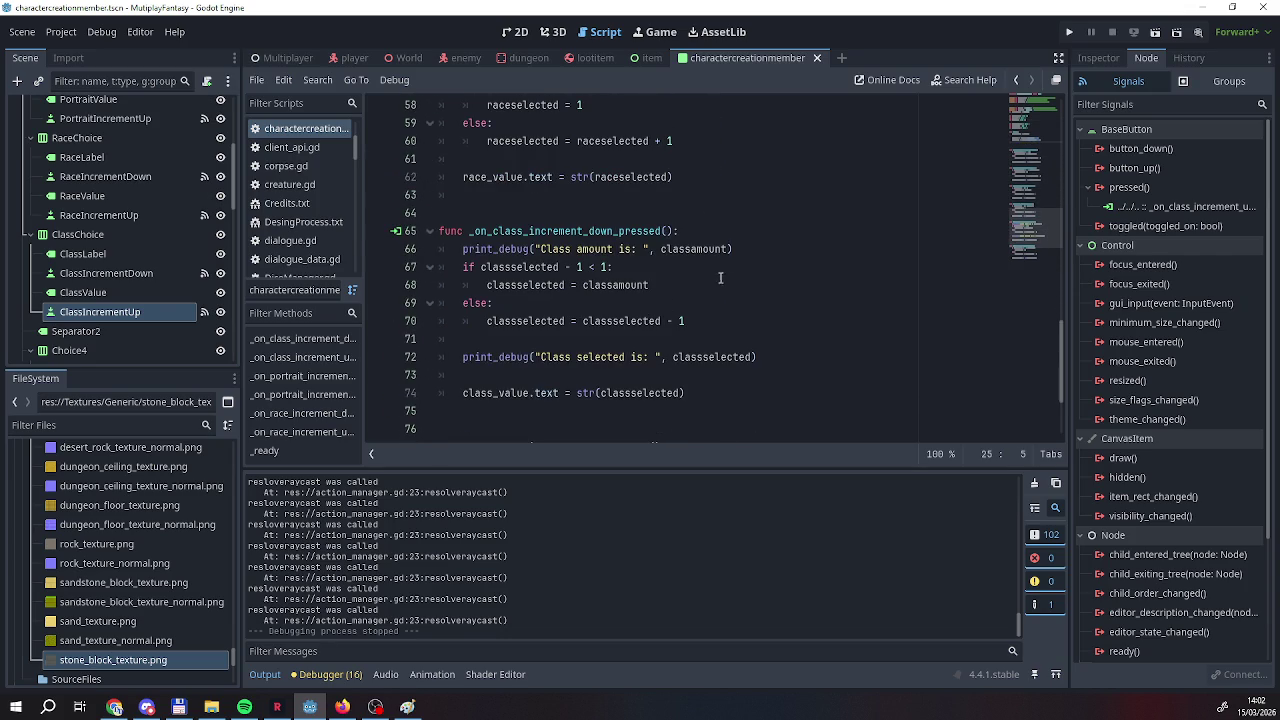
pyautogui.click(757, 248)
pyautogui.keyDown('shift'); pyautogui.click(442, 248); pyautogui.keyUp('shift')
pyautogui.press('BackSpace')
pyautogui.press('BackSpace')
pyautogui.click(757, 339)
pyautogui.keyDown('shift'); pyautogui.click(442, 339); pyautogui.keyUp('shift')
pyautogui.press('BackSpace')
pyautogui.press('BackSpace')
pyautogui.press('BackSpace')
# Delete the two extra blank lines after _ready.
pyautogui.scroll(19, 757, 334)
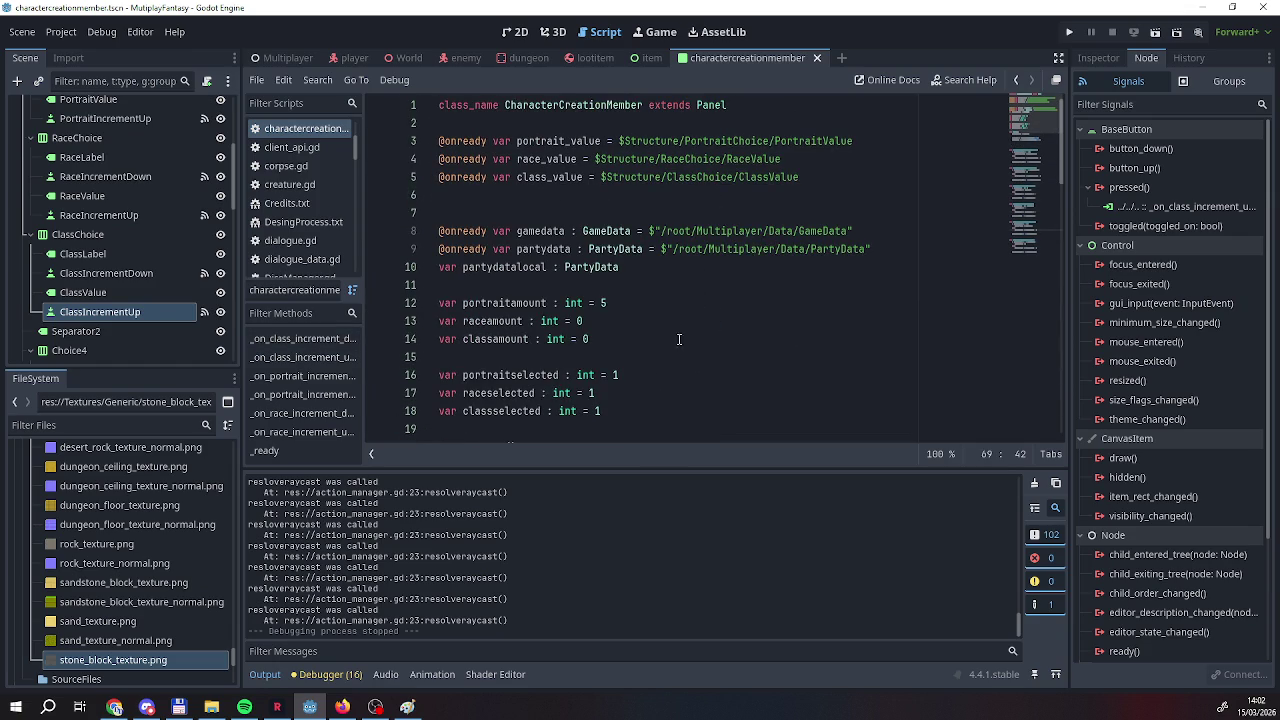
pyautogui.scroll(-4, 652, 333)
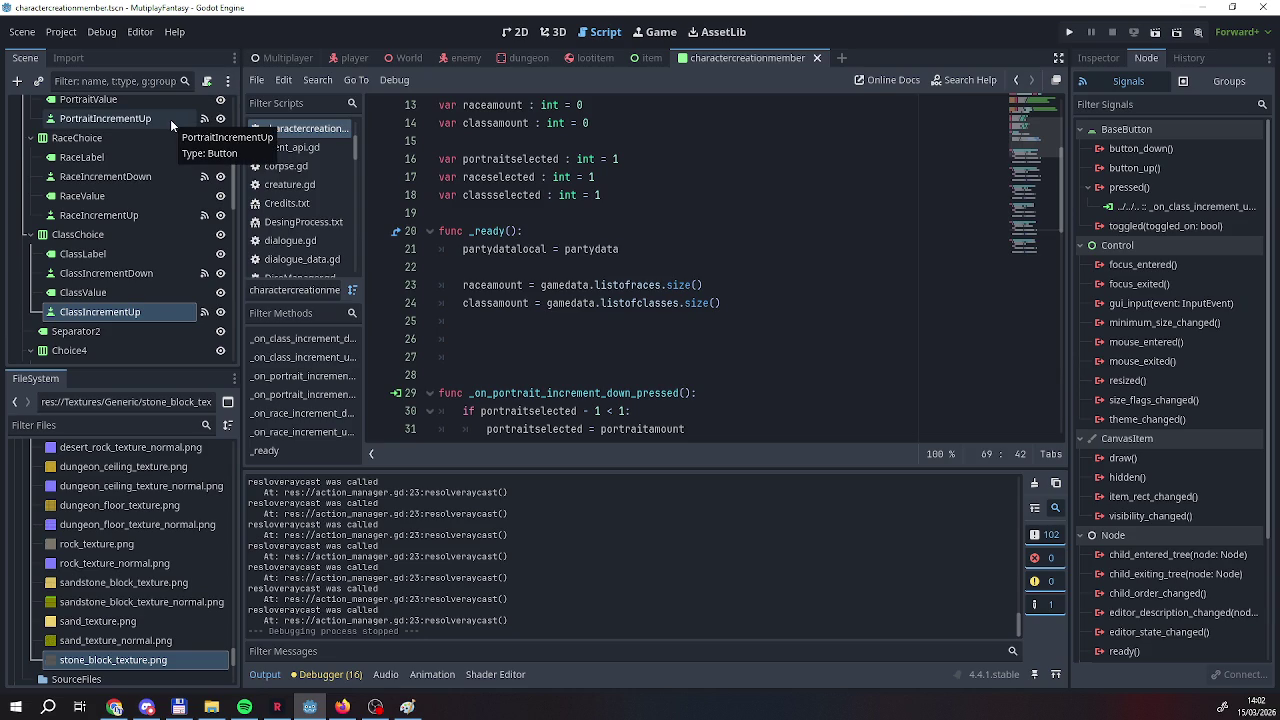
pyautogui.click(450, 339)
pyautogui.moveTo(462, 357); pyautogui.dragTo(368, 331)
pyautogui.press('Delete')
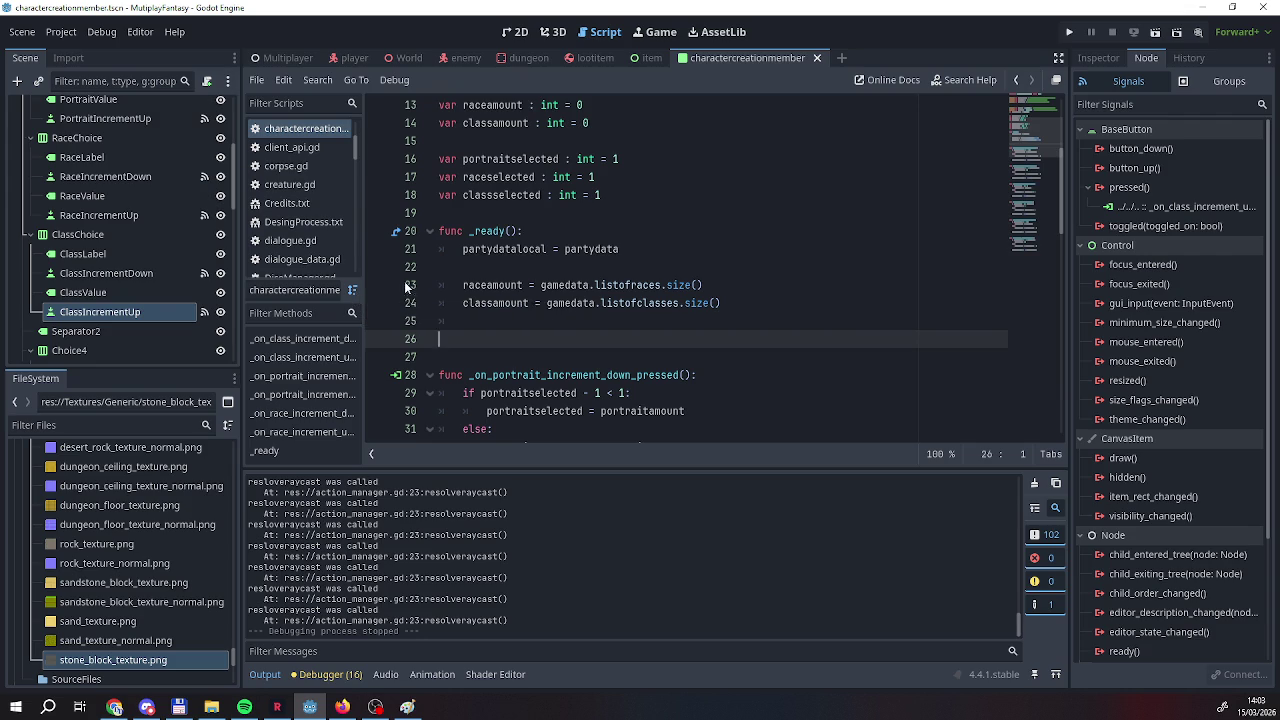
# On line 52, replace str(raceselected) with gamedata.listofraces[raceselected] and copy the new expression.
pyautogui.scroll(-16, 550, 350)
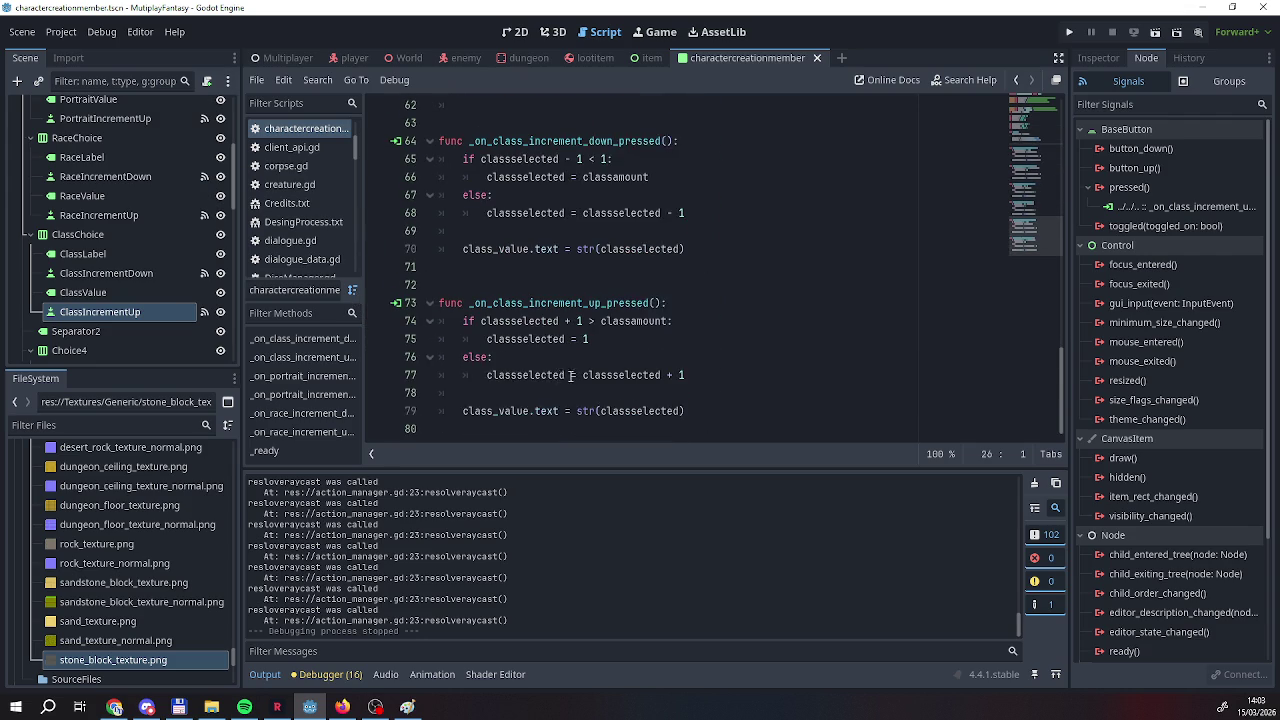
pyautogui.scroll(10, 560, 362)
pyautogui.scroll(-1, 580, 364)
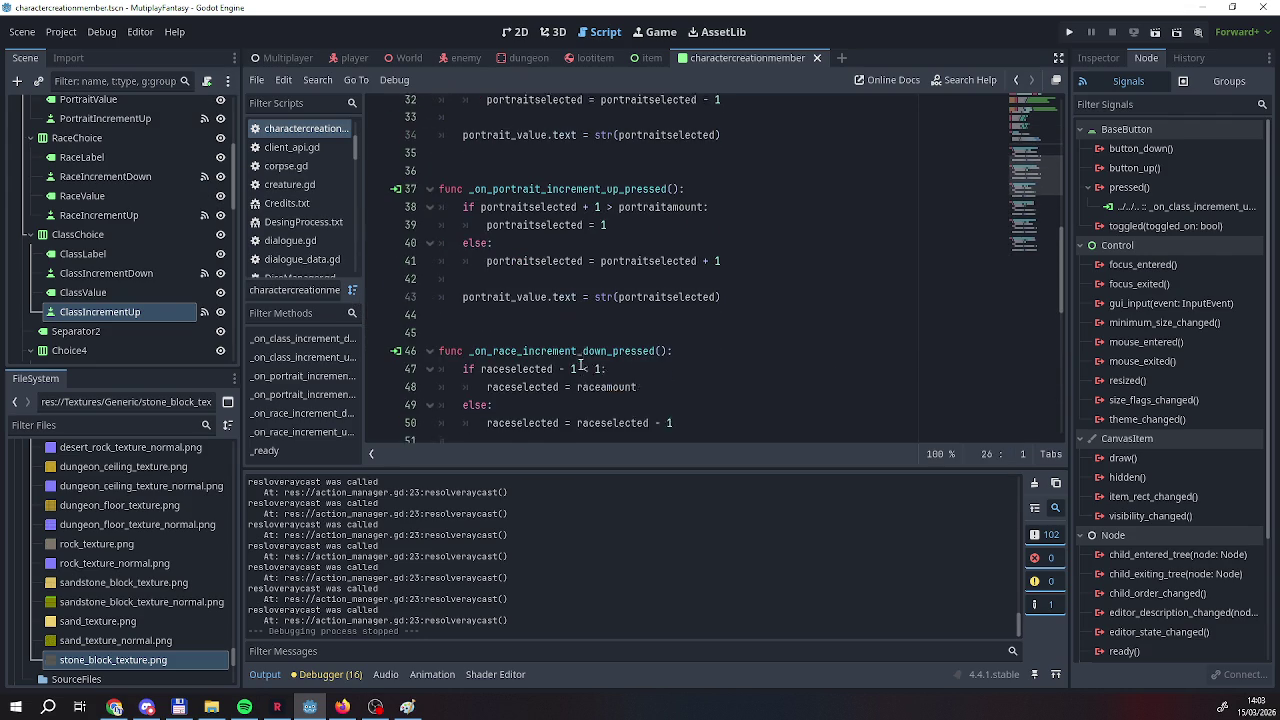
pyautogui.scroll(5, 580, 364)
pyautogui.scroll(-3, 633, 364)
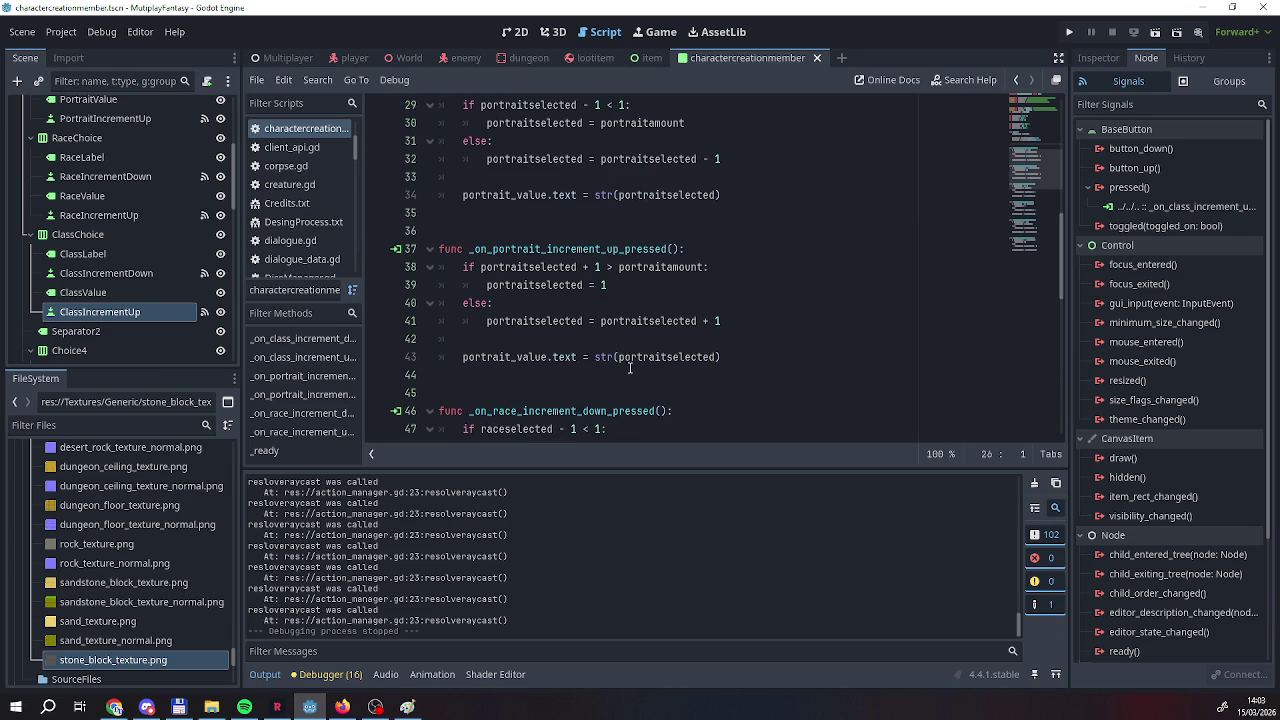
pyautogui.scroll(-4, 625, 365)
pyautogui.doubleClick(610, 312)
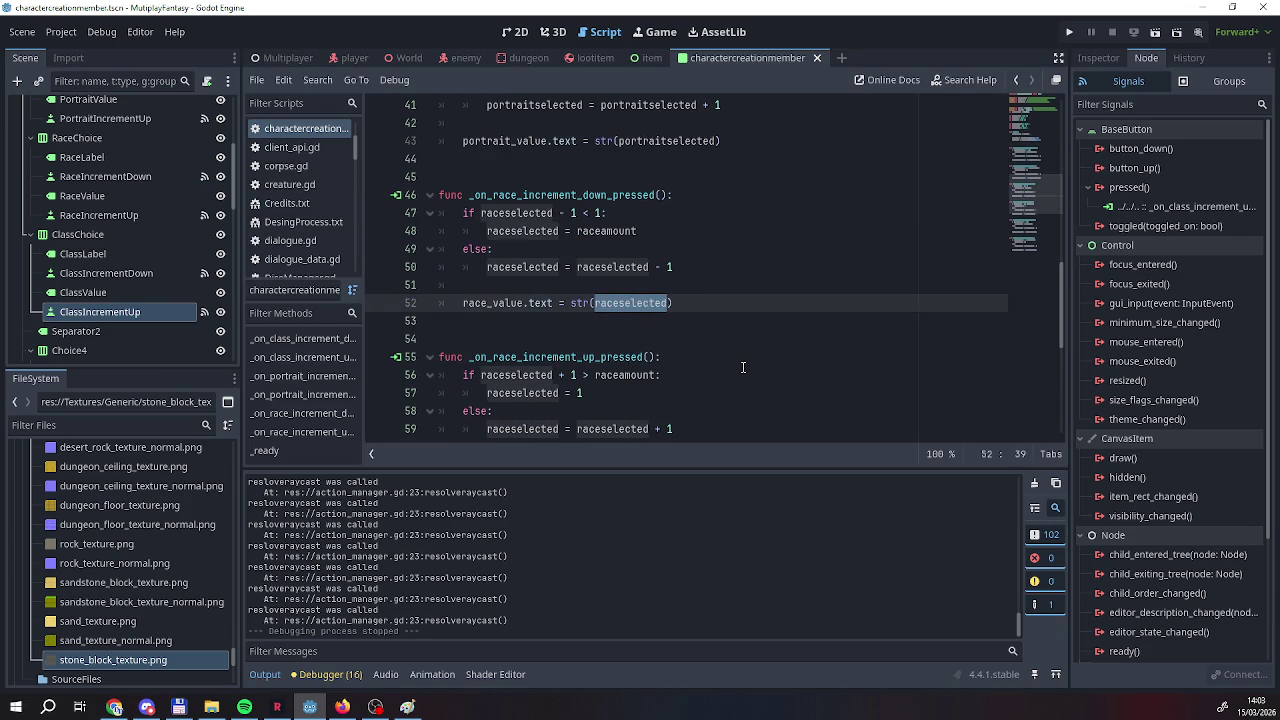
pyautogui.press('Left')
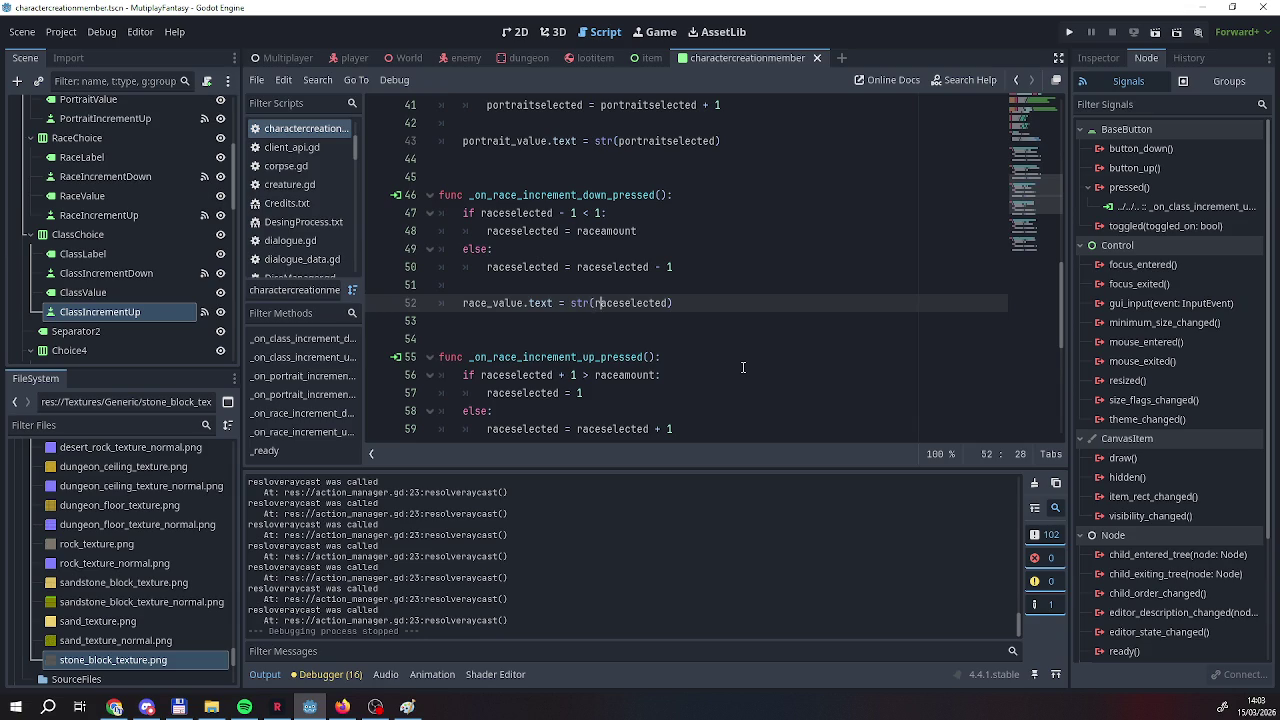
pyautogui.press('Delete')
pyautogui.press('Delete')
pyautogui.press('Delete')
pyautogui.press('BackSpace')
pyautogui.press('BackSpace')
pyautogui.press('BackSpace')
pyautogui.press('BackSpace')
pyautogui.press('BackSpace')
pyautogui.write('gamedata')
pyautogui.press('Down')
pyautogui.press('Return')
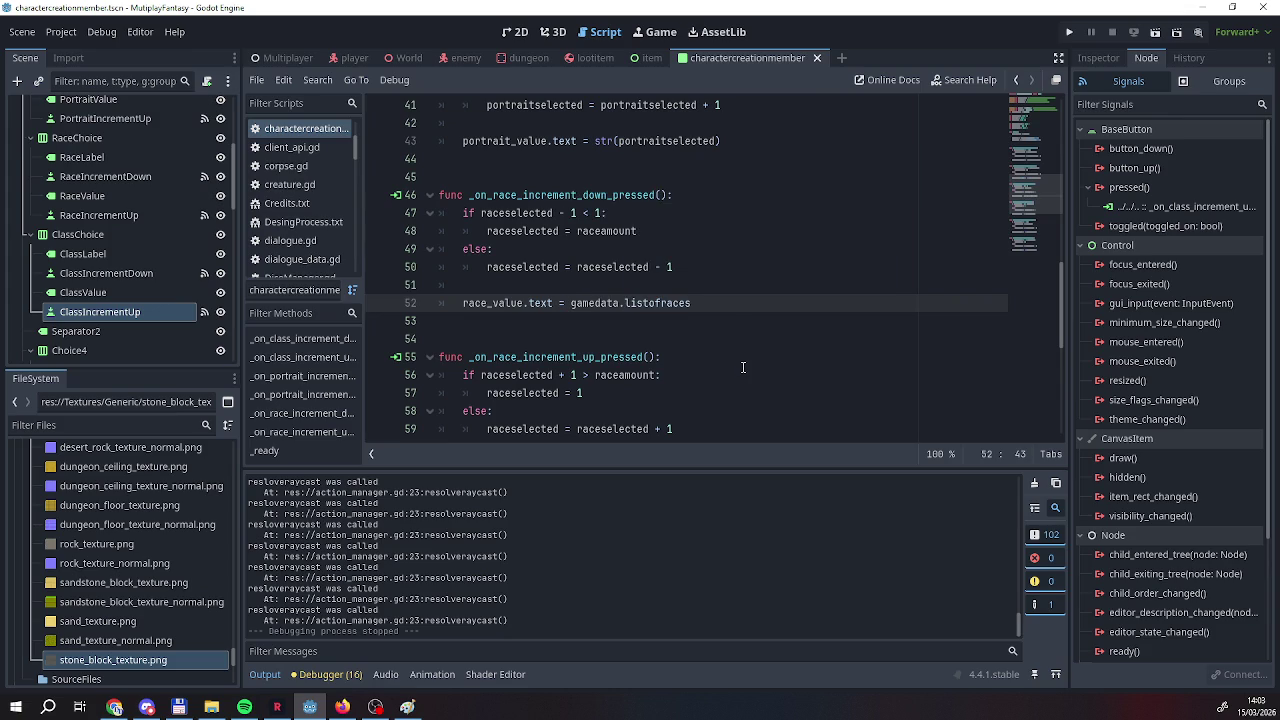
pyautogui.write('[')
pyautogui.write('race')
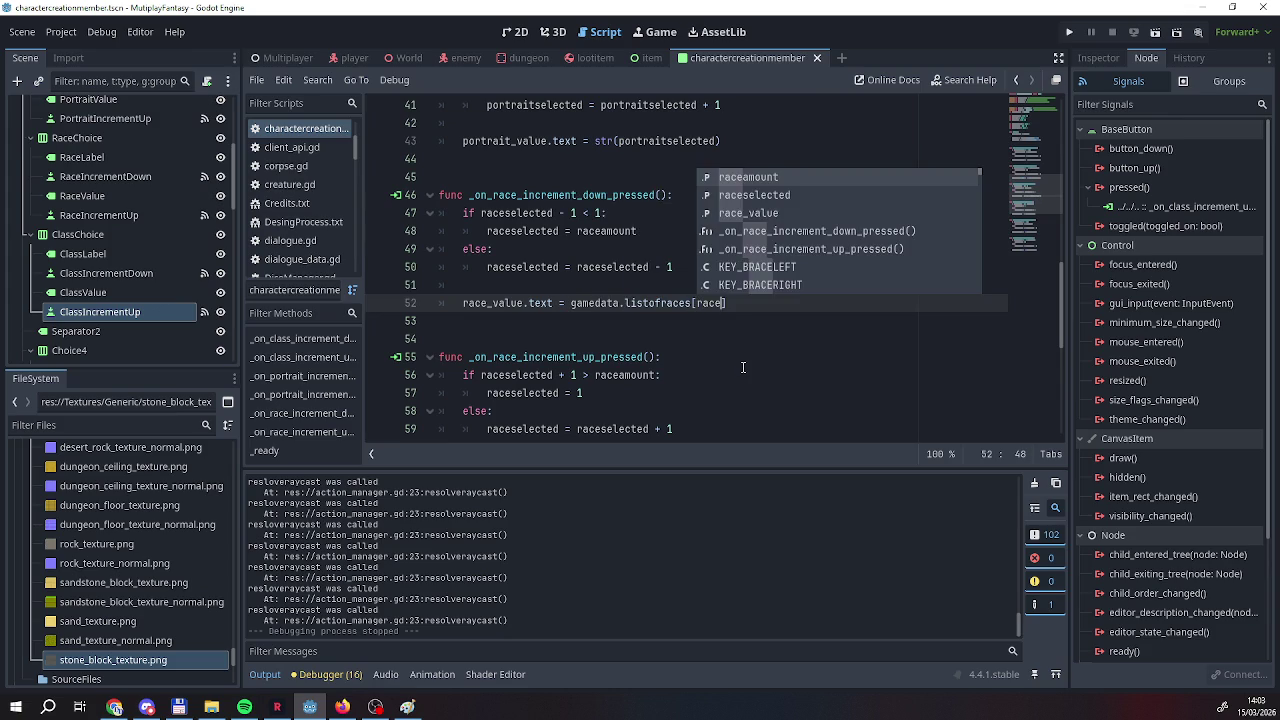
pyautogui.press('Down')
pyautogui.press('Return')
pyautogui.press('Right')
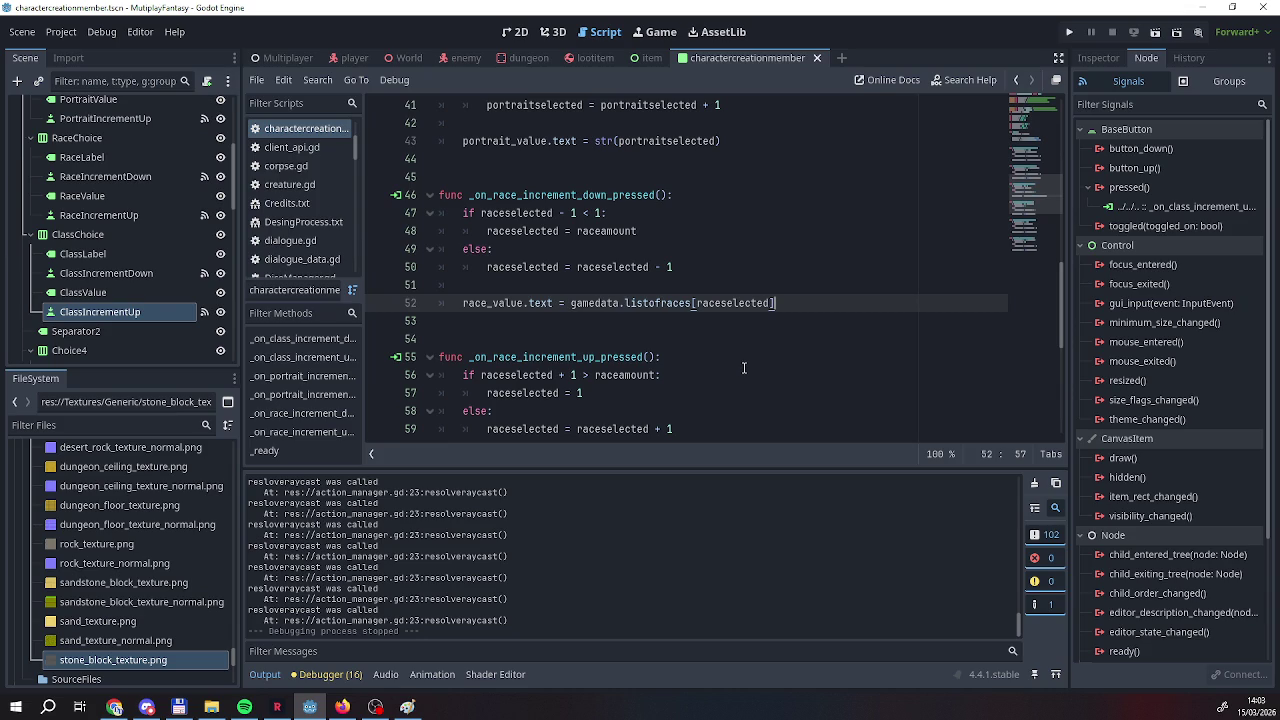
pyautogui.moveTo(773, 302); pyautogui.dragTo(570, 303)
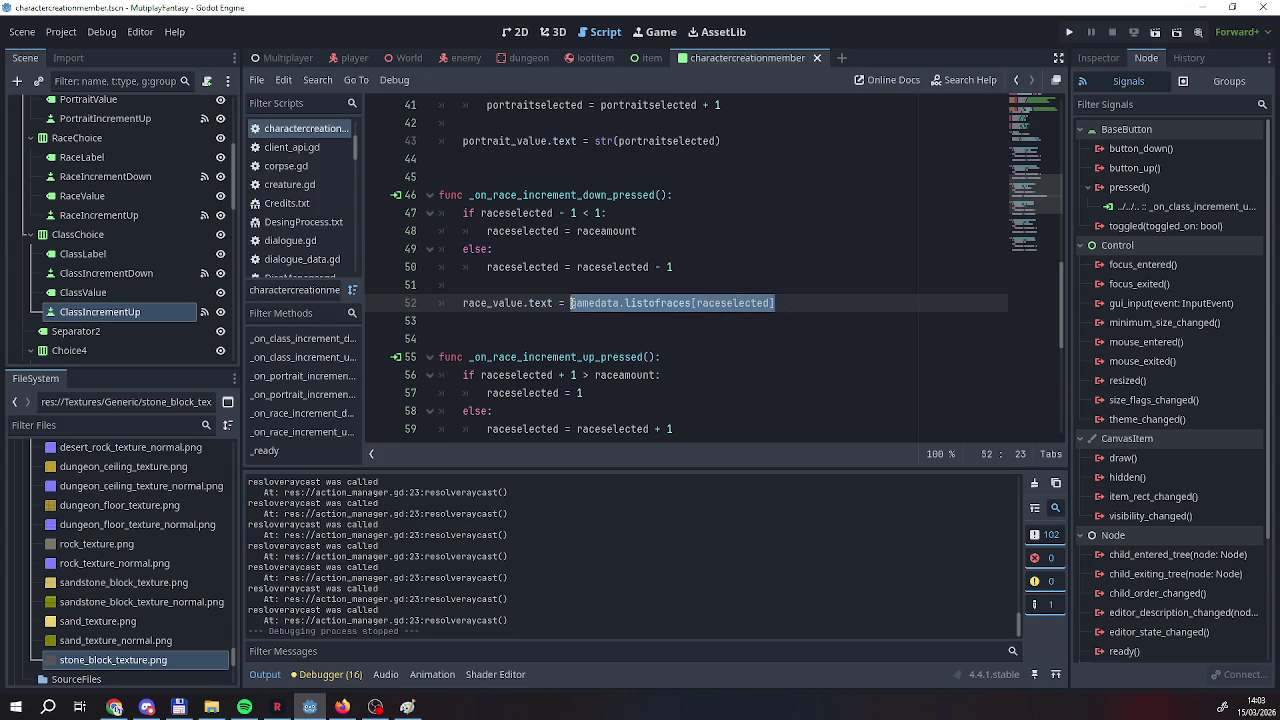
# Paste the listofraces lookup over str(raceselected) on line 61 and run the project.
pyautogui.scroll(-5, 671, 393)
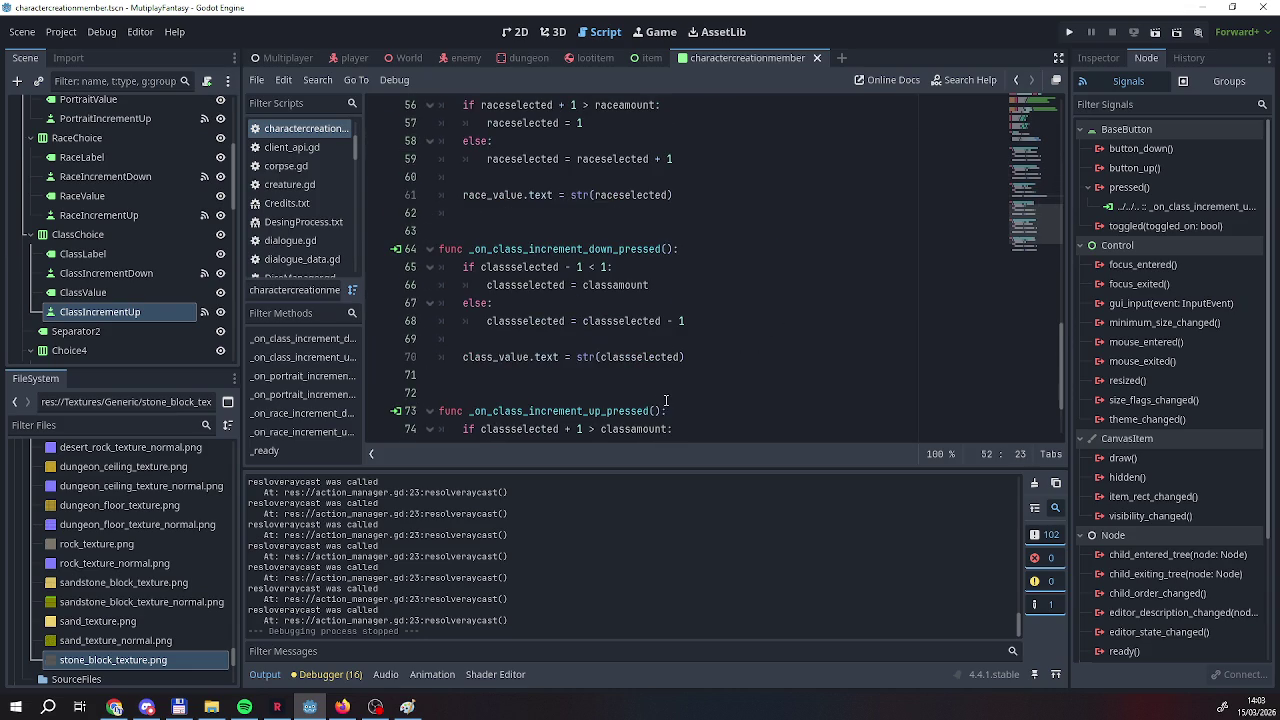
pyautogui.click(706, 357)
pyautogui.moveTo(706, 357); pyautogui.dragTo(572, 357)
pyautogui.moveTo(694, 191); pyautogui.dragTo(572, 203)
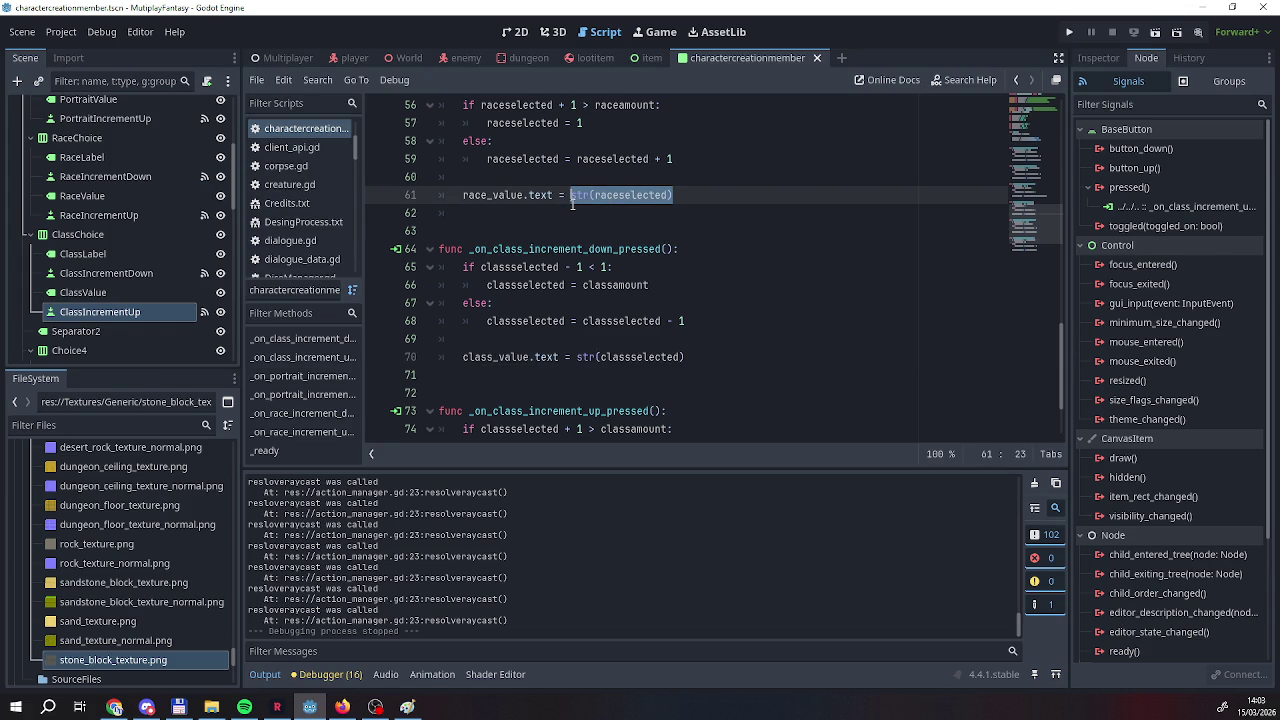
pyautogui.write('gamedata.listofraces[raceselected]')
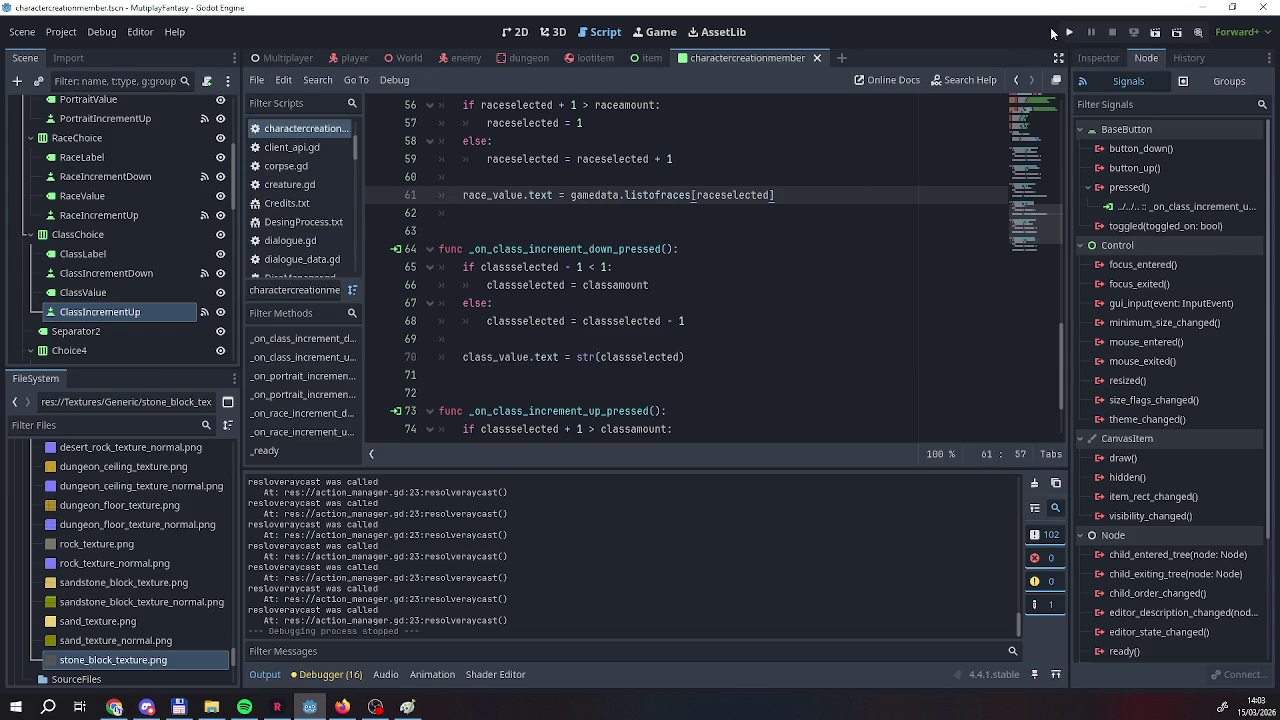
pyautogui.click(1069, 31)
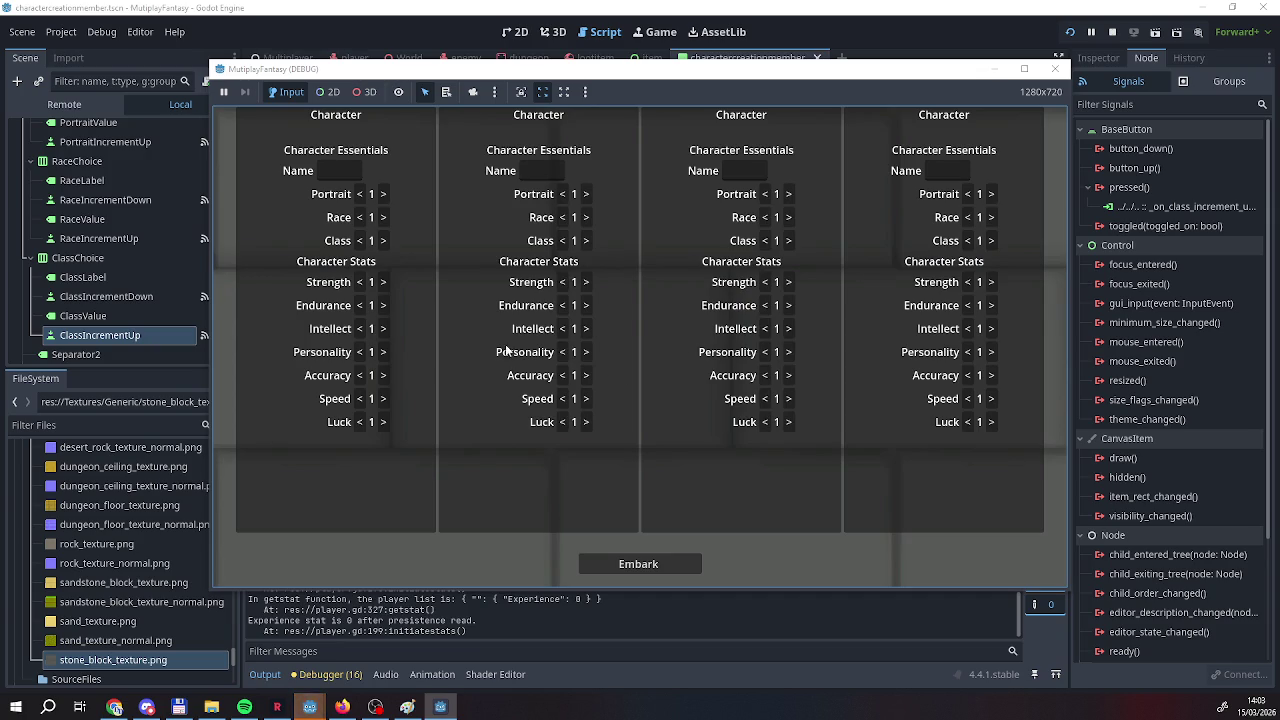
# Step the first character's race until an out-of-bounds error appears, then stop debugging.
pyautogui.click(382, 218)
pyautogui.click(382, 218)
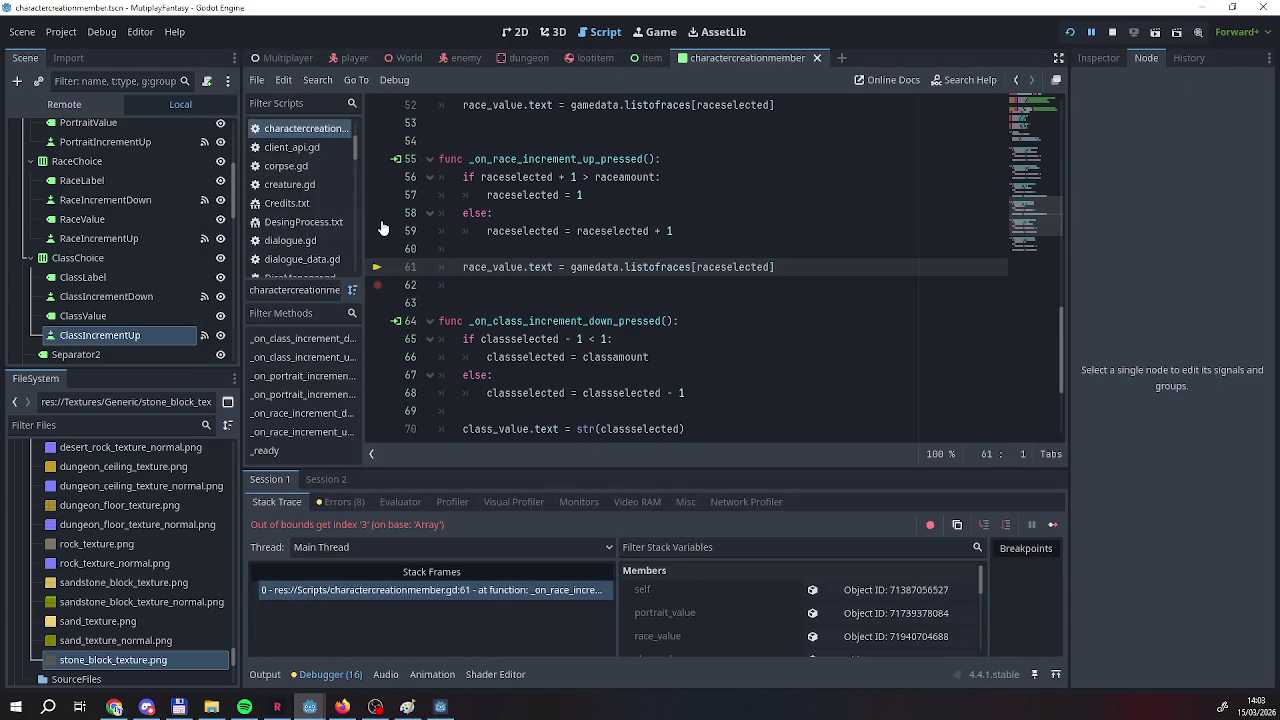
pyautogui.click(1112, 32)
# Index listofraces with raceselected-1 on lines 52 and 61, then rerun the project.
pyautogui.scroll(2, 755, 290)
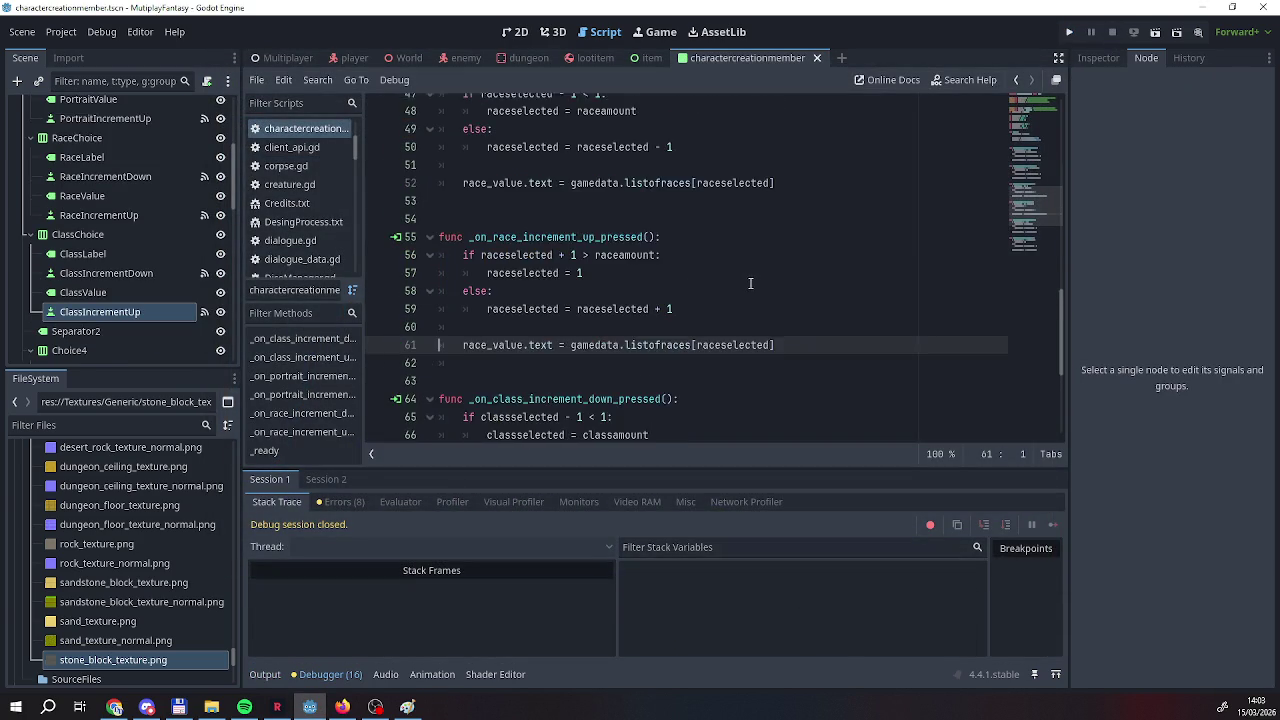
pyautogui.click(773, 210)
pyautogui.click(770, 218)
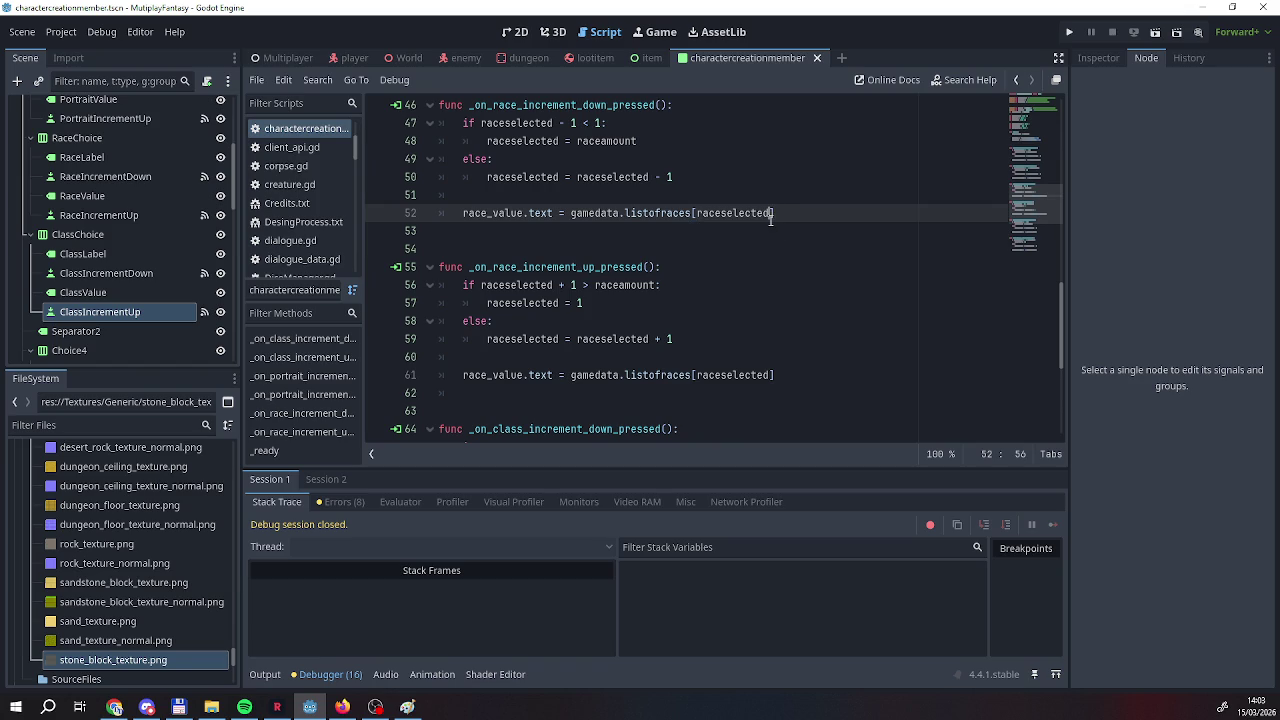
pyautogui.write('-1')
pyautogui.click(773, 375)
pyautogui.write('-1')
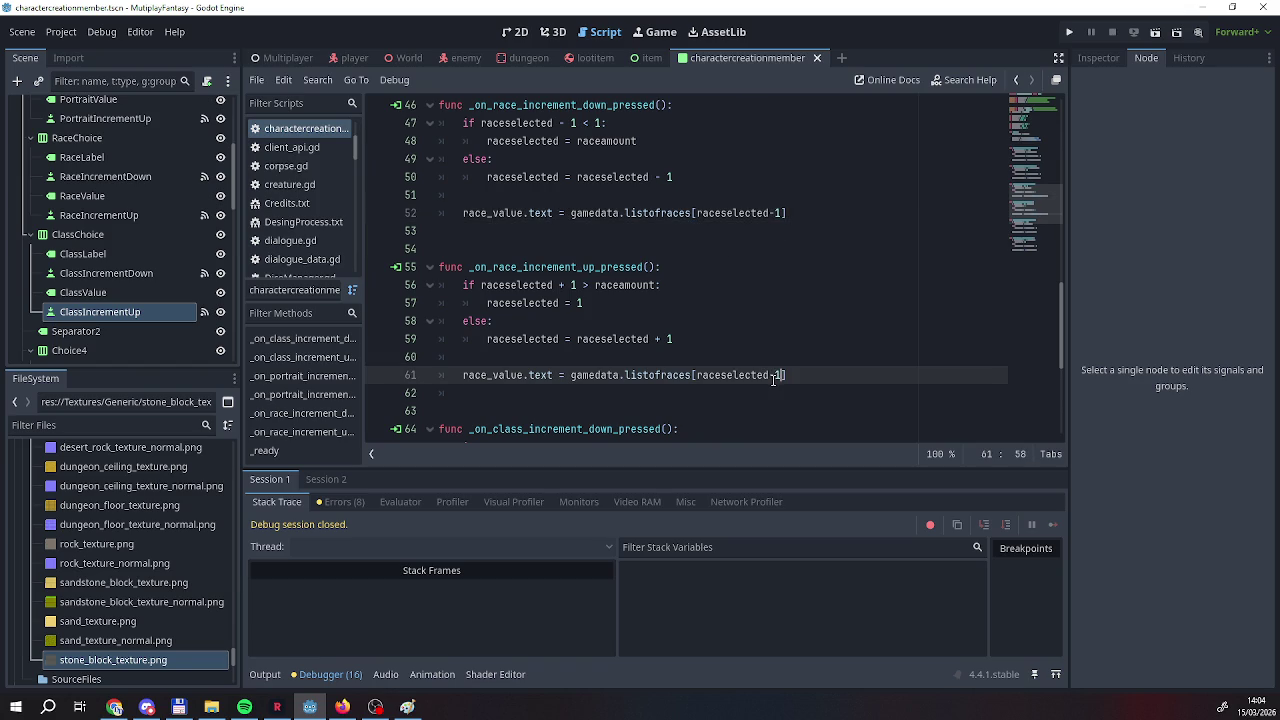
pyautogui.press('End')
pyautogui.click(1071, 32)
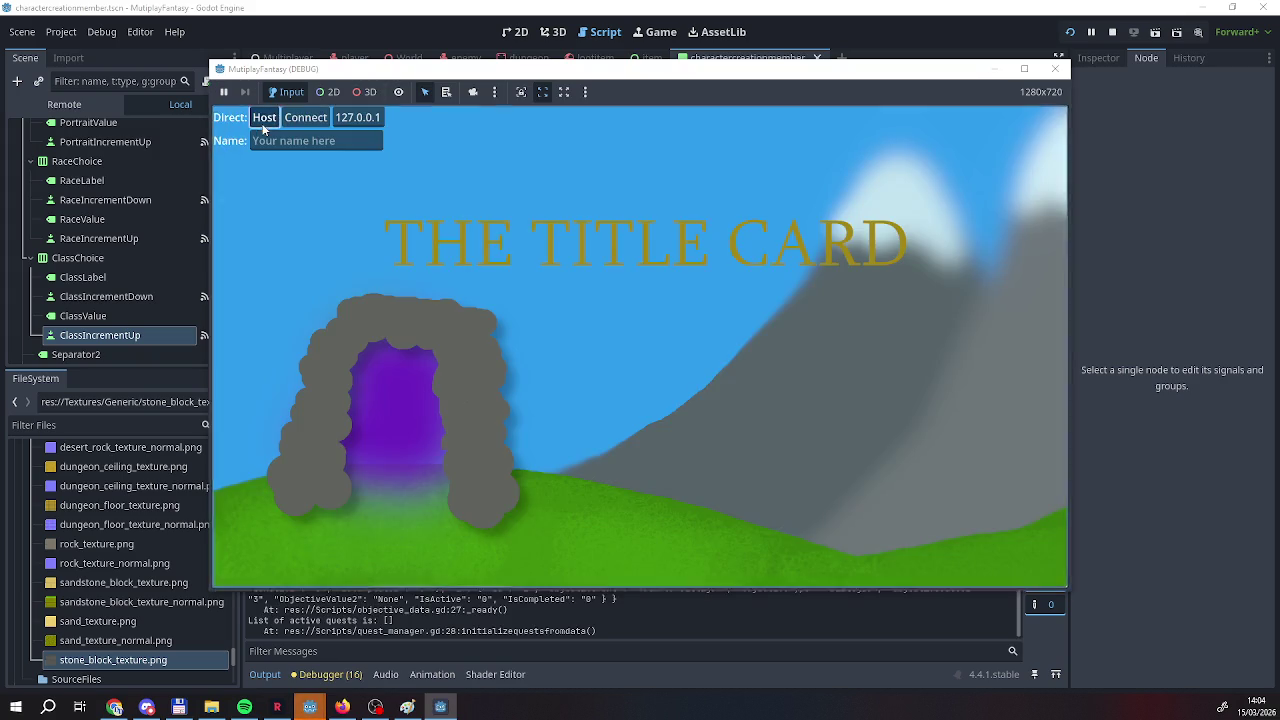
# Host a game, cycle the first character's race through Elf, Dwarf and Human without errors, then stop the game.
pyautogui.click(264, 122)
pyautogui.click(384, 218)
pyautogui.click(384, 218)
pyautogui.click(384, 218)
pyautogui.click(384, 218)
pyautogui.click(384, 218)
pyautogui.click(384, 218)
pyautogui.click(384, 218)
pyautogui.click(384, 218)
pyautogui.click(384, 218)
pyautogui.click(384, 218)
pyautogui.click(384, 218)
pyautogui.click(384, 218)
pyautogui.click(384, 218)
pyautogui.click(384, 218)
pyautogui.click(384, 218)
pyautogui.click(384, 218)
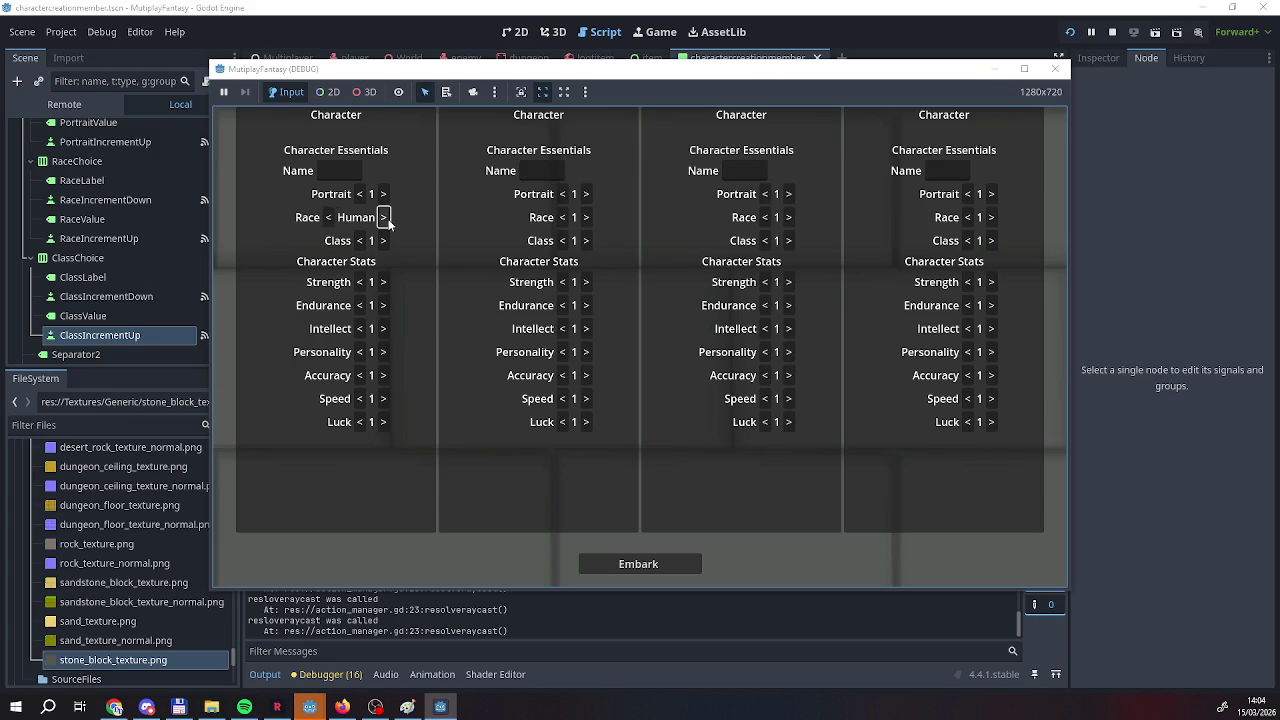
pyautogui.click(384, 218)
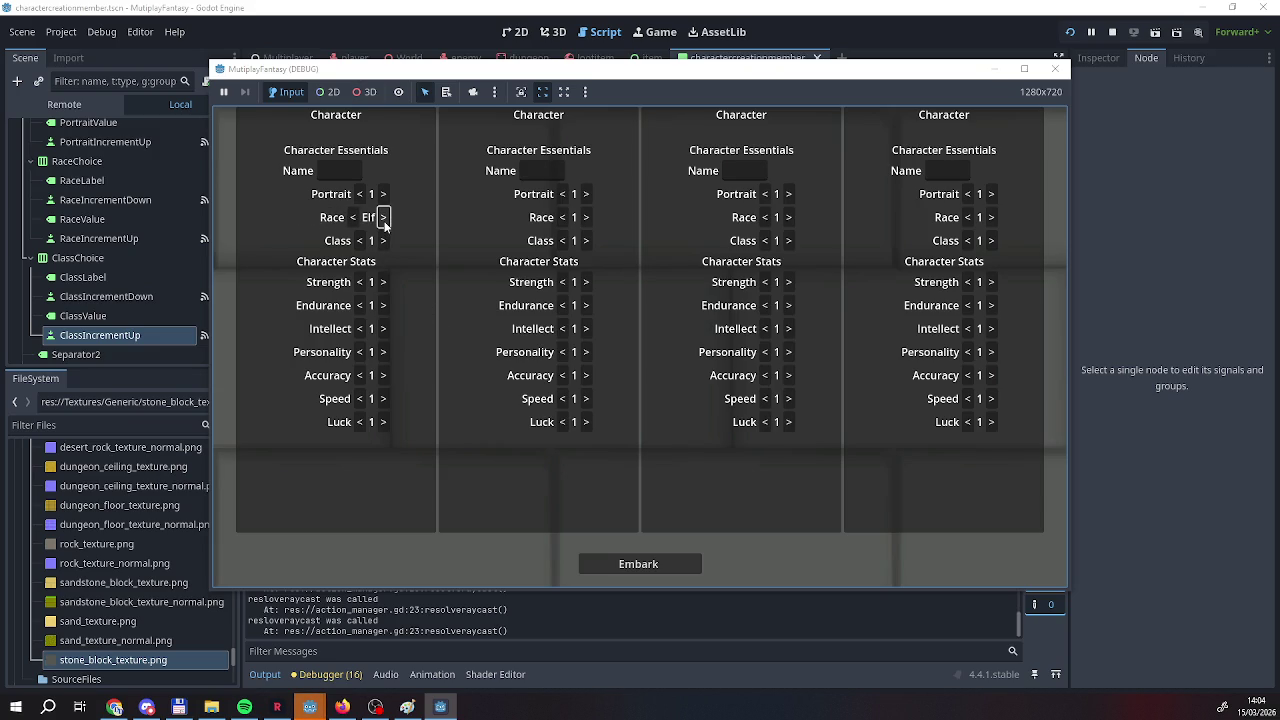
pyautogui.click(384, 218)
pyautogui.click(384, 218)
pyautogui.click(384, 218)
pyautogui.click(384, 218)
pyautogui.click(384, 218)
pyautogui.click(384, 218)
pyautogui.click(384, 218)
pyautogui.click(384, 218)
pyautogui.click(384, 218)
pyautogui.click(384, 218)
pyautogui.click(384, 218)
pyautogui.click(384, 218)
pyautogui.click(384, 218)
pyautogui.click(384, 218)
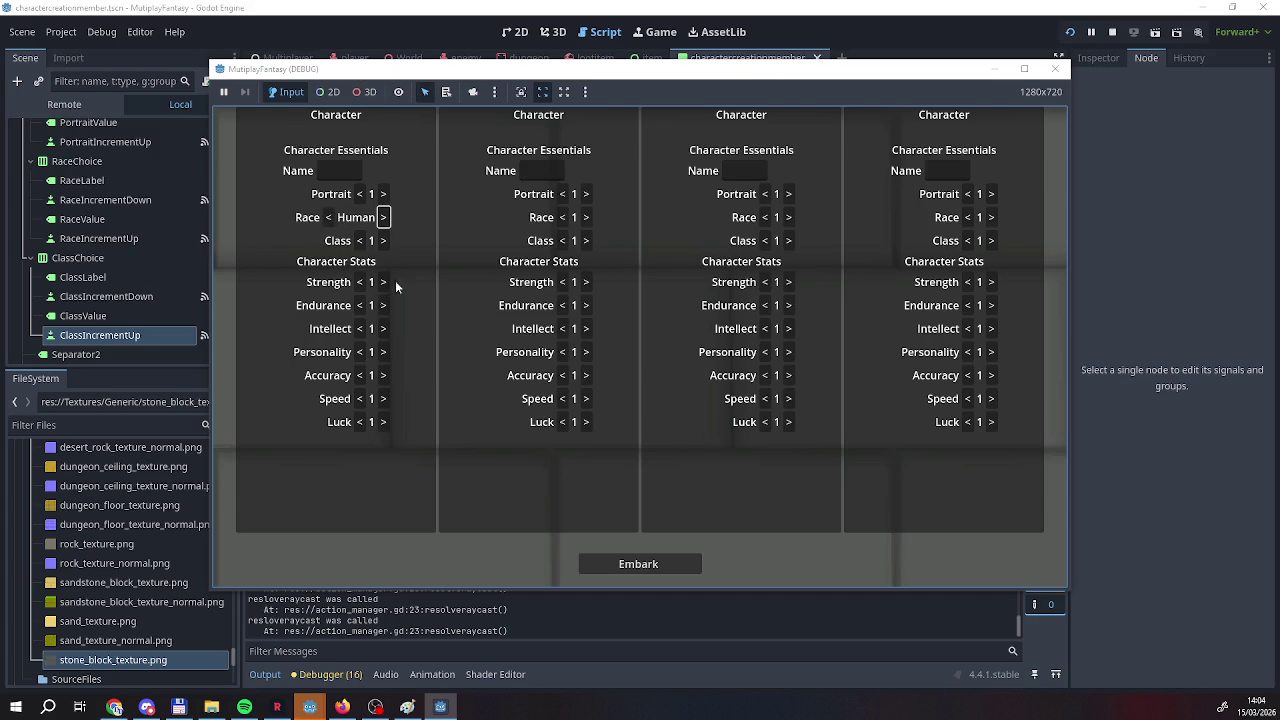
pyautogui.click(1112, 32)
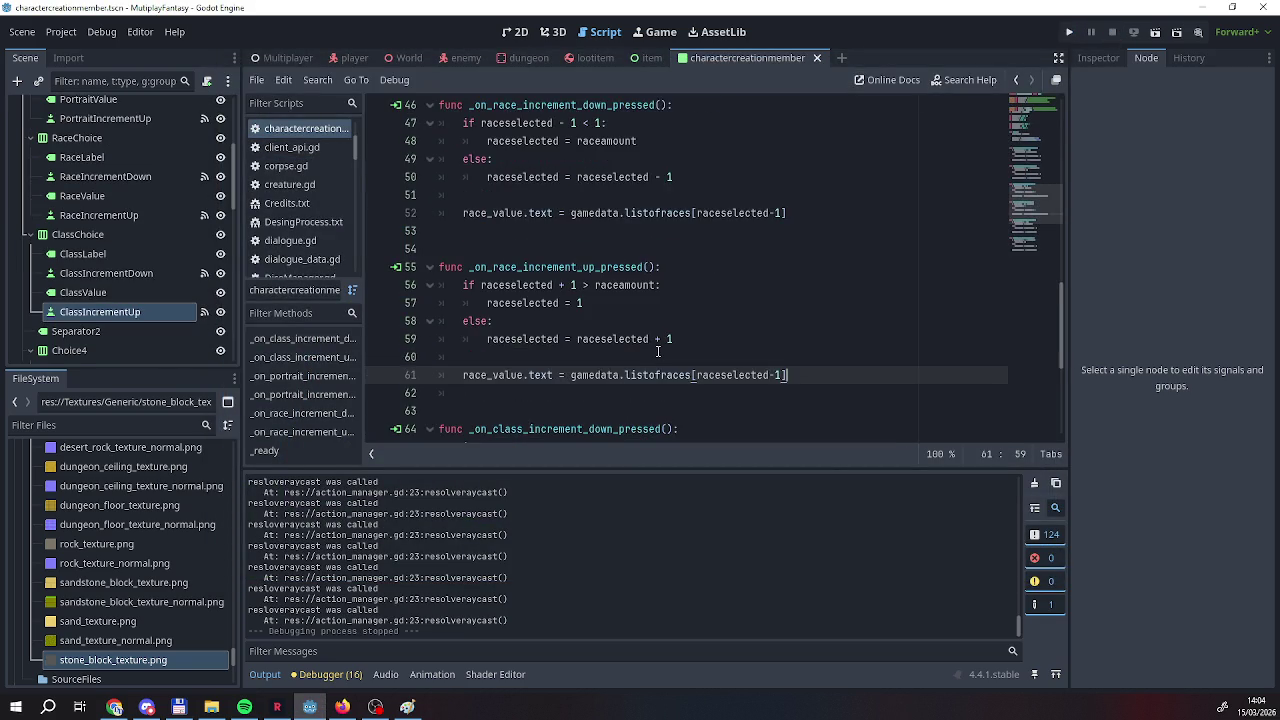
# Select str(classselected) on line 70 in the class-decrement handler.
pyautogui.scroll(5, 658, 351)
pyautogui.scroll(1, 658, 351)
pyautogui.scroll(-4, 658, 351)
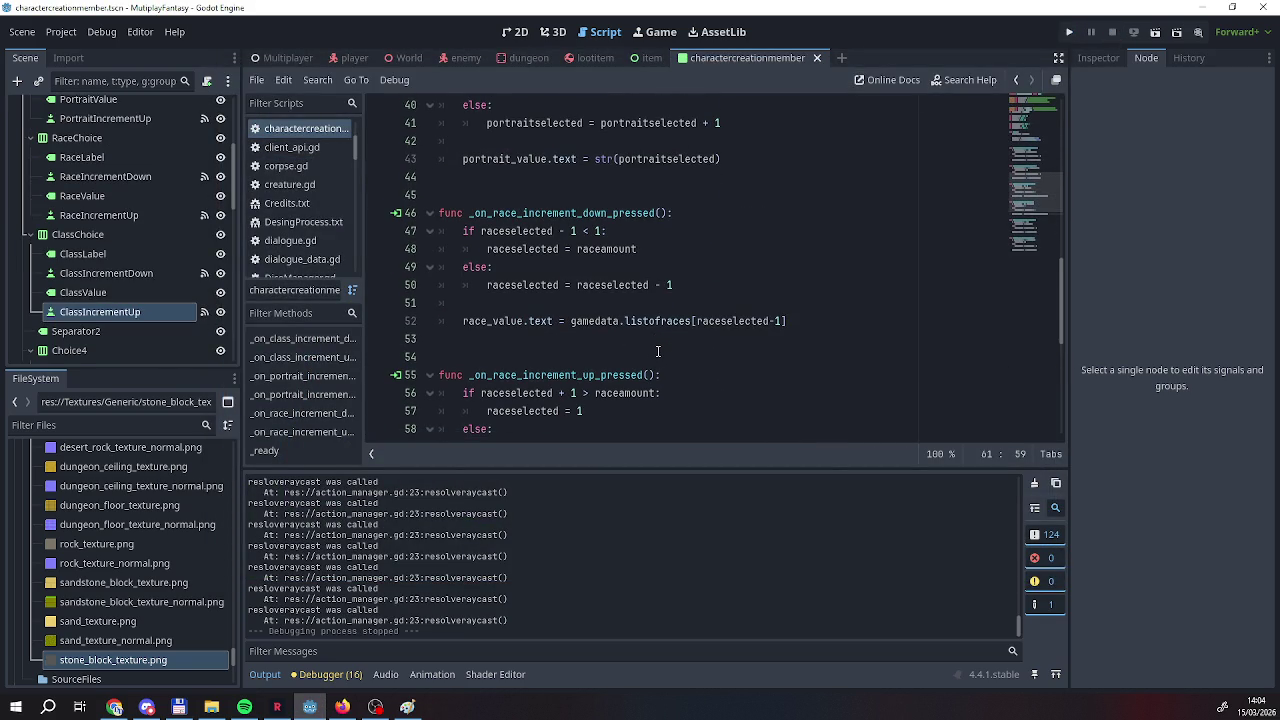
pyautogui.scroll(-4, 658, 351)
pyautogui.scroll(2, 658, 351)
pyautogui.scroll(-2, 658, 351)
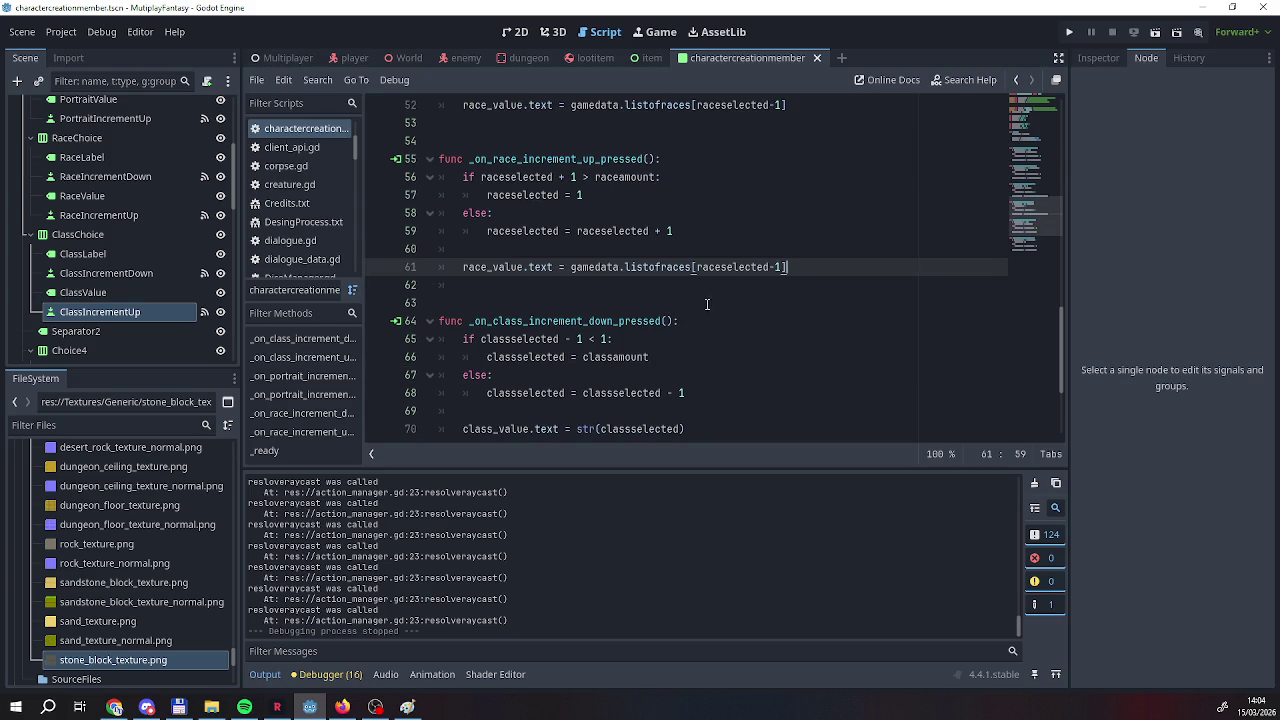
pyautogui.scroll(-1, 688, 409)
pyautogui.click(686, 374)
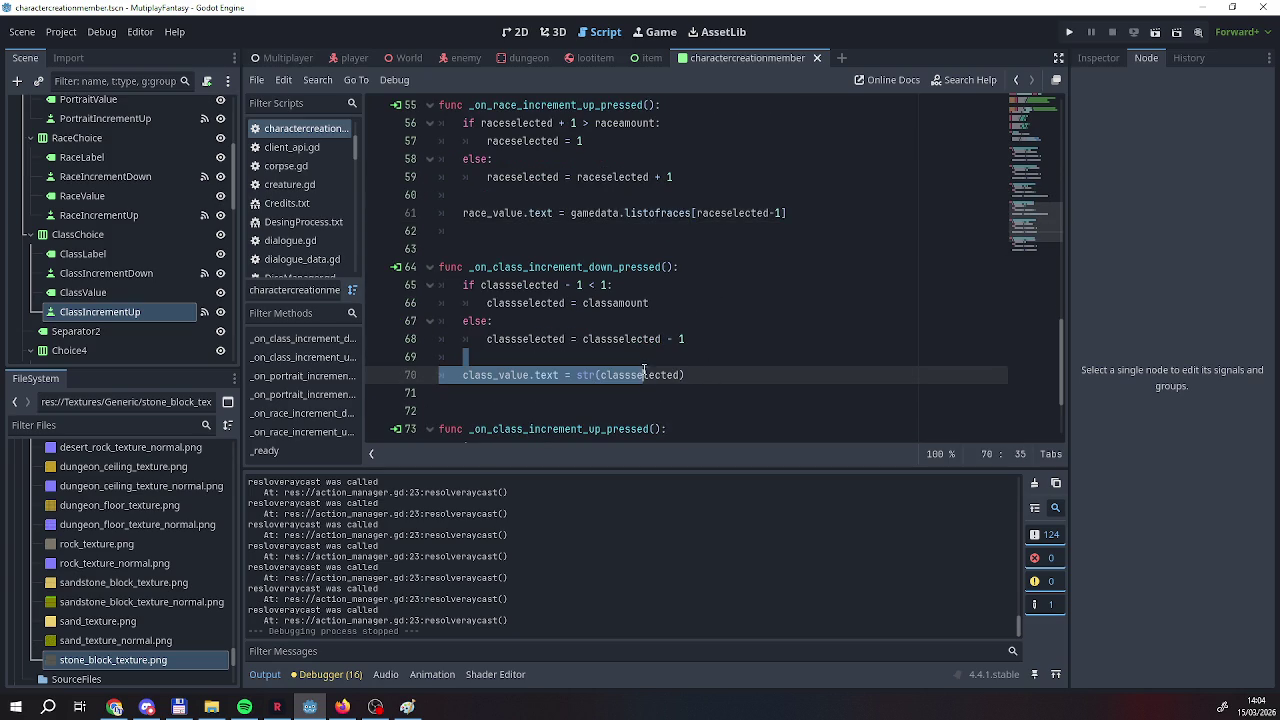
pyautogui.click(580, 374)
pyautogui.moveTo(580, 374); pyautogui.dragTo(712, 378)
# Replace it with gamedata.listofclasses[classselected-1] using autocomplete.
pyautogui.write('gane')
pyautogui.press('BackSpace')
pyautogui.press('BackSpace')
pyautogui.write('medata.0')
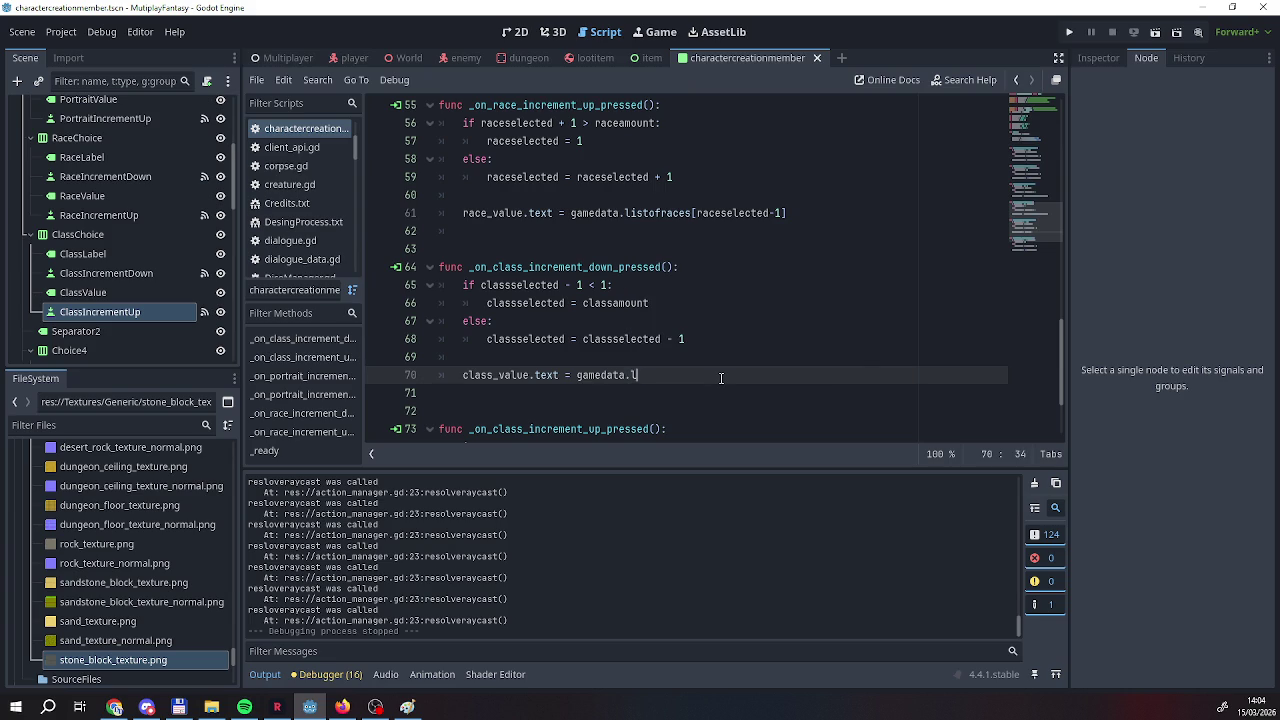
pyautogui.write('istof')
pyautogui.press('Return')
pyautogui.write('[classe')
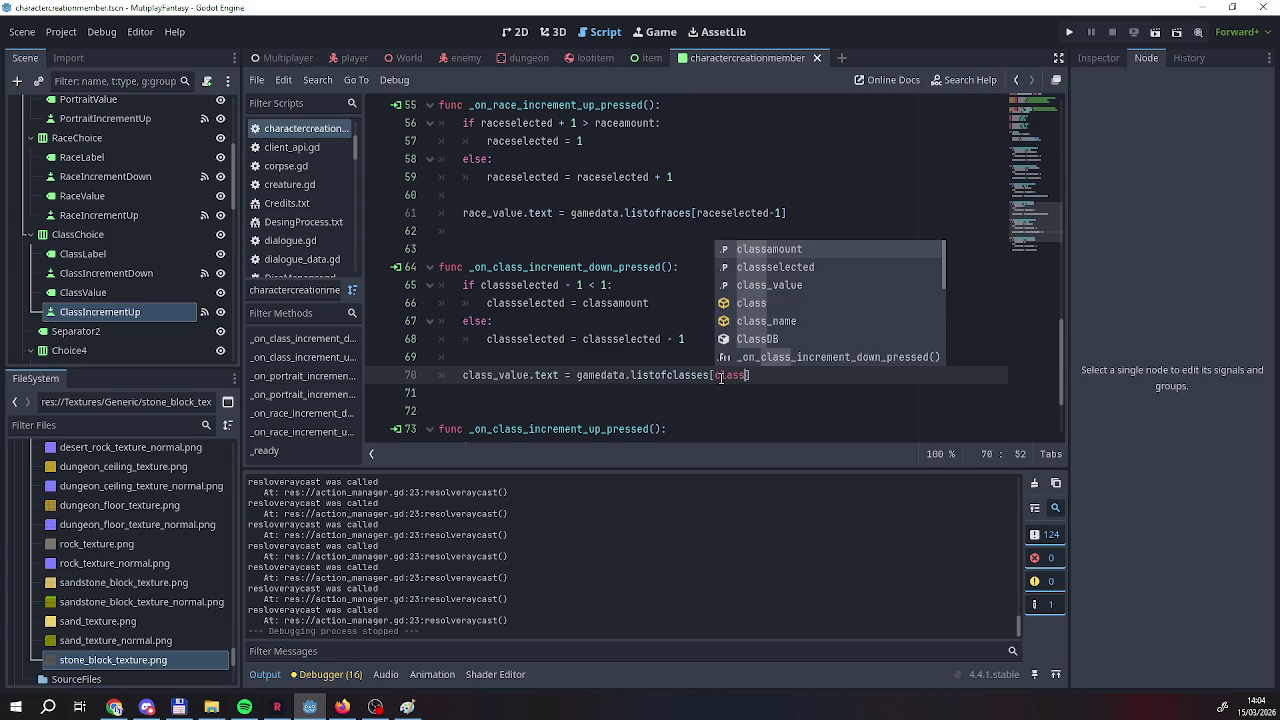
pyautogui.press('Return')
pyautogui.write('-1')
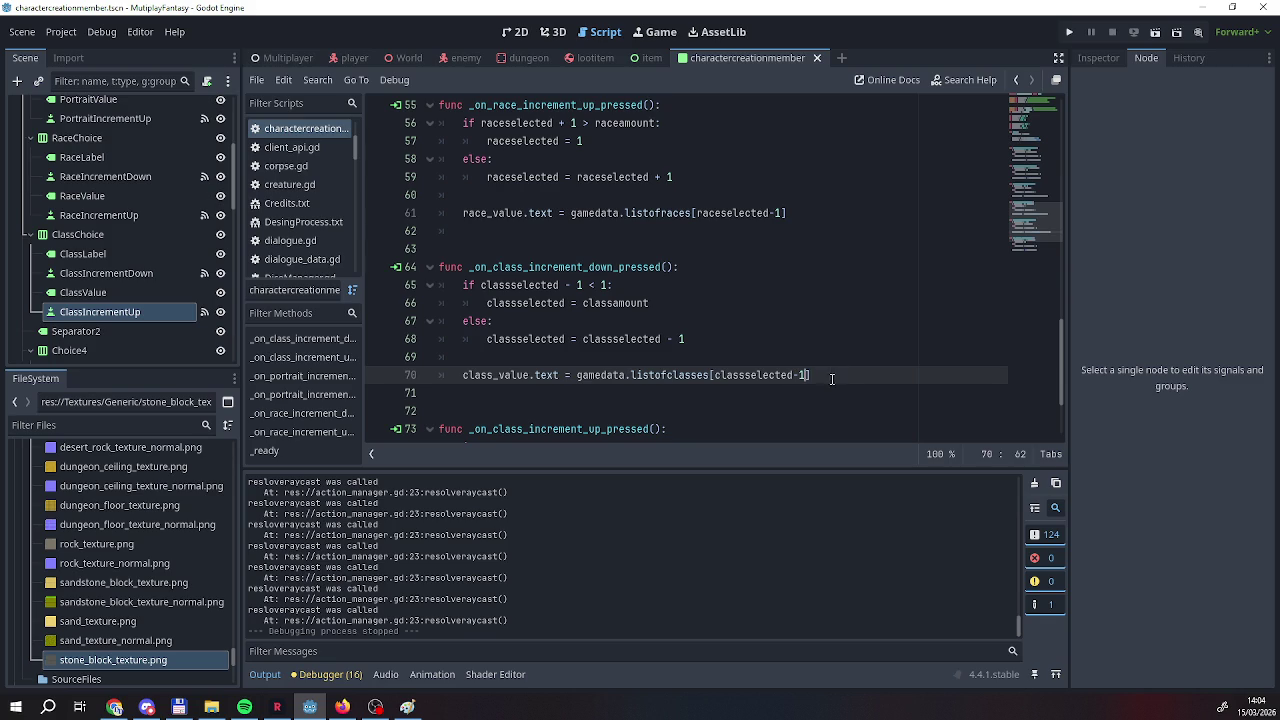
# Select the new gamedata.listofclasses[classselected-1] expression for copying.
pyautogui.keyDown('shift'); pyautogui.click(578, 383); pyautogui.keyUp('shift')
pyautogui.scroll(-3, 590, 382)
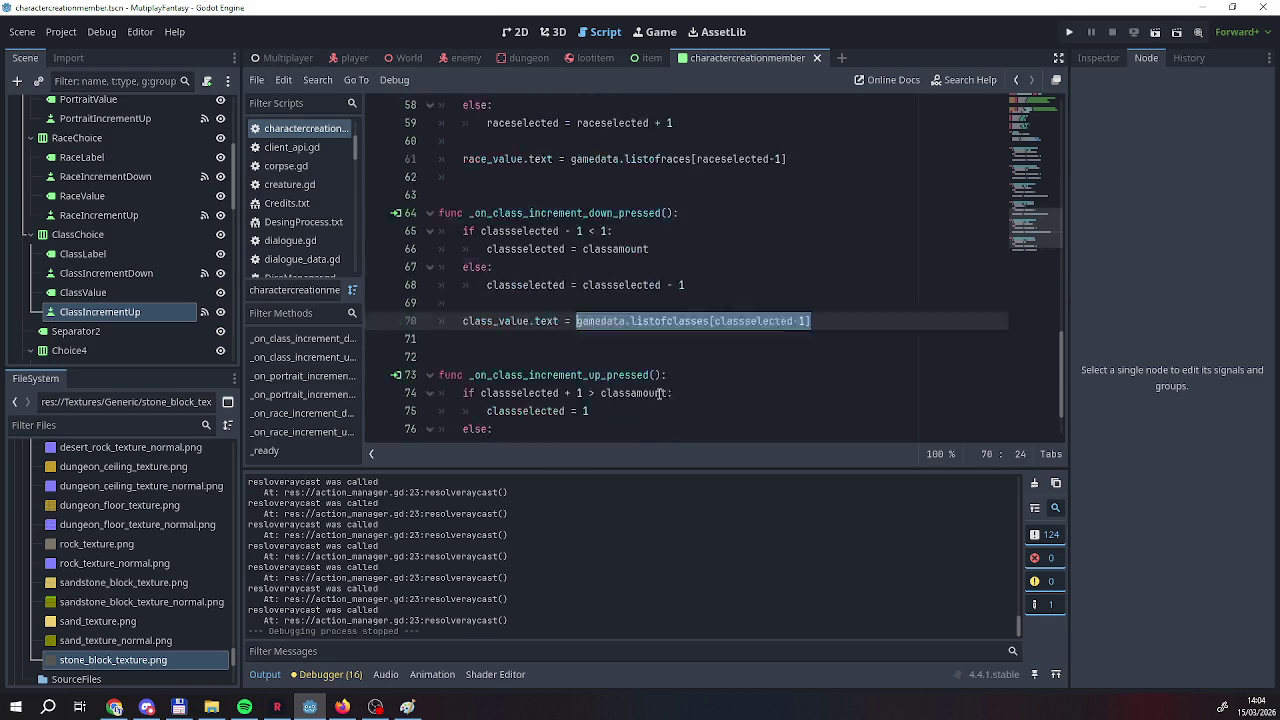
pyautogui.moveTo(577, 411); pyautogui.dragTo(737, 413)
# Paste the class list lookup over str(classselected) on line 79 in the increment handler.
pyautogui.write('gamedata.listofclasses[classselected-1]')
pyautogui.scroll(-1, 784, 407)
pyautogui.scroll(20, 784, 407)
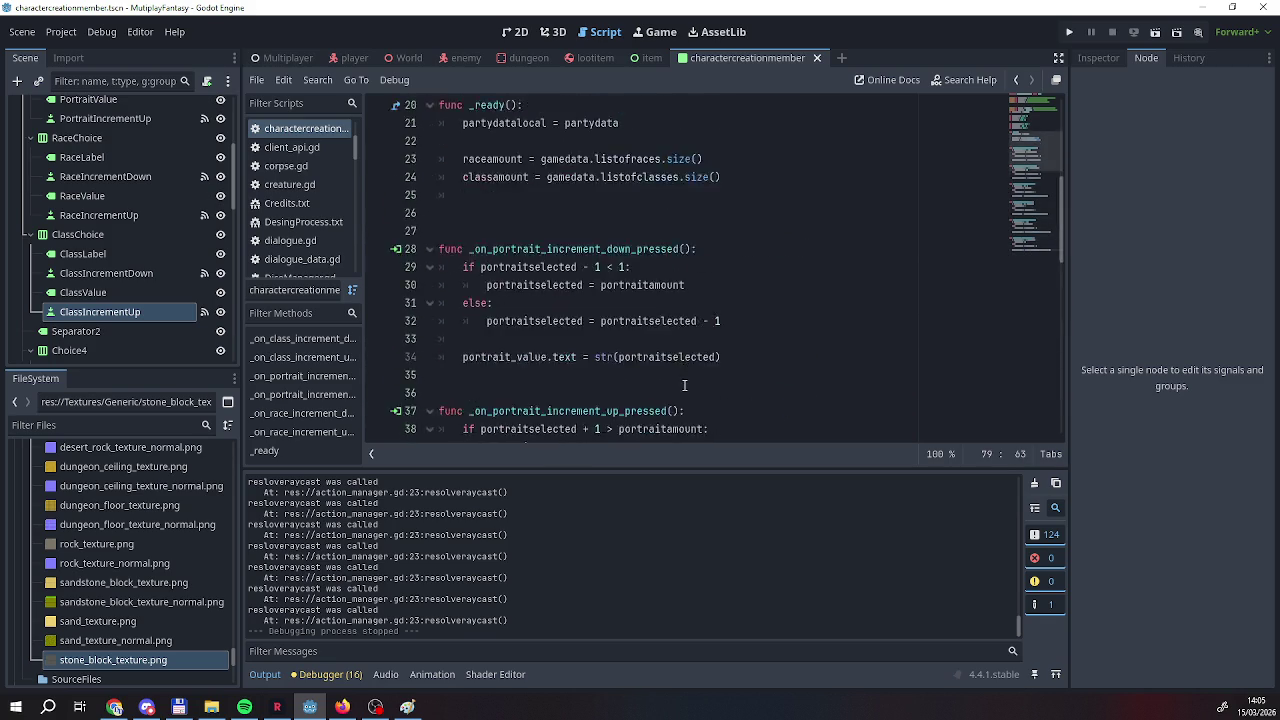
pyautogui.scroll(-3, 684, 385)
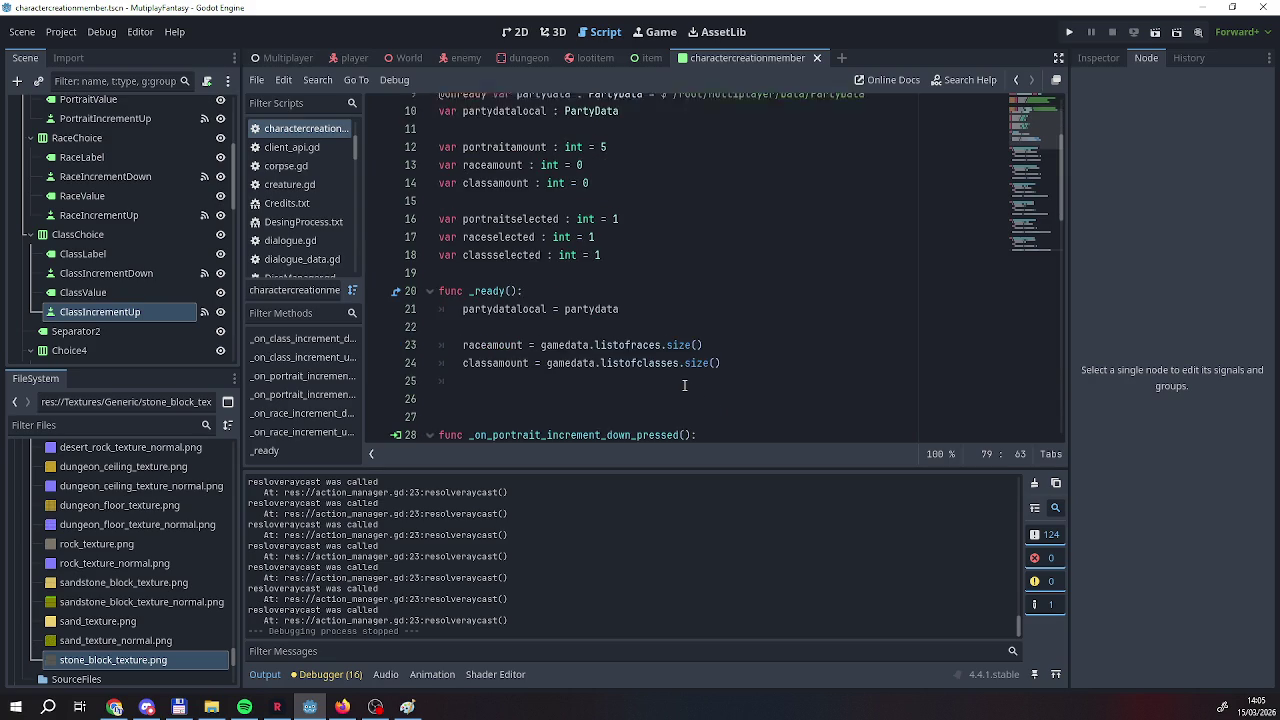
pyautogui.scroll(-1, 684, 385)
# In _ready, add race_value.text = gamedata.listofraces[0].
pyautogui.click(495, 338)
pyautogui.press('BackSpace')
pyautogui.scroll(3, 497, 333)
pyautogui.scroll(-6, 497, 333)
pyautogui.scroll(3, 497, 333)
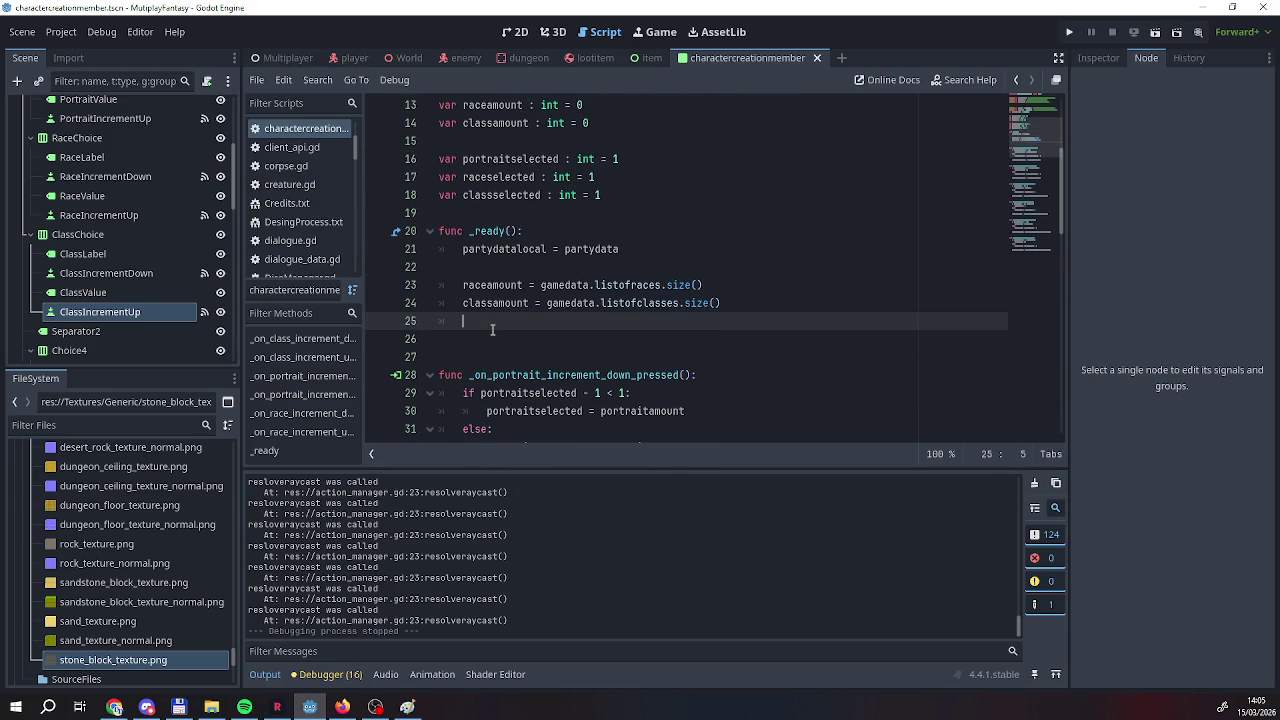
pyautogui.press('Return')
pyautogui.write('p')
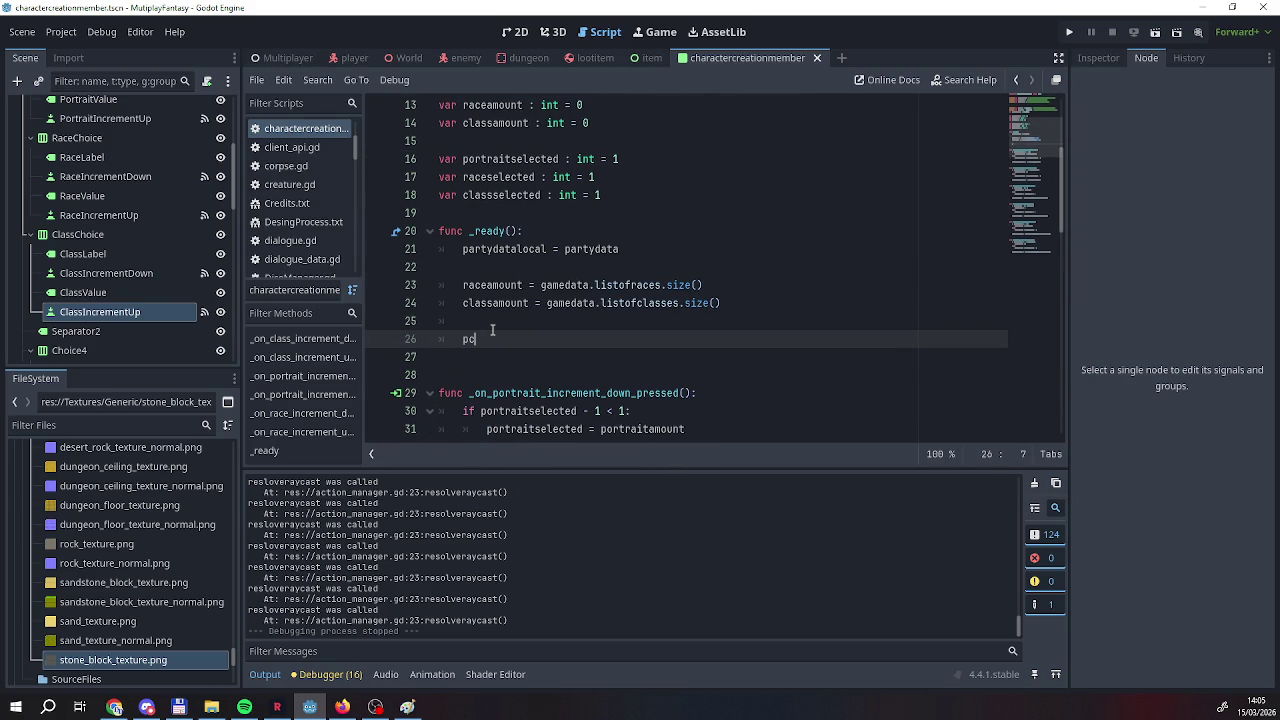
pyautogui.press('BackSpace')
pyautogui.press('BackSpace')
pyautogui.press('BackSpace')
pyautogui.press('BackSpace')
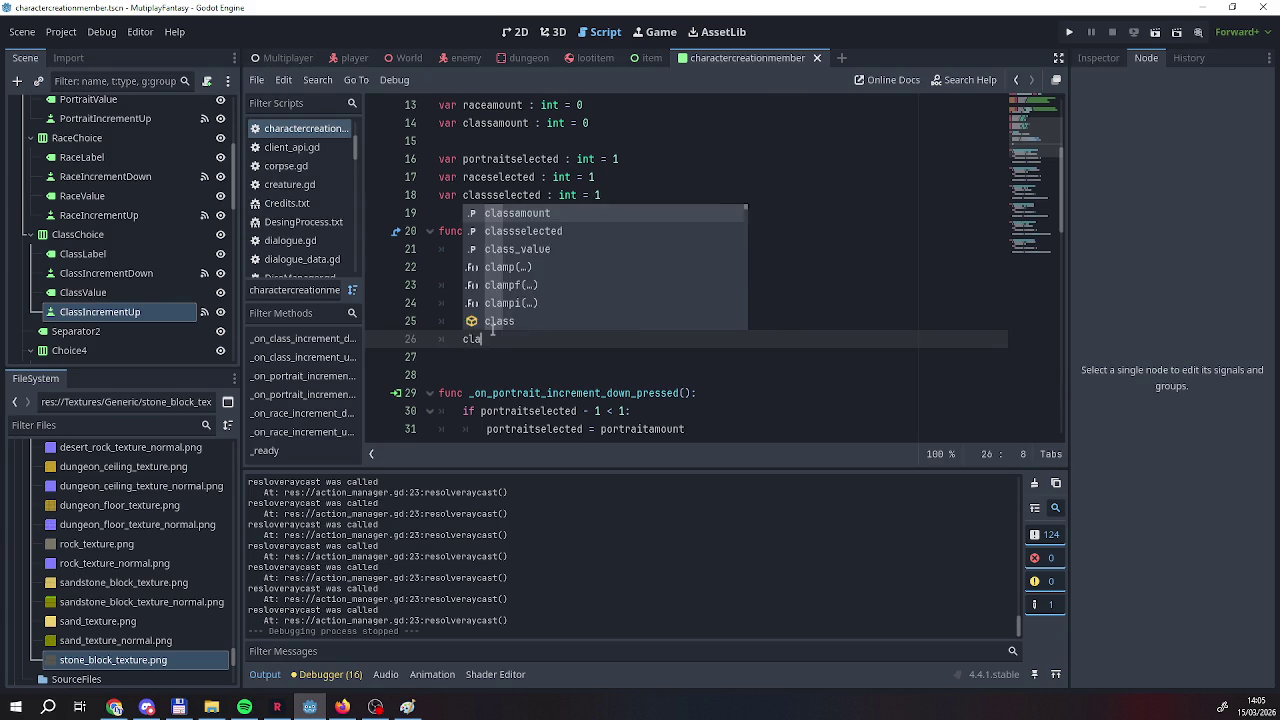
pyautogui.write('la')
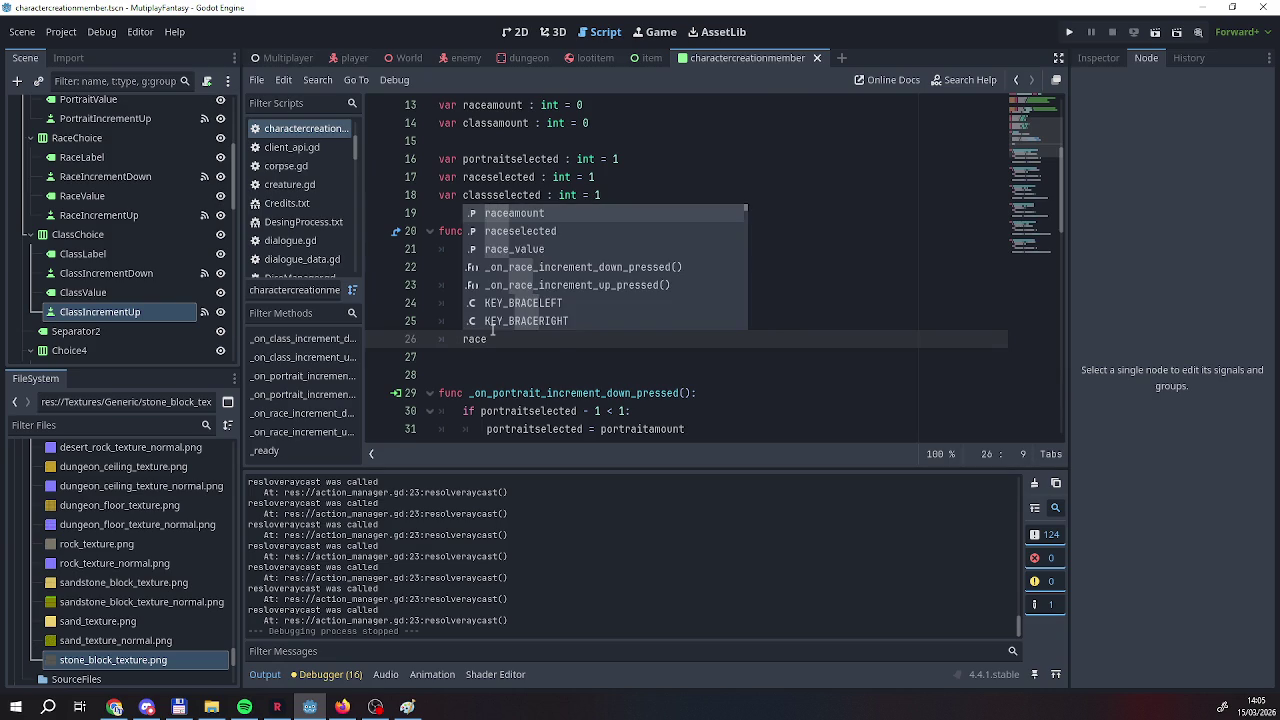
pyautogui.press('BackSpace')
pyautogui.press('BackSpace')
pyautogui.press('BackSpace')
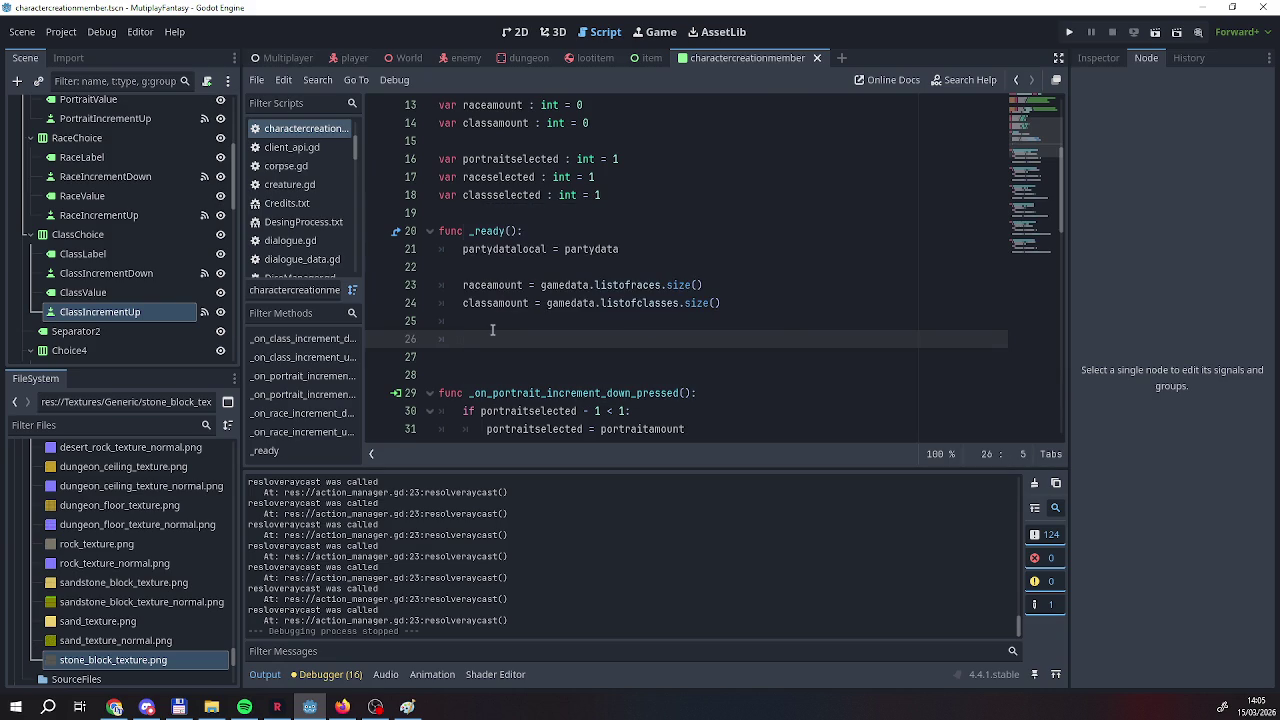
pyautogui.write('race_value.')
pyautogui.write('text =')
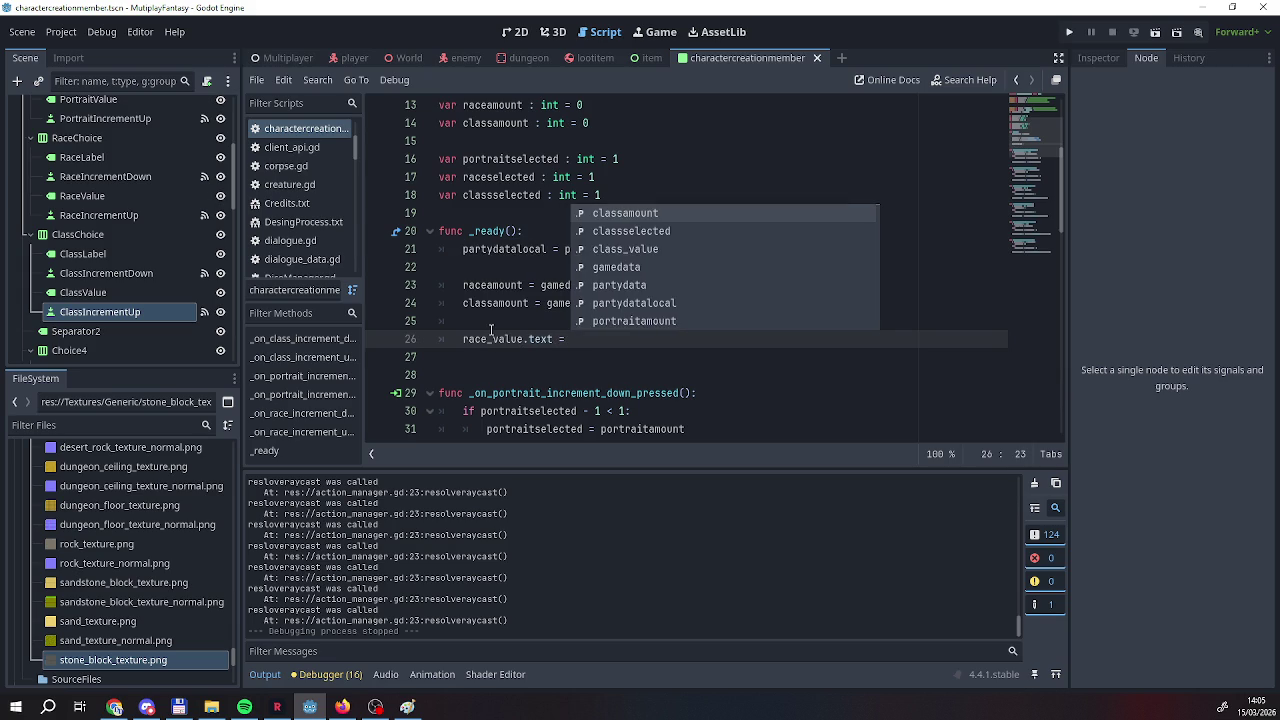
pyautogui.write(' game')
pyautogui.press('Return')
pyautogui.write('.lis')
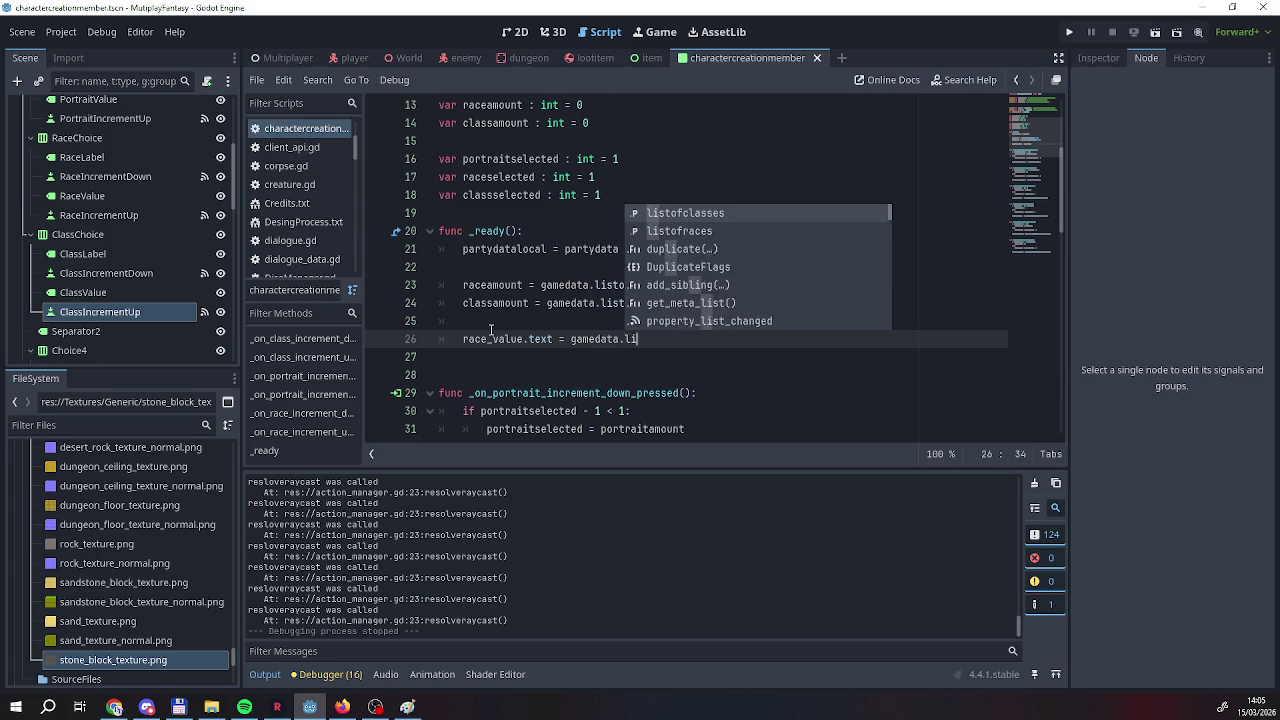
pyautogui.press('Down')
pyautogui.press('Return')
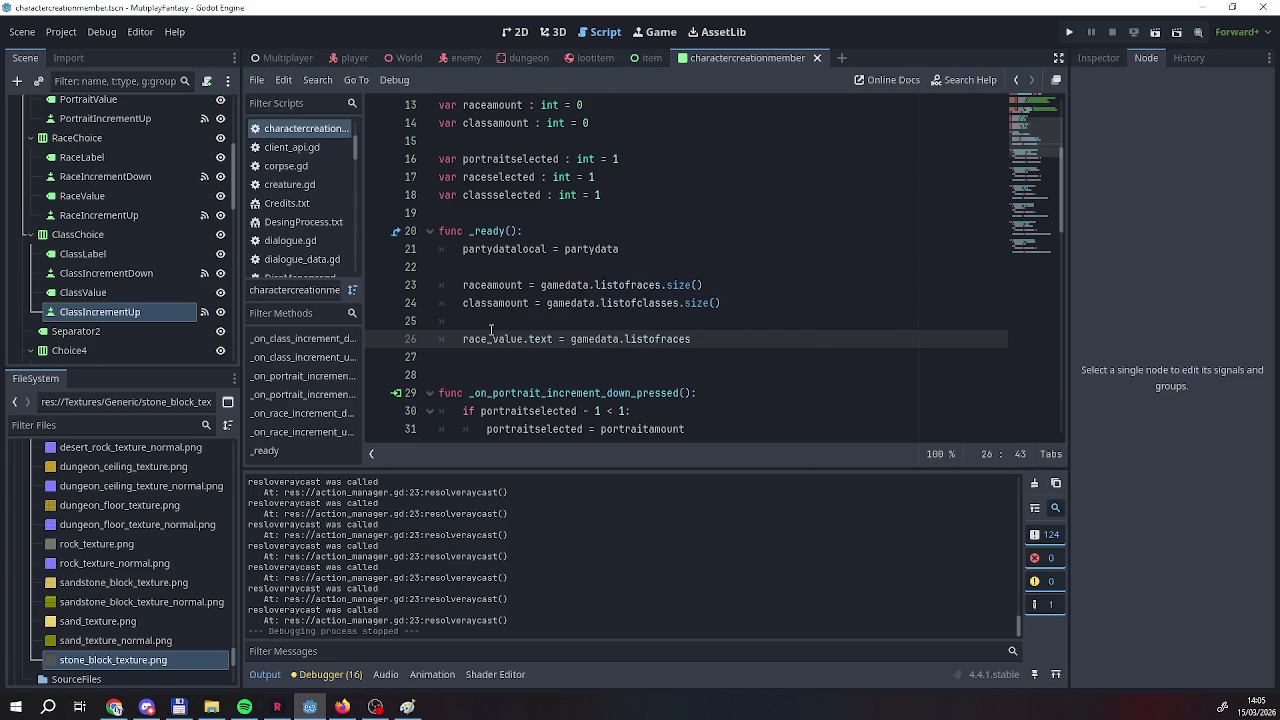
pyautogui.write('.')
pyautogui.press('BackSpace')
pyautogui.write('0')
# Add class_value.text = gamedata.listofclasses[0] below it and run the project.
pyautogui.press('Return')
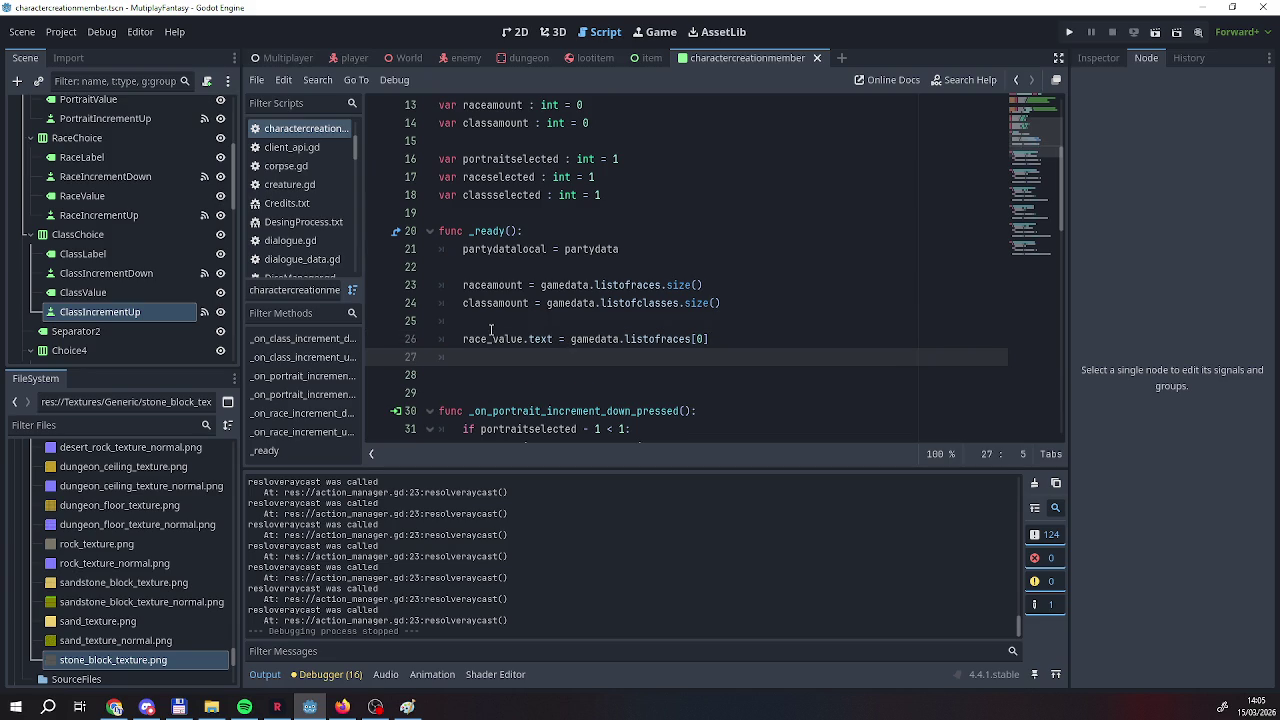
pyautogui.write('class_')
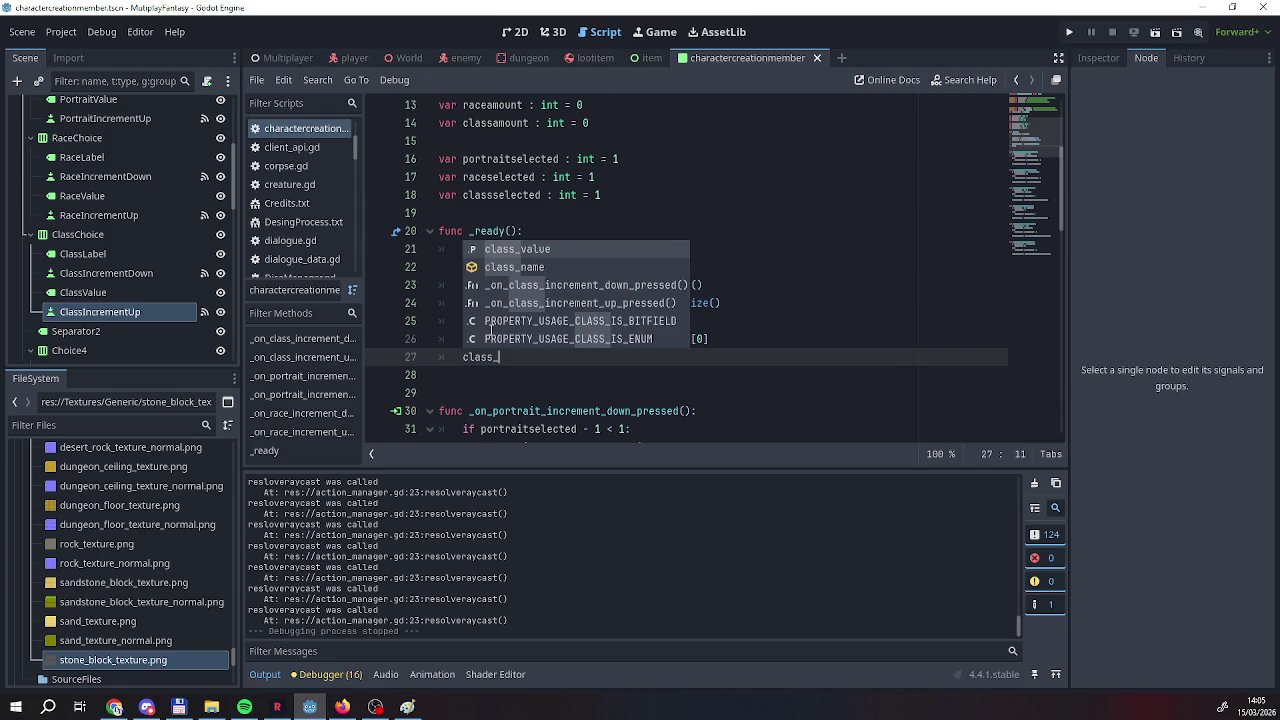
pyautogui.press('Return')
pyautogui.write('.text')
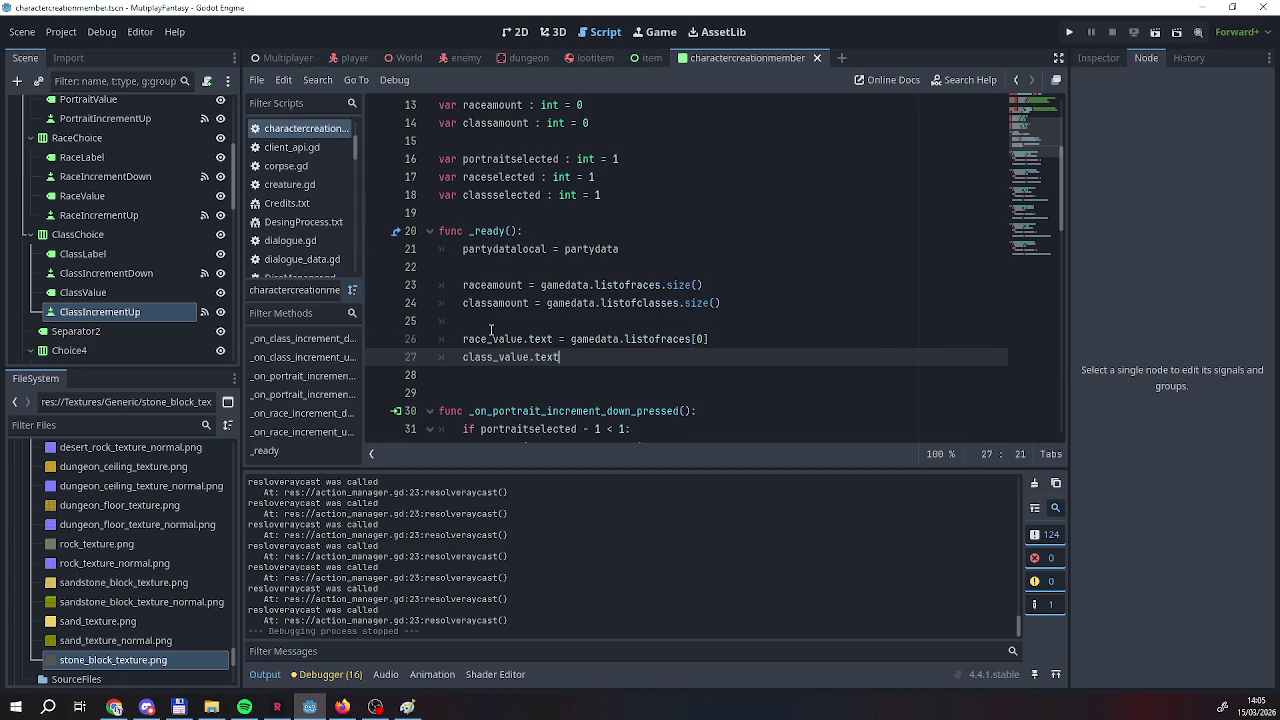
pyautogui.write(' = gale')
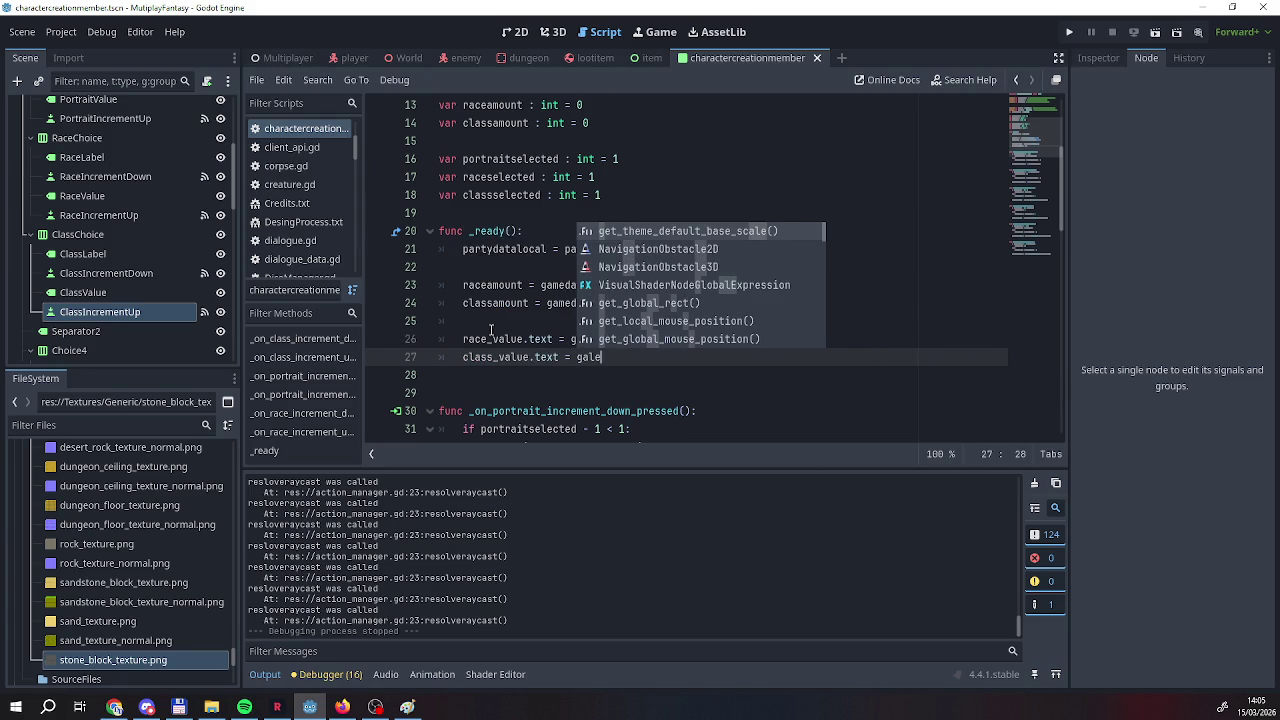
pyautogui.press('BackSpace')
pyautogui.press('BackSpace')
pyautogui.write('data.')
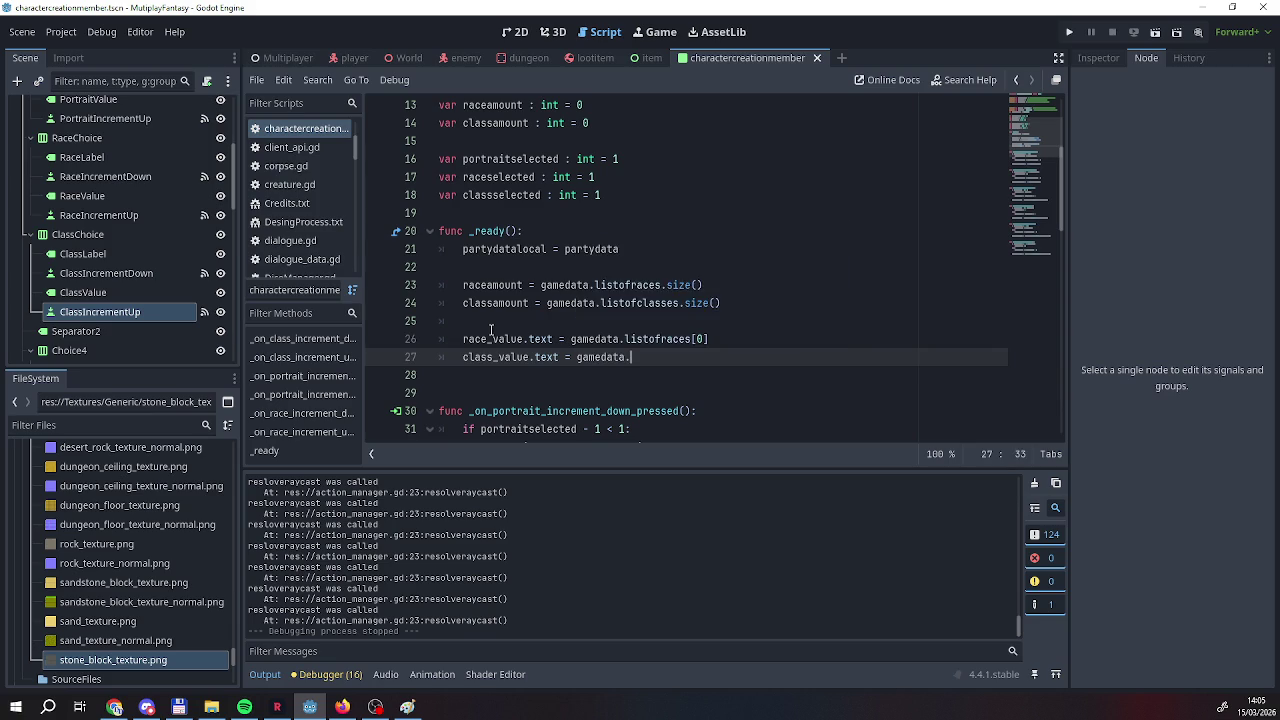
pyautogui.write('listofclasses[0]')
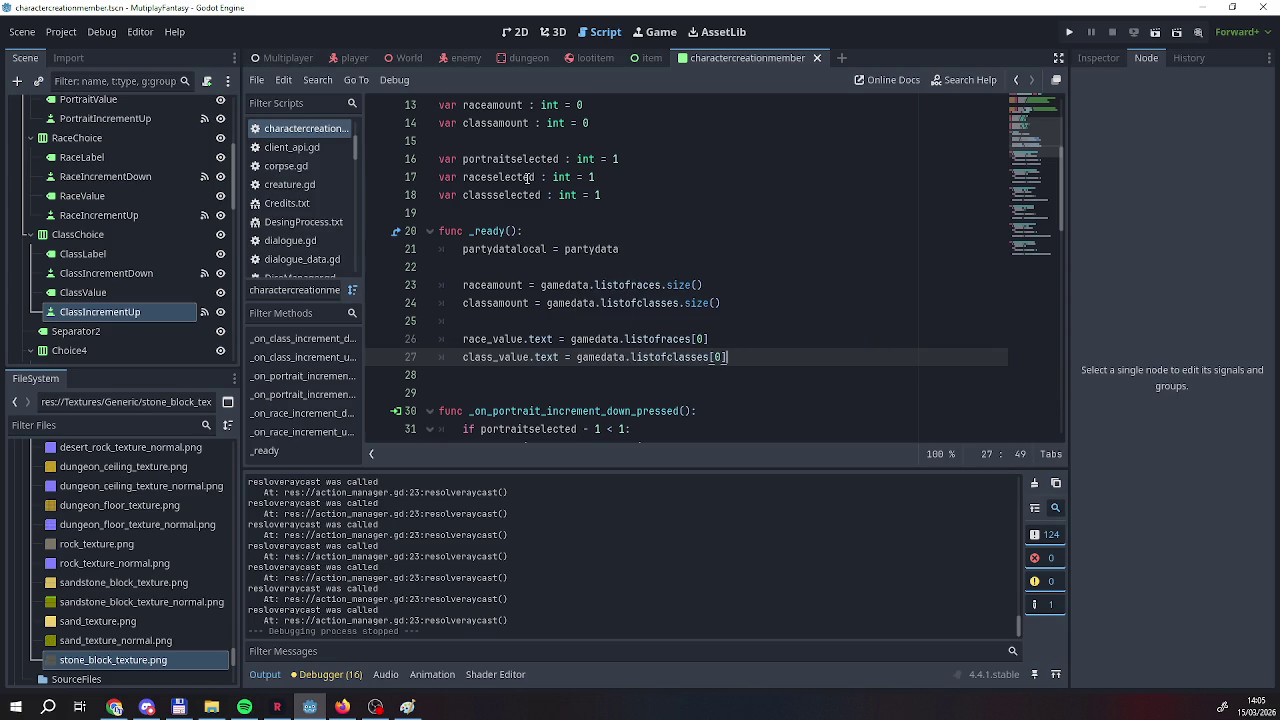
pyautogui.click(1070, 32)
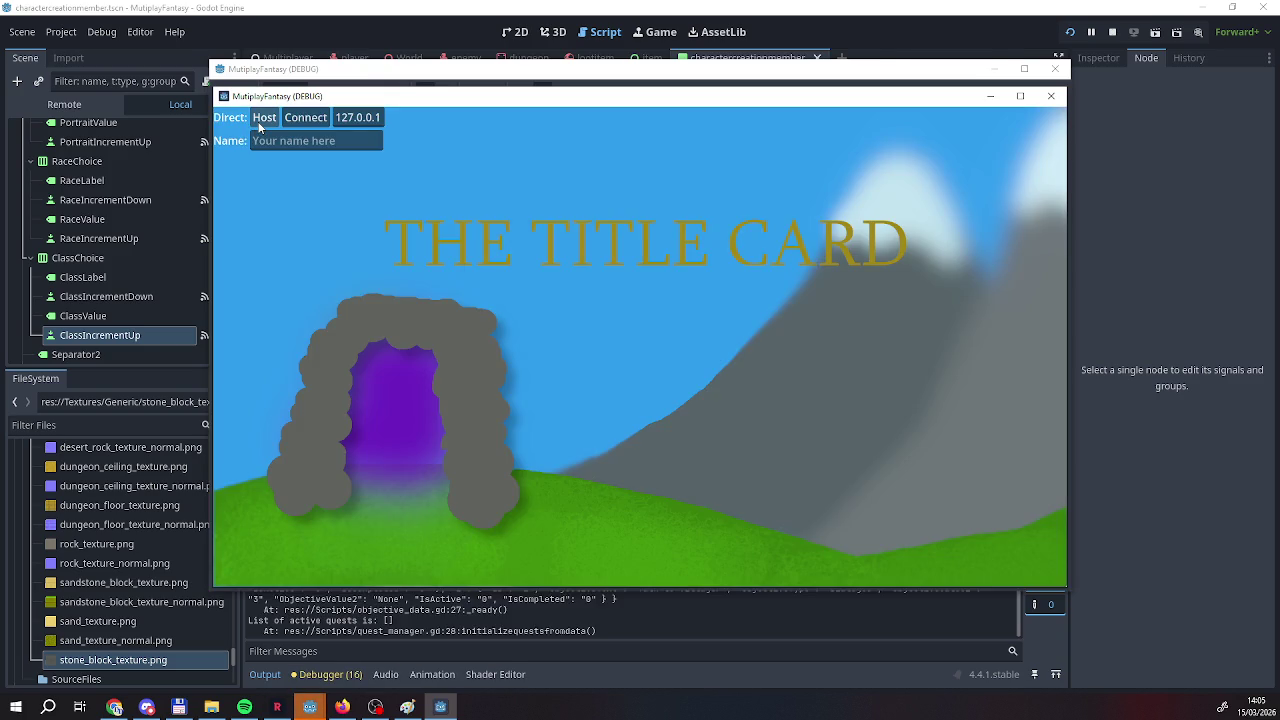
# Host a game and step the first character's race and class forward, starting from Human and Archer.
pyautogui.click(262, 118)
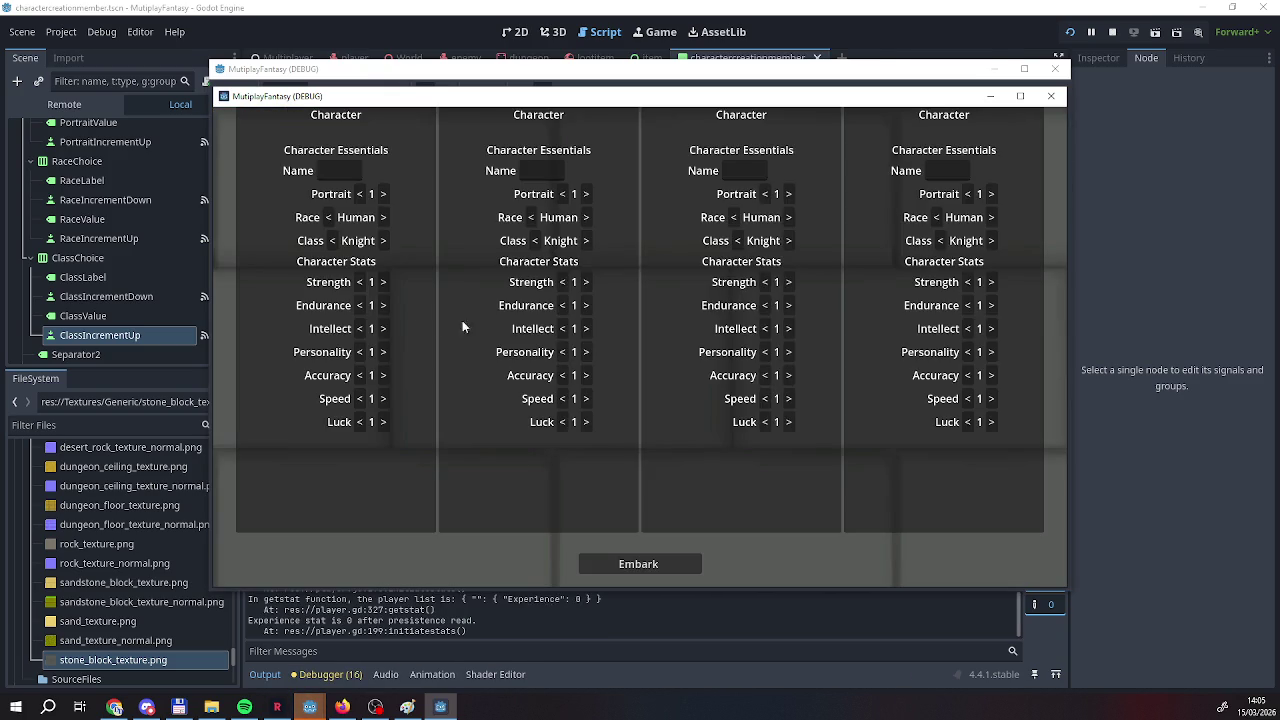
pyautogui.click(384, 220)
pyautogui.click(383, 240)
pyautogui.click(383, 240)
pyautogui.click(383, 217)
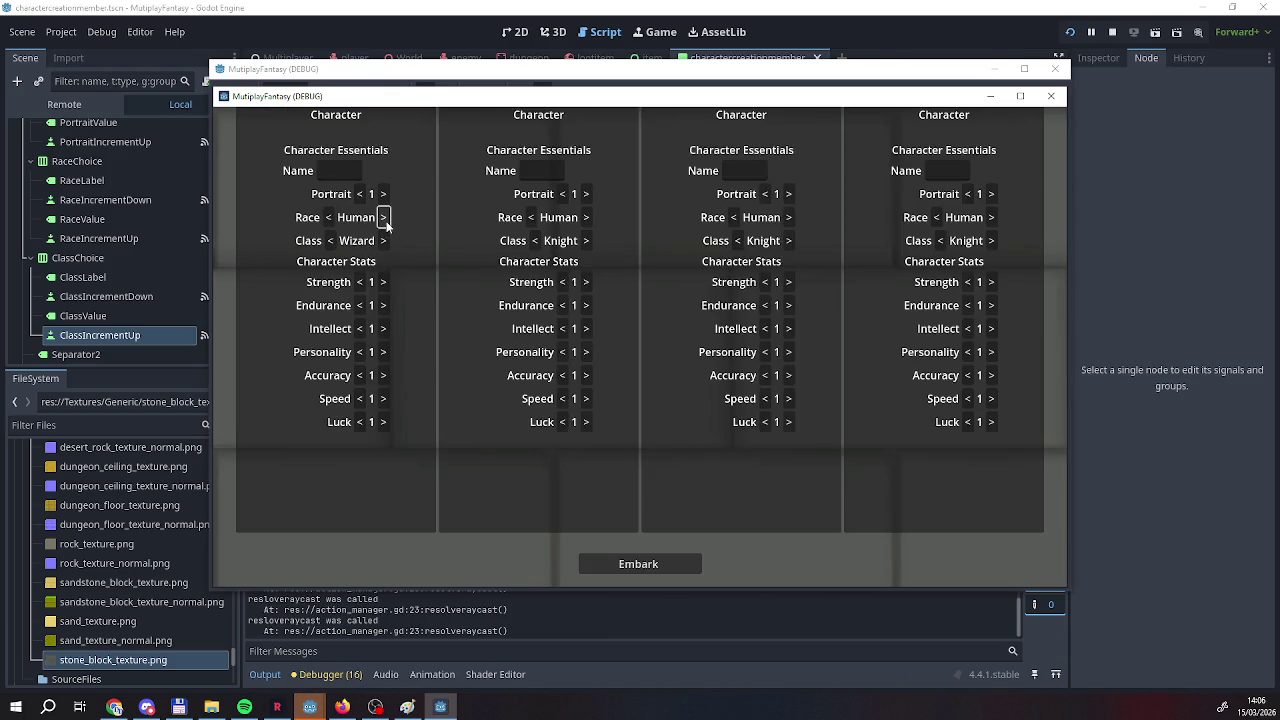
pyautogui.click(385, 241)
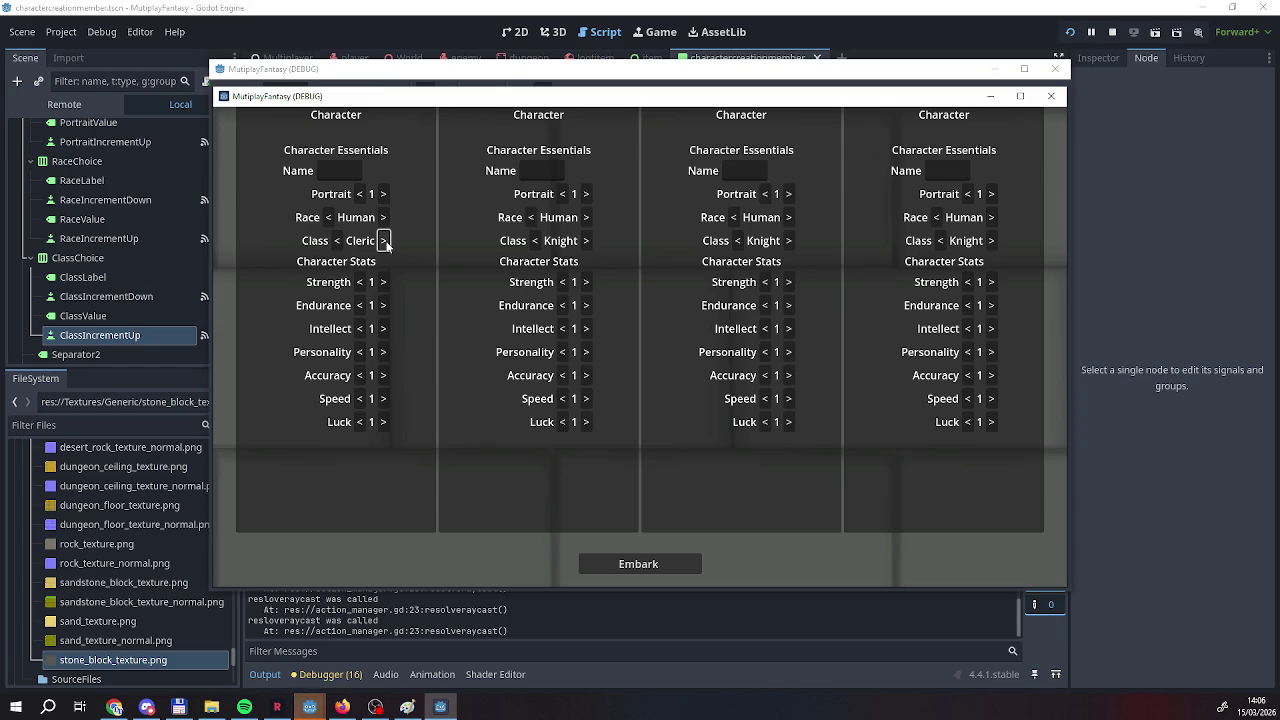
pyautogui.click(383, 241)
pyautogui.click(383, 241)
# Cycle the first character's race repeatedly through all its names.
pyautogui.click(383, 218)
pyautogui.click(383, 218)
pyautogui.click(383, 217)
pyautogui.click(383, 217)
pyautogui.click(383, 217)
pyautogui.click(383, 217)
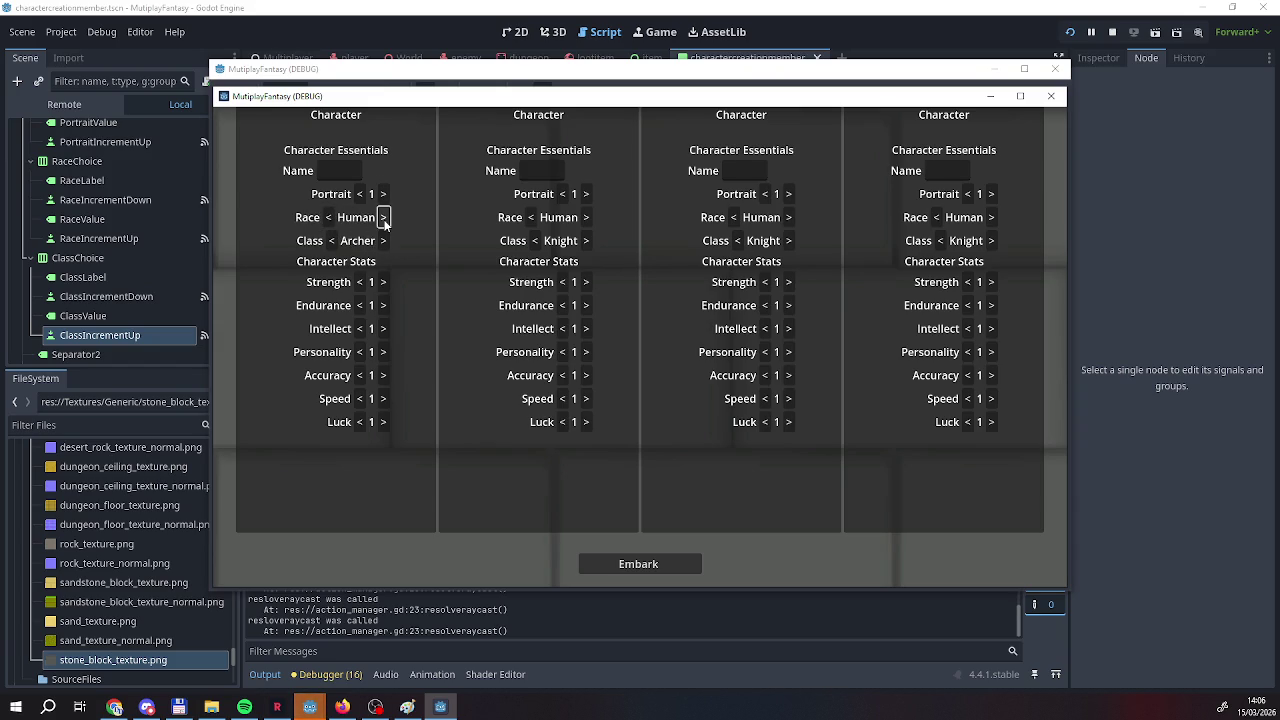
pyautogui.click(383, 218)
pyautogui.click(383, 218)
pyautogui.click(383, 218)
pyautogui.click(383, 218)
pyautogui.click(383, 218)
pyautogui.click(383, 218)
pyautogui.click(383, 218)
pyautogui.click(383, 218)
pyautogui.click(383, 218)
# Cycle the class through names like Wizard and Knight, then return to the editor.
pyautogui.click(383, 241)
pyautogui.click(383, 241)
pyautogui.click(383, 241)
pyautogui.click(383, 241)
pyautogui.click(383, 241)
pyautogui.click(383, 241)
pyautogui.click(383, 241)
pyautogui.click(383, 241)
pyautogui.click(383, 241)
pyautogui.click(382, 241)
pyautogui.click(380, 241)
pyautogui.click(383, 241)
pyautogui.click(383, 241)
pyautogui.click(542, 624)
pyautogui.scroll(3, 99, 205)
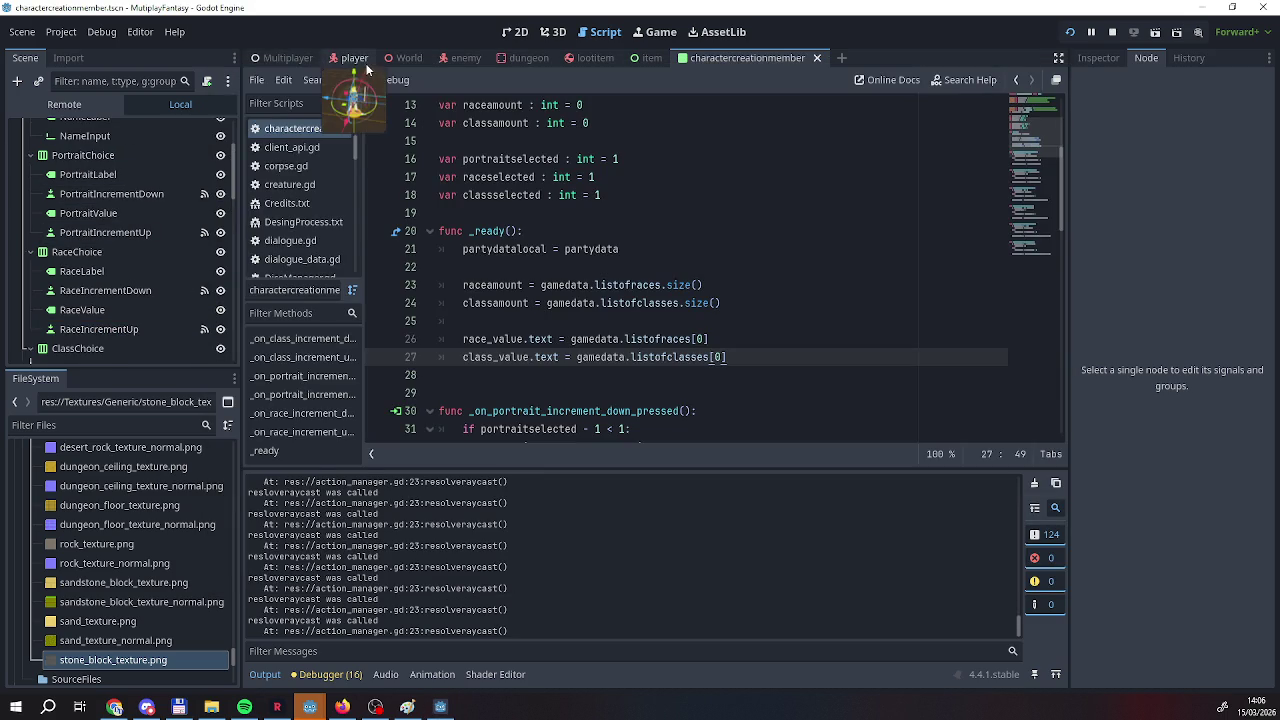
# Open game_data.gd, append ,"Thief after Cleric in listofclasses, and run the game.
pyautogui.scroll(3, 90, 205)
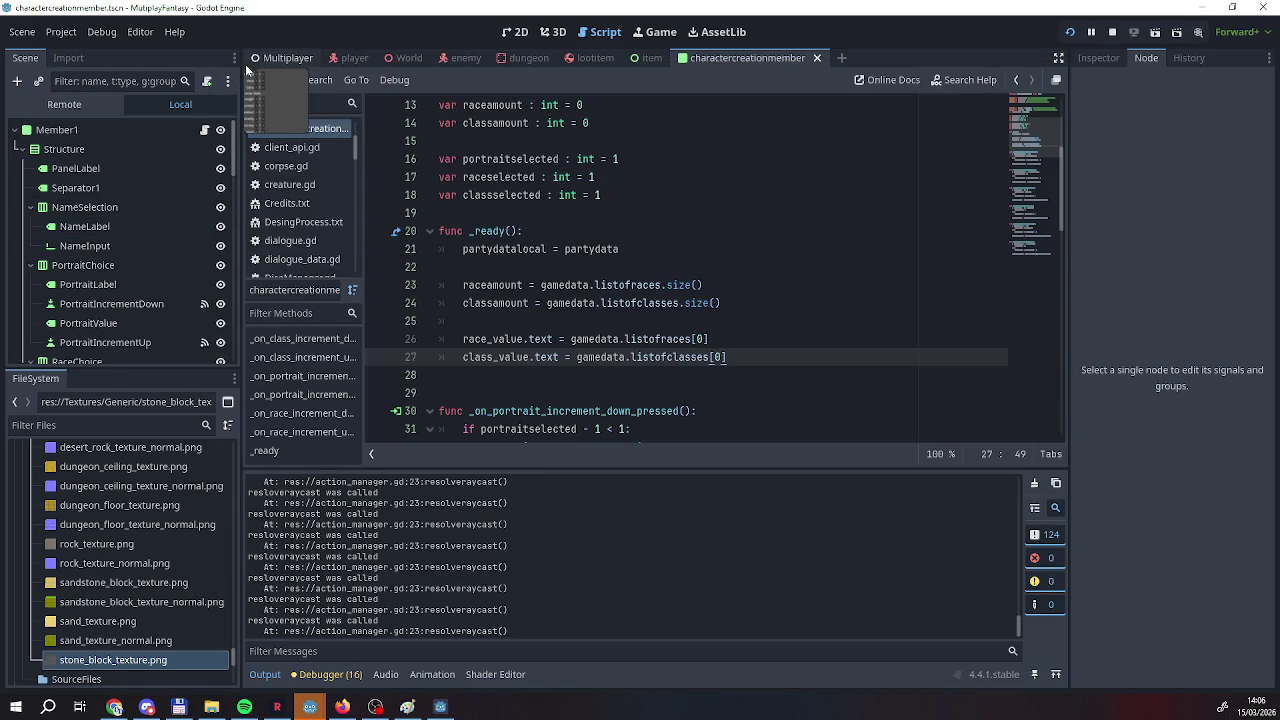
pyautogui.click(250, 60)
pyautogui.click(222, 352)
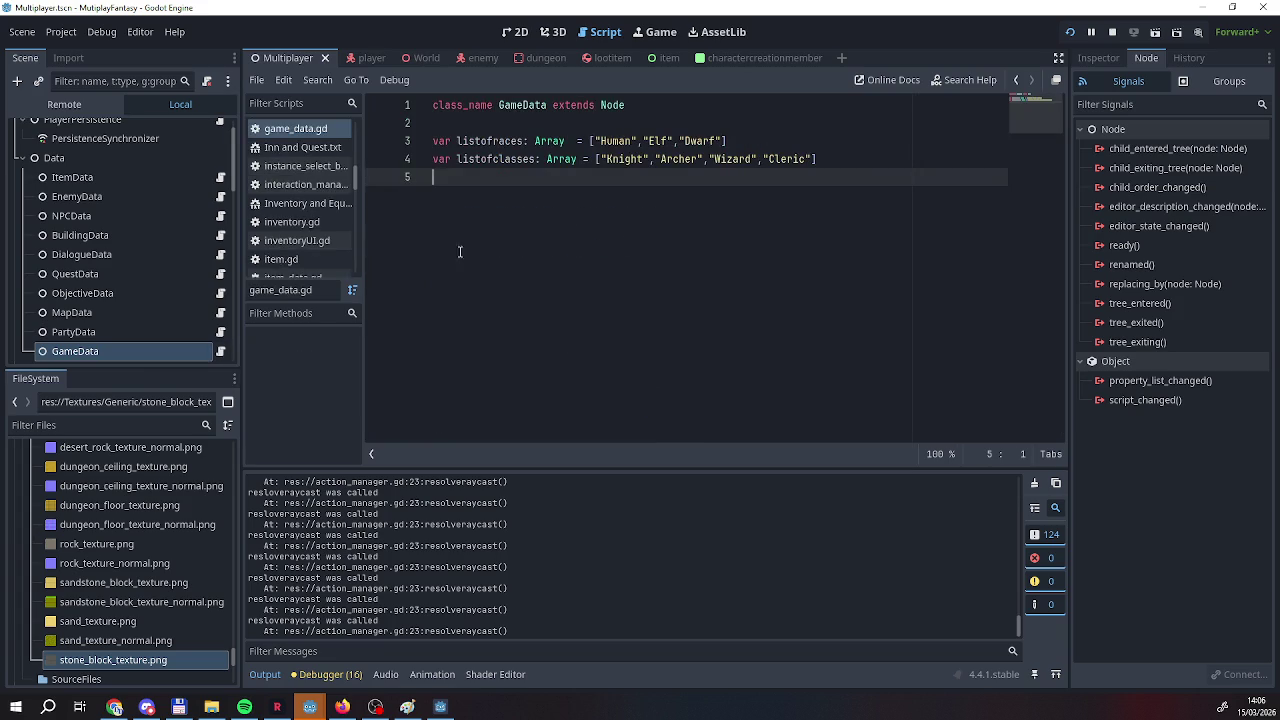
pyautogui.click(811, 158)
pyautogui.write(',"')
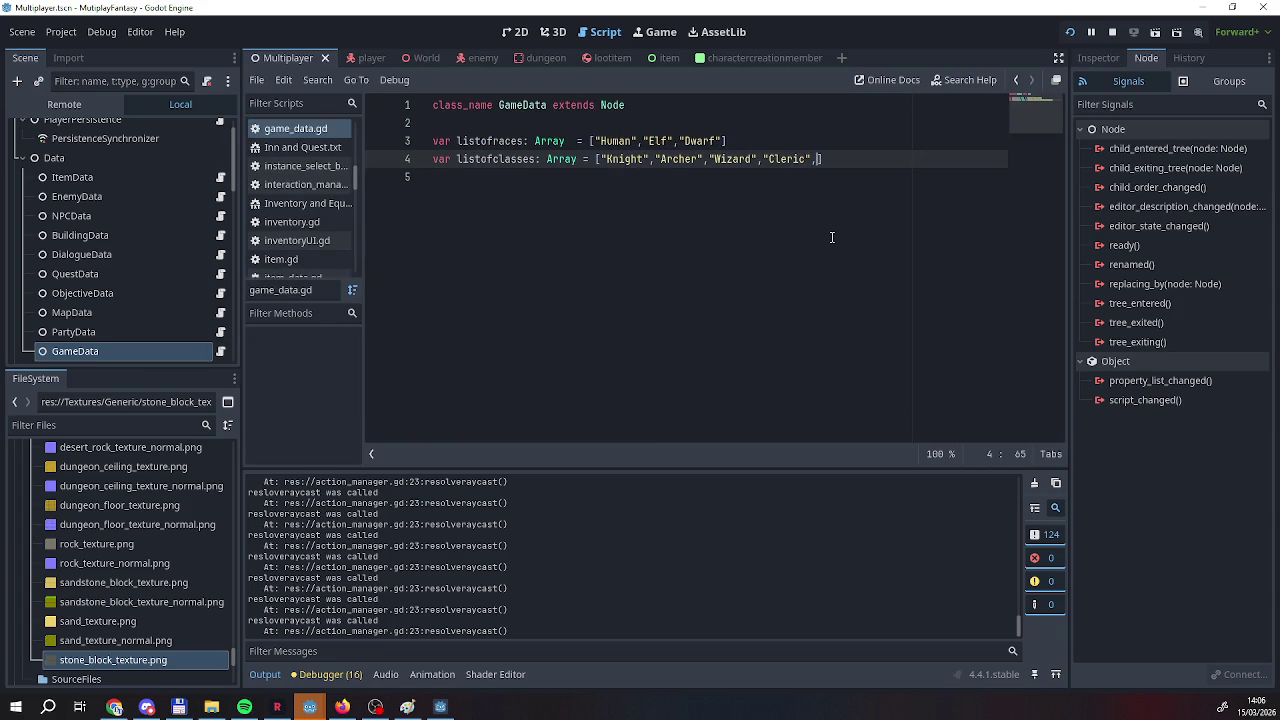
pyautogui.write('Thief')
pyautogui.click(1070, 32)
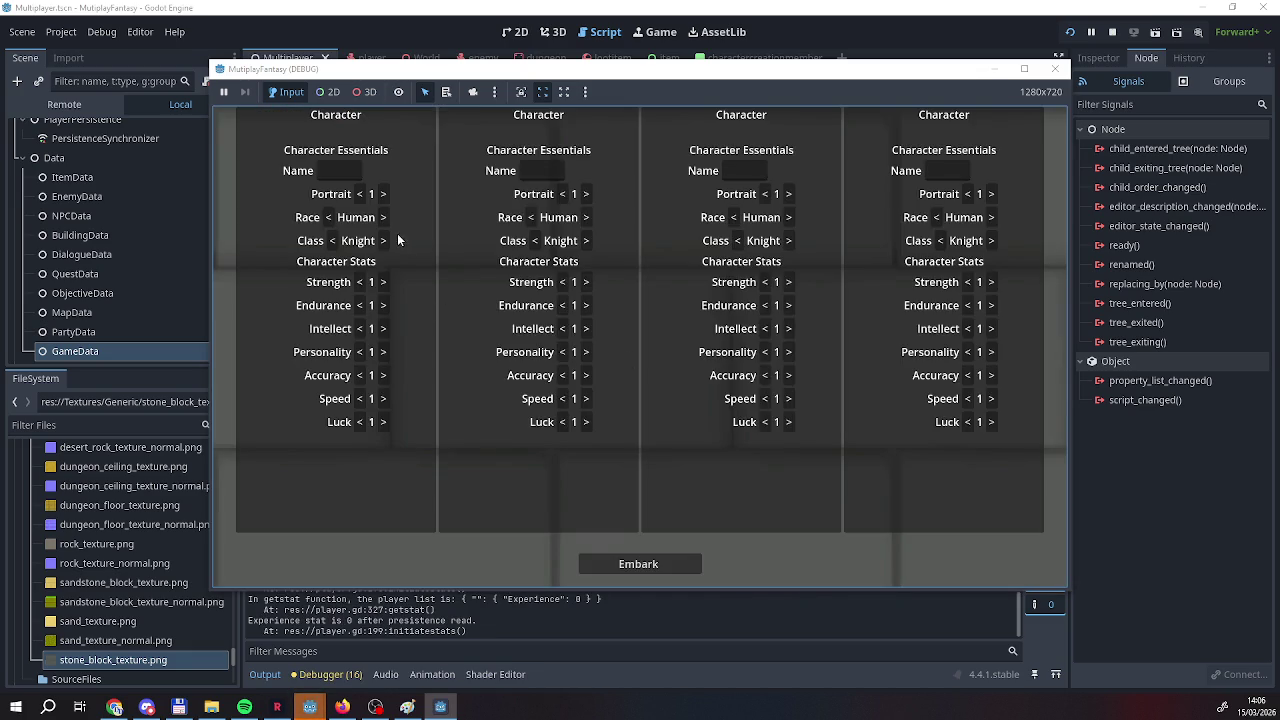
pyautogui.click(383, 241)
pyautogui.click(383, 241)
pyautogui.click(383, 241)
pyautogui.click(383, 241)
pyautogui.click(383, 241)
pyautogui.click(383, 241)
pyautogui.click(383, 241)
pyautogui.click(383, 241)
pyautogui.click(383, 241)
pyautogui.click(383, 241)
pyautogui.click(383, 241)
pyautogui.click(383, 241)
pyautogui.click(383, 241)
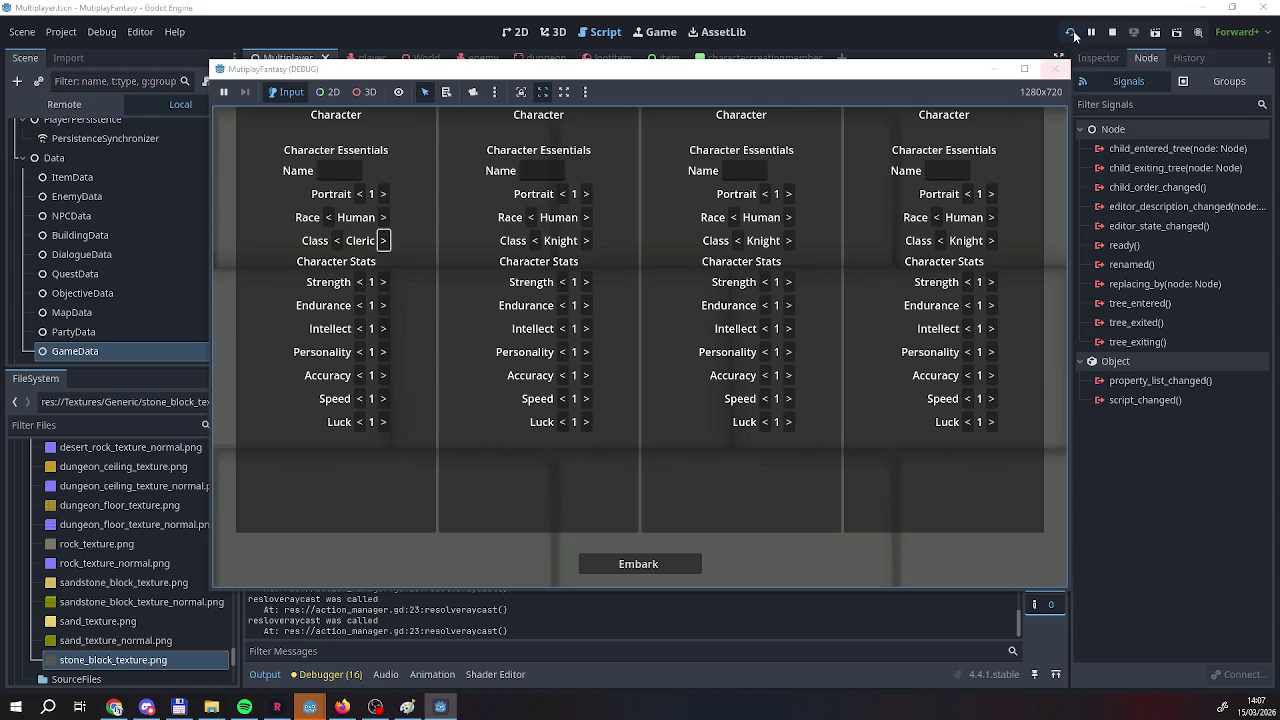
pyautogui.click(1055, 68)
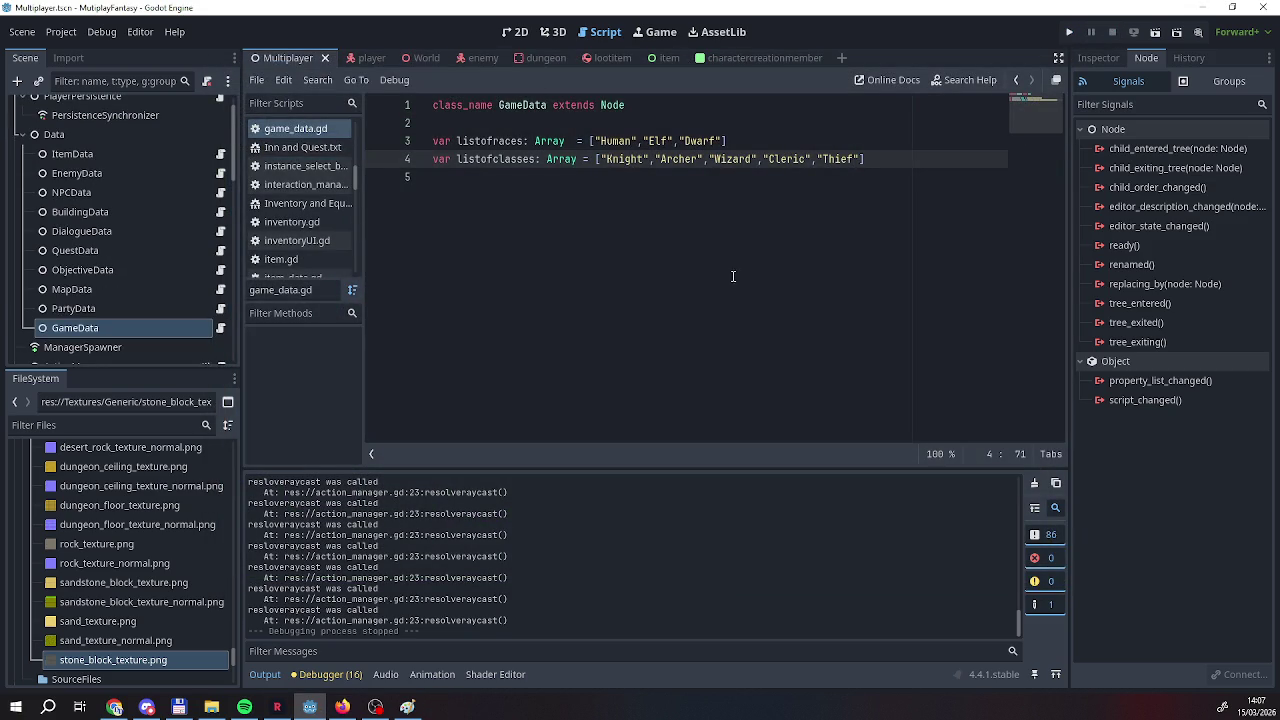
# Close the "Thief" string, add var startingpoints: int = 20, then show the charactercreationmember script.
pyautogui.scroll(-3, 95, 301)
pyautogui.scroll(3, 95, 301)
pyautogui.write('"')
pyautogui.click(881, 163)
pyautogui.press('Return')
pyautogui.write('var startingpo')
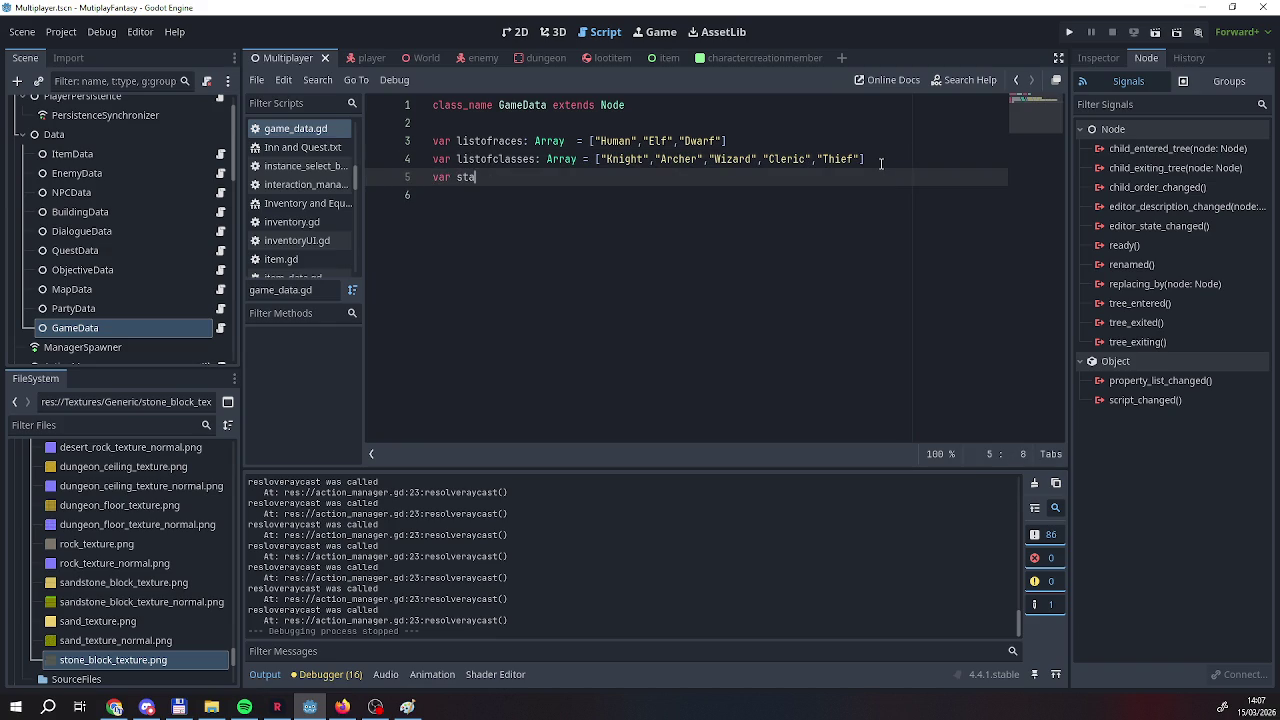
pyautogui.write('ints')
pyautogui.write(': int ')
pyautogui.write('= ')
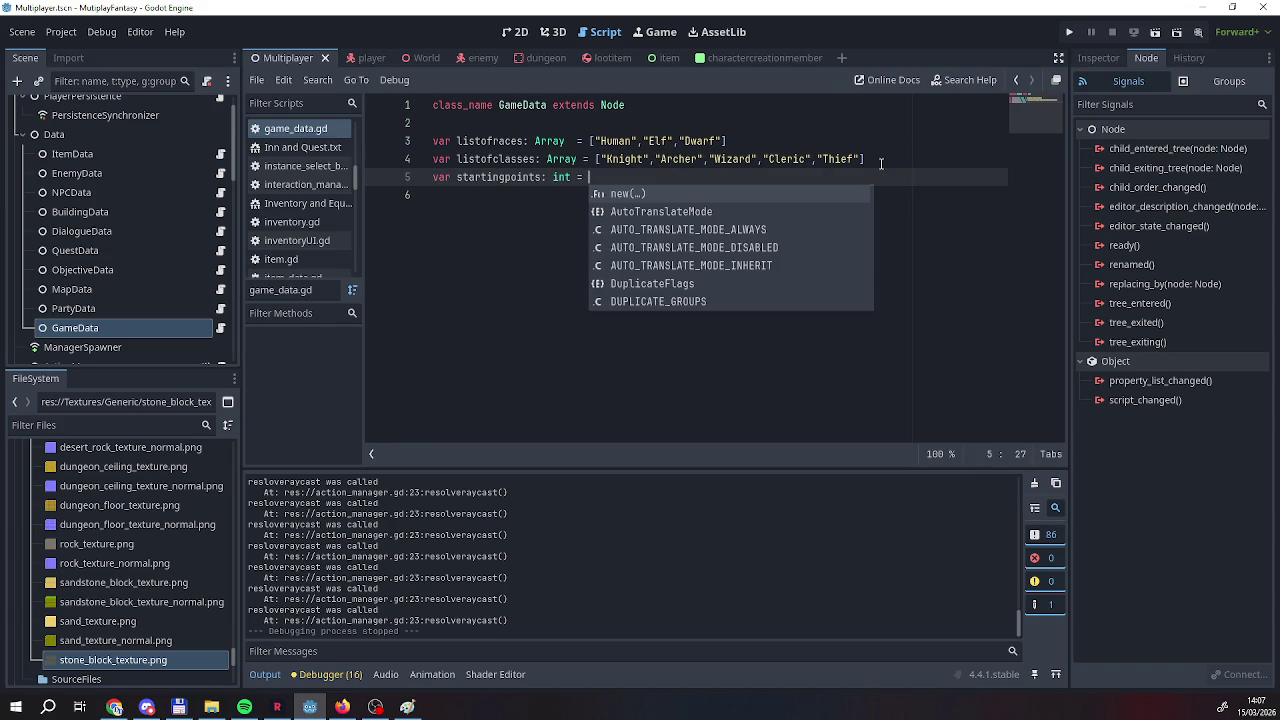
pyautogui.write('20')
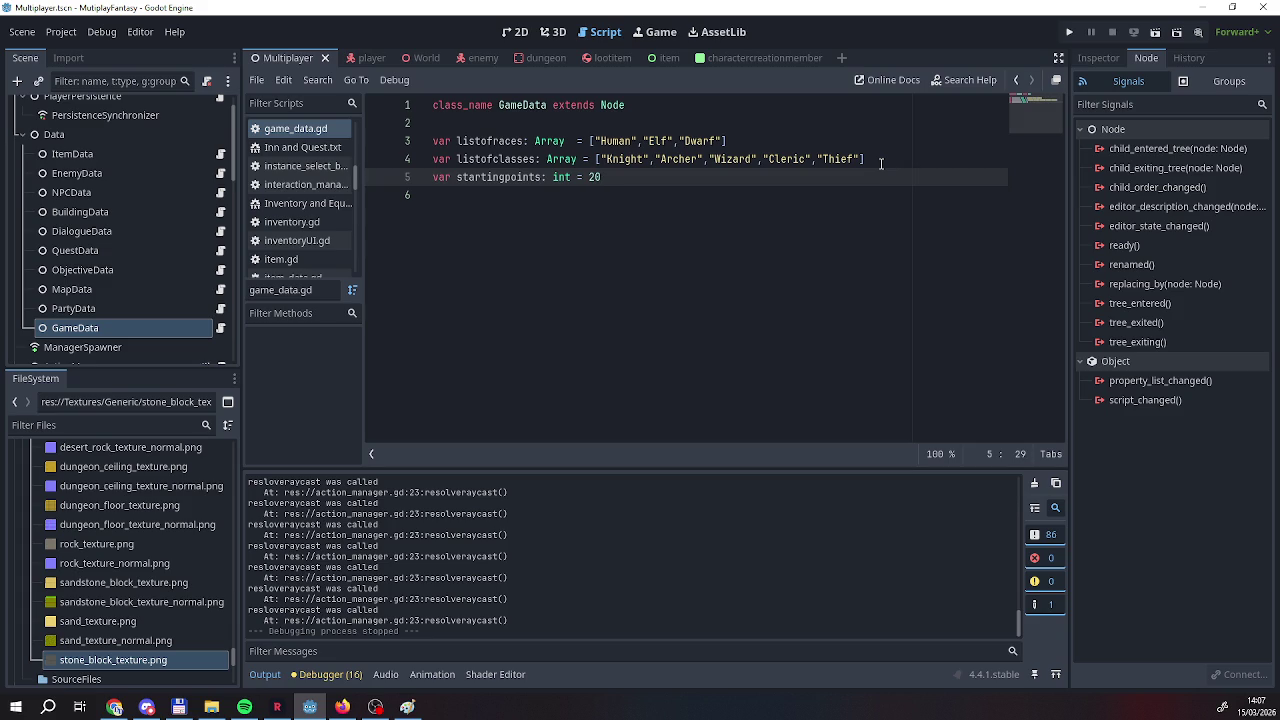
pyautogui.click(686, 316)
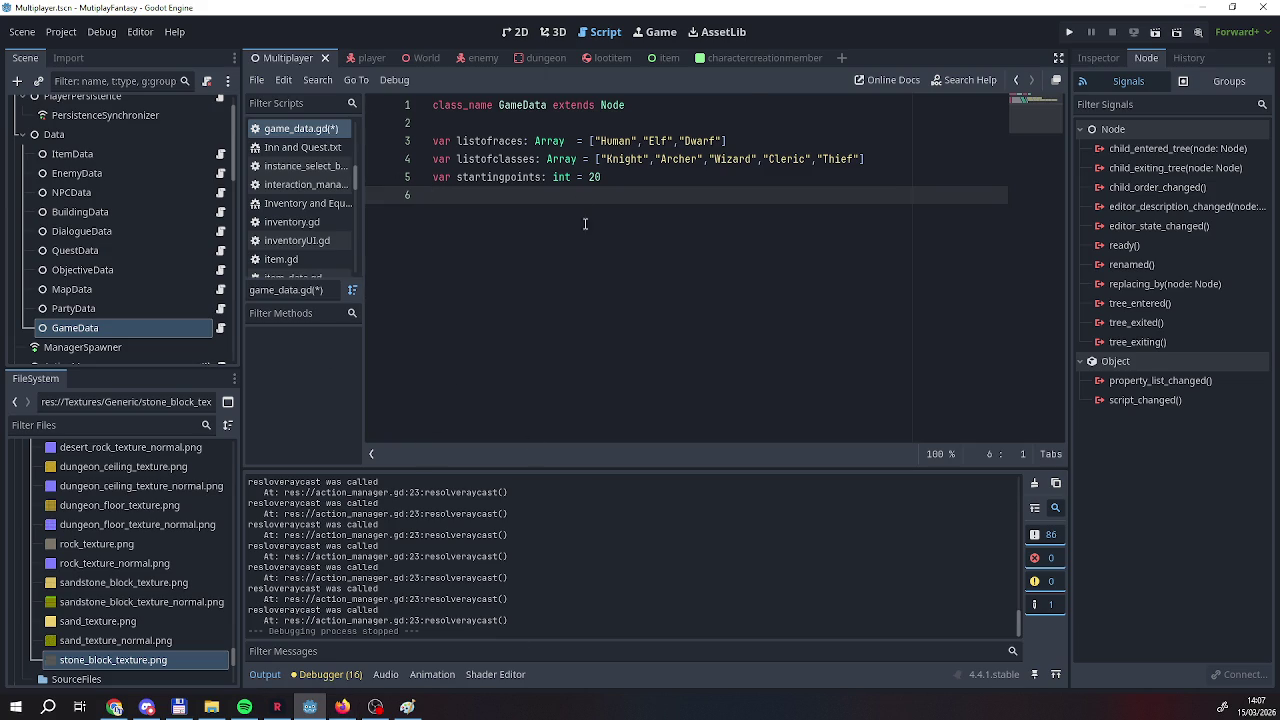
pyautogui.click(750, 57)
pyautogui.scroll(-8, 565, 256)
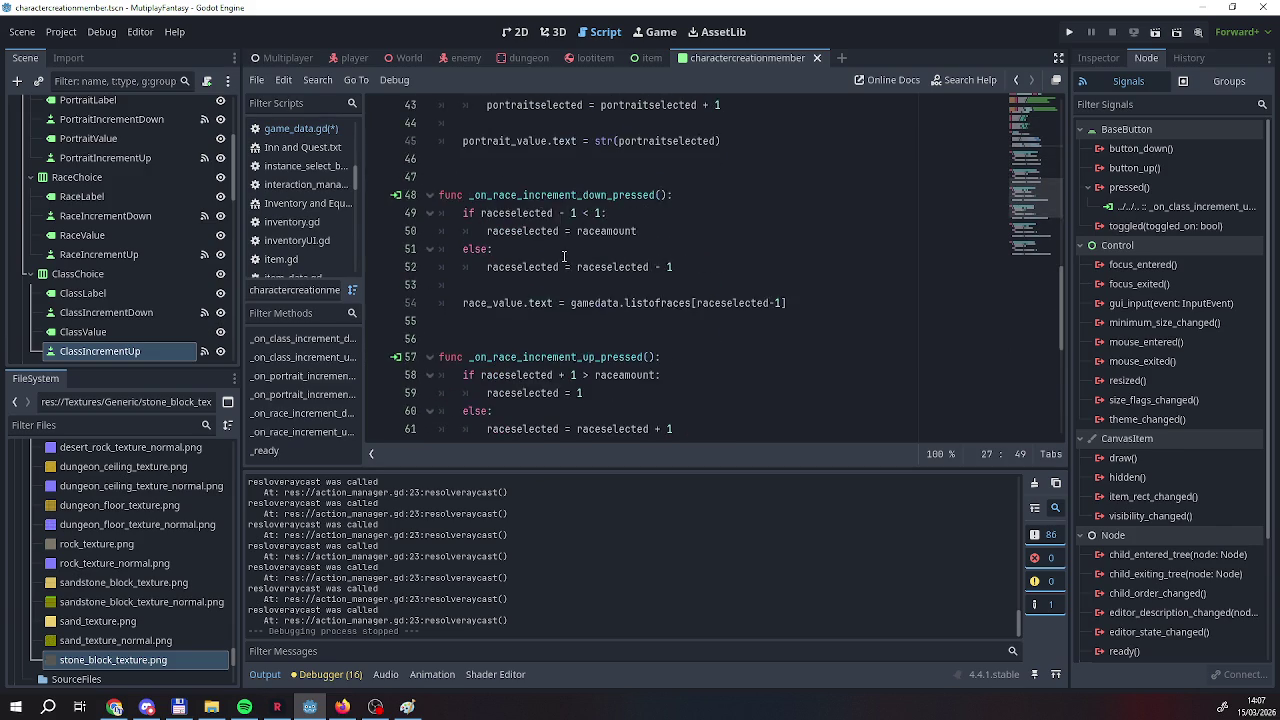
# Fold the portrait decrement and increment functions and delete the blank lines between them.
pyautogui.scroll(11, 640, 300)
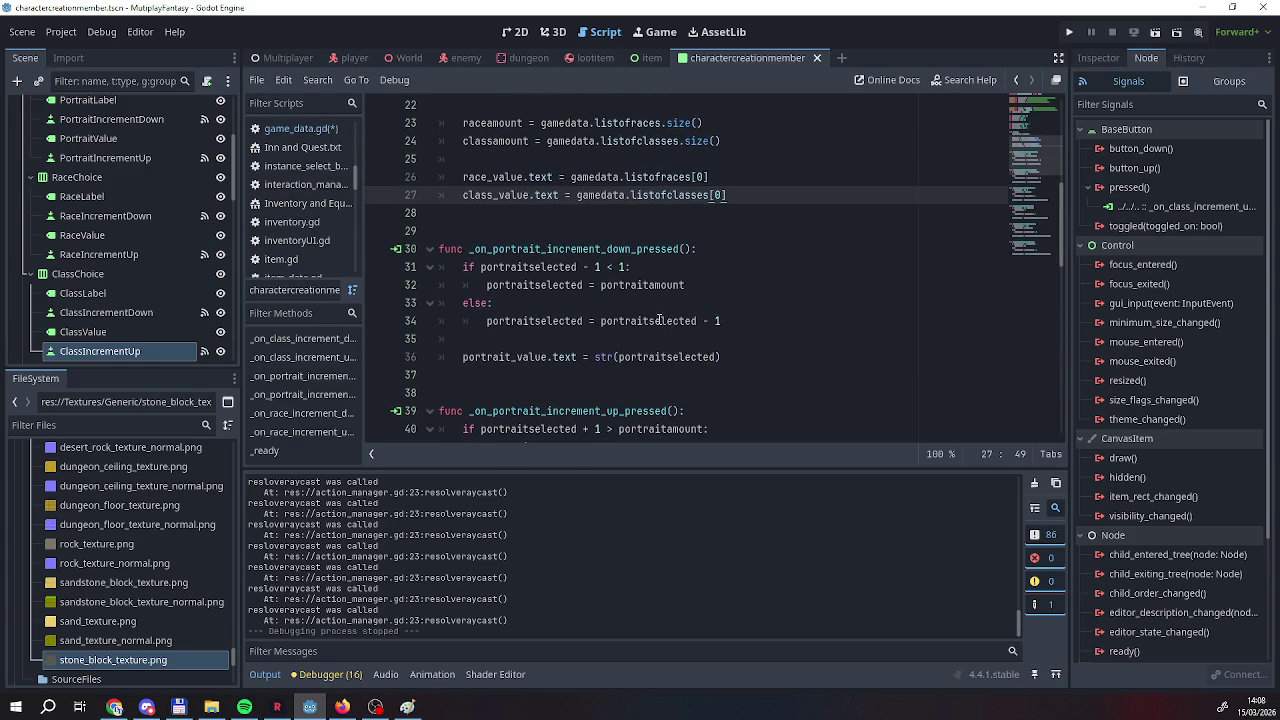
pyautogui.moveTo(463, 159); pyautogui.dragTo(428, 254)
pyautogui.click(429, 249)
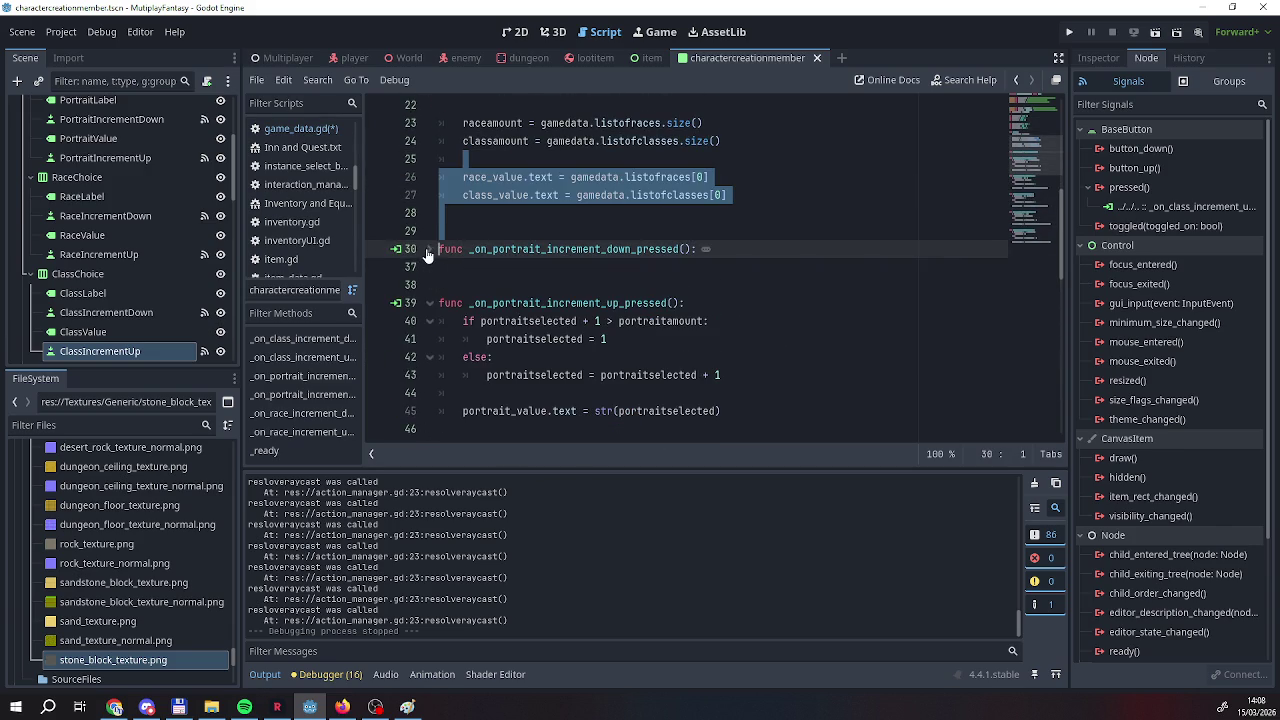
pyautogui.click(429, 302)
pyautogui.click(448, 282)
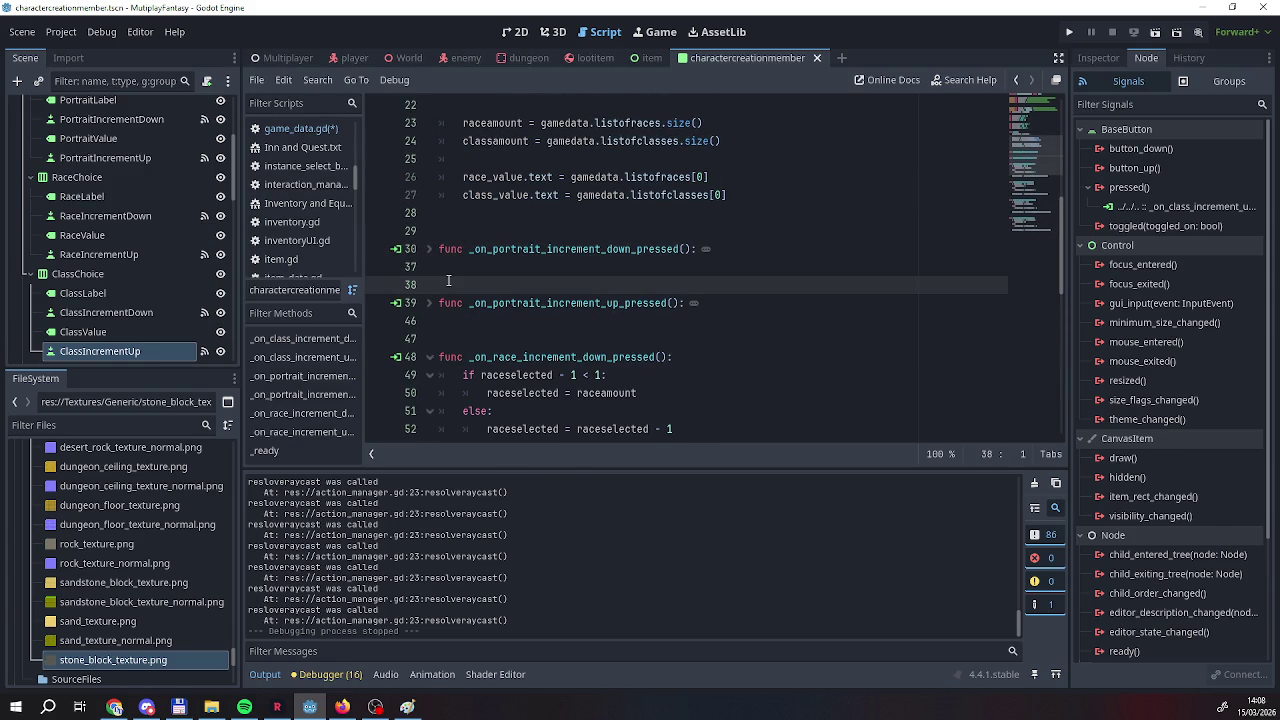
pyautogui.press('BackSpace')
pyautogui.click(445, 304)
pyautogui.press('Delete')
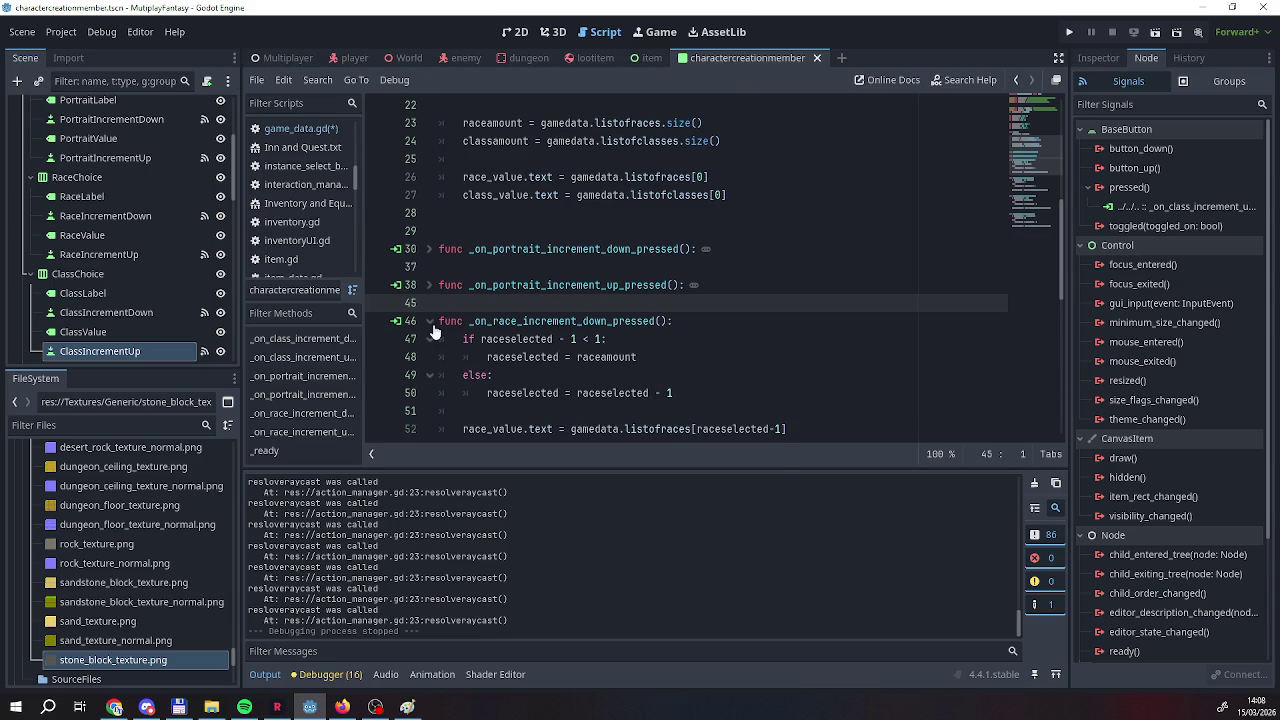
# Fold the race and class decrement/increment functions, removing the extra blank lines.
pyautogui.click(429, 321)
pyautogui.click(436, 357)
pyautogui.press('BackSpace')
pyautogui.click(429, 357)
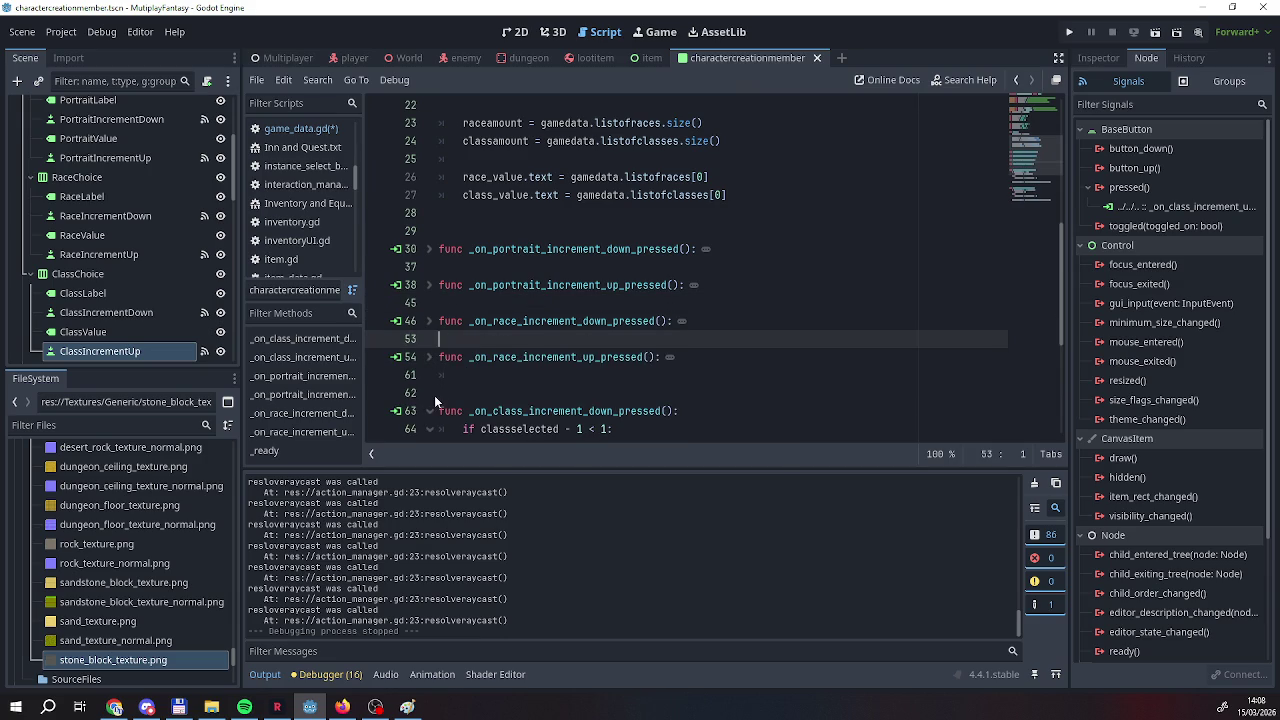
pyautogui.click(434, 395)
pyautogui.press('BackSpace')
pyautogui.click(429, 393)
pyautogui.moveTo(440, 393); pyautogui.dragTo(437, 429)
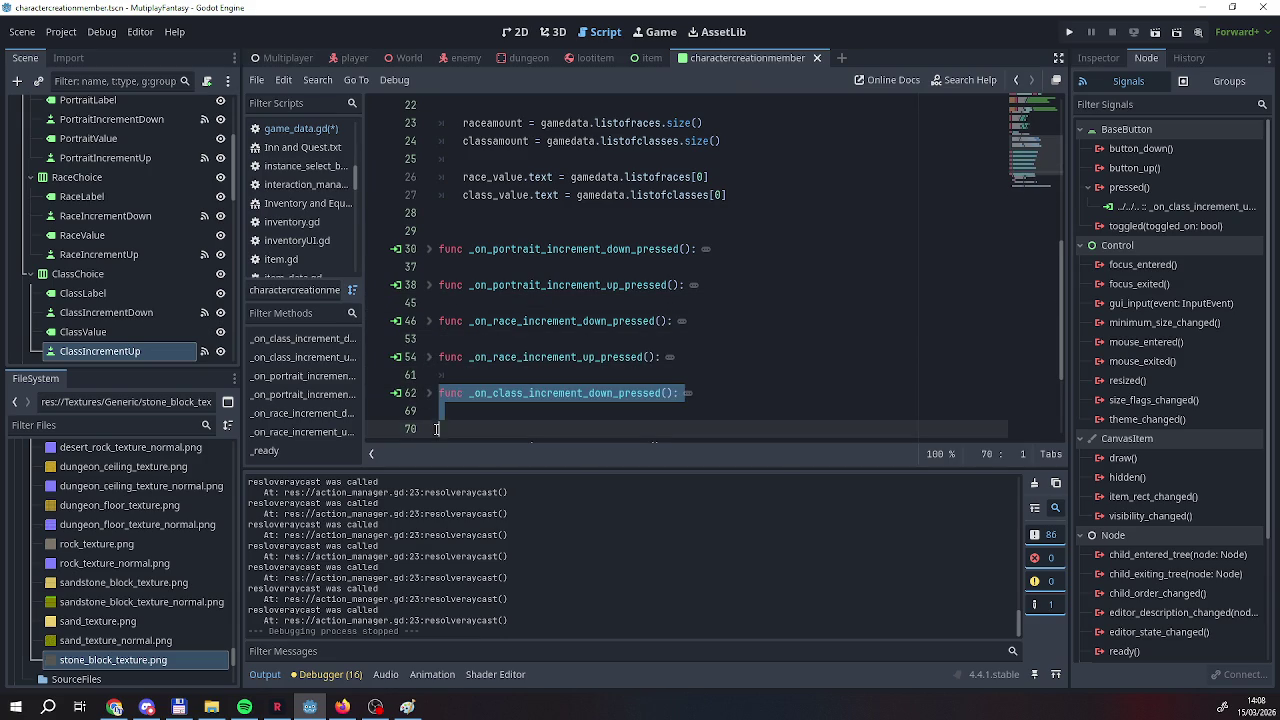
pyautogui.click(437, 419)
pyautogui.scroll(-1, 437, 419)
pyautogui.click(430, 376)
pyautogui.scroll(2, 748, 393)
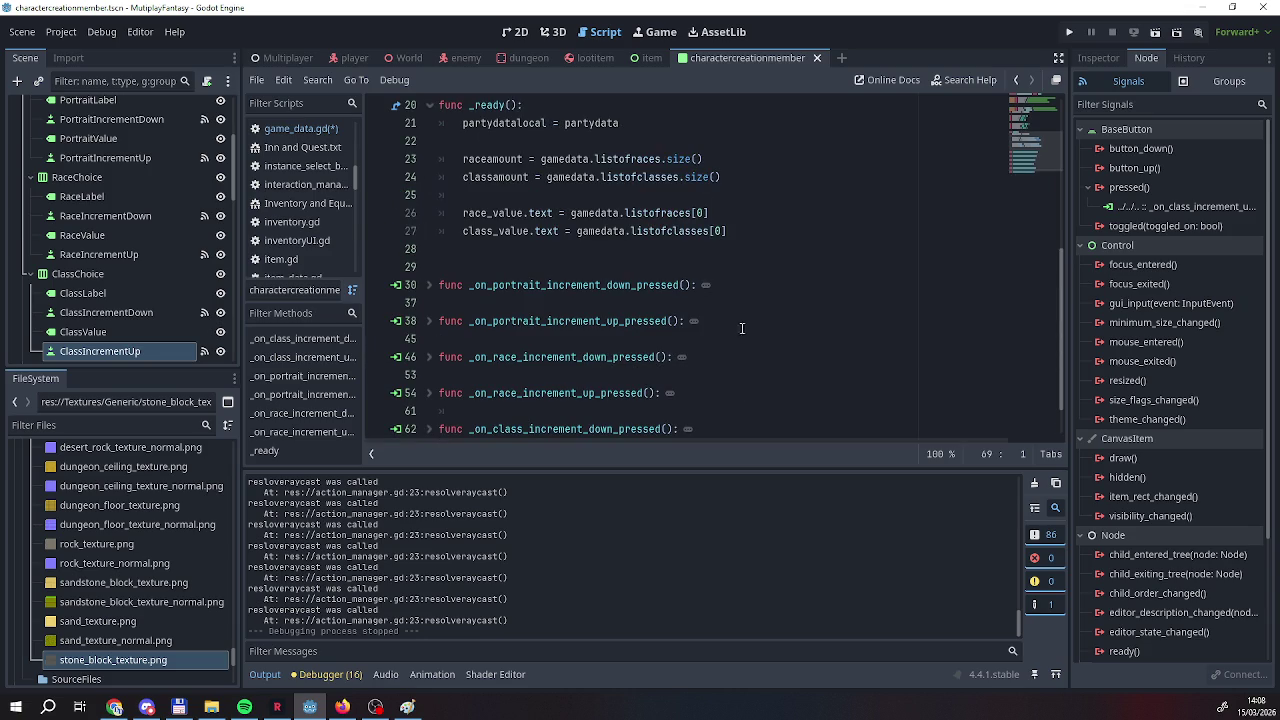
# Expand the portrait decrement function to check it, then fold it again.
pyautogui.click(706, 286)
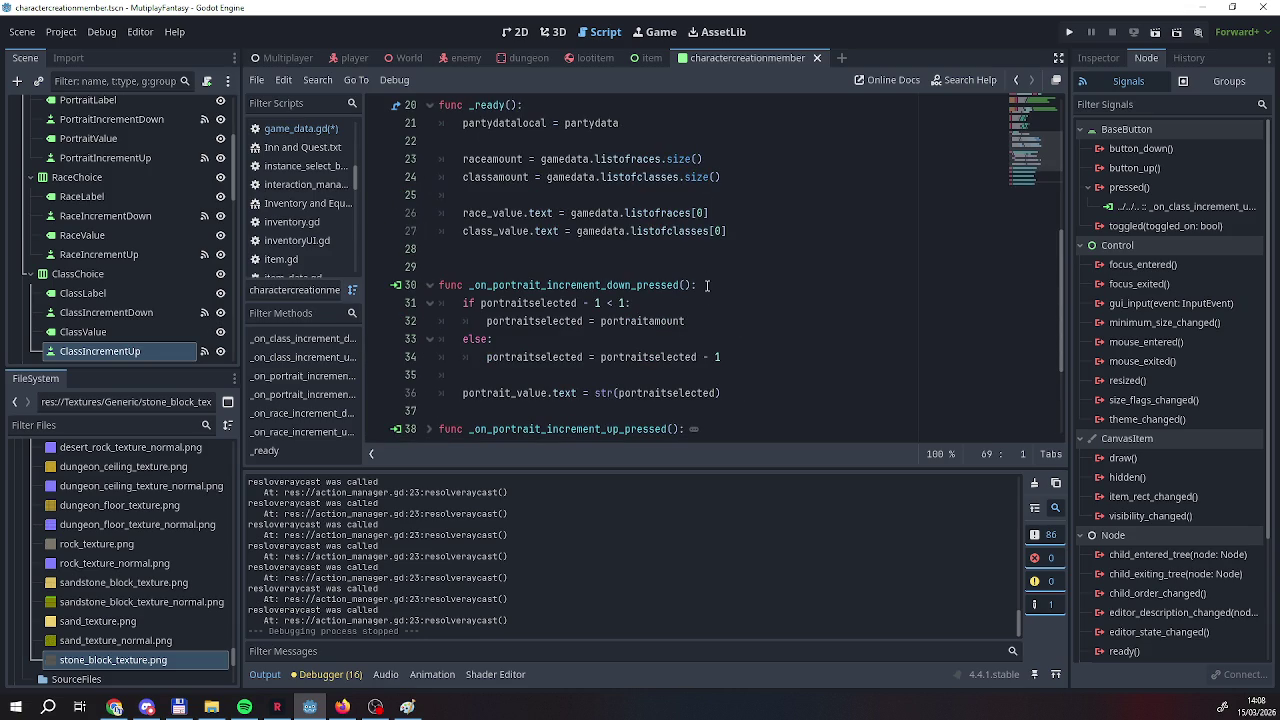
pyautogui.click(429, 285)
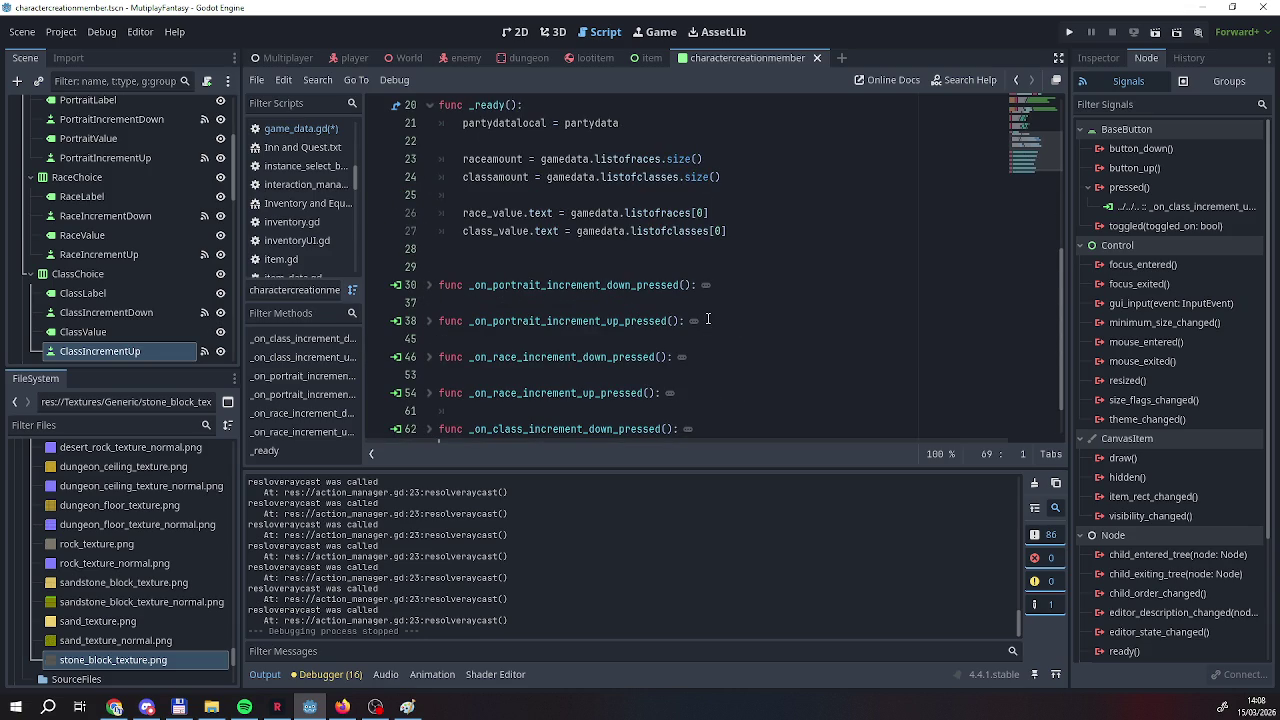
pyautogui.scroll(-1, 706, 319)
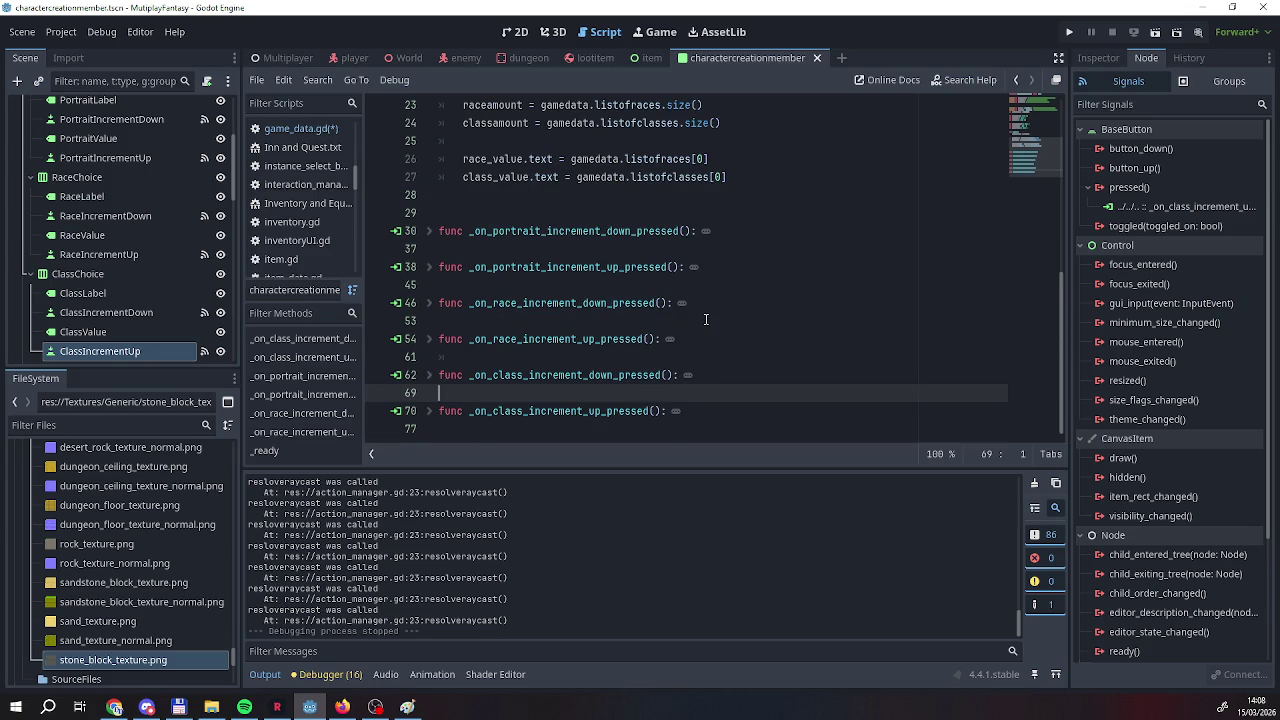
pyautogui.scroll(3, 697, 318)
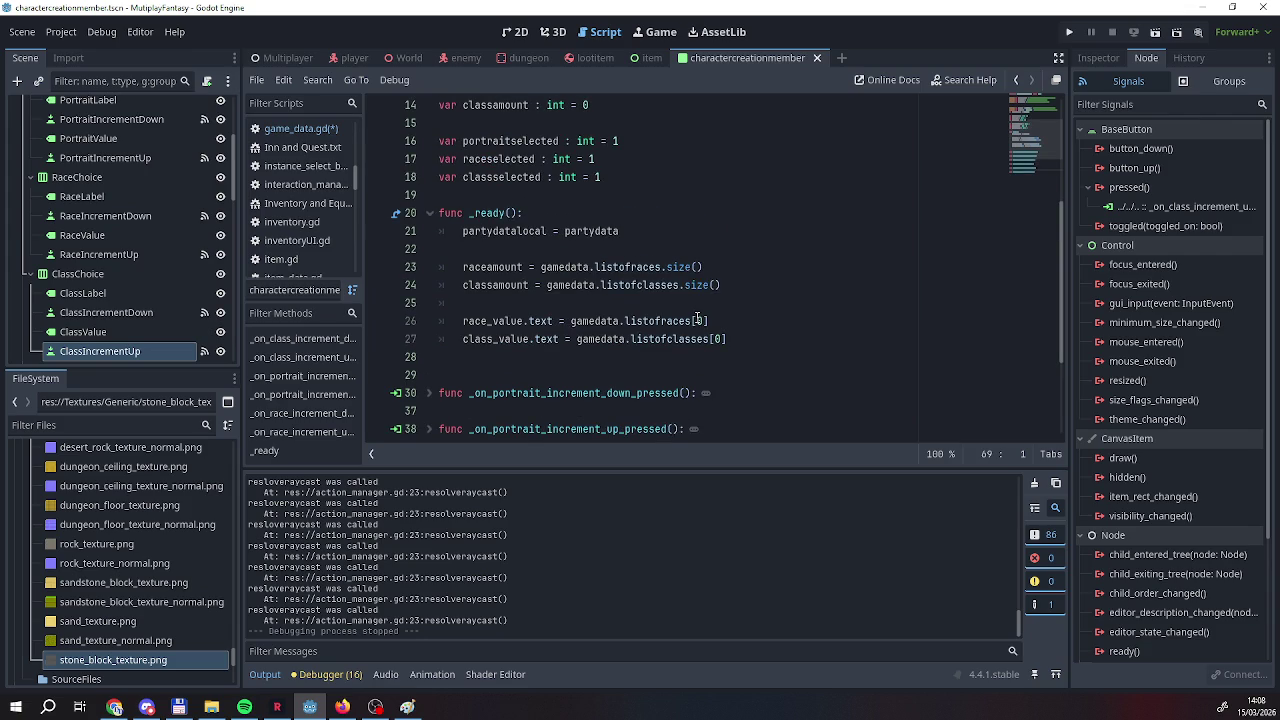
pyautogui.scroll(-3, 697, 318)
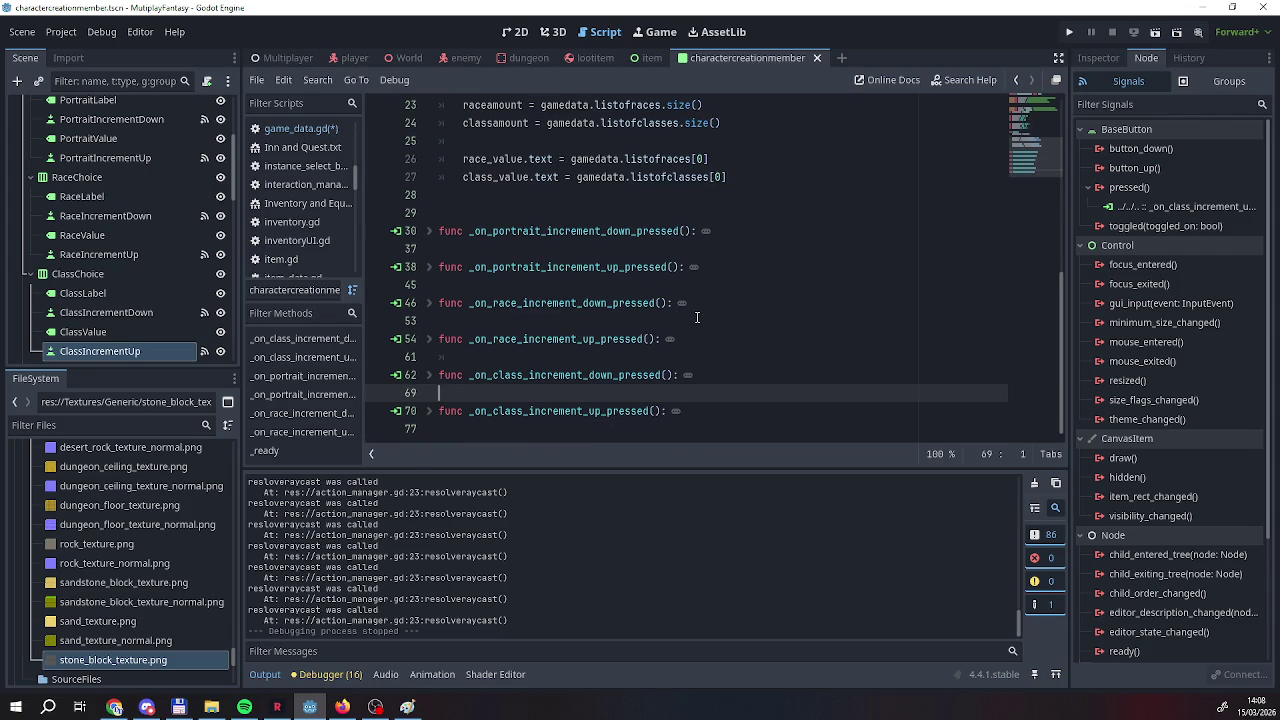
# Add a #Base Character Info comment line above the handlers.
pyautogui.click(489, 212)
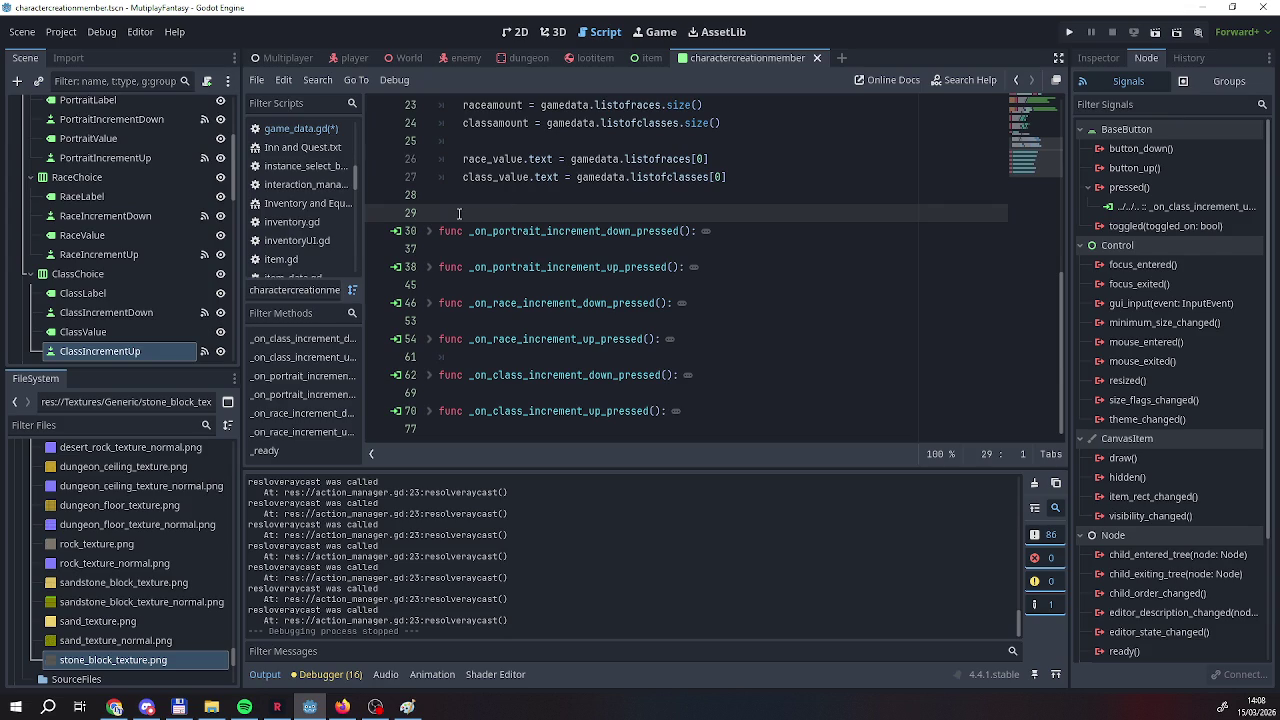
pyautogui.press('Return')
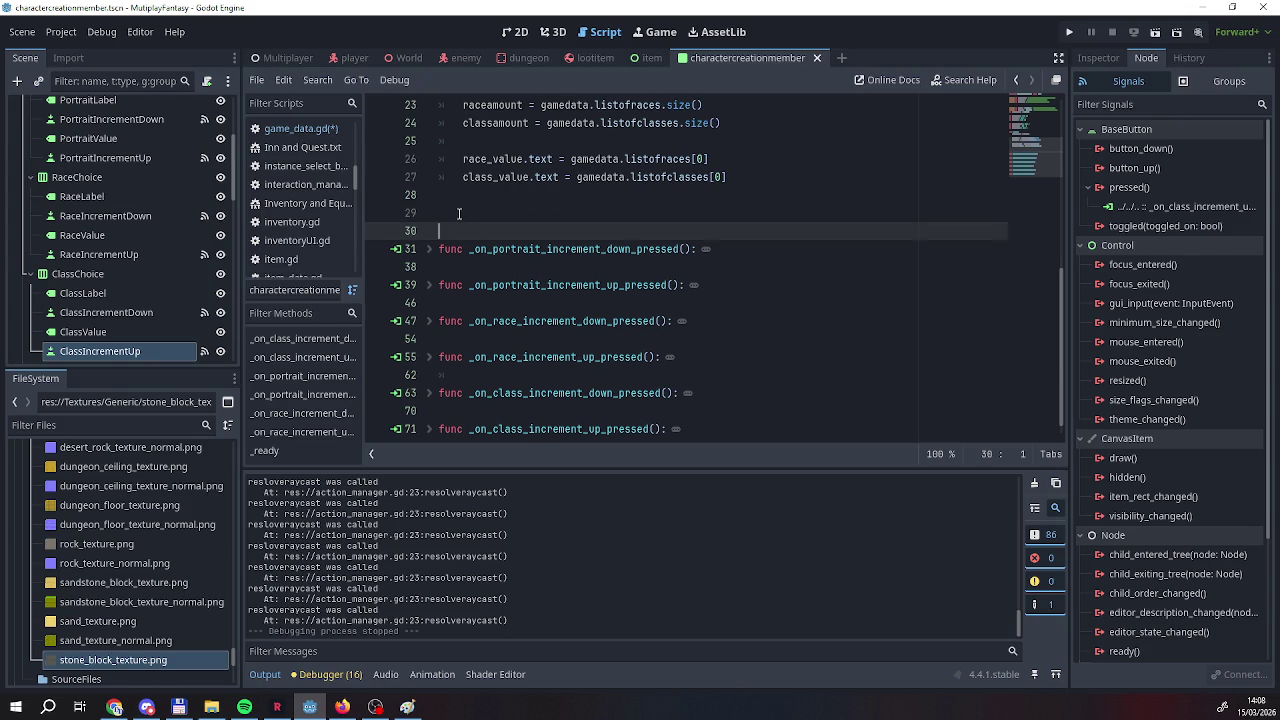
pyautogui.write('#INFO')
pyautogui.press('BackSpace')
pyautogui.press('BackSpace')
pyautogui.press('BackSpace')
pyautogui.write('nfocl')
pyautogui.press('BackSpace')
pyautogui.press('BackSpace')
pyautogui.press('BackSpace')
pyautogui.write('#Base Chara')
pyautogui.write('cter Info')
# Move to the end of the script and scroll down to review it.
pyautogui.click(677, 302)
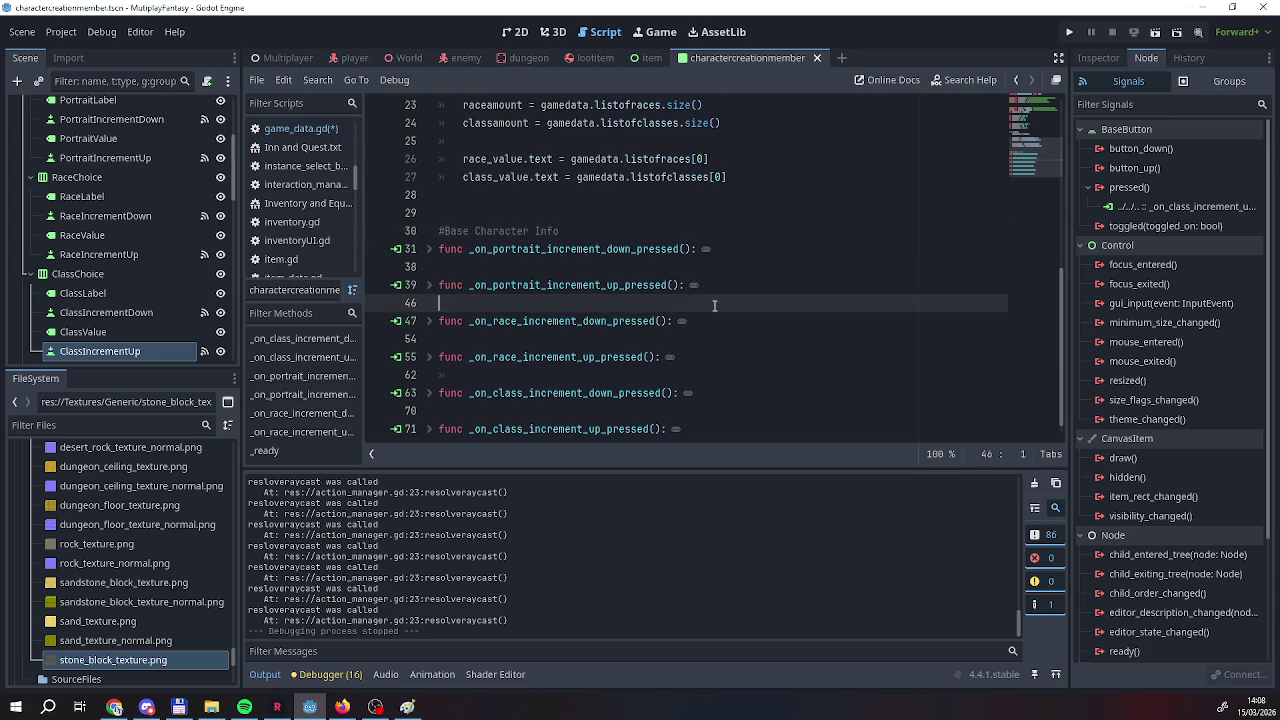
pyautogui.scroll(3, 700, 305)
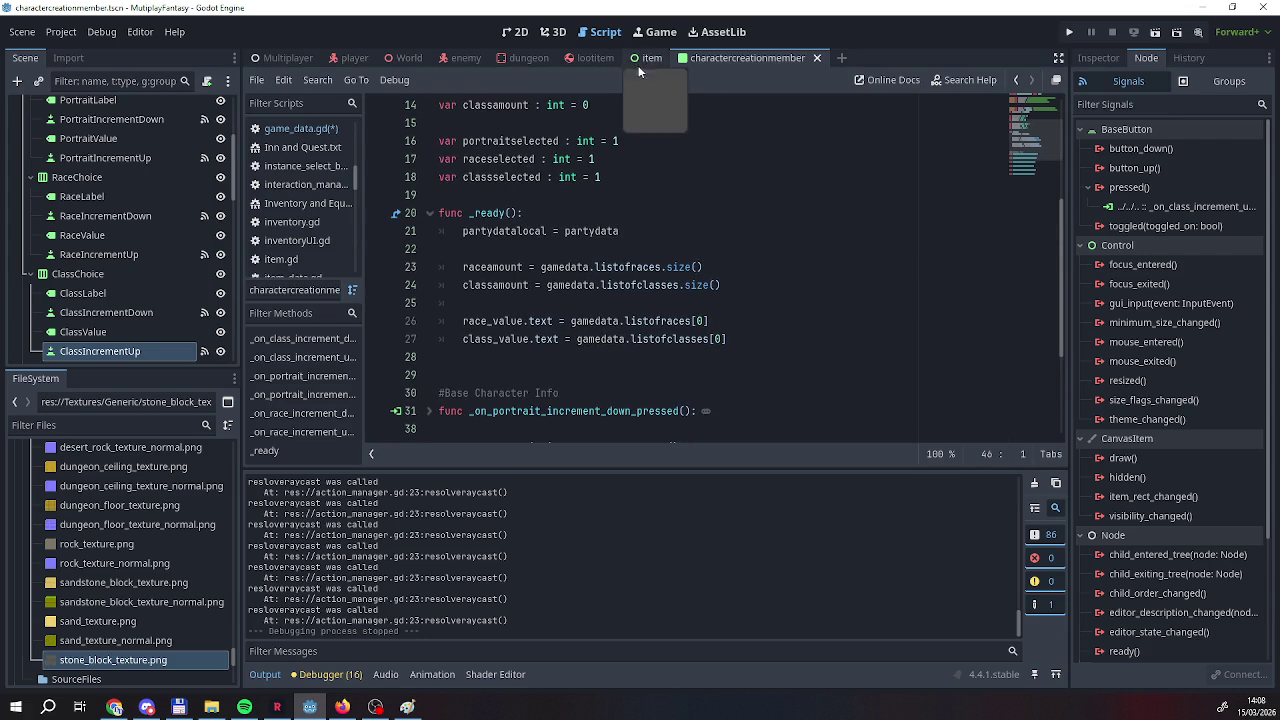
pyautogui.scroll(-4, 587, 265)
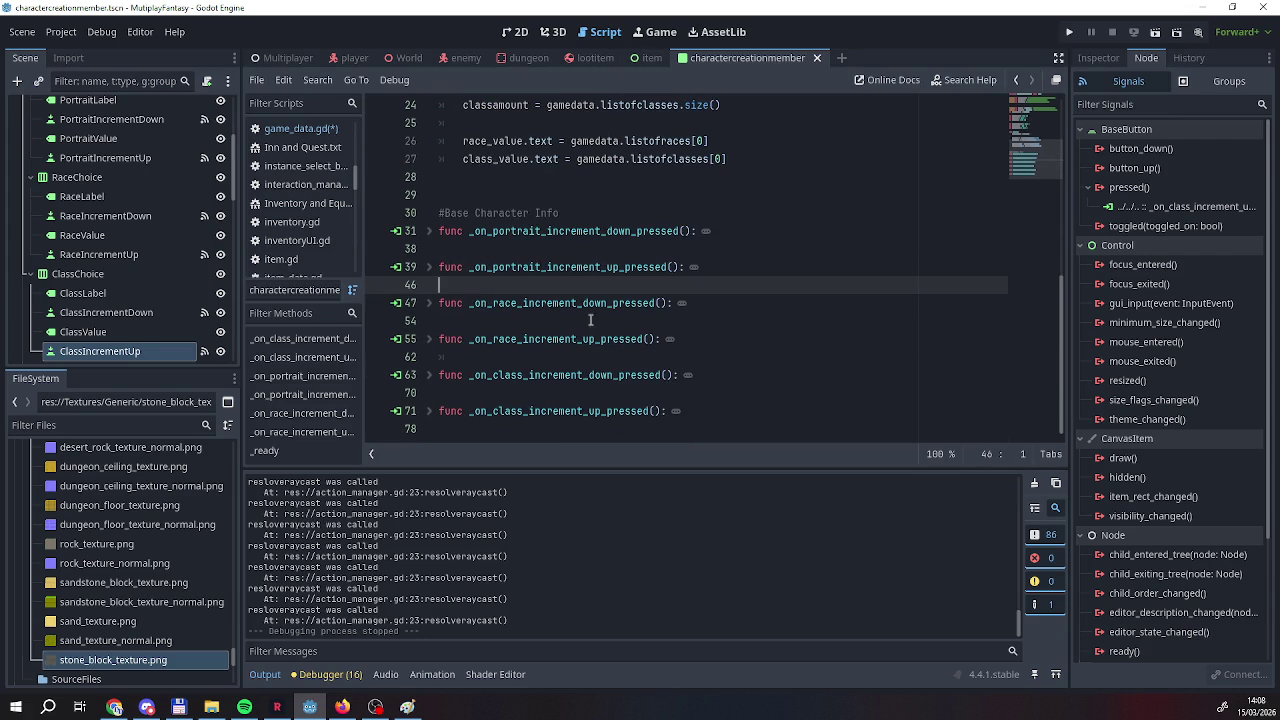
pyautogui.click(686, 429)
pyautogui.scroll(-1, 688, 410)
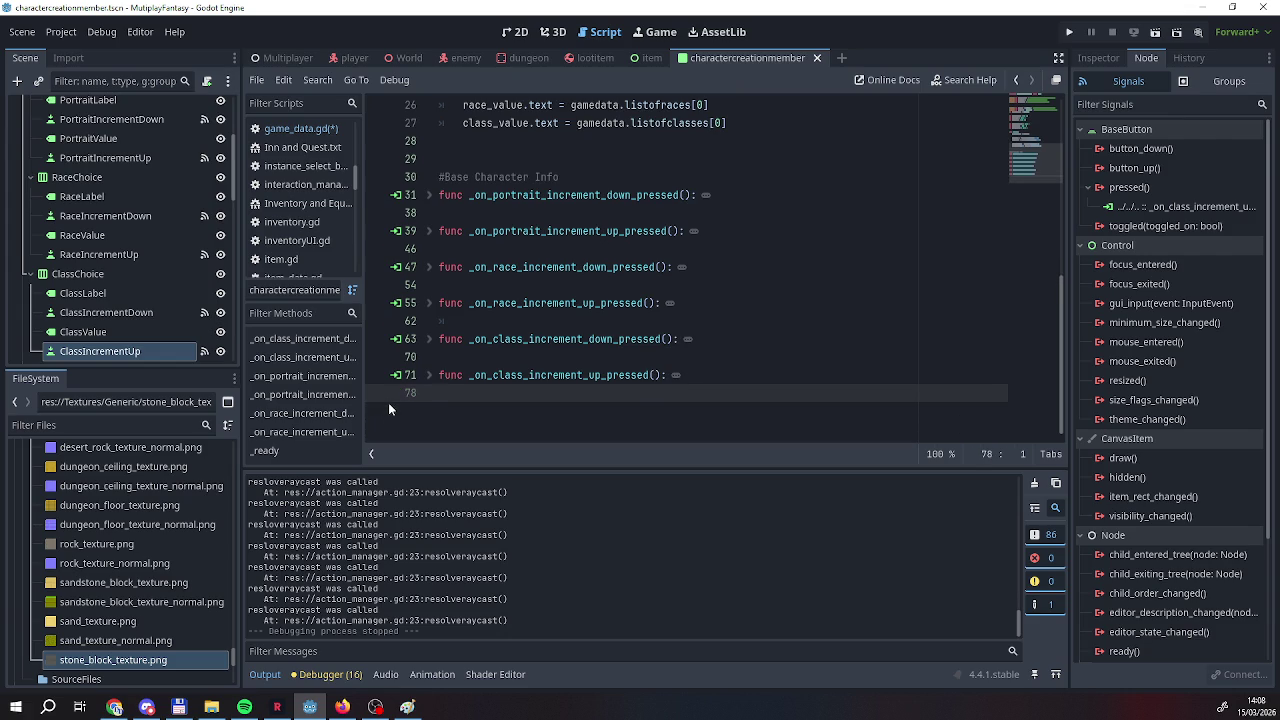
pyautogui.scroll(-5, 108, 290)
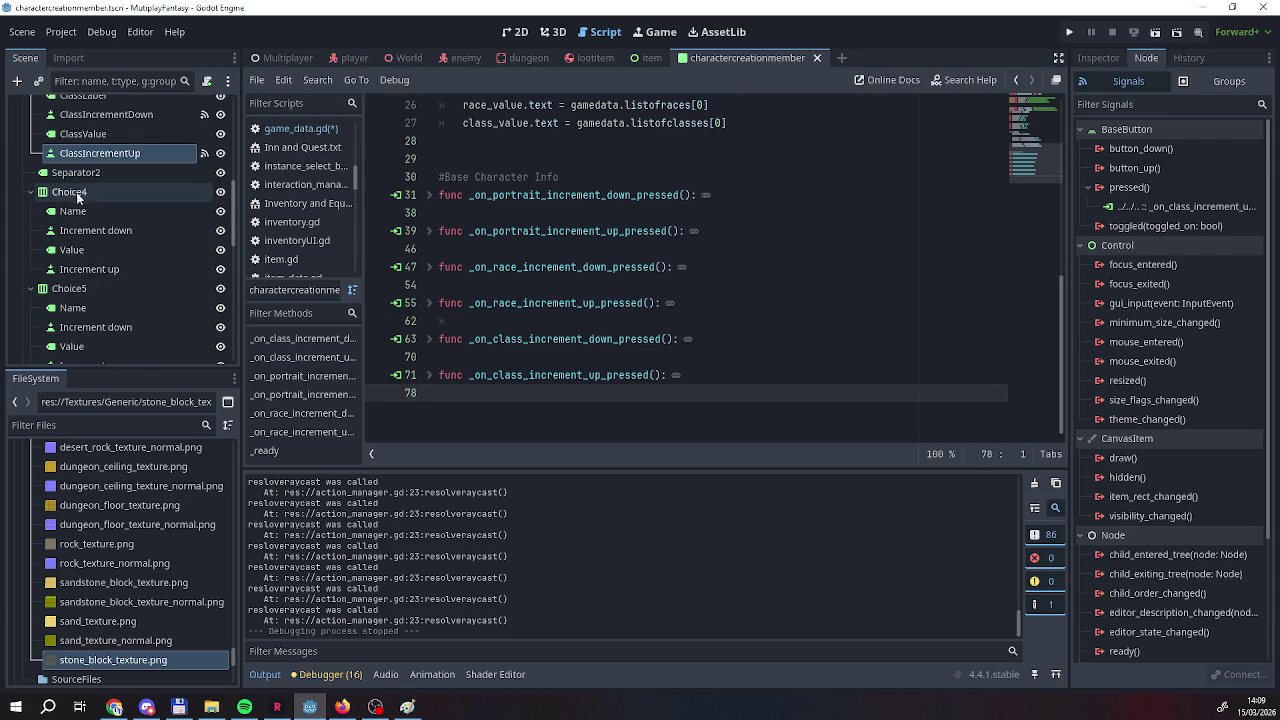
# Select the Choice4 stat row and the separator above it, then browse the Scene tree.
pyautogui.click(83, 191)
pyautogui.click(85, 172)
pyautogui.scroll(4, 100, 190)
pyautogui.scroll(-5, 105, 203)
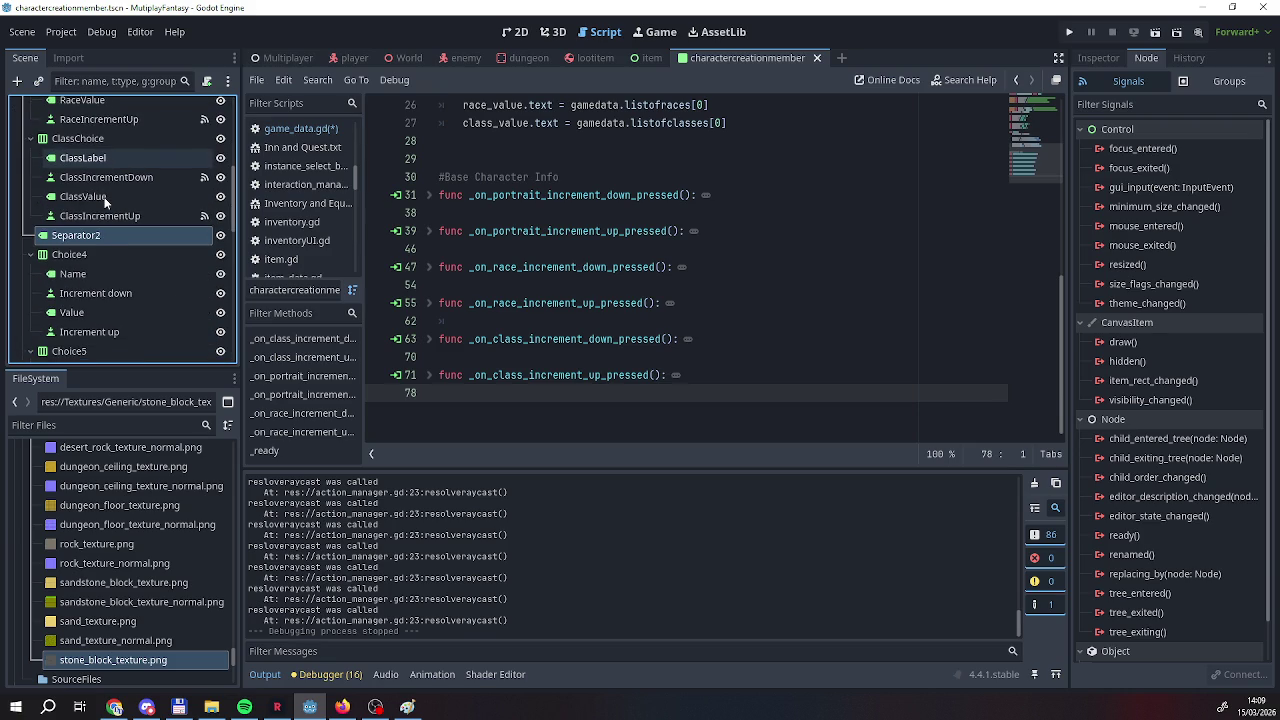
pyautogui.scroll(-14, 105, 203)
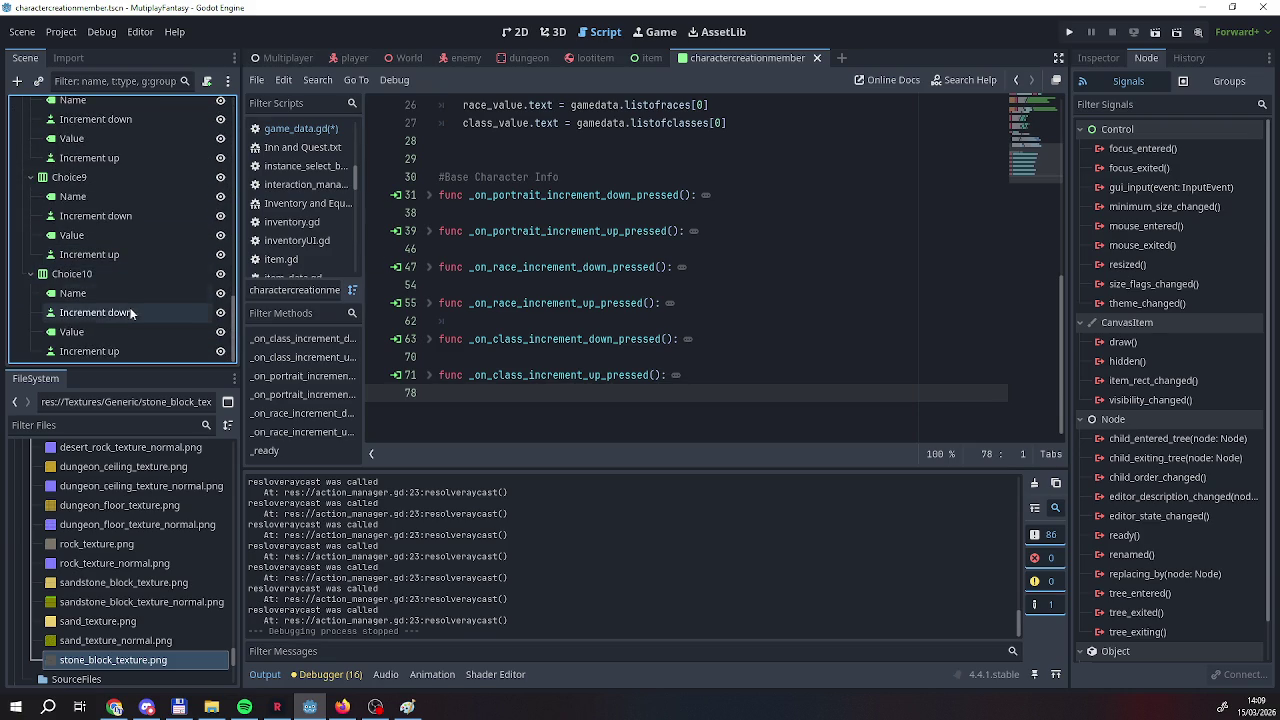
pyautogui.scroll(12, 105, 269)
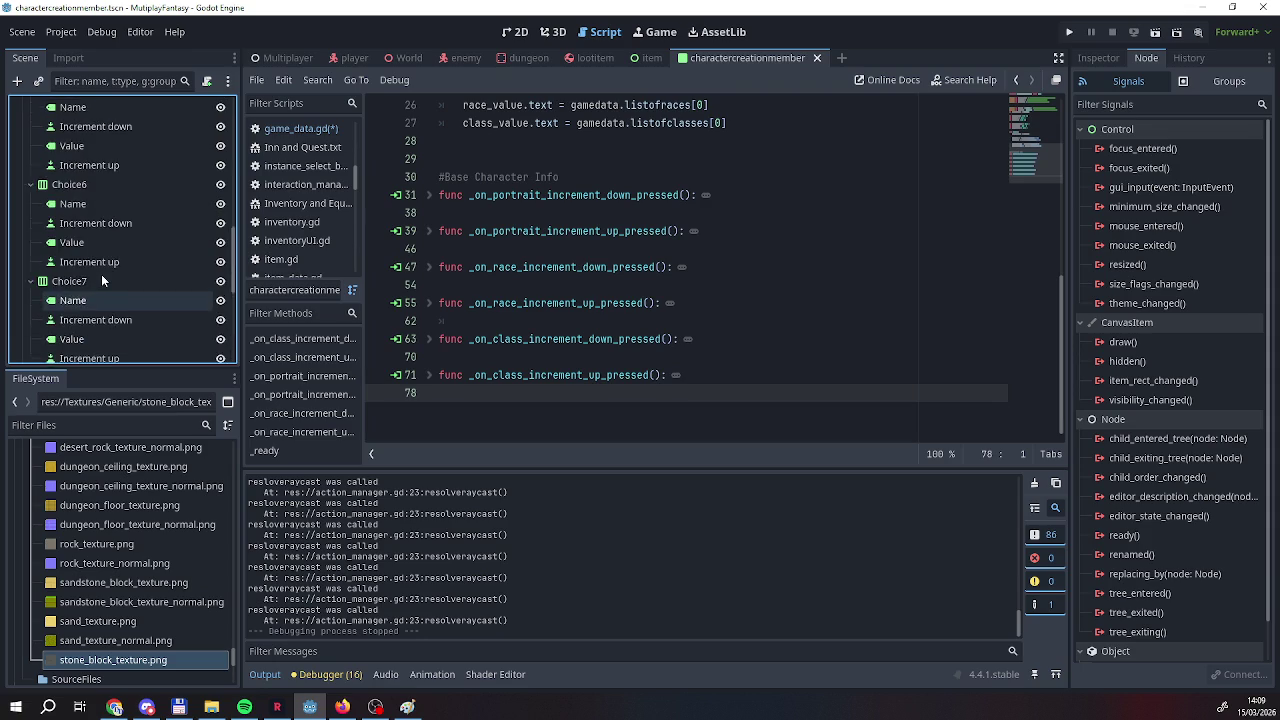
pyautogui.scroll(3, 101, 274)
# Duplicate Separator2 as Separator3, place it between Choice9 and Choice10, and view in 2D.
pyautogui.rightClick(87, 237)
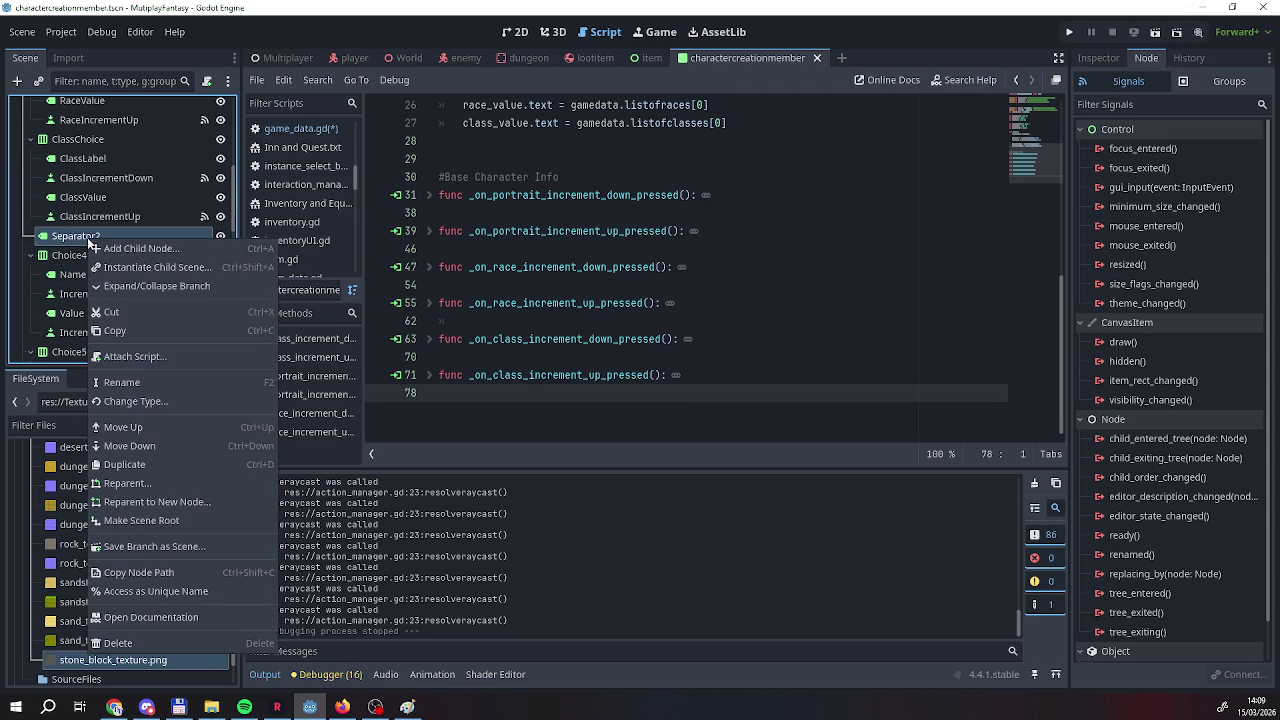
pyautogui.click(124, 464)
pyautogui.moveTo(88, 255)
pyautogui.mouseDown()
pyautogui.moveTo(108, 352)
pyautogui.moveTo(150, 325)
pyautogui.moveTo(115, 365)
pyautogui.moveTo(88, 305)
pyautogui.moveTo(88, 370)
pyautogui.moveTo(76, 363)
pyautogui.moveTo(80, 330)
pyautogui.moveTo(40, 268)
pyautogui.moveTo(62, 289)
pyautogui.moveTo(40, 290)
pyautogui.moveTo(45, 266)
pyautogui.mouseUp()
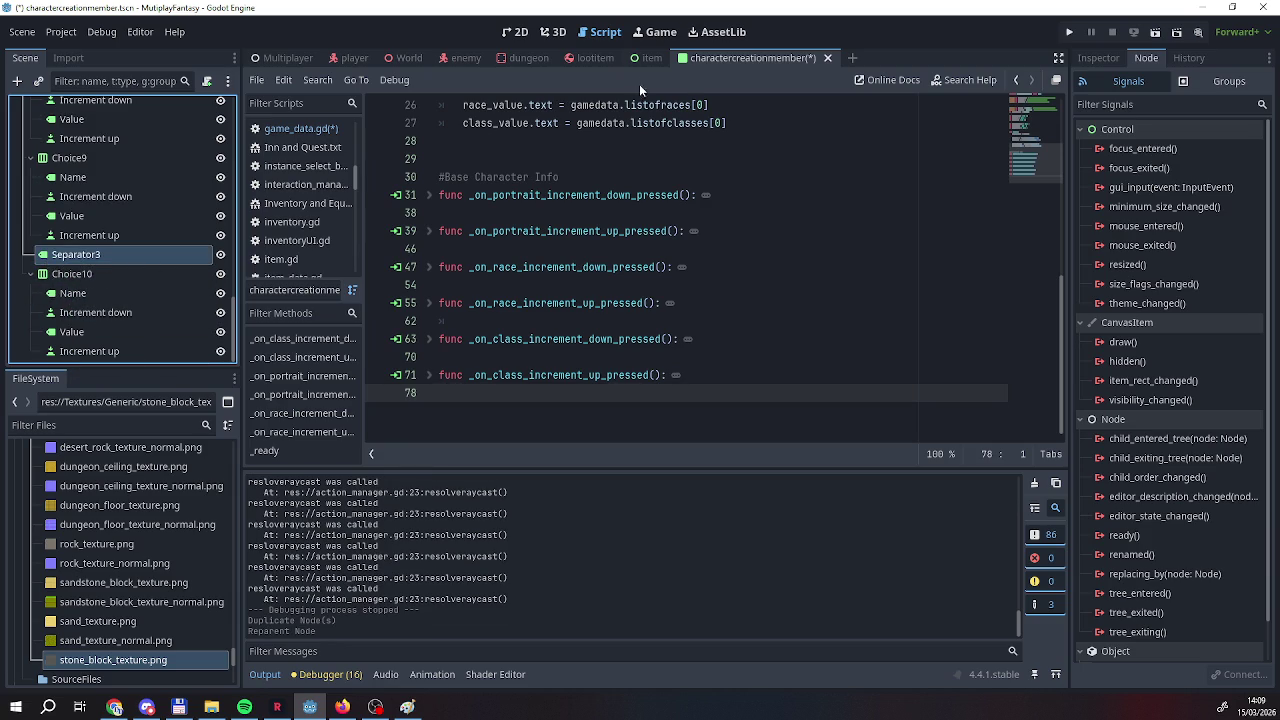
pyautogui.click(553, 31)
pyautogui.click(514, 31)
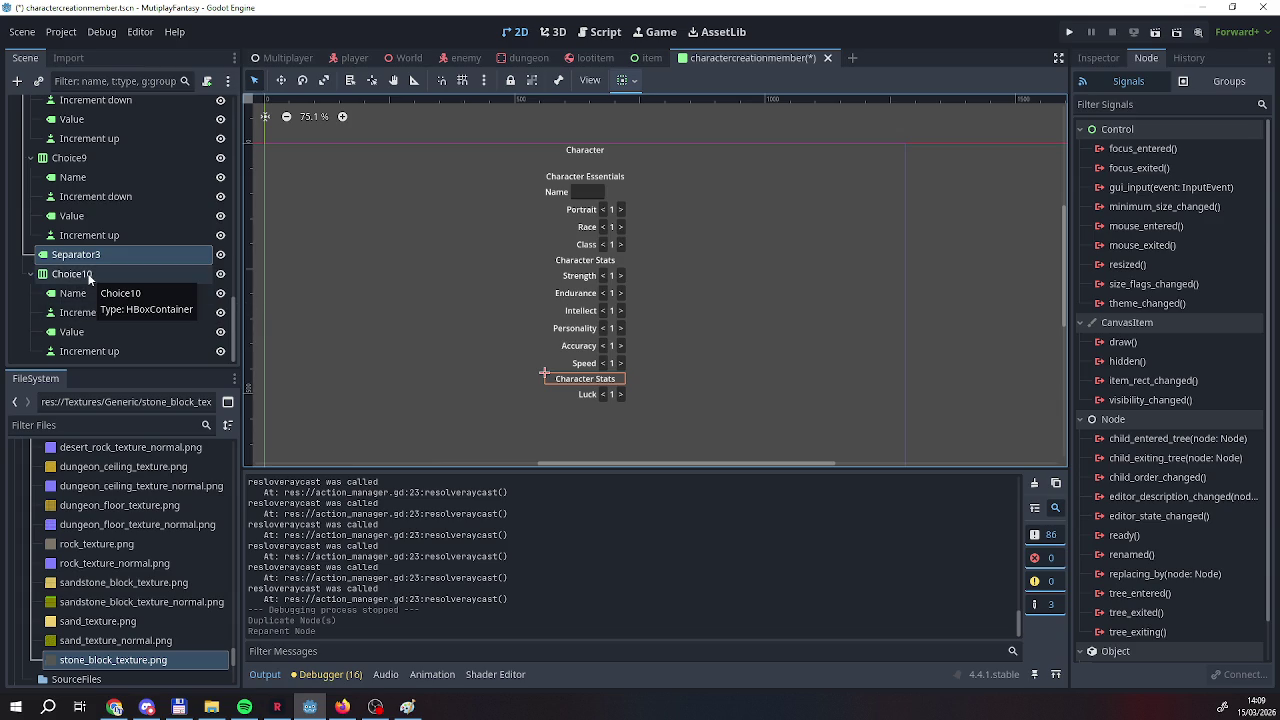
# Move Separator3 below the Luck row (Choice10) at the end of the stat rows.
pyautogui.moveTo(79, 256)
pyautogui.mouseDown()
pyautogui.moveTo(28, 370)
pyautogui.moveTo(17, 365)
pyautogui.moveTo(22, 258)
pyautogui.moveTo(18, 365)
pyautogui.moveTo(60, 355)
pyautogui.moveTo(22, 252)
pyautogui.moveTo(6, 258)
pyautogui.moveTo(40, 315)
pyautogui.moveTo(40, 362)
pyautogui.mouseUp()
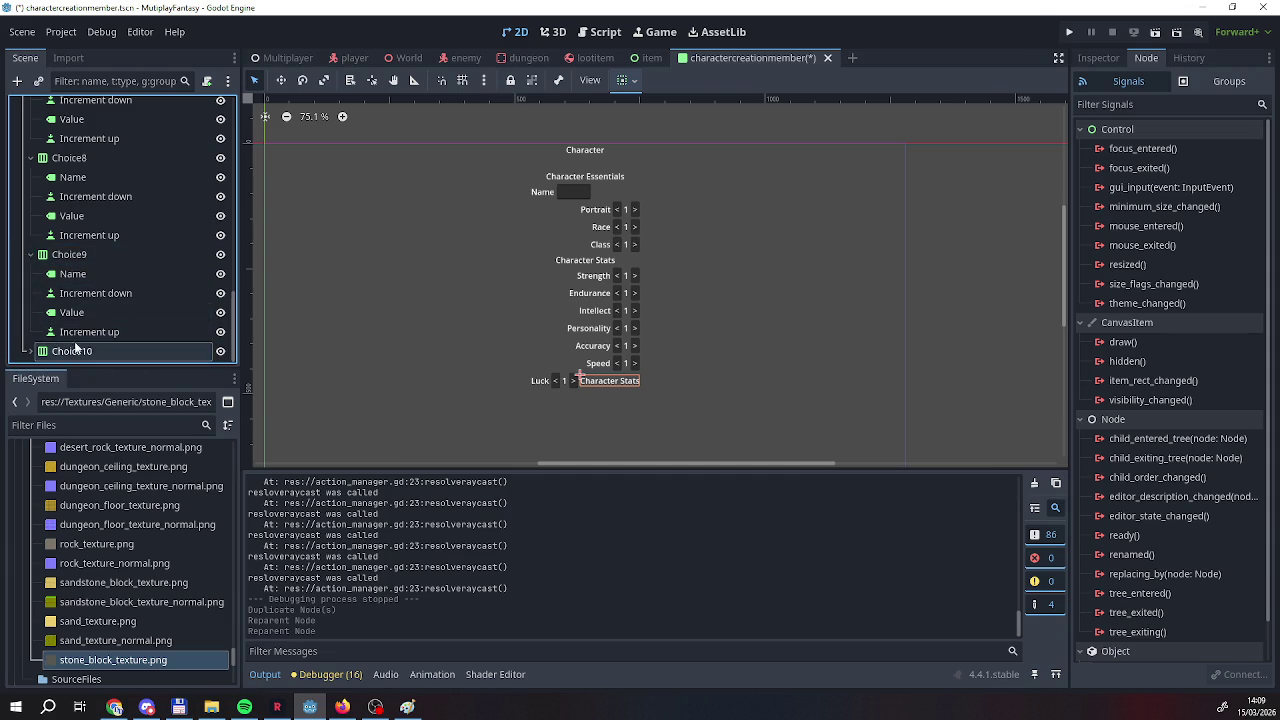
pyautogui.click(30, 352)
pyautogui.moveTo(67, 358)
pyautogui.mouseDown()
pyautogui.moveTo(71, 251)
pyautogui.moveTo(57, 248)
pyautogui.mouseUp()
pyautogui.moveTo(60, 332)
pyautogui.mouseDown()
pyautogui.moveTo(66, 362)
pyautogui.moveTo(63, 333)
pyautogui.moveTo(99, 355)
pyautogui.mouseUp()
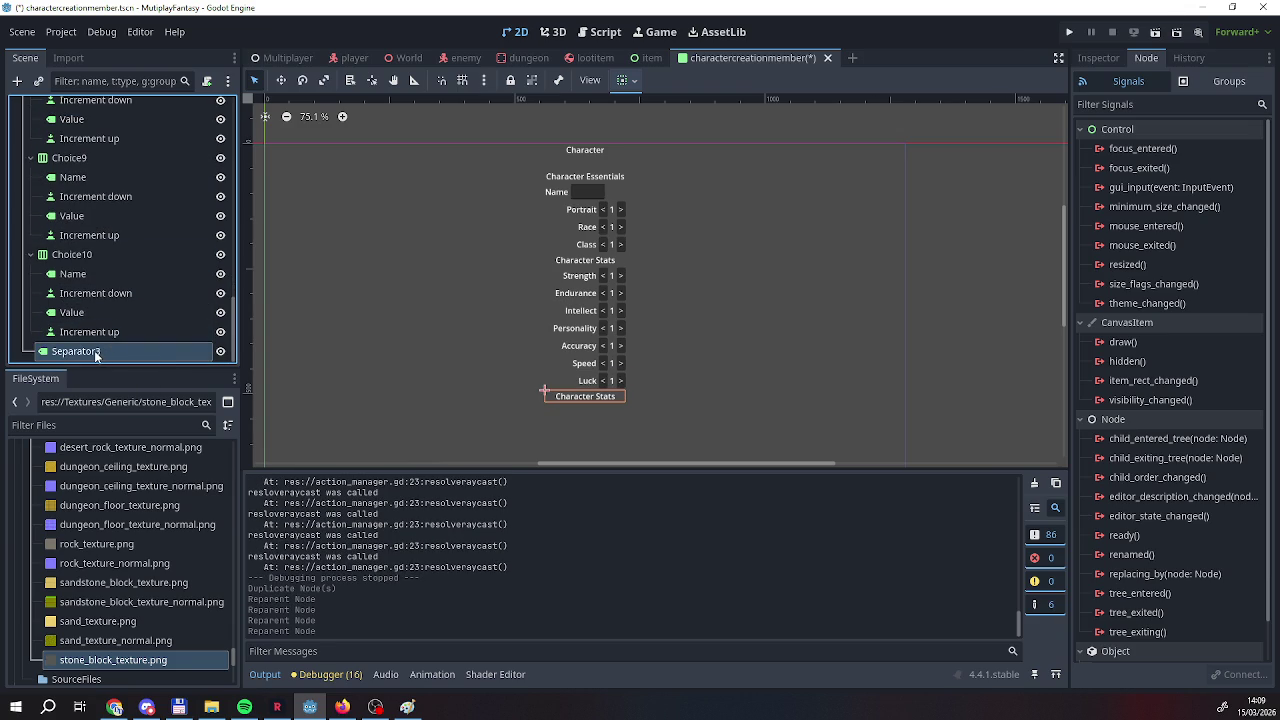
# Change Separator3's Text from Character Stats to 'Remaining Points' in the Inspector.
pyautogui.click(1092, 60)
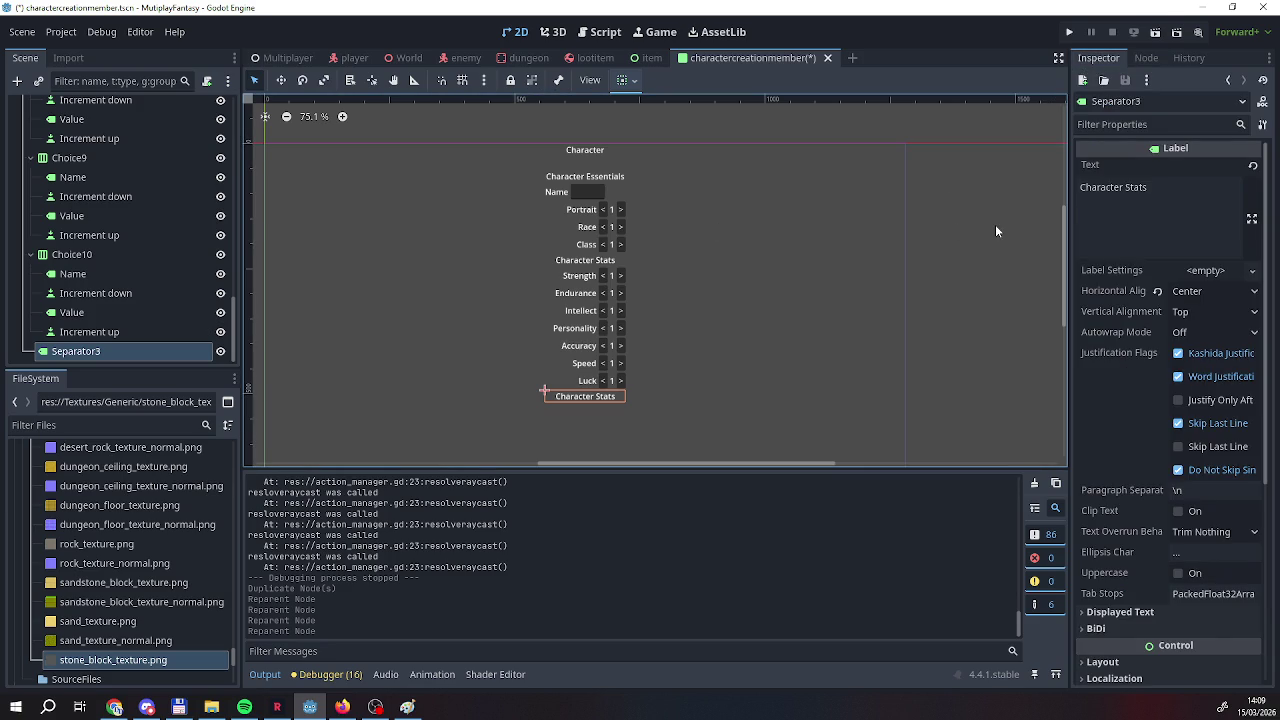
pyautogui.click(1162, 196)
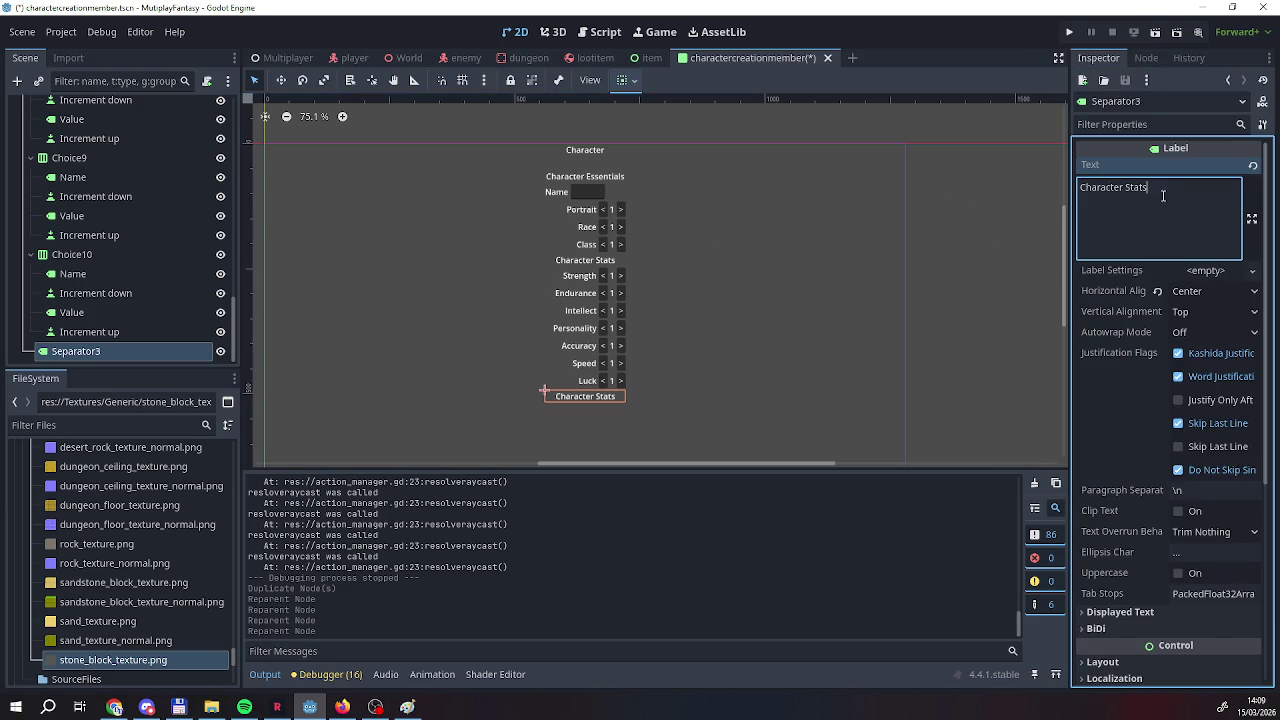
pyautogui.hotkey('ctrl', 'shift', 'Left')
pyautogui.hotkey('ctrl', 'shift', 'Left')
pyautogui.write('Remaining Points')
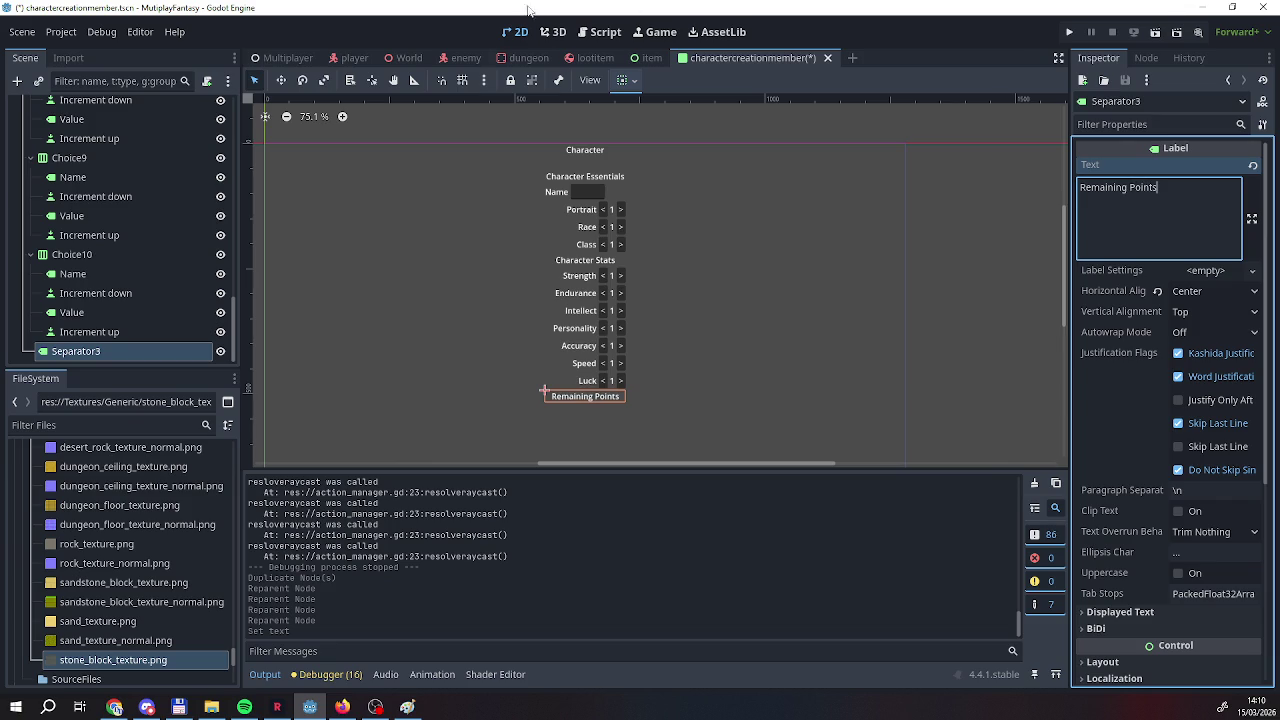
pyautogui.click(88, 352)
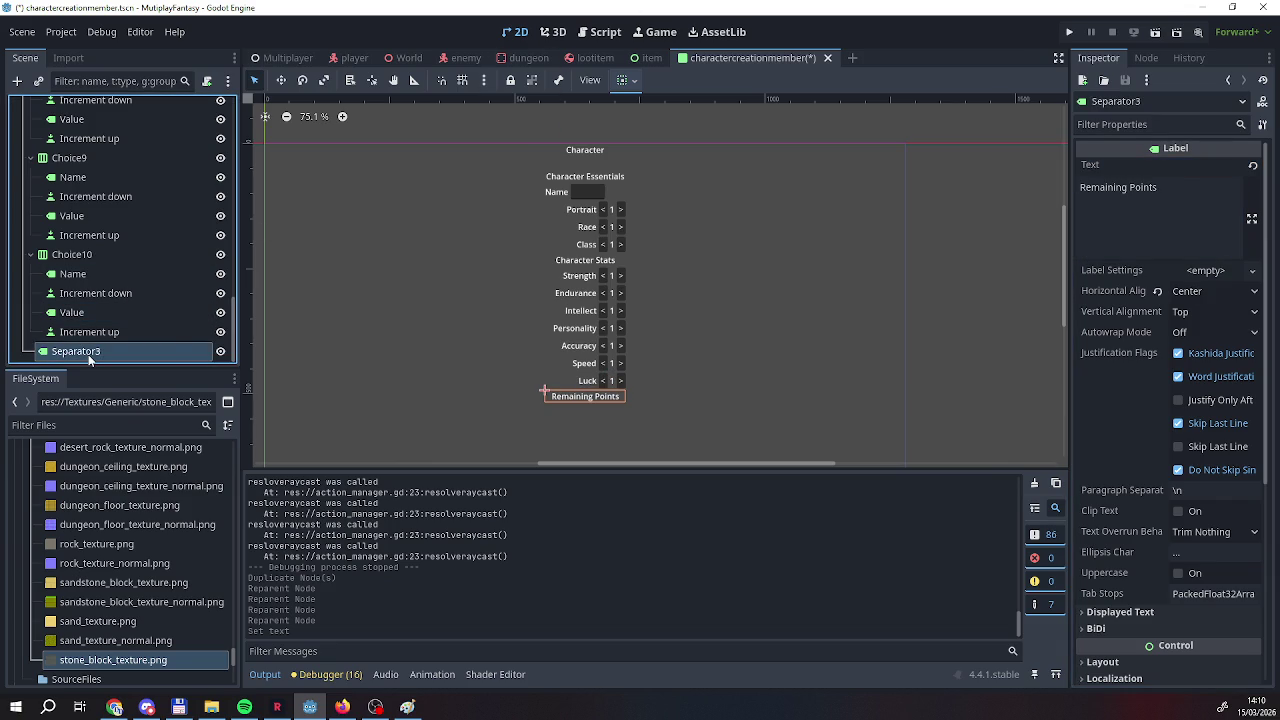
pyautogui.rightClick(88, 357)
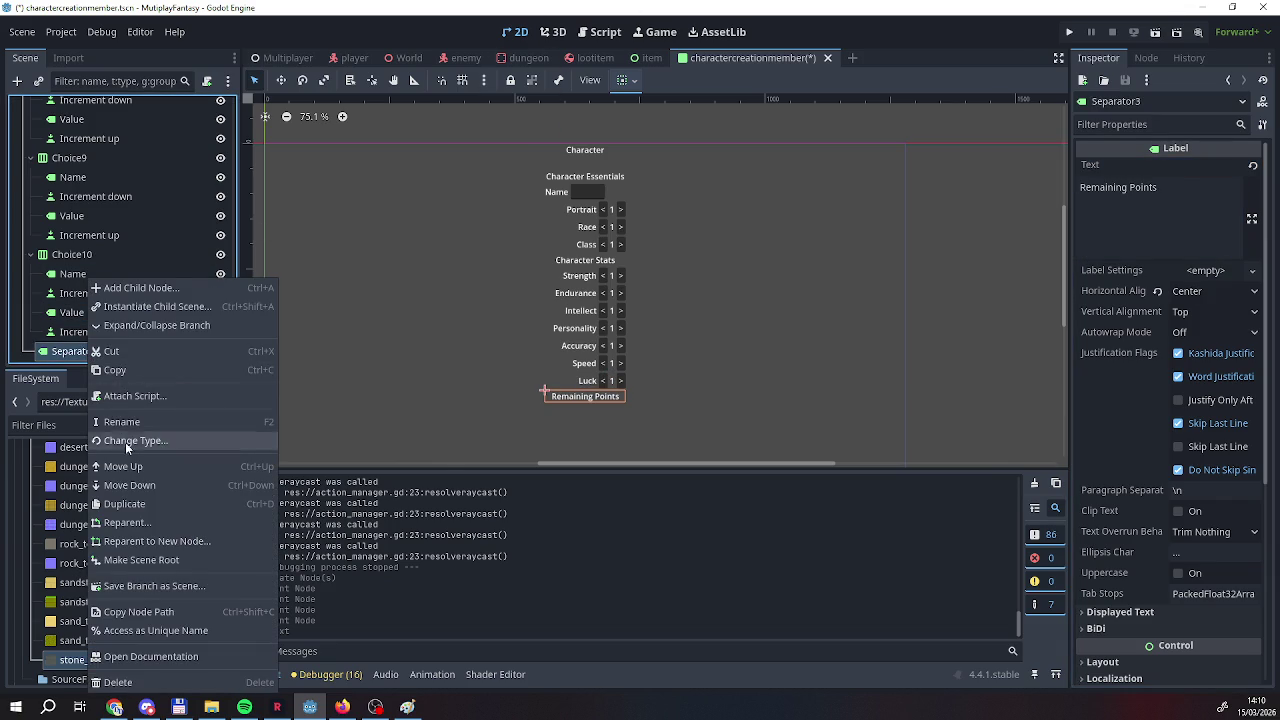
pyautogui.click(124, 504)
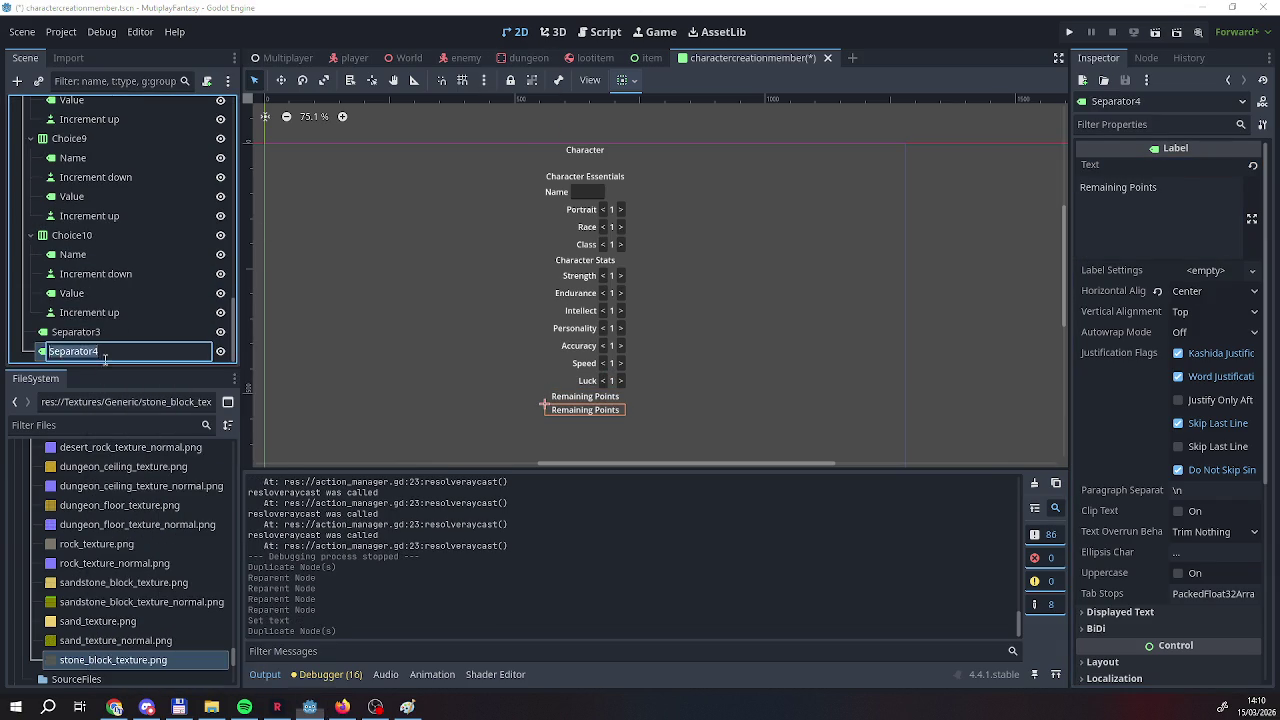
pyautogui.press('BackSpace')
pyautogui.press('BackSpace')
pyautogui.press('BackSpace')
pyautogui.click(40, 355)
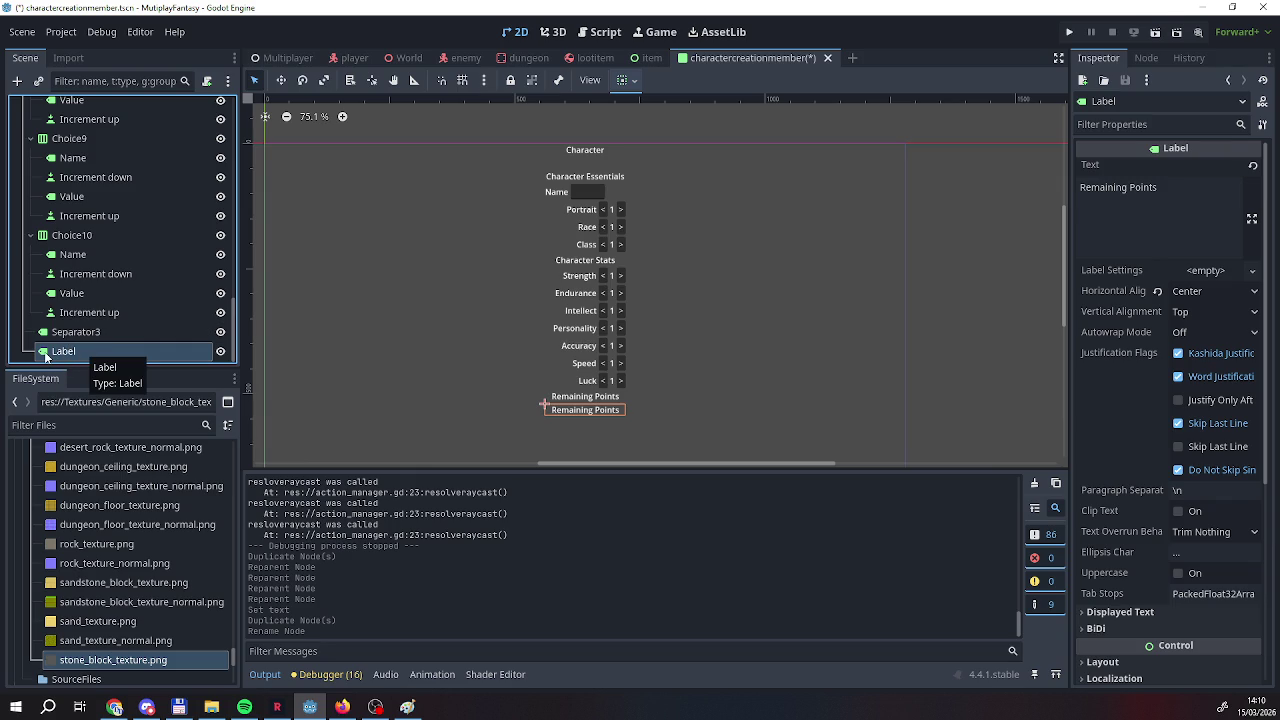
pyautogui.rightClick(71, 350)
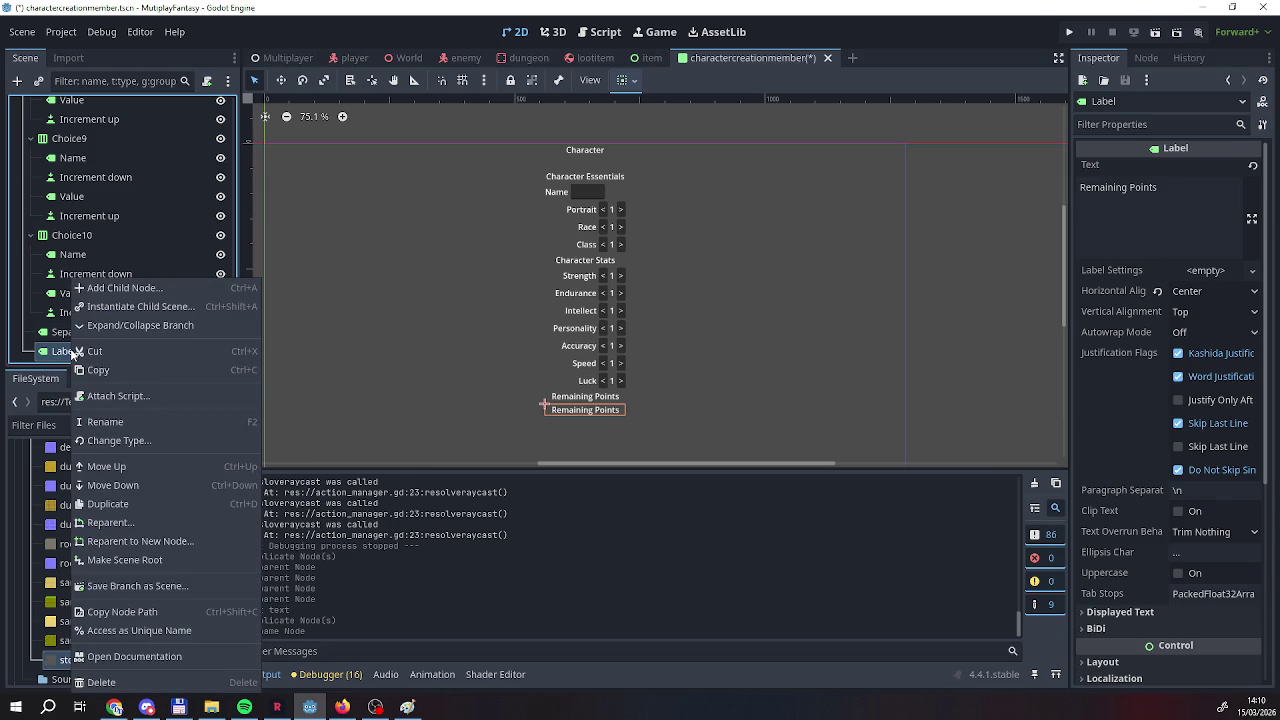
pyautogui.click(62, 305)
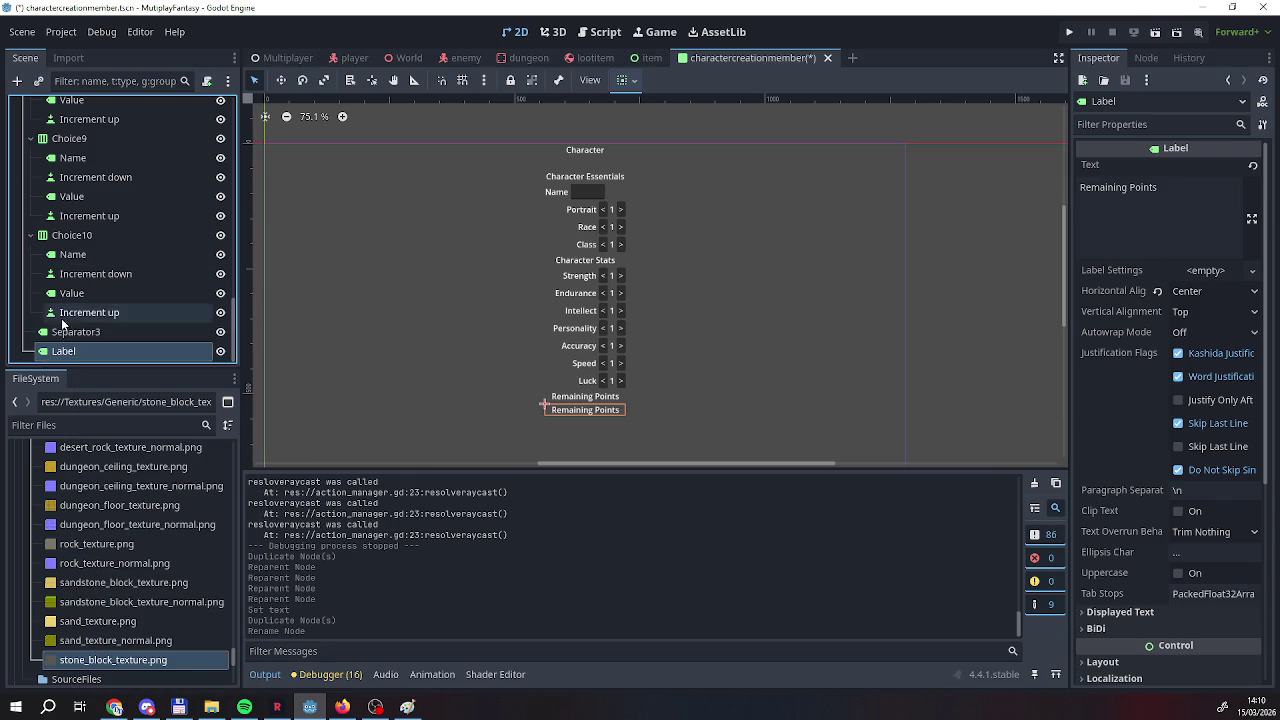
pyautogui.click(62, 331)
pyautogui.rightClick(62, 331)
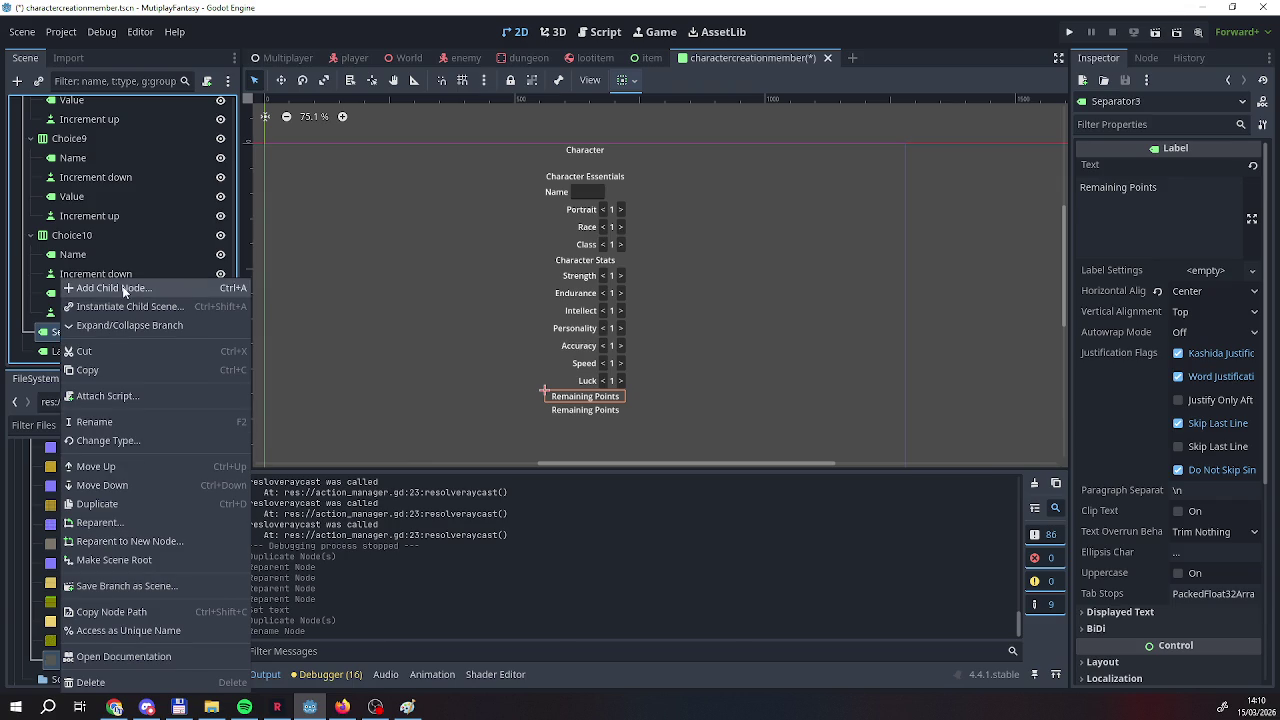
pyautogui.click(113, 288)
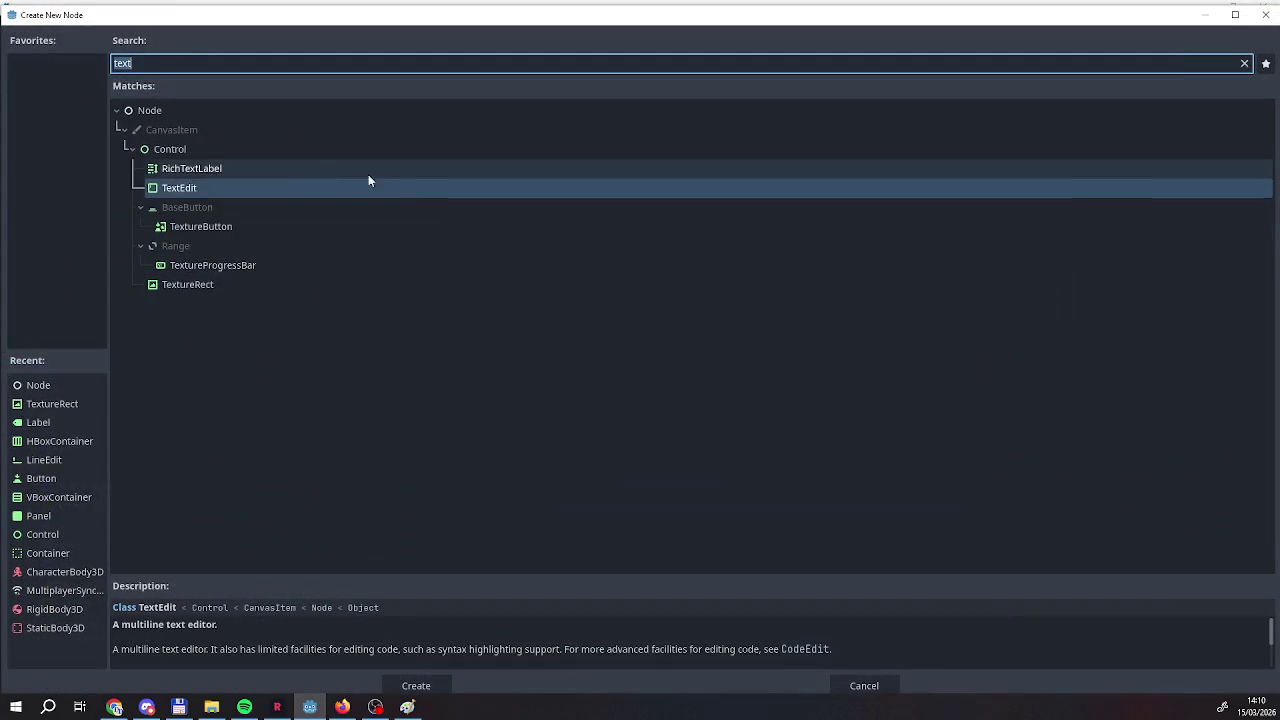
pyautogui.doubleClick(54, 443)
pyautogui.moveTo(64, 351); pyautogui.dragTo(77, 340)
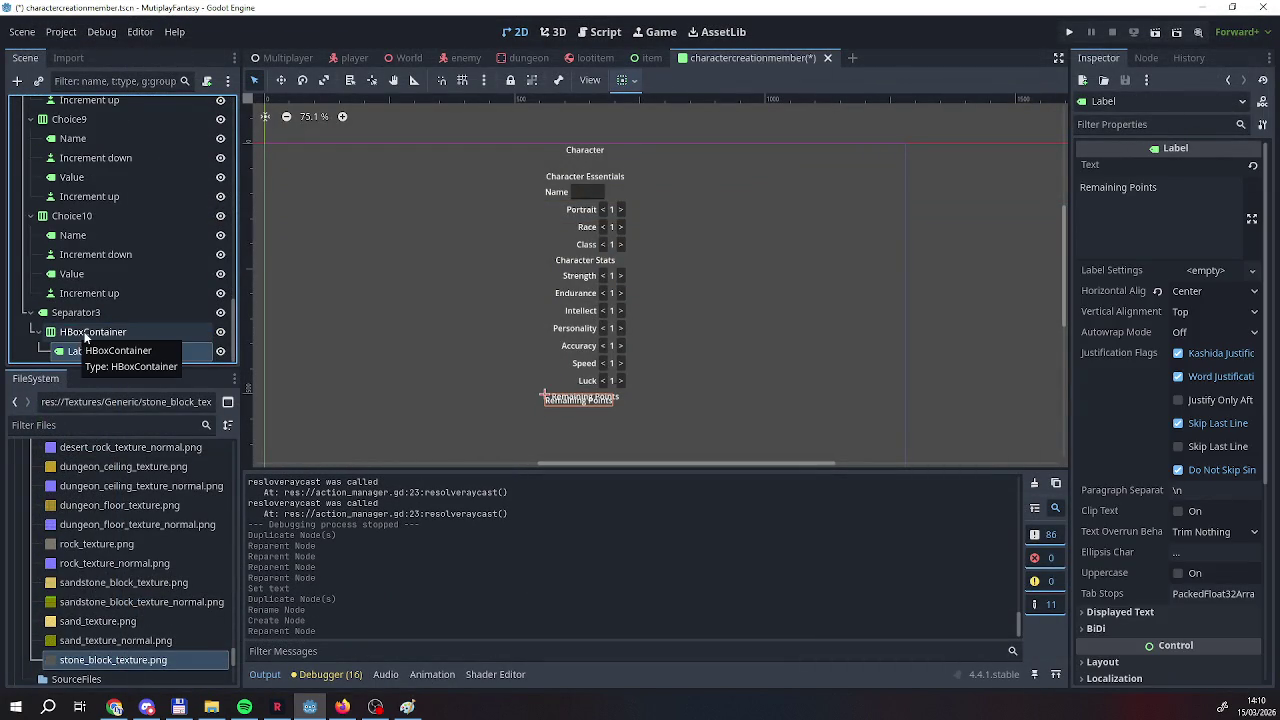
pyautogui.click(80, 331)
pyautogui.click(83, 314)
pyautogui.click(82, 331)
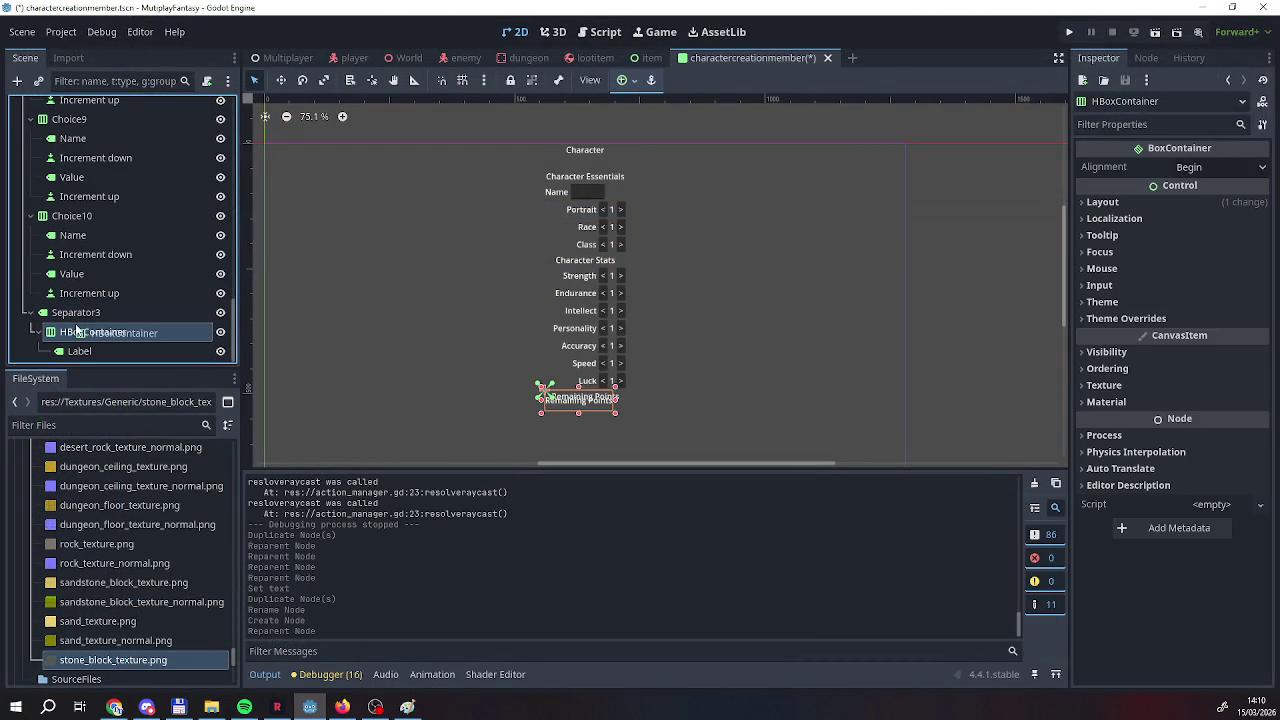
pyautogui.click(48, 313)
pyautogui.click(39, 332)
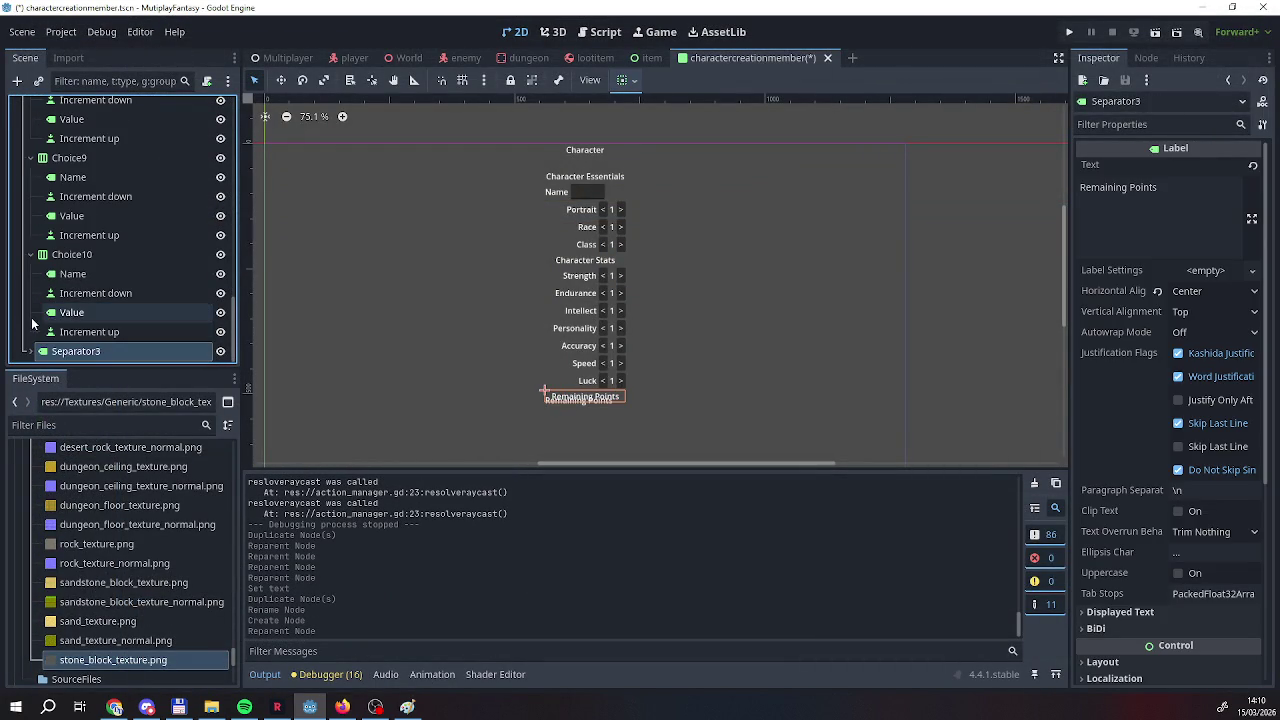
pyautogui.click(37, 353)
pyautogui.moveTo(69, 341)
pyautogui.mouseDown()
pyautogui.moveTo(54, 216)
pyautogui.moveTo(62, 366)
pyautogui.moveTo(52, 358)
pyautogui.mouseUp()
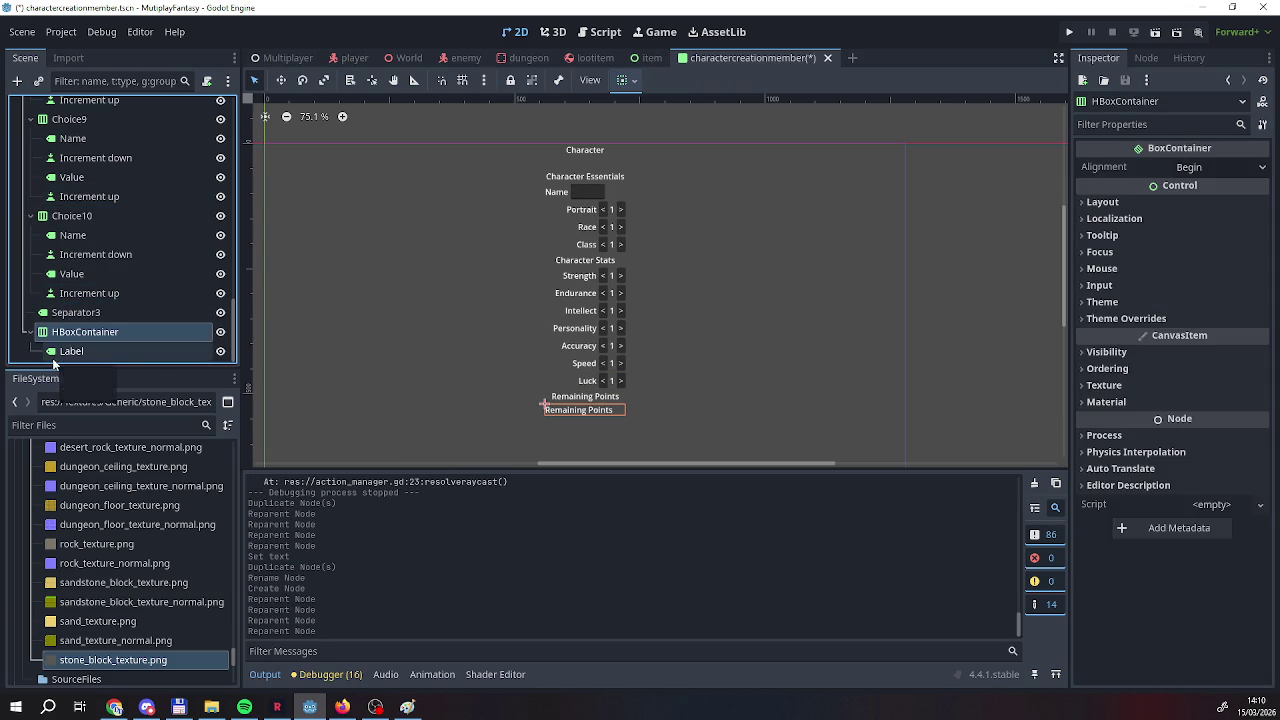
pyautogui.doubleClick(118, 351)
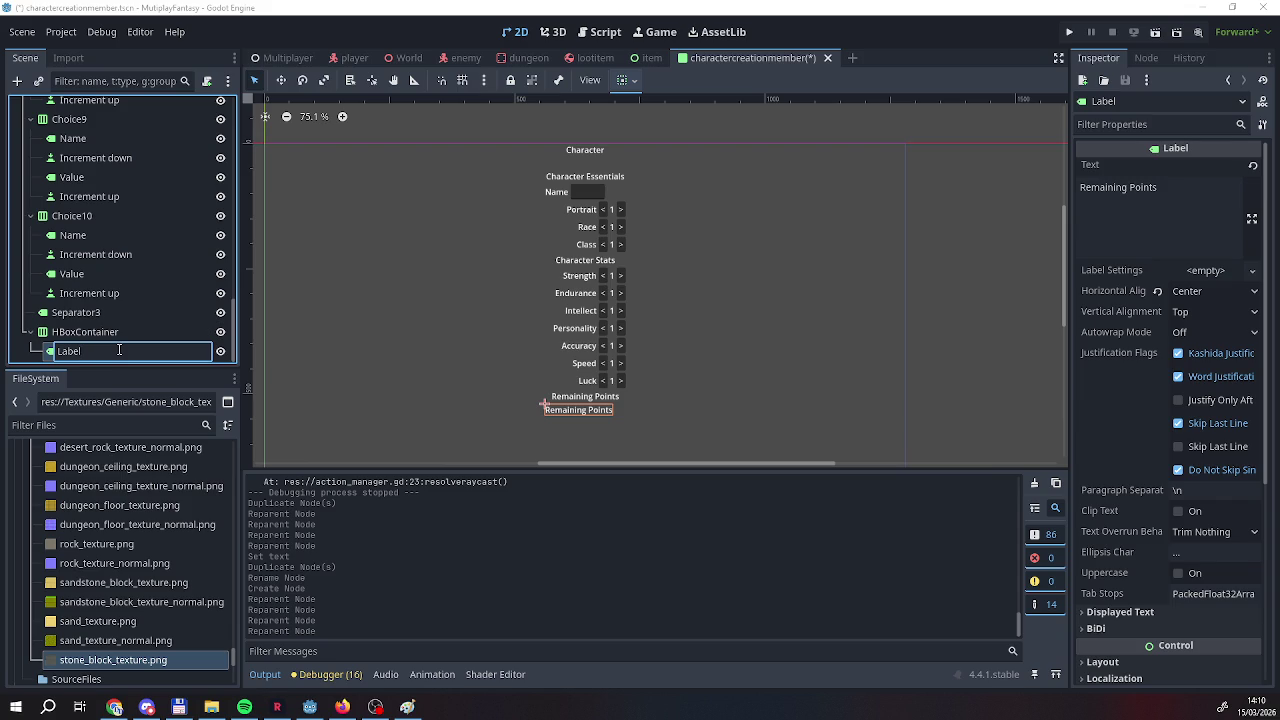
pyautogui.click(85, 331)
pyautogui.rightClick(92, 331)
pyautogui.click(128, 682)
pyautogui.press('Return')
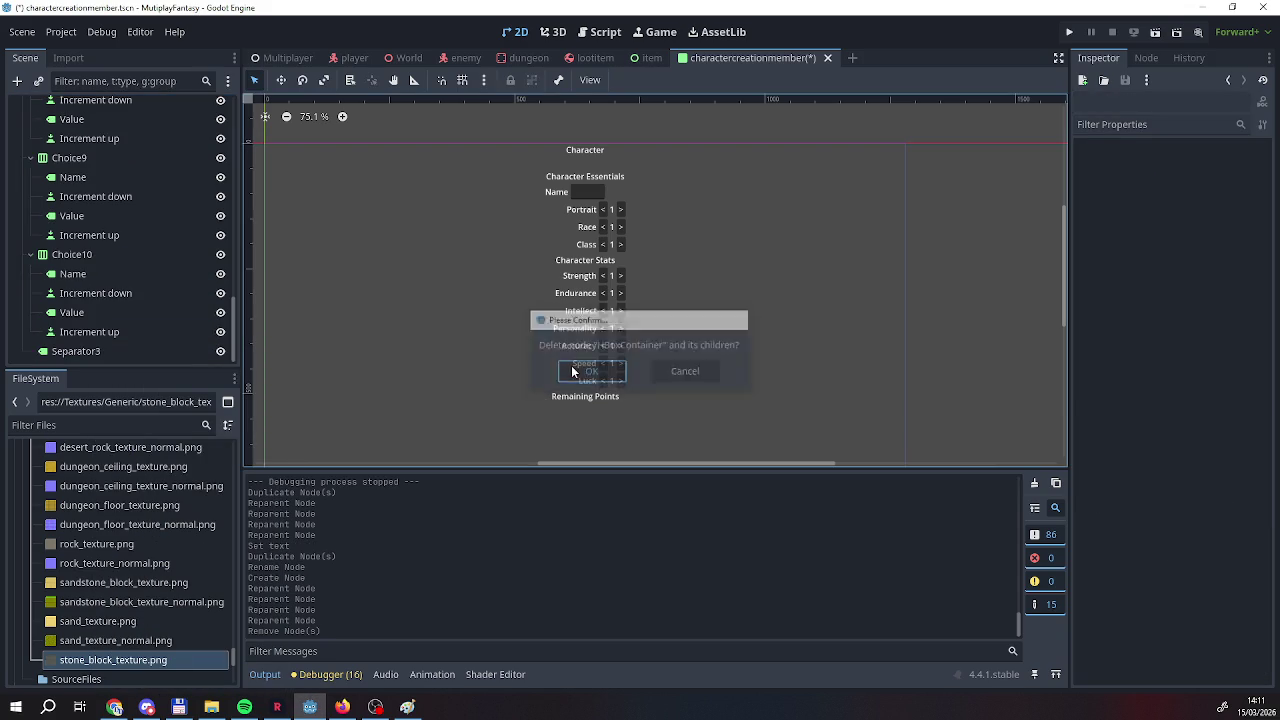
# Duplicate the Remaining Points heading as a label named RemainingPoints with text 20.
pyautogui.rightClick(141, 352)
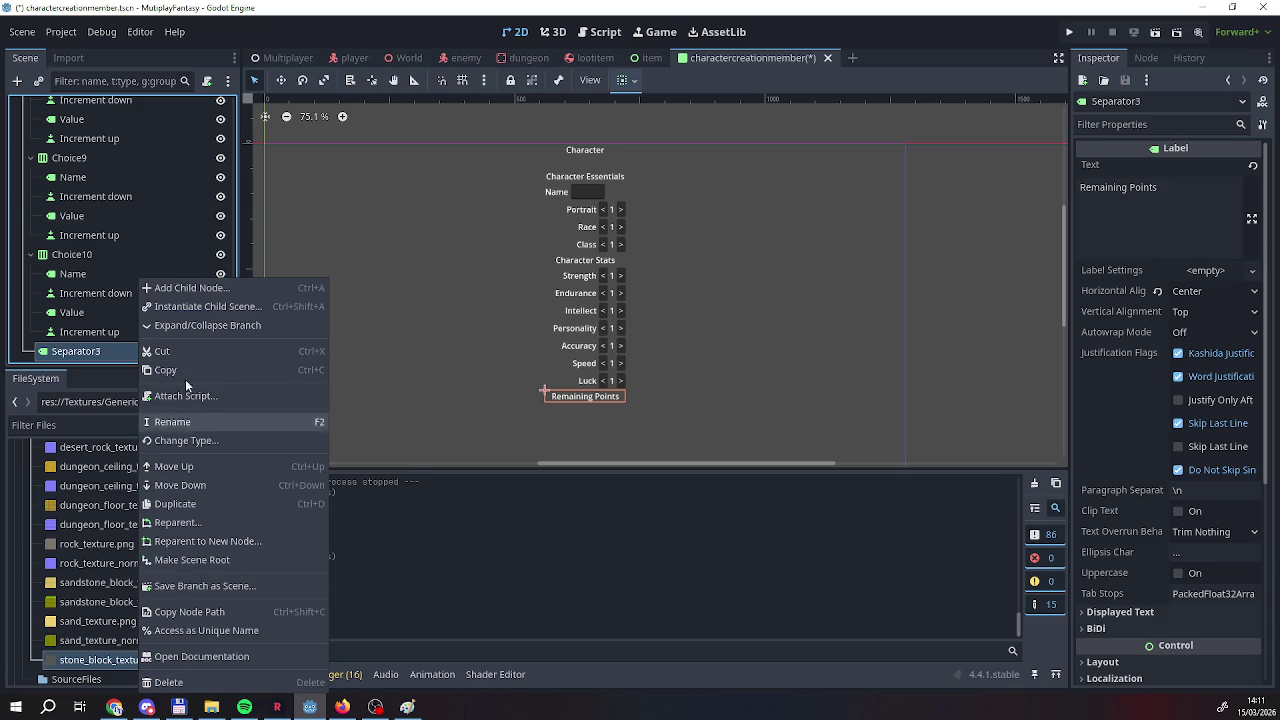
pyautogui.click(176, 507)
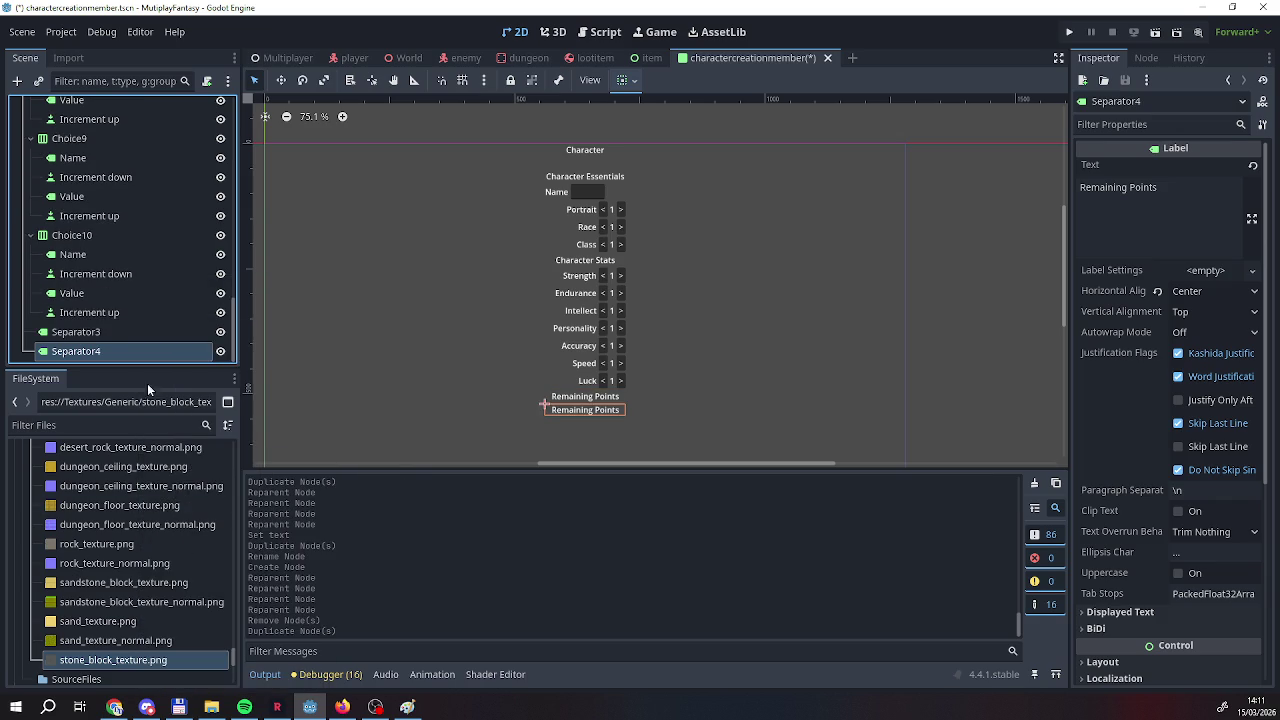
pyautogui.doubleClick(113, 355)
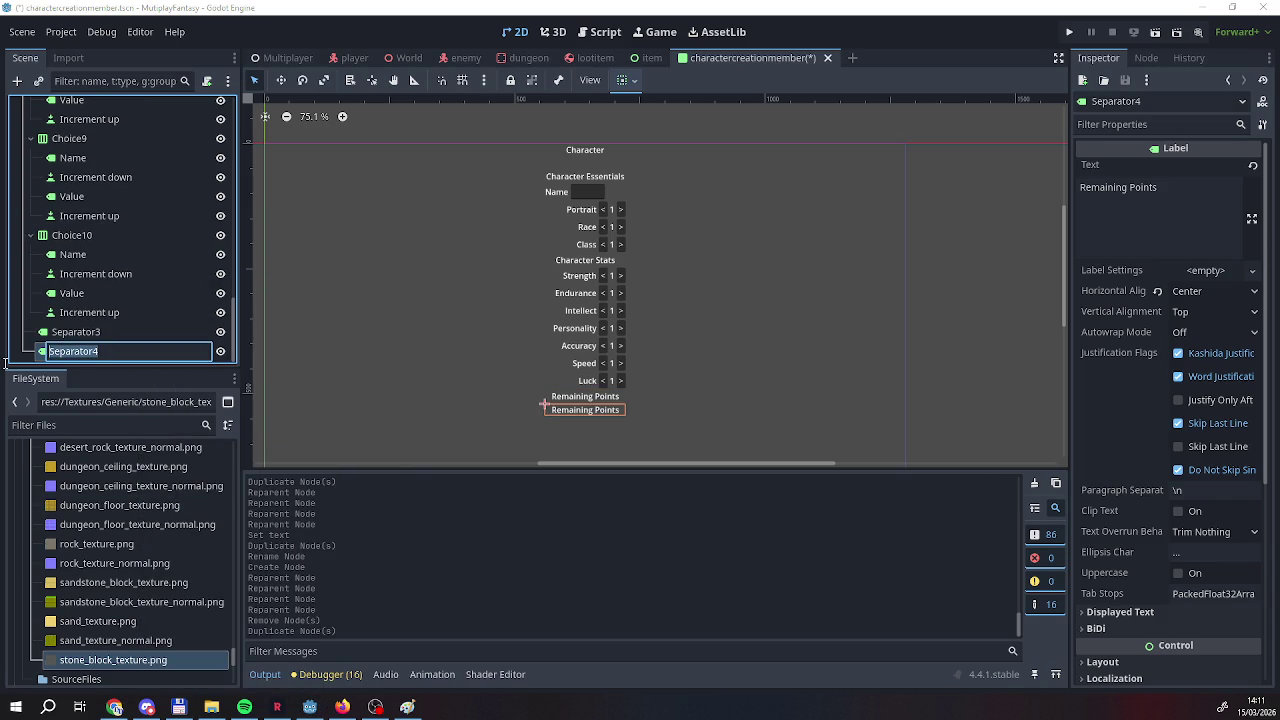
pyautogui.write('Remaining')
pyautogui.write('Points')
pyautogui.press('Return')
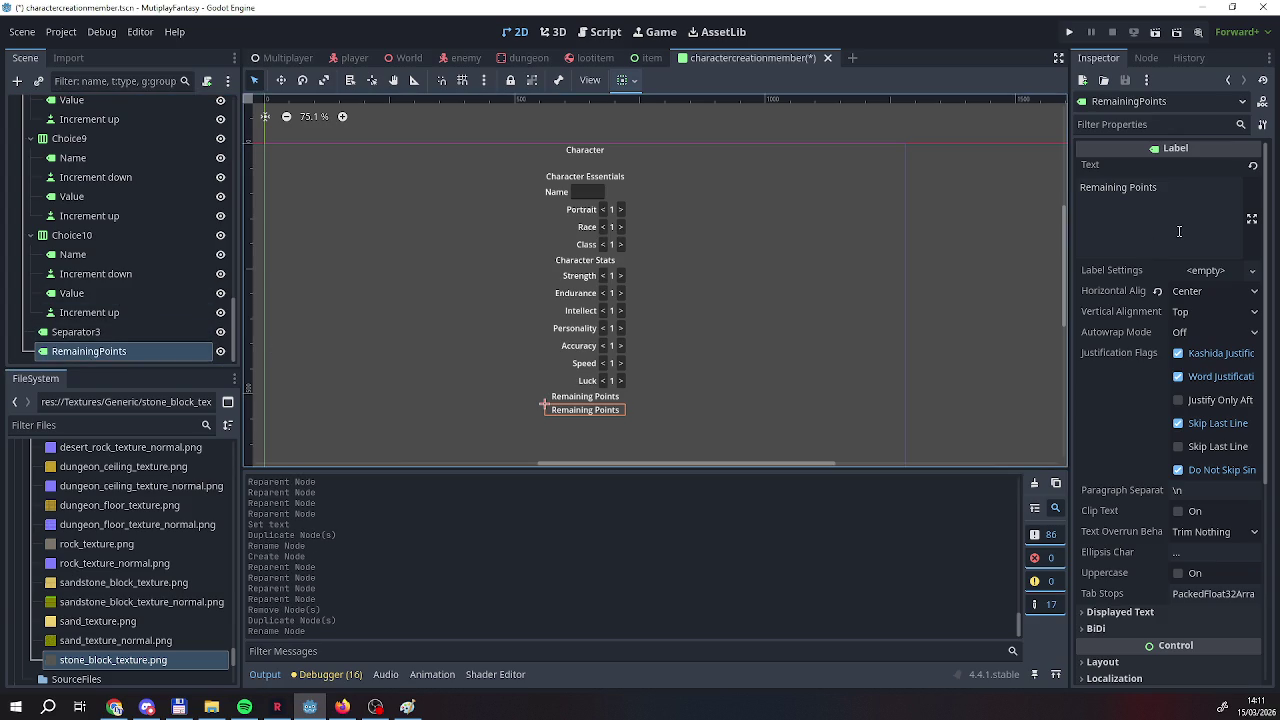
pyautogui.moveTo(1191, 208); pyautogui.dragTo(1067, 193)
pyautogui.write('20')
pyautogui.click(701, 379)
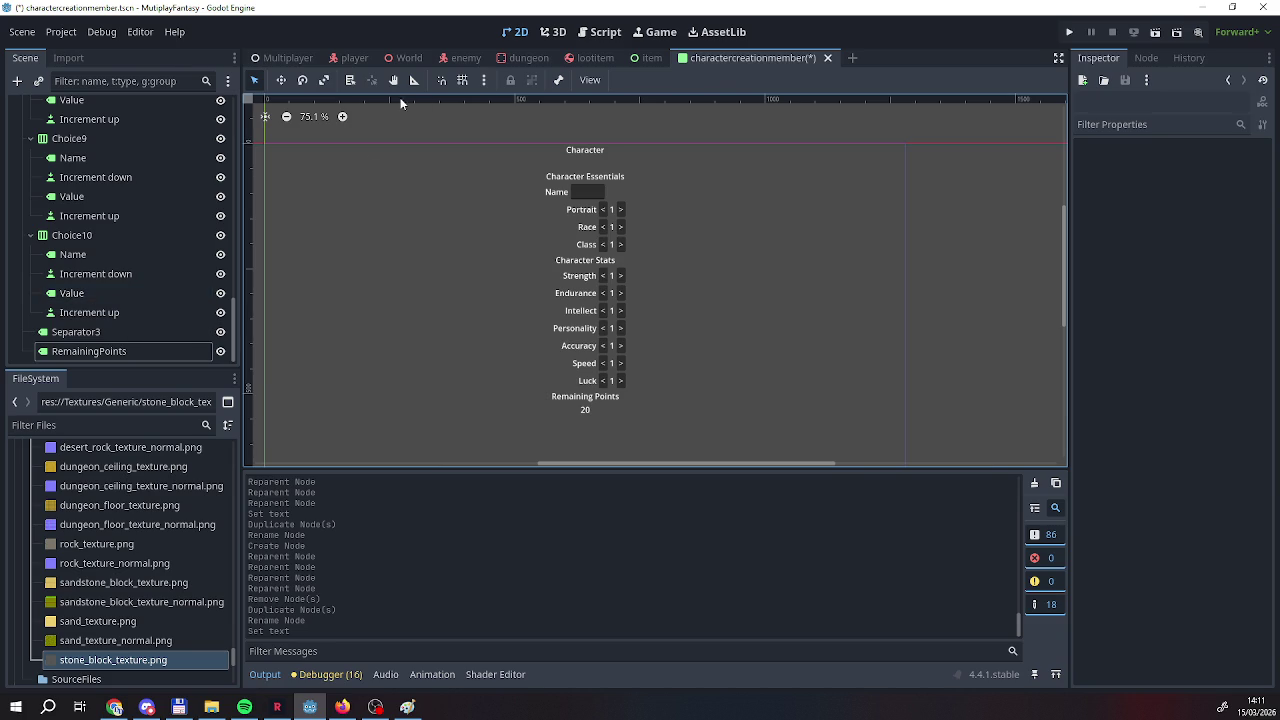
# Save the character creation scene.
pyautogui.rightClick(699, 60)
pyautogui.click(735, 88)
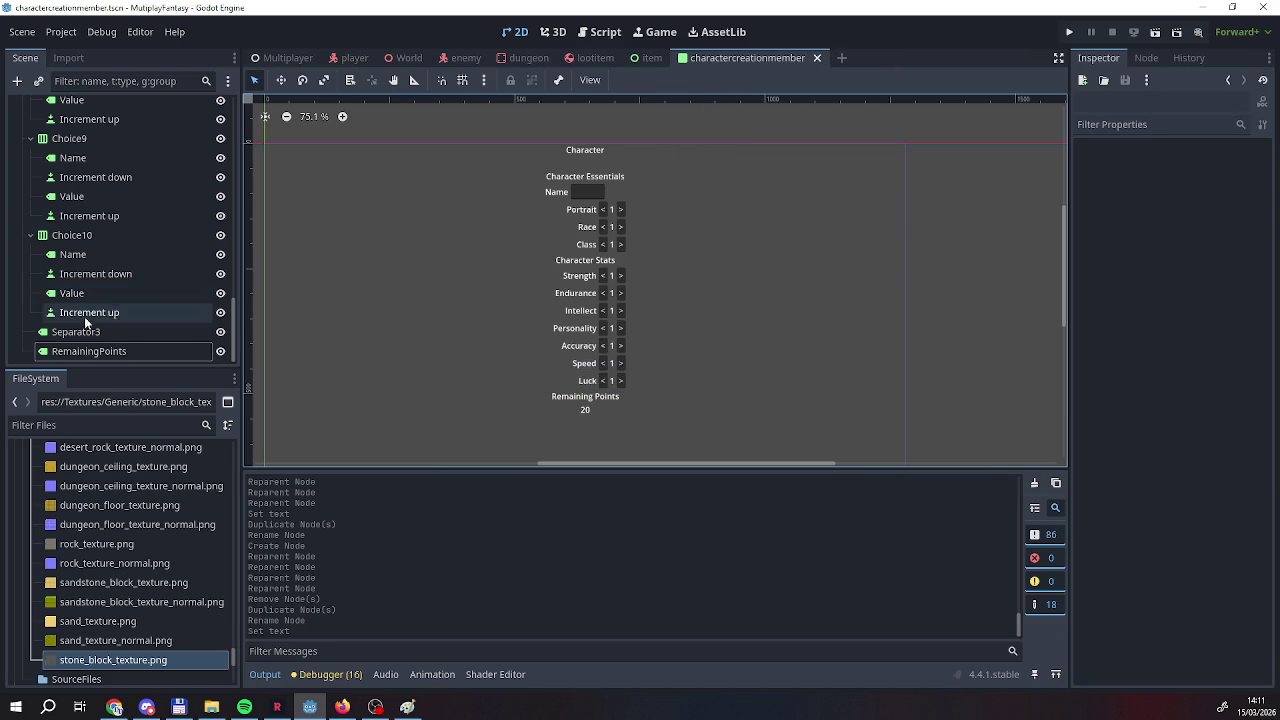
pyautogui.scroll(4, 149, 193)
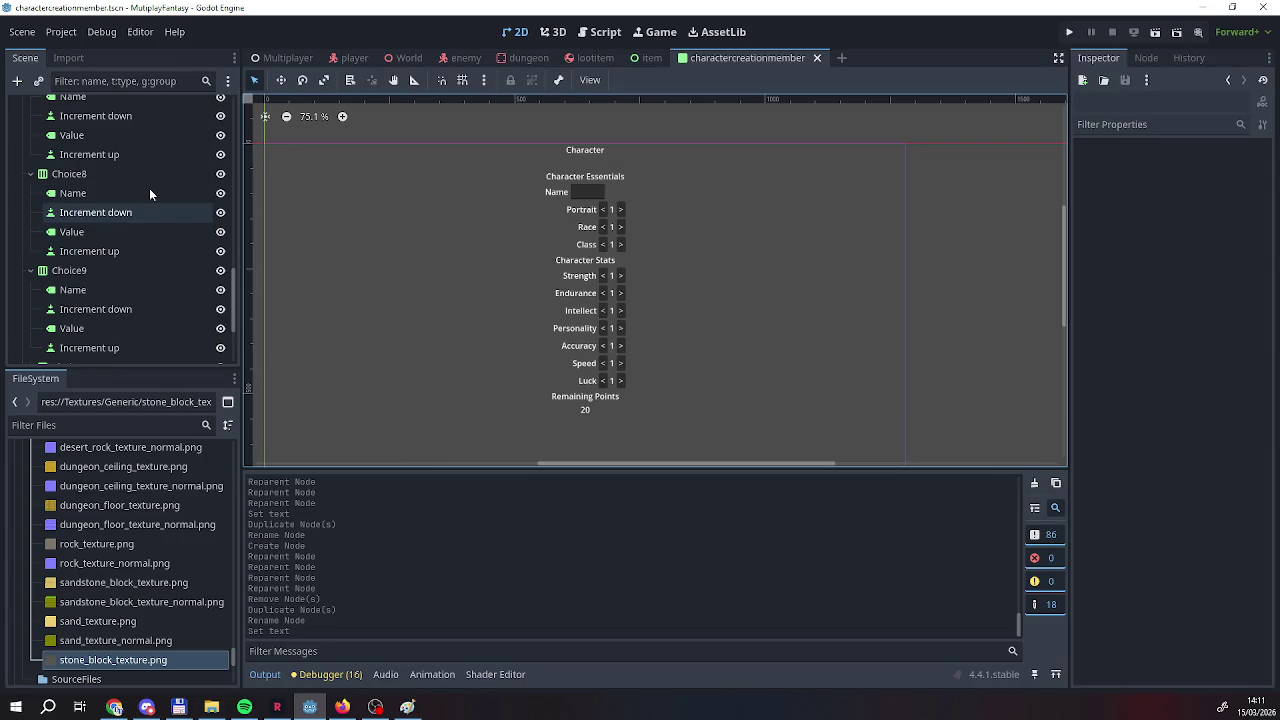
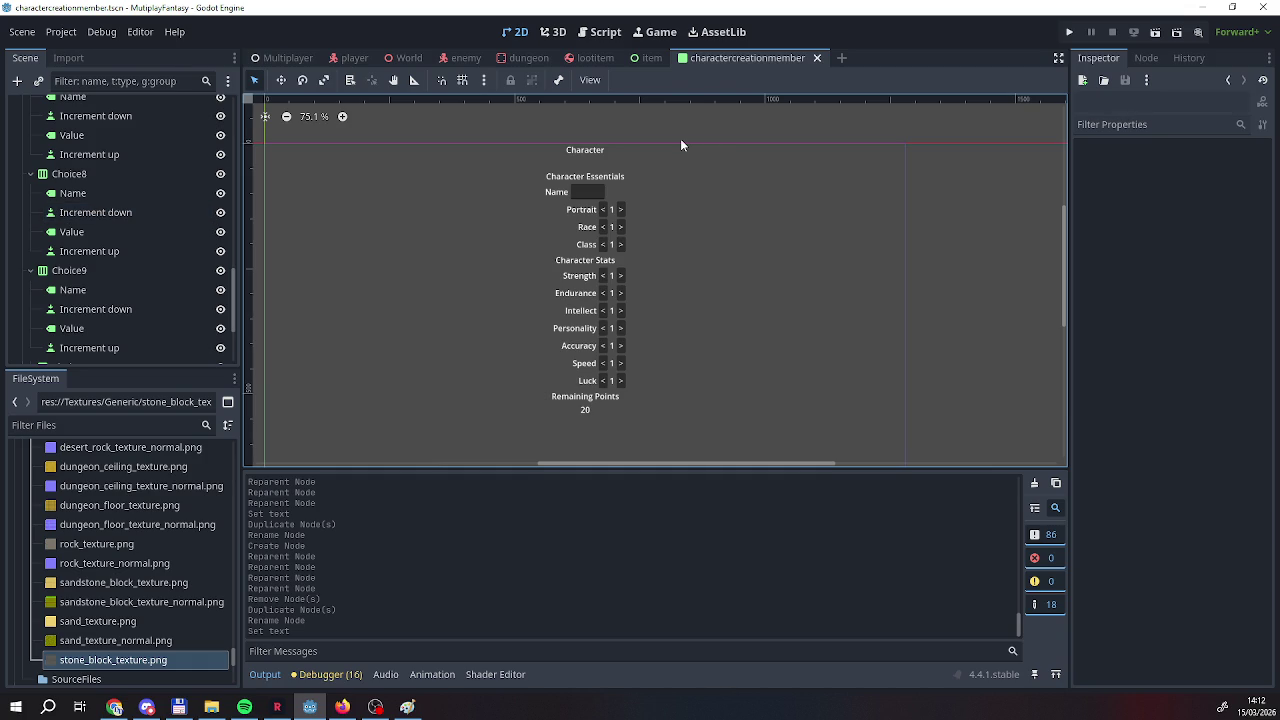
# Scroll through charactercreationmember.gd in the Script workspace, then switch to the Multiplayer scene.
pyautogui.moveTo(279, 60)
pyautogui.click(598, 31)
pyautogui.scroll(15, 675, 176)
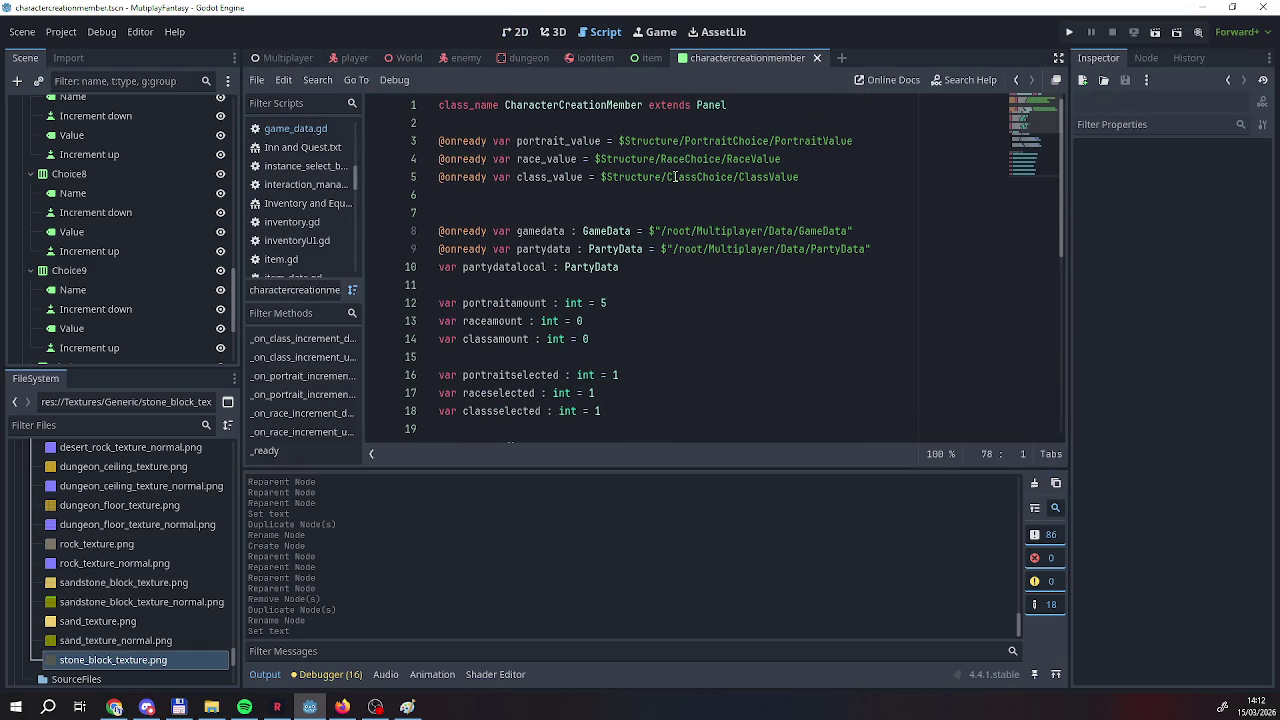
pyautogui.scroll(-8, 675, 176)
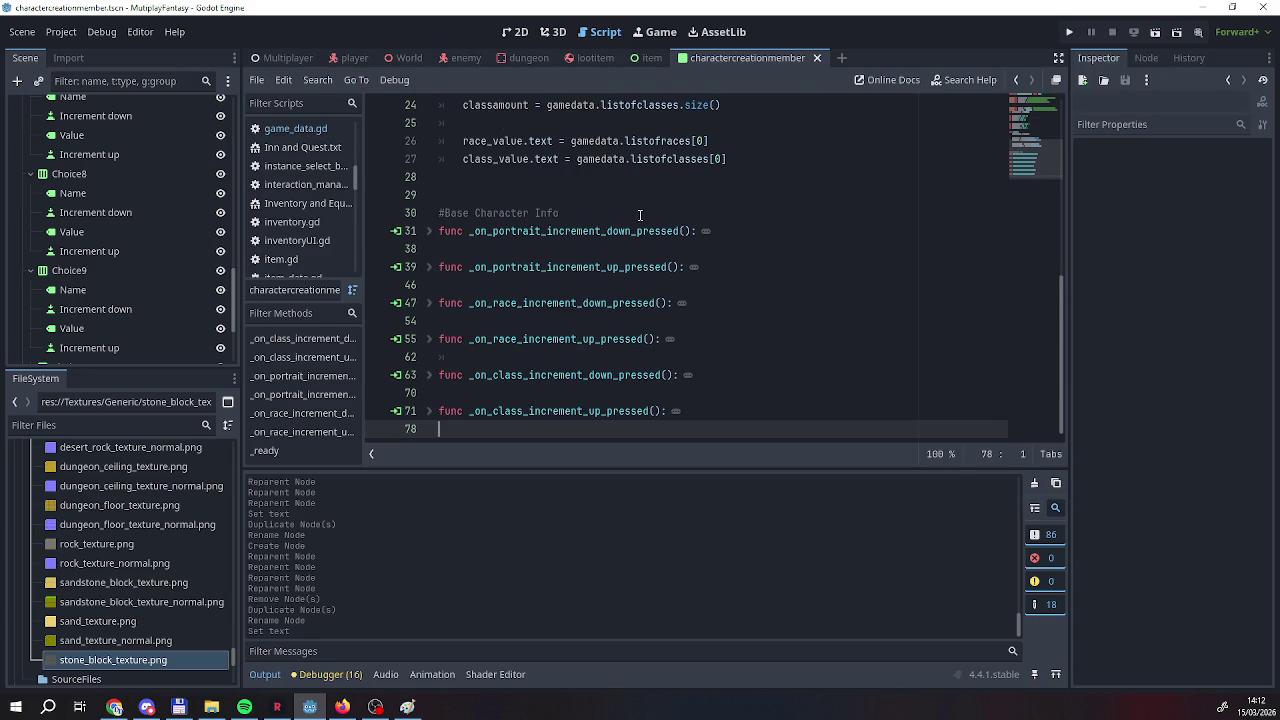
pyautogui.scroll(7, 640, 215)
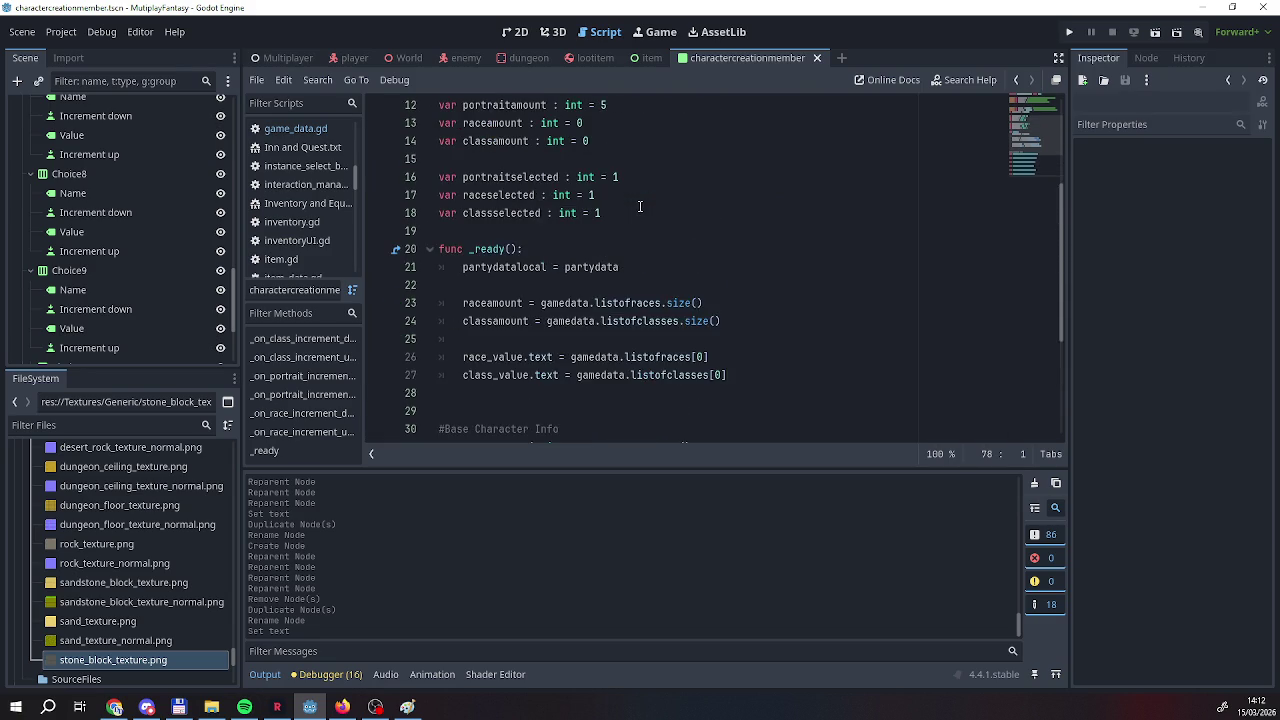
pyautogui.scroll(2, 300, 180)
pyautogui.scroll(10, 133, 240)
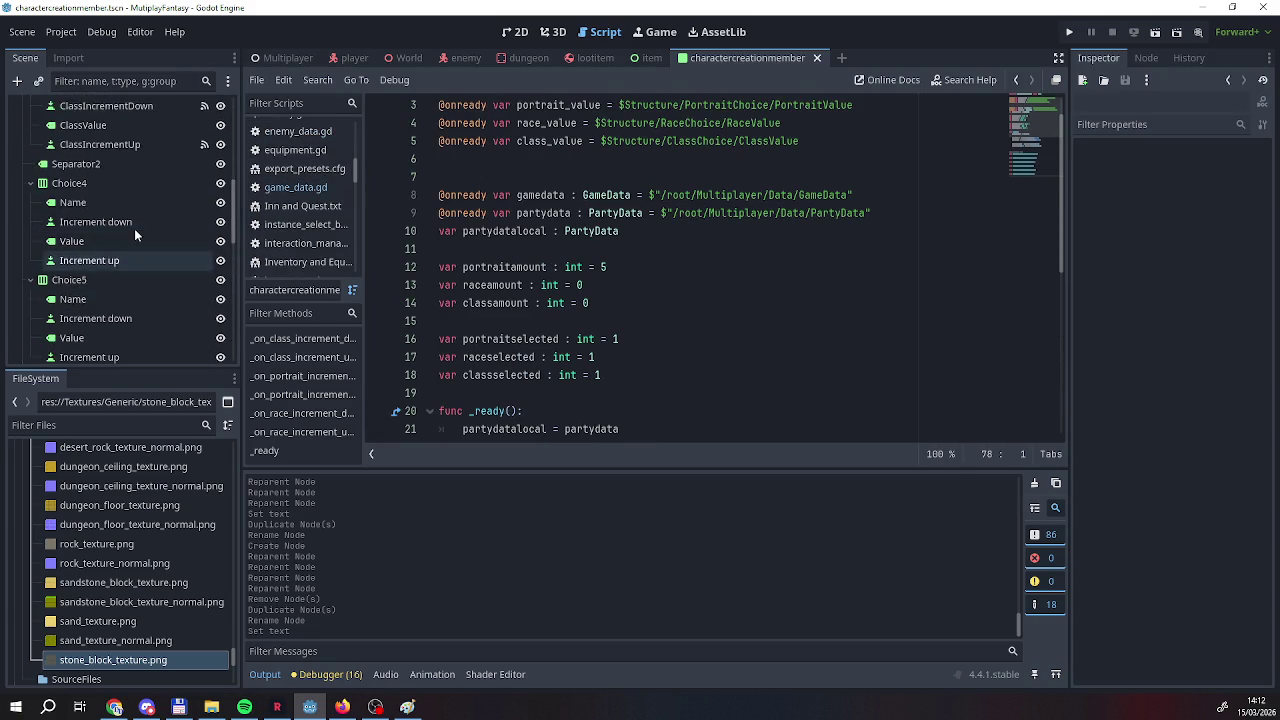
pyautogui.scroll(3, 132, 228)
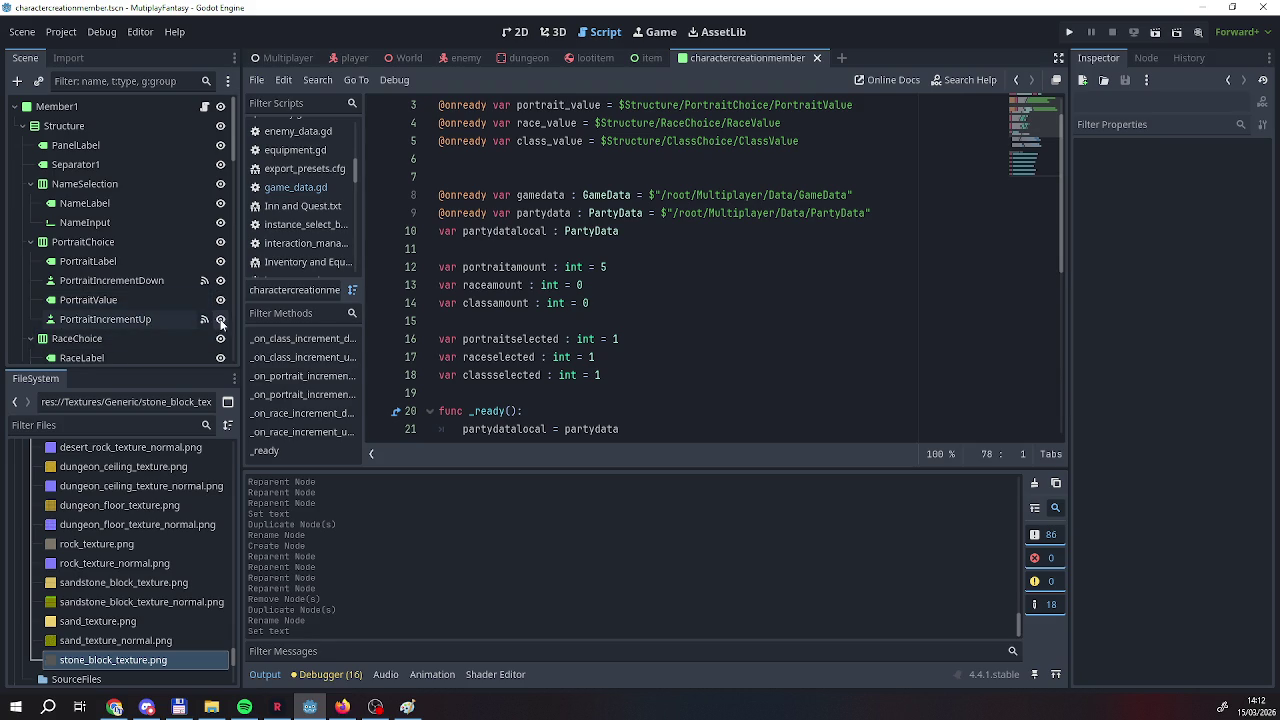
pyautogui.scroll(-3, 147, 318)
pyautogui.scroll(2, 147, 318)
pyautogui.scroll(-1, 147, 318)
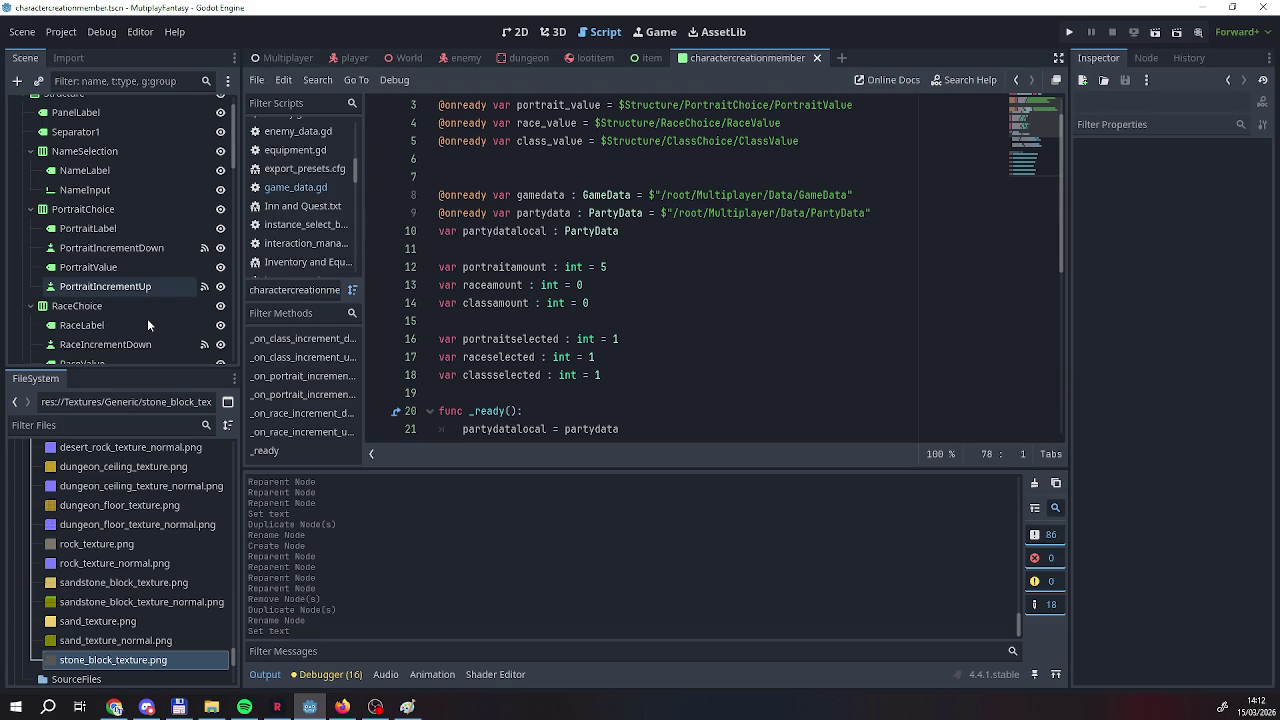
pyautogui.scroll(1, 158, 278)
pyautogui.click(280, 57)
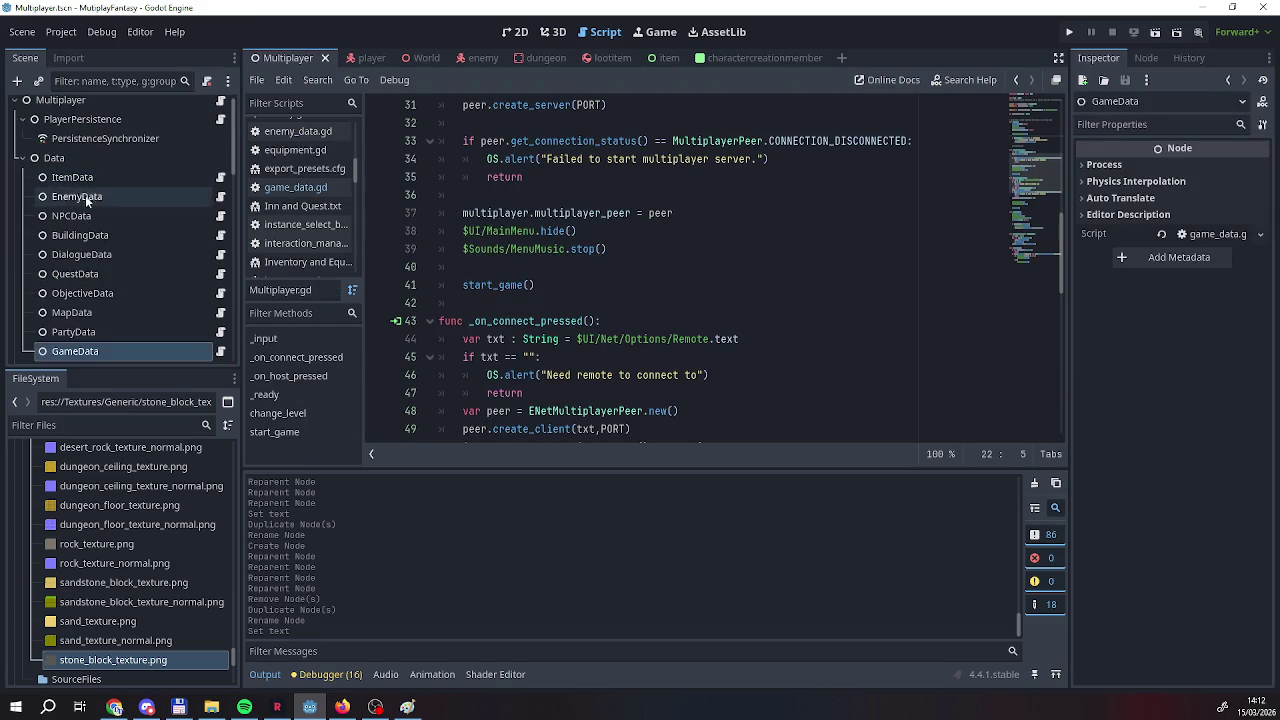
# Open game_data.gd and add a var classbonuses line below startingpoints.
pyautogui.scroll(-3, 85, 197)
pyautogui.click(220, 252)
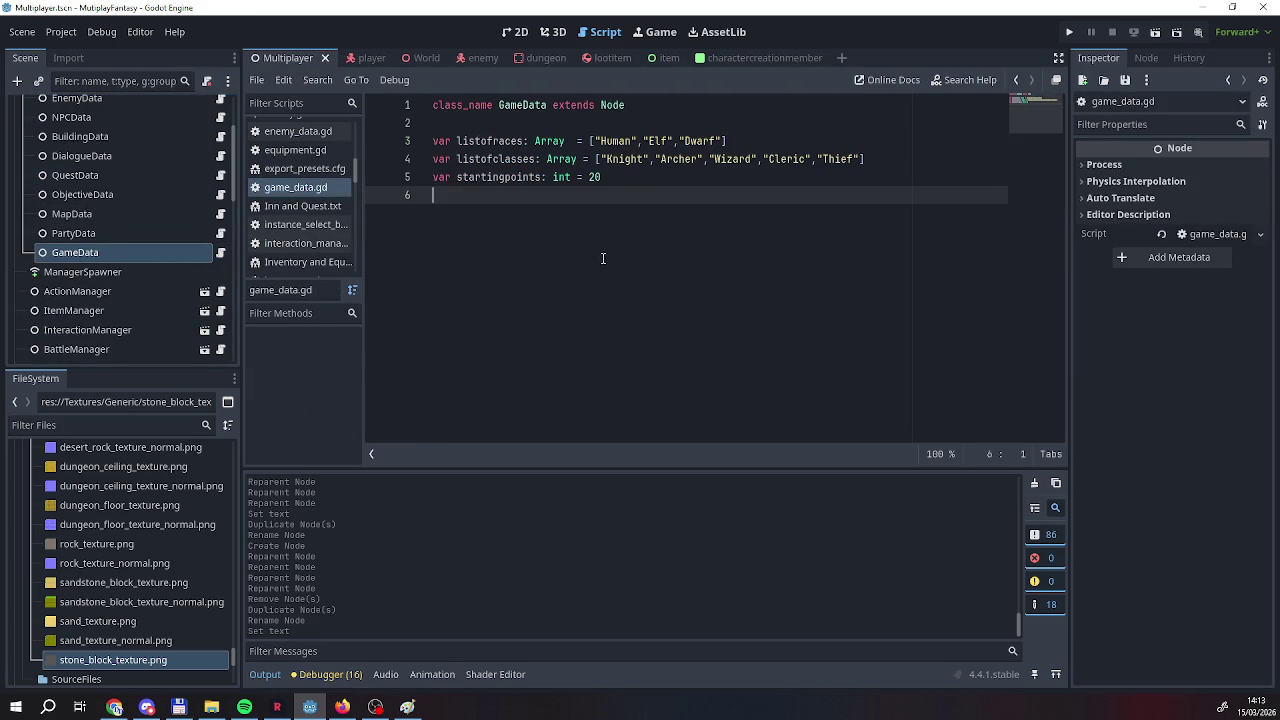
pyautogui.press('Return')
pyautogui.write('var ')
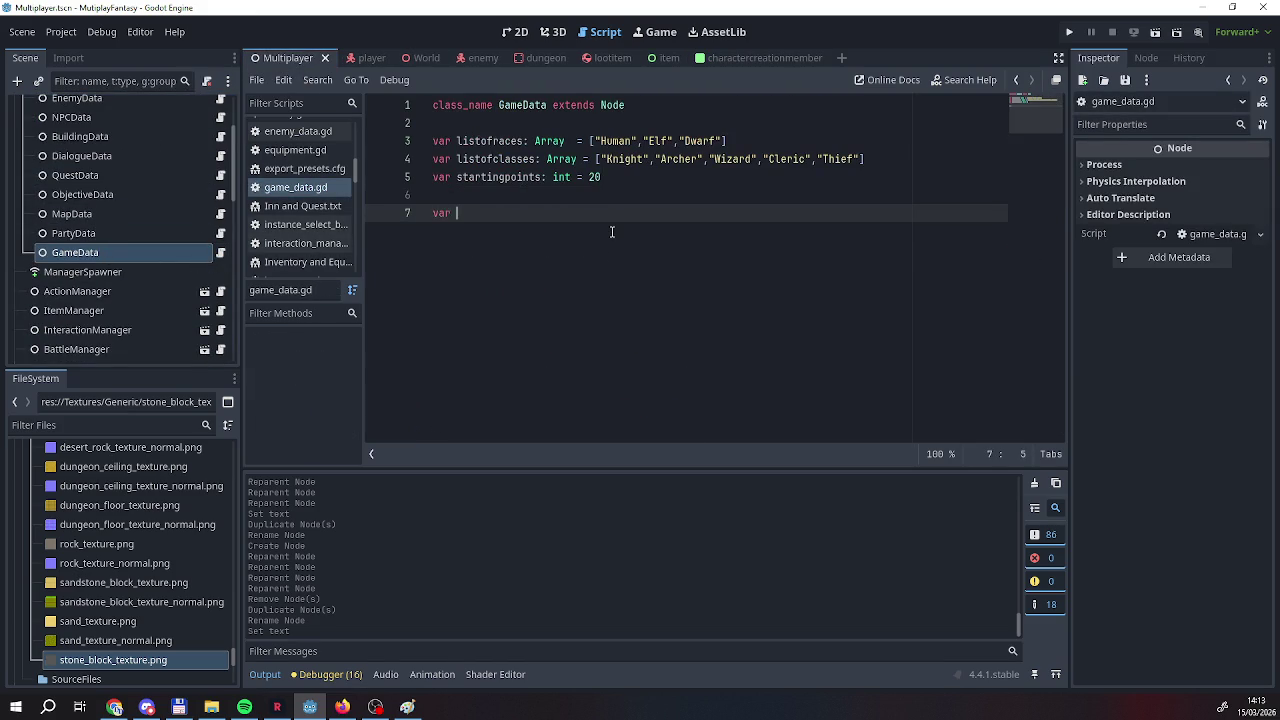
pyautogui.write('classbonuses')
# Rename the variable to classcreationbonuses and start a second variable line below it.
pyautogui.press('Return')
pyautogui.write('var ckas')
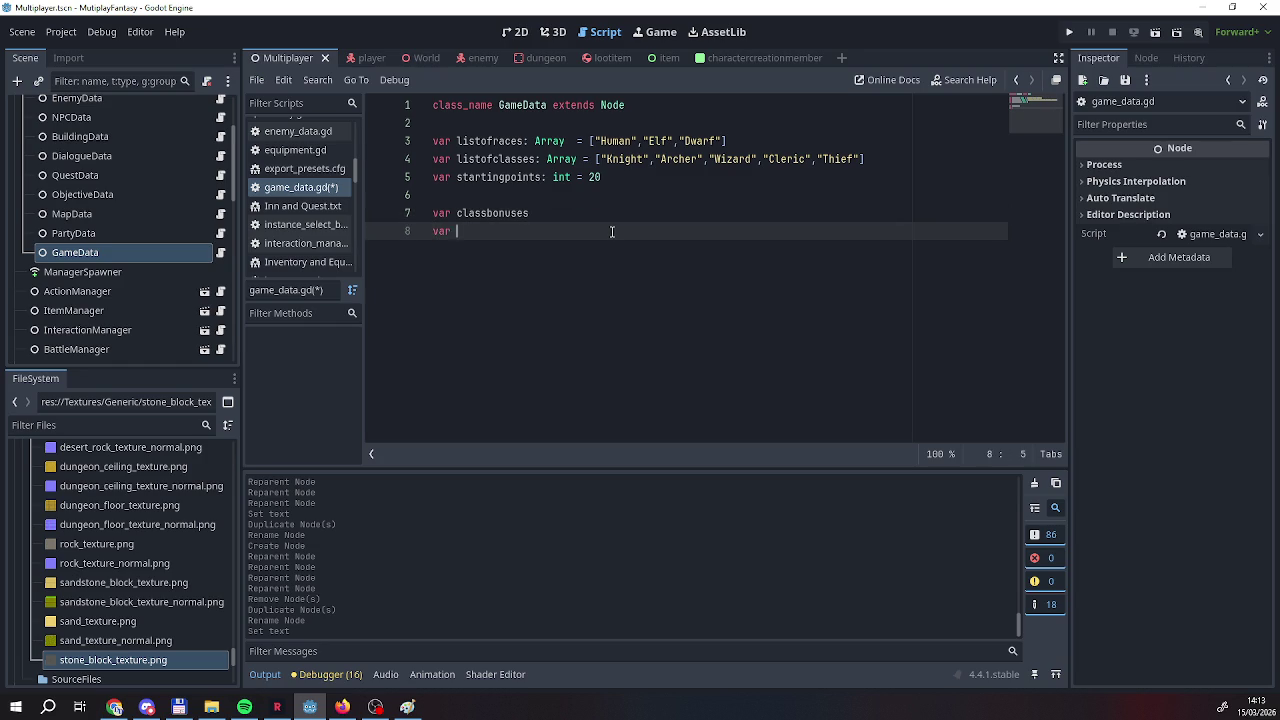
pyautogui.press('BackSpace')
pyautogui.press('BackSpace')
pyautogui.press('BackSpace')
pyautogui.write('lass')
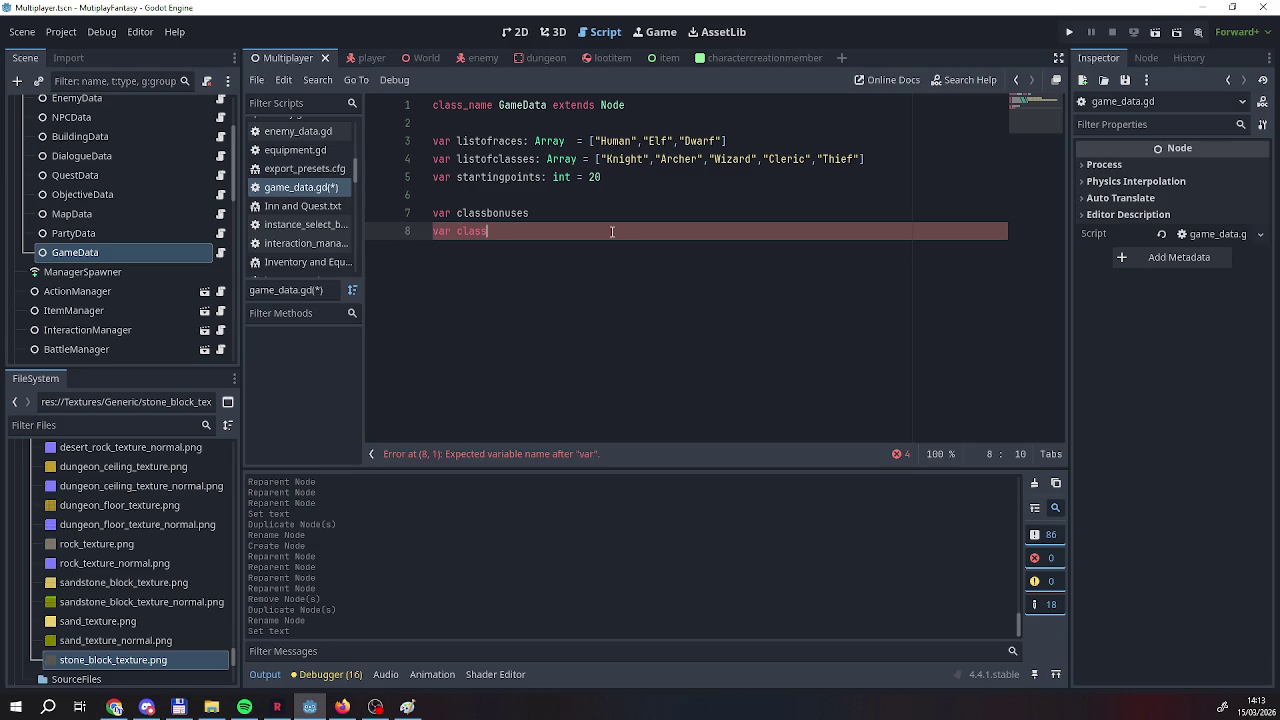
pyautogui.write('bonus')
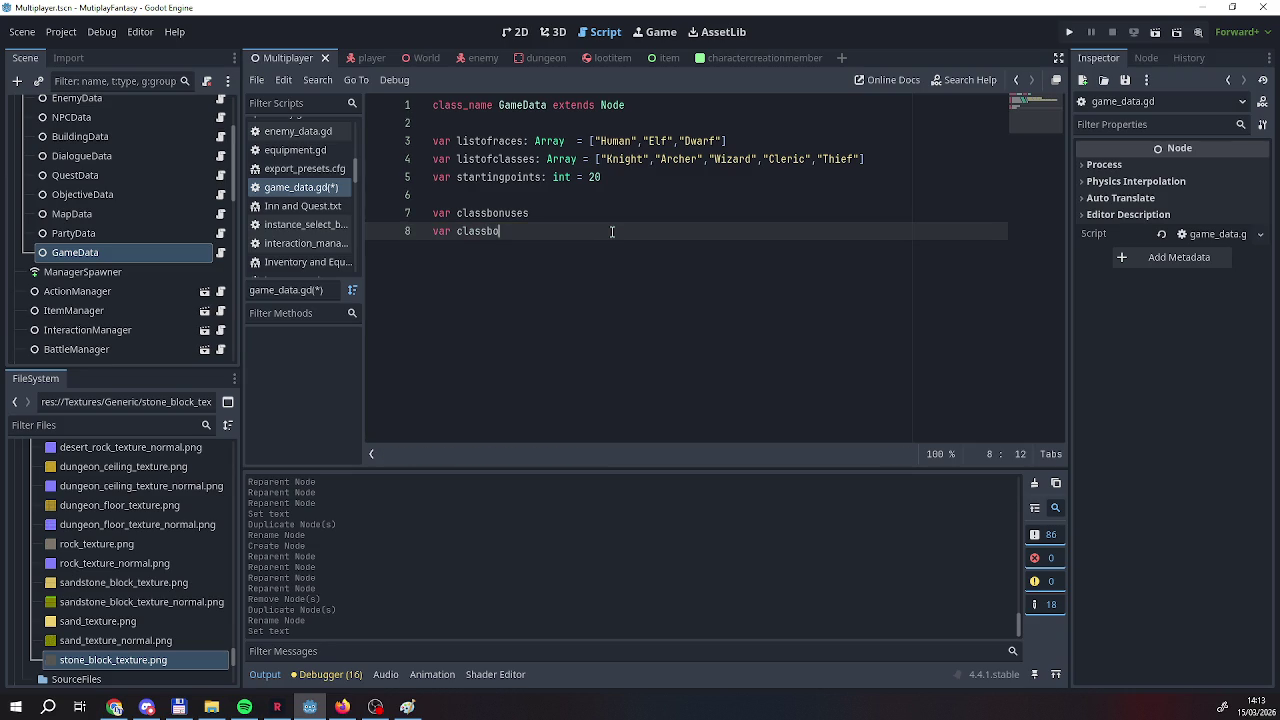
pyautogui.press('BackSpace')
pyautogui.press('BackSpace')
pyautogui.press('BackSpace')
pyautogui.press('BackSpace')
pyautogui.press('BackSpace')
pyautogui.press('BackSpace')
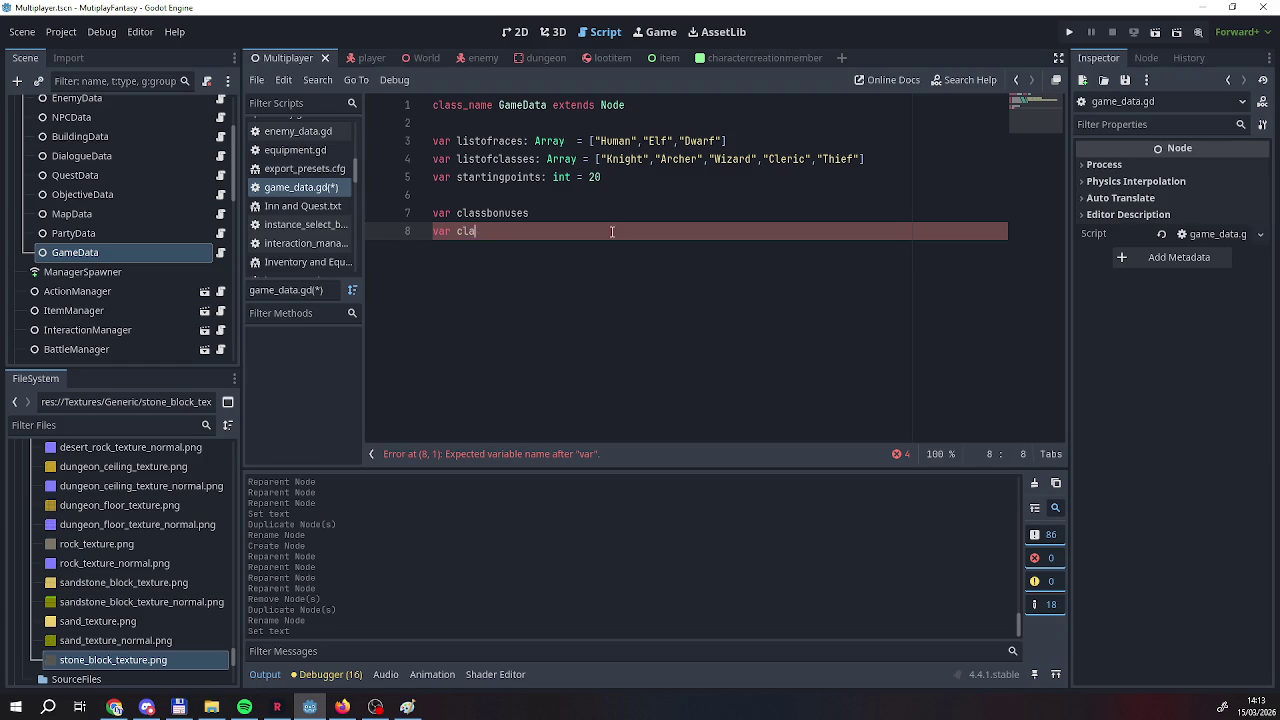
pyautogui.press('Up')
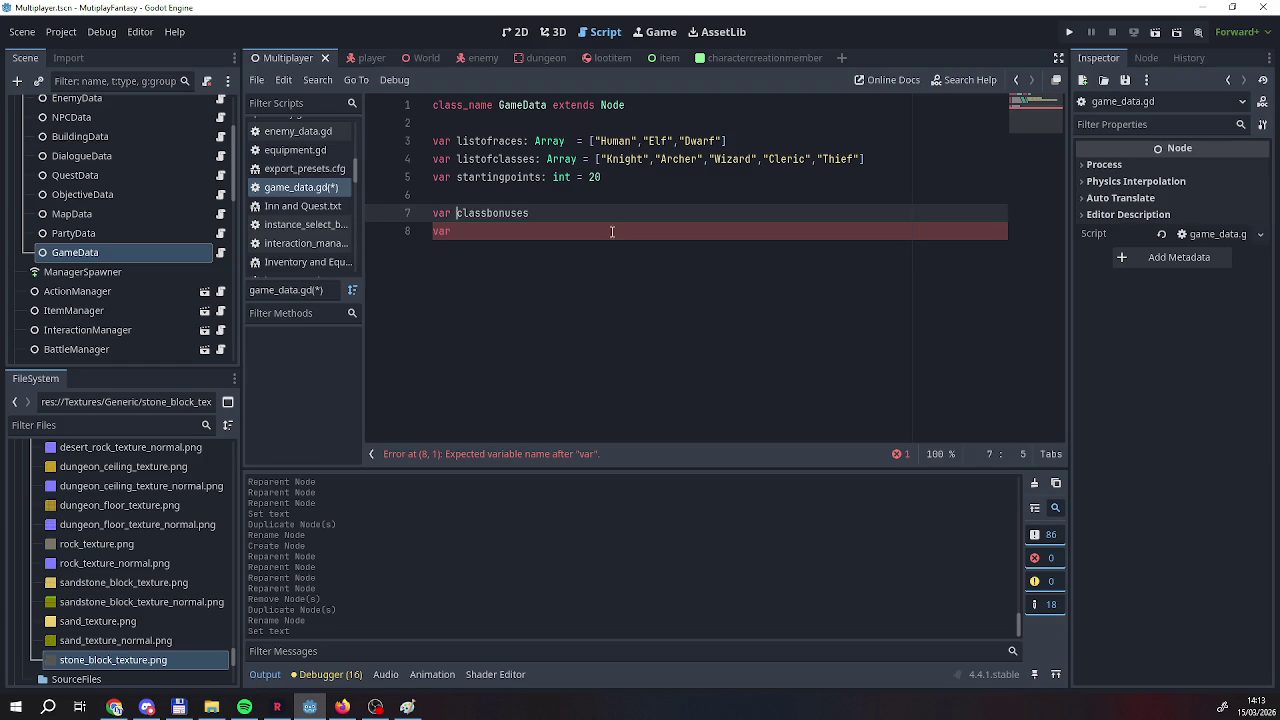
pyautogui.press('Right')
pyautogui.press('Right')
pyautogui.press('Right')
pyautogui.write('crea')
pyautogui.write('tion')
pyautogui.press('Down')
pyautogui.write('class')
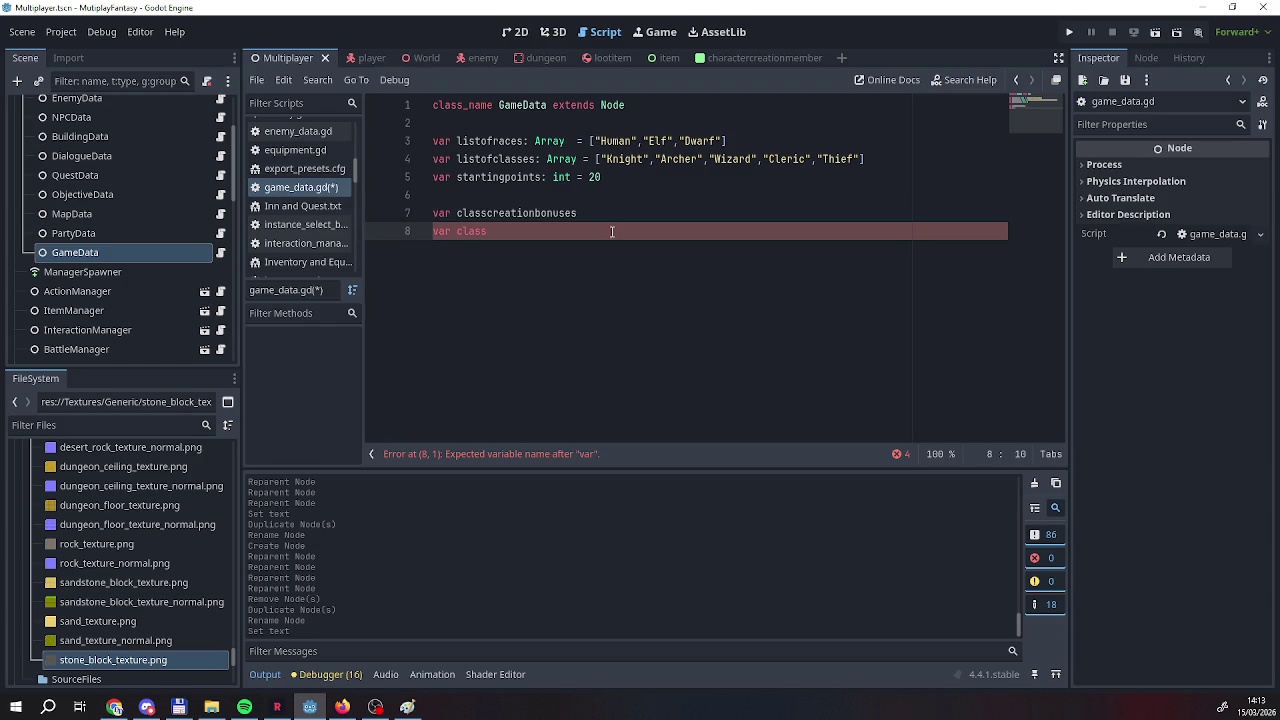
pyautogui.write('creation')
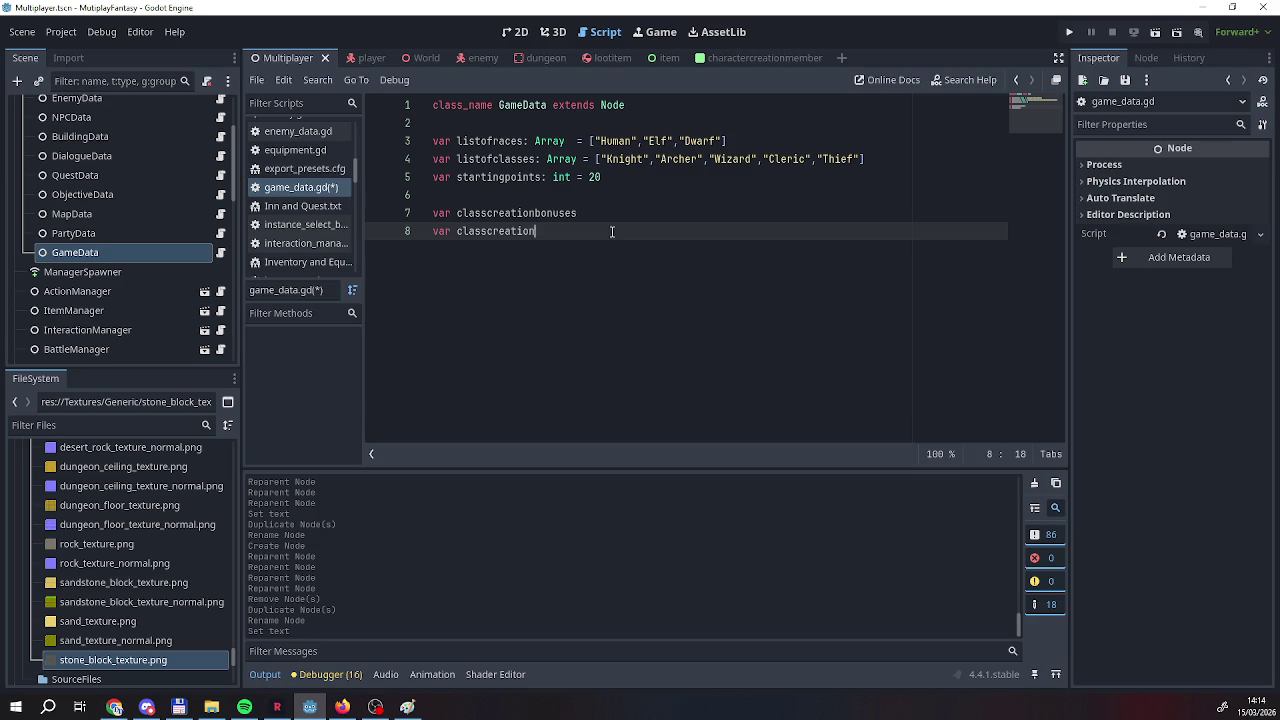
# Clear the unfinished variable name from line 8.
pyautogui.press('Up')
pyautogui.press('Down')
pyautogui.press('BackSpace')
pyautogui.press('BackSpace')
pyautogui.press('BackSpace')
pyautogui.write('es')
pyautogui.press('BackSpace')
pyautogui.press('BackSpace')
pyautogui.write('bonus')
pyautogui.press('BackSpace')
pyautogui.press('BackSpace')
pyautogui.press('BackSpace')
pyautogui.press('BackSpace')
pyautogui.press('BackSpace')
pyautogui.press('BackSpace')
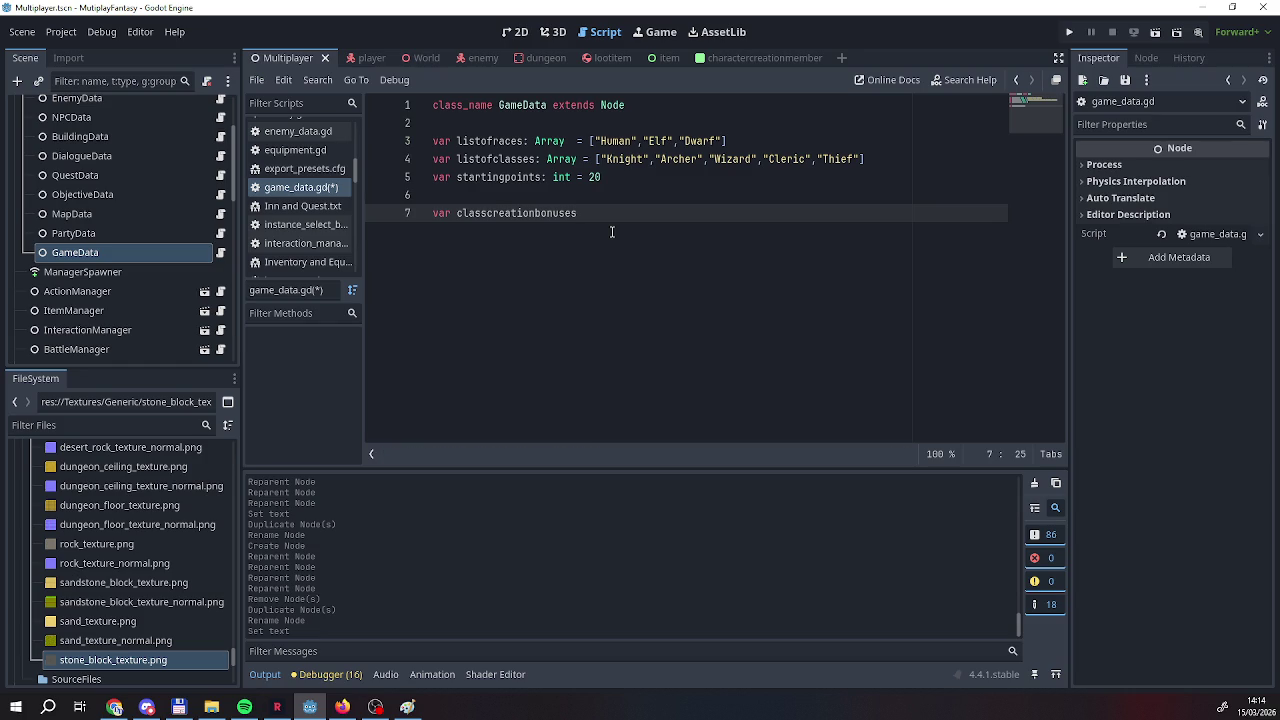
# Type classcreationbonuses as ': Dictionary' with no initial value, then add a new line.
pyautogui.write(': Dictionar')
pyautogui.write('y =')
pyautogui.press('BackSpace')
pyautogui.write(':Arra')
pyautogui.press('BackSpace')
pyautogui.press('BackSpace')
pyautogui.press('BackSpace')
pyautogui.write('{')
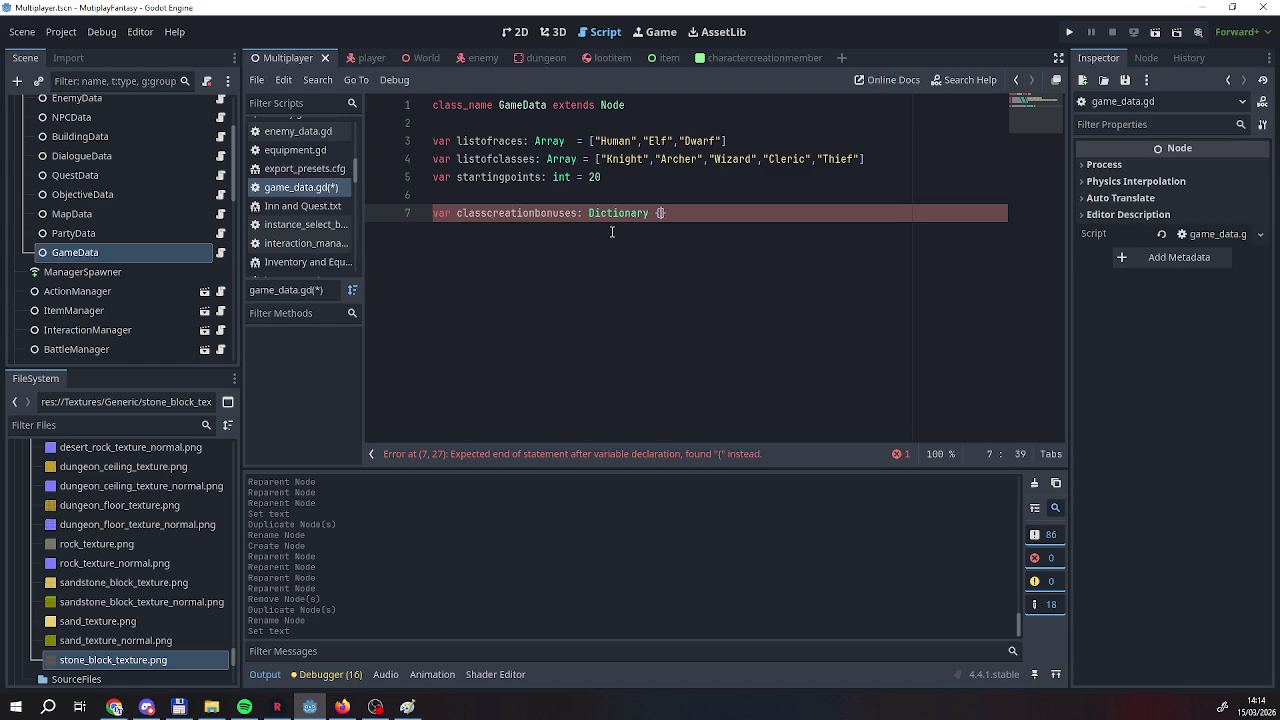
pyautogui.press('Right')
pyautogui.press('BackSpace')
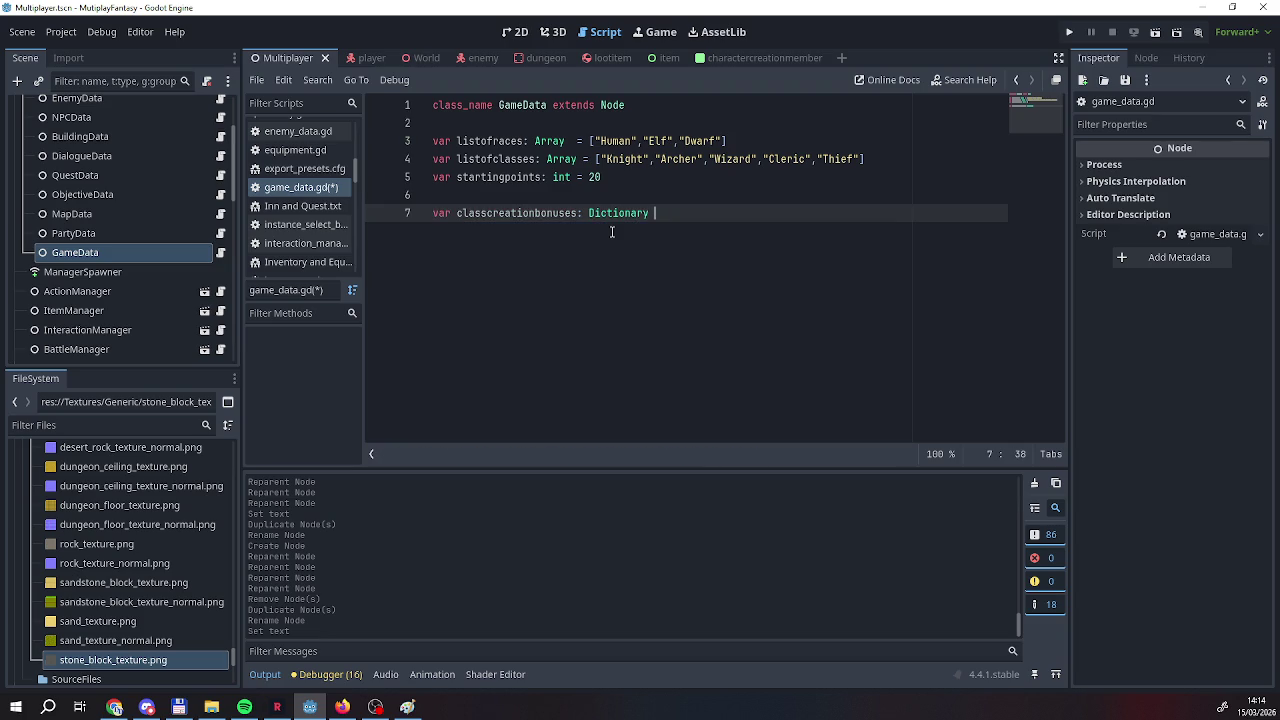
pyautogui.write('=')
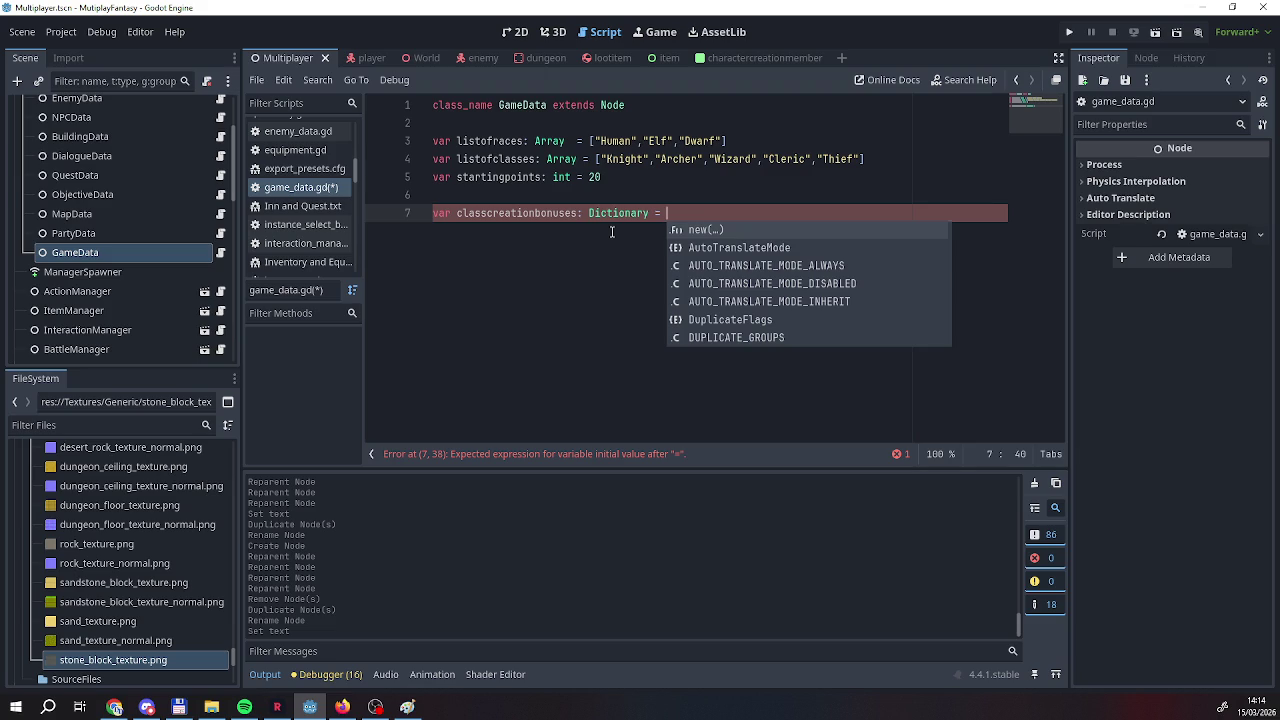
pyautogui.press('BackSpace')
pyautogui.press('BackSpace')
pyautogui.press('BackSpace')
pyautogui.press('Return')
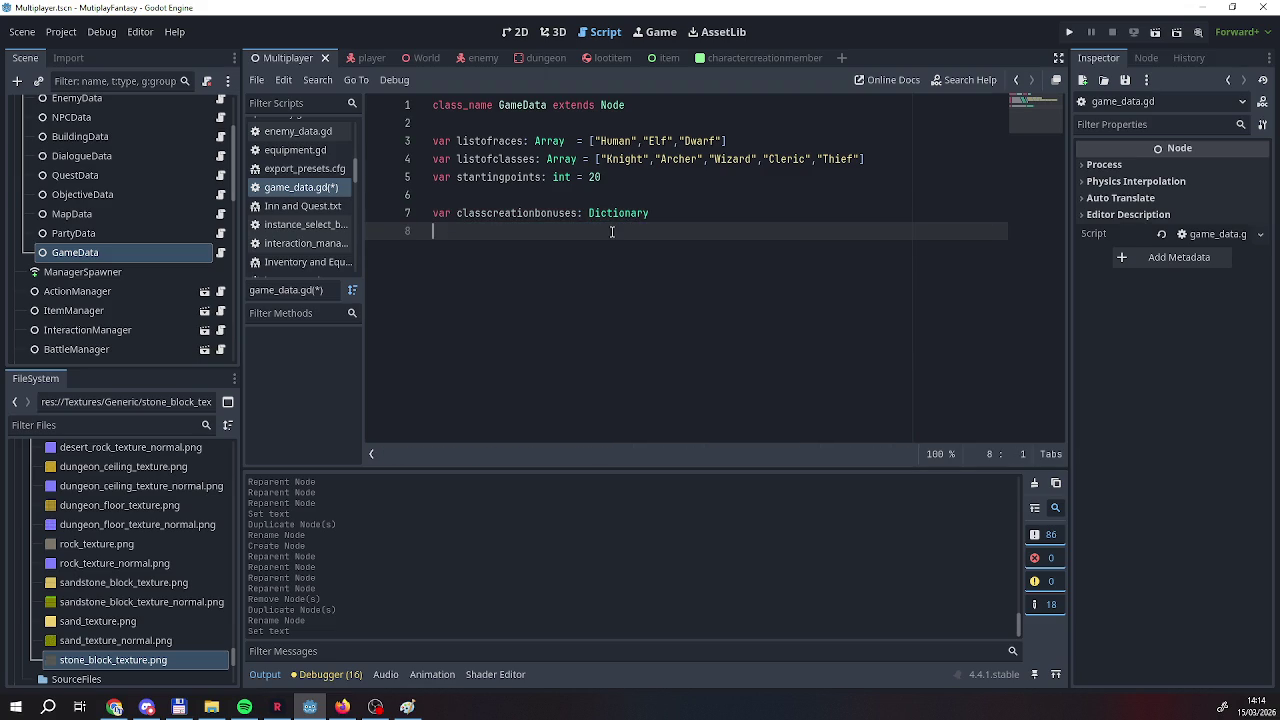
# Declare var knightbonuses on a new line and save game_data.gd.
pyautogui.press('Return')
pyautogui.write('k')
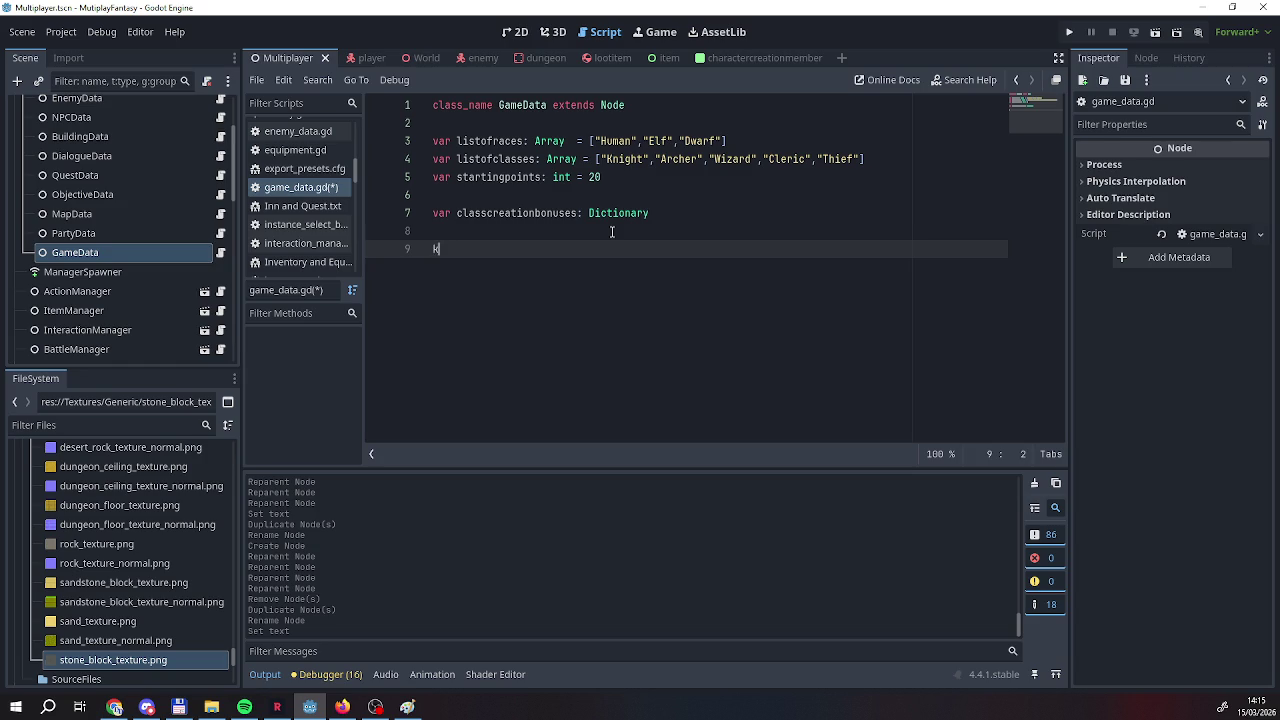
pyautogui.write('night')
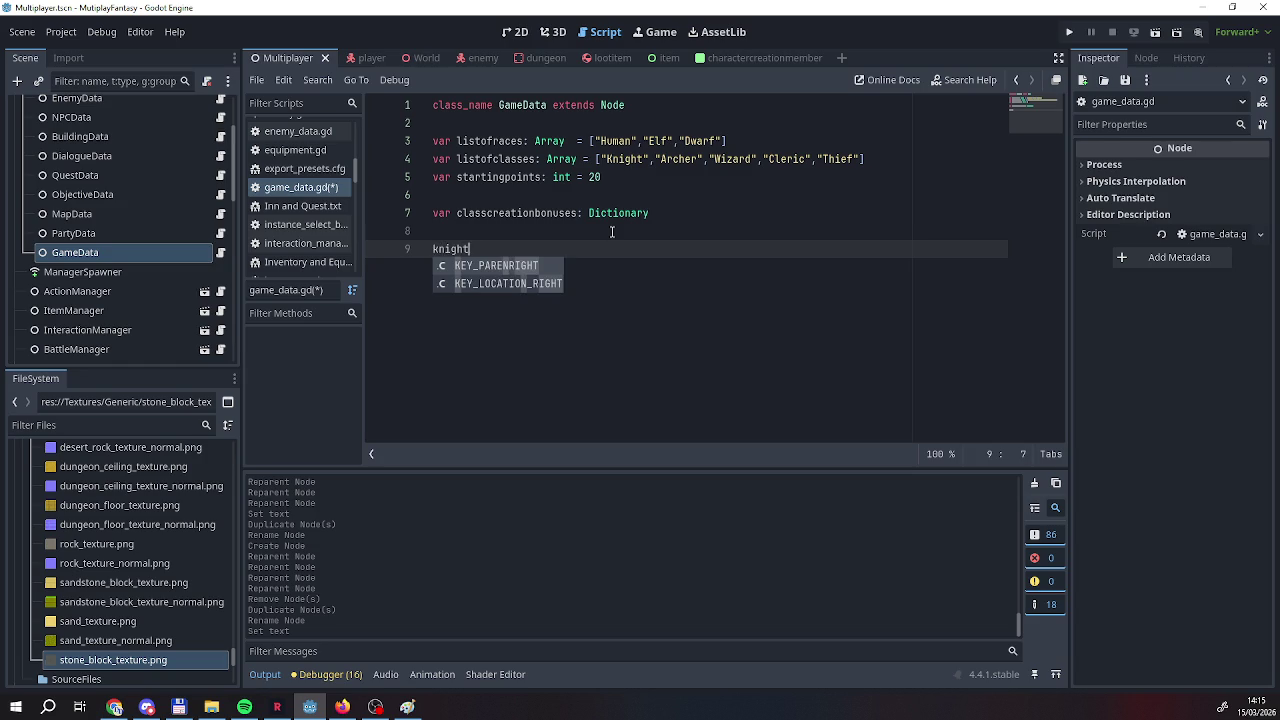
pyautogui.press('BackSpace')
pyautogui.press('BackSpace')
pyautogui.press('BackSpace')
pyautogui.write('va')
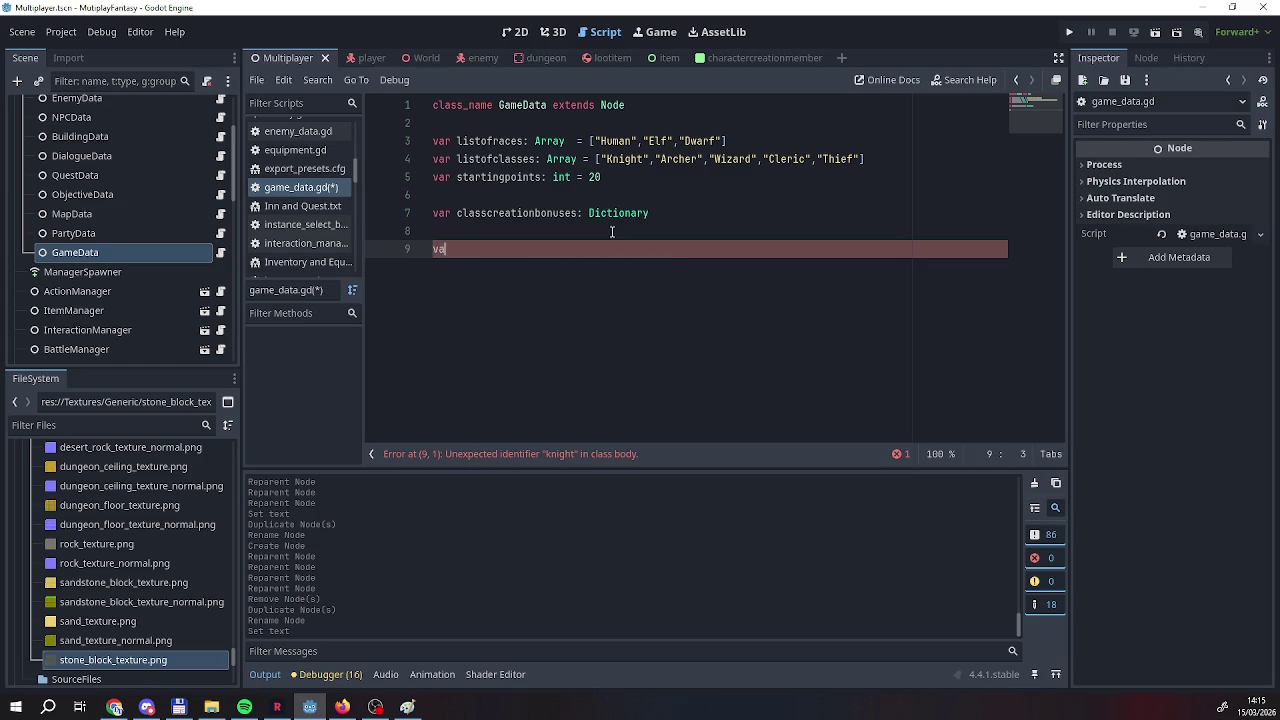
pyautogui.write('r knightbo')
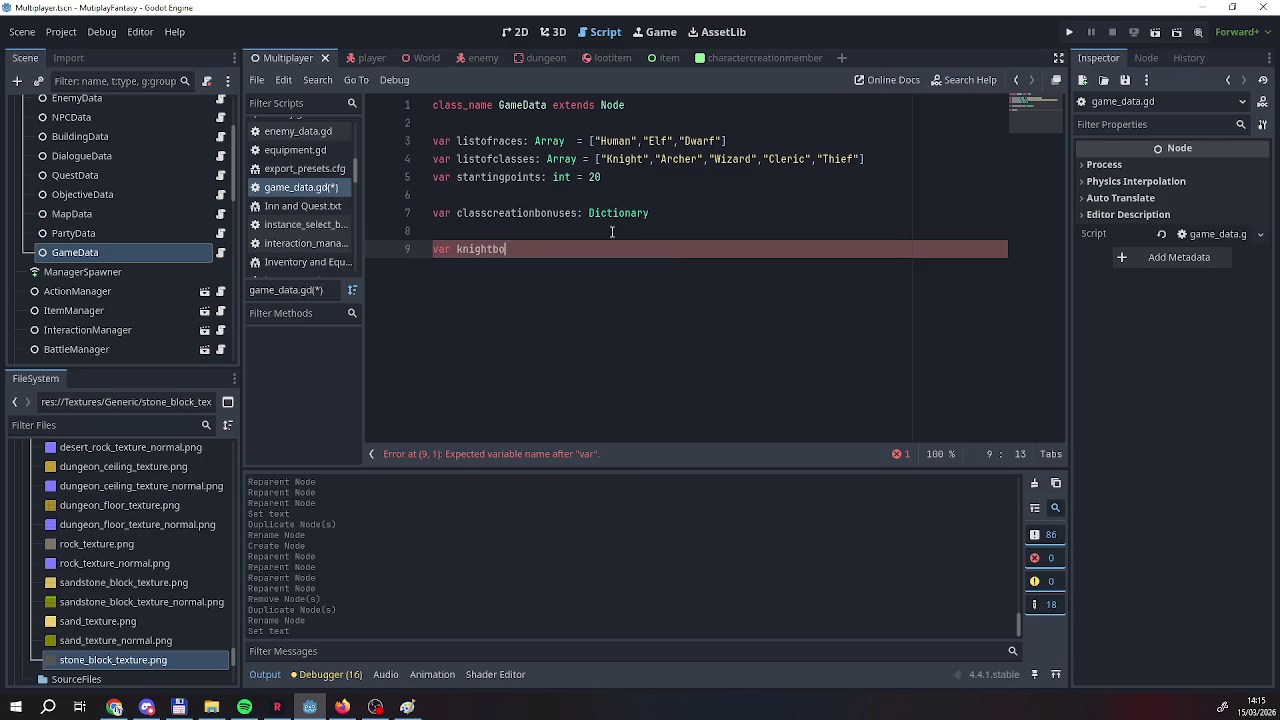
pyautogui.write('nuses')
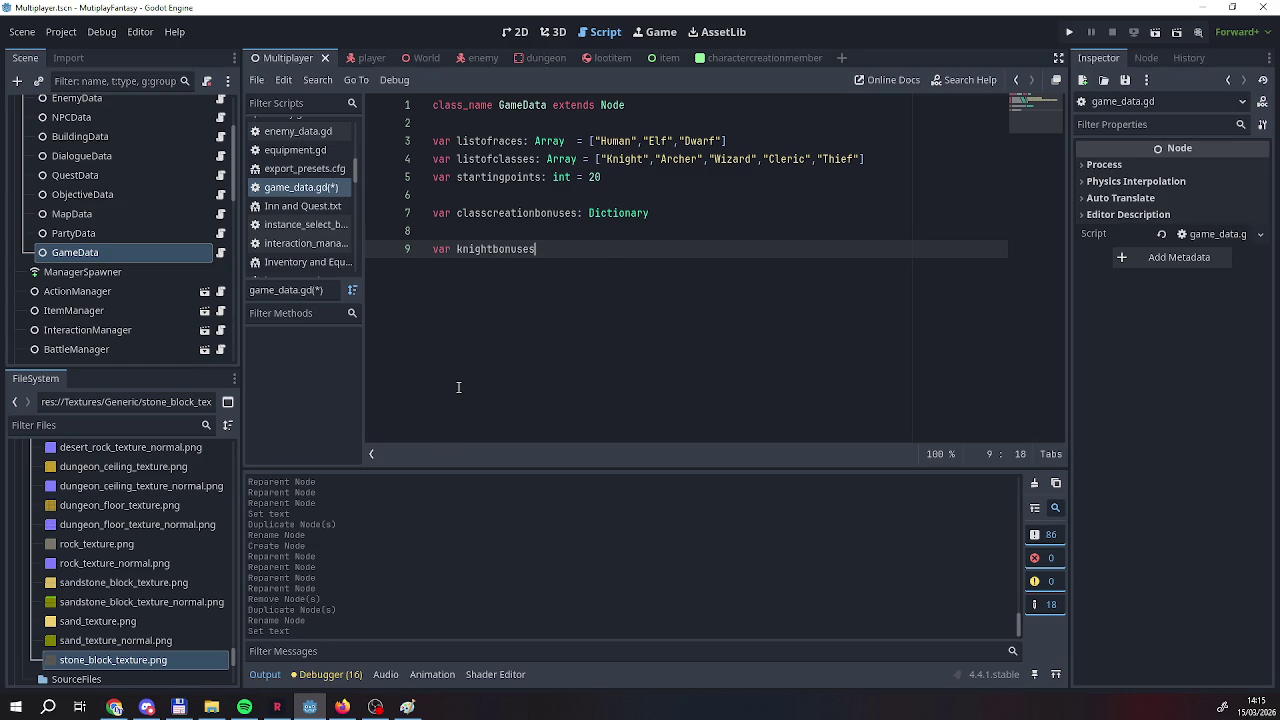
pyautogui.rightClick(296, 187)
pyautogui.click(333, 199)
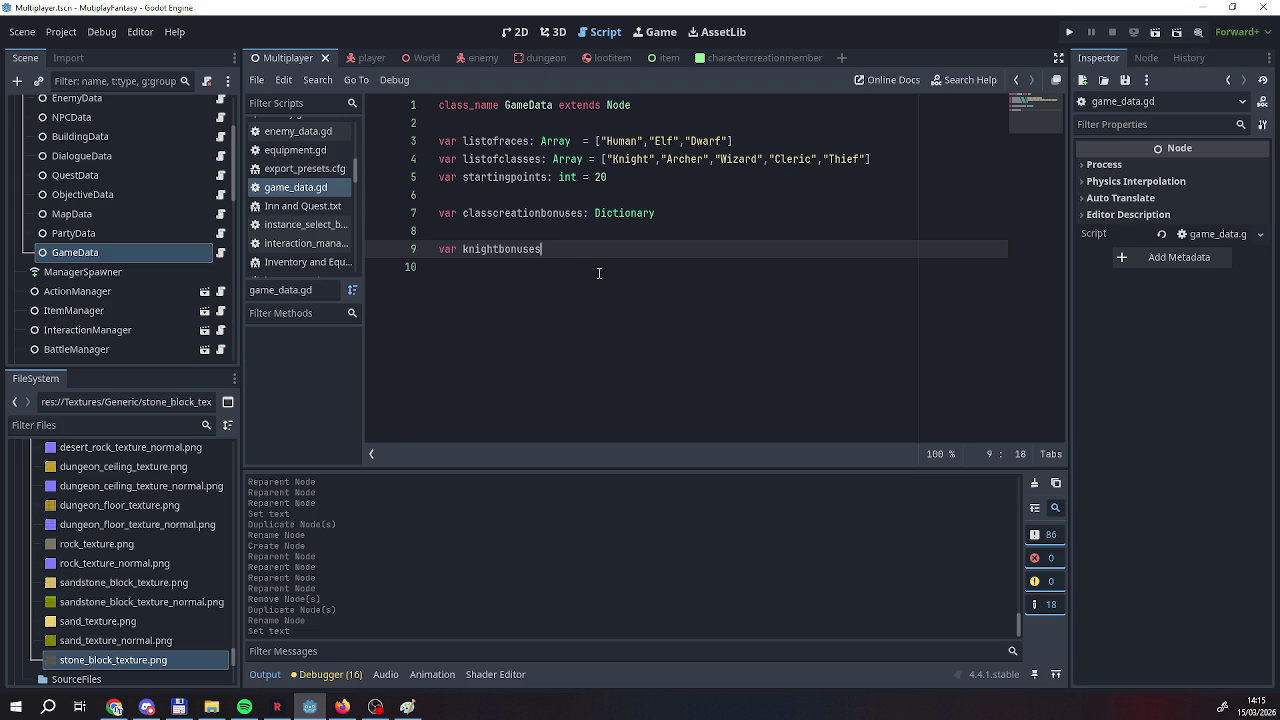
# Move the knightbonuses declaration up to line 7 with blank lines around it.
pyautogui.moveTo(550, 249)
pyautogui.mouseDown()
pyautogui.moveTo(438, 250)
pyautogui.moveTo(440, 196)
pyautogui.mouseUp()
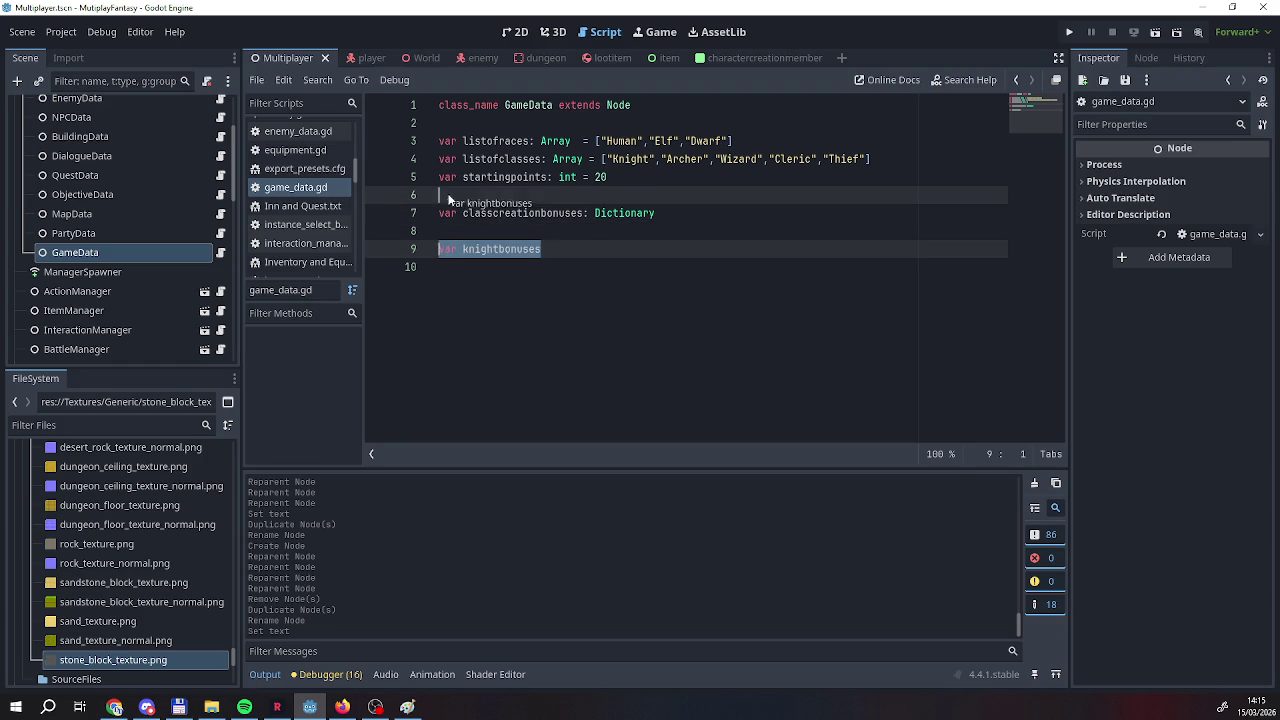
pyautogui.press('Return')
pyautogui.press('Return')
pyautogui.press('Up')
pyautogui.press('Up')
pyautogui.press('Return')
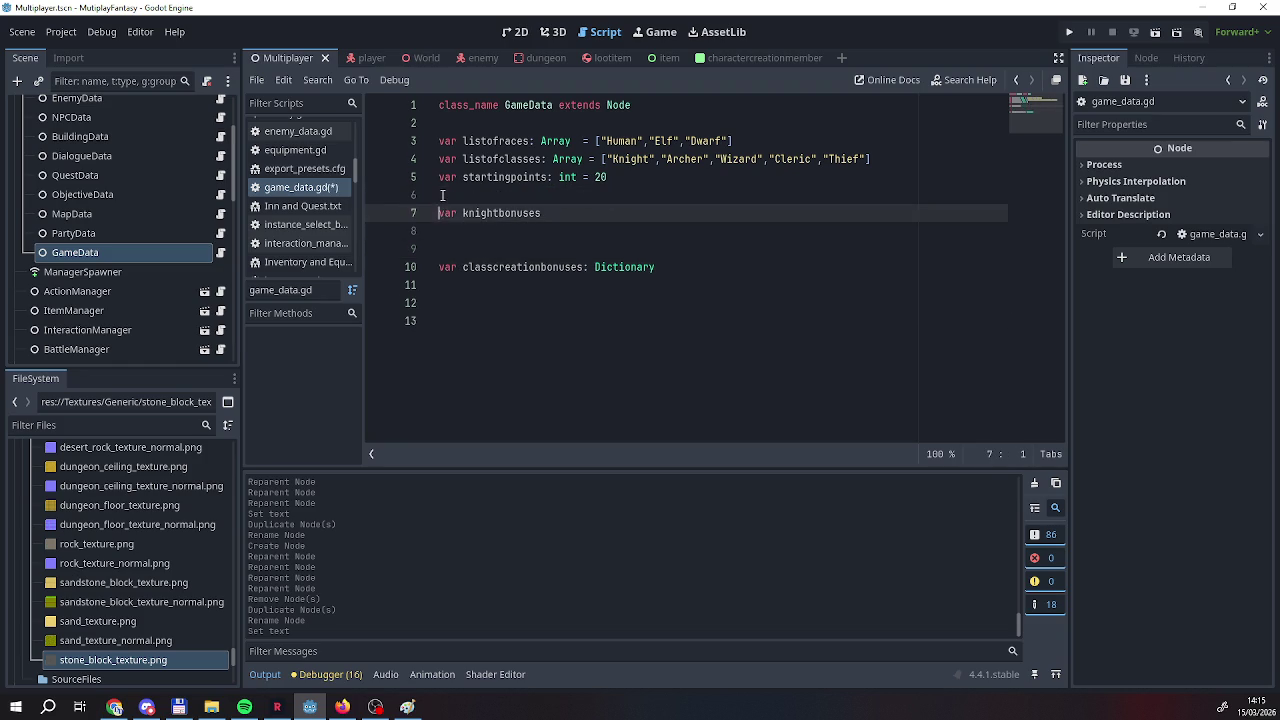
pyautogui.click(578, 232)
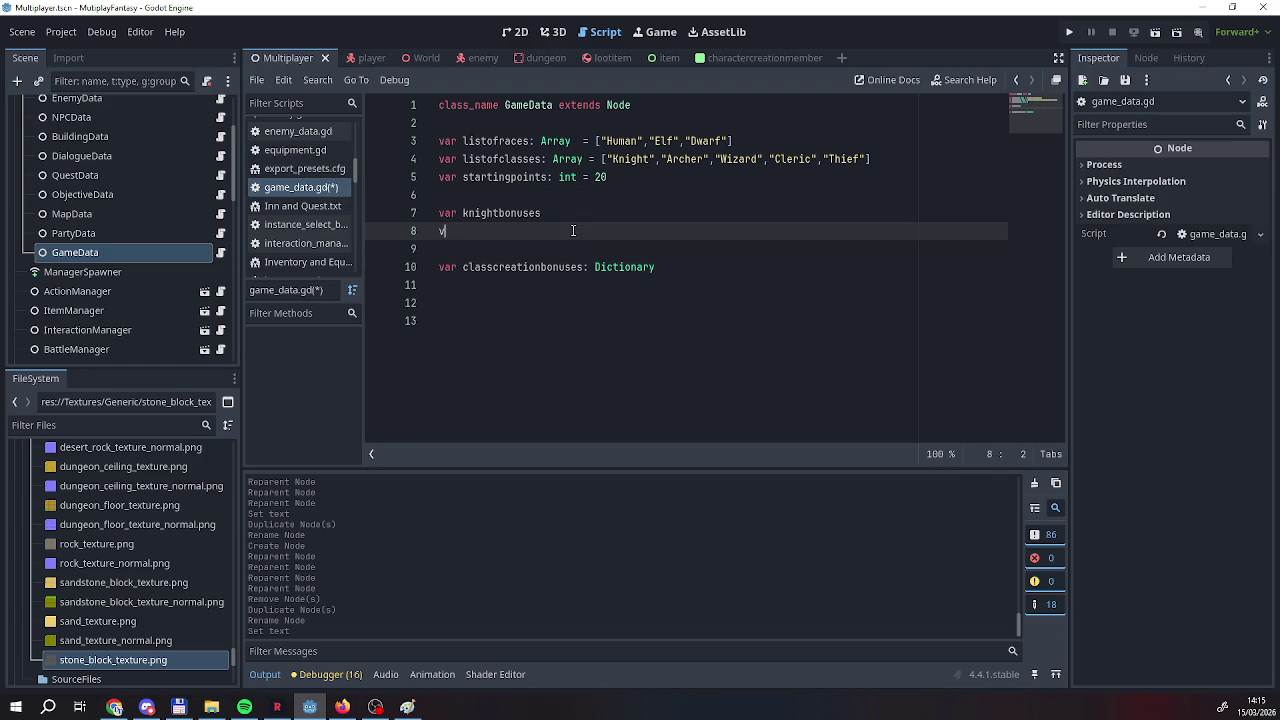
# Declare archerbonuses, wizardbonuses, clericbonuses and thiefbonuses on the following lines.
pyautogui.write('va')
pyautogui.write('r s')
pyautogui.write('rche')
pyautogui.write('rbonuses')
pyautogui.press('Return')
pyautogui.write('var ')
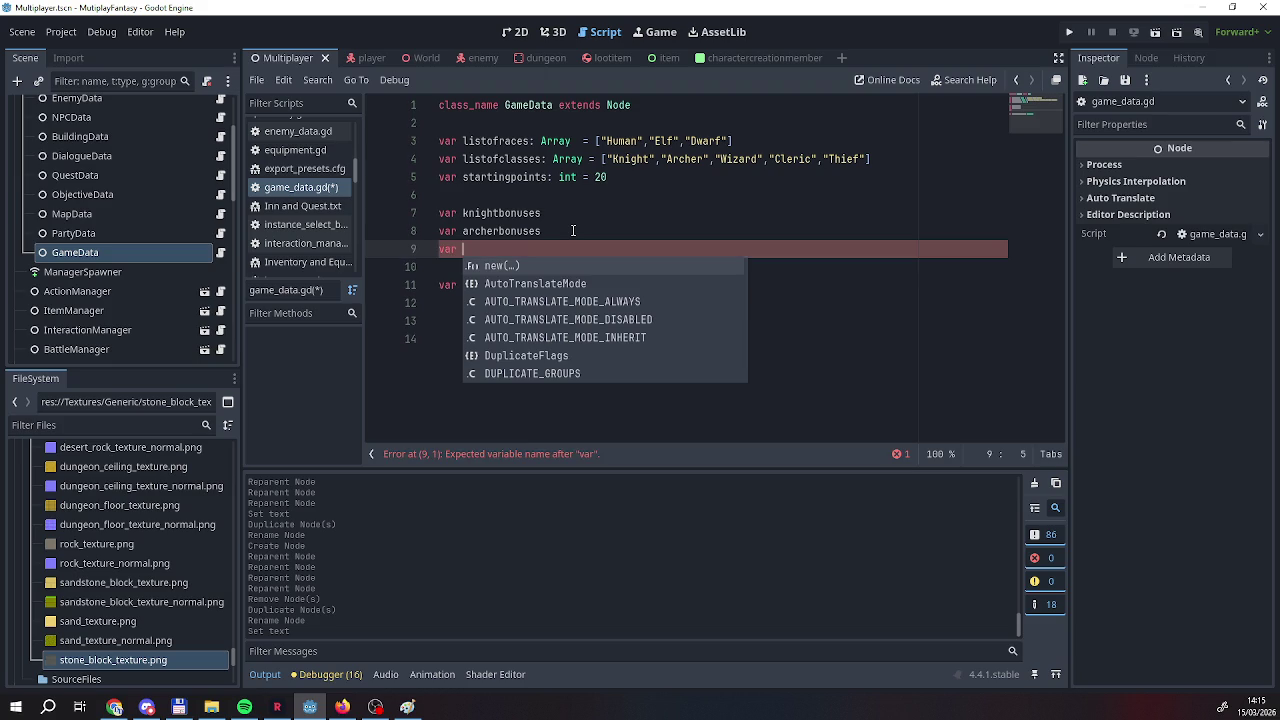
pyautogui.write('wizardbonuses')
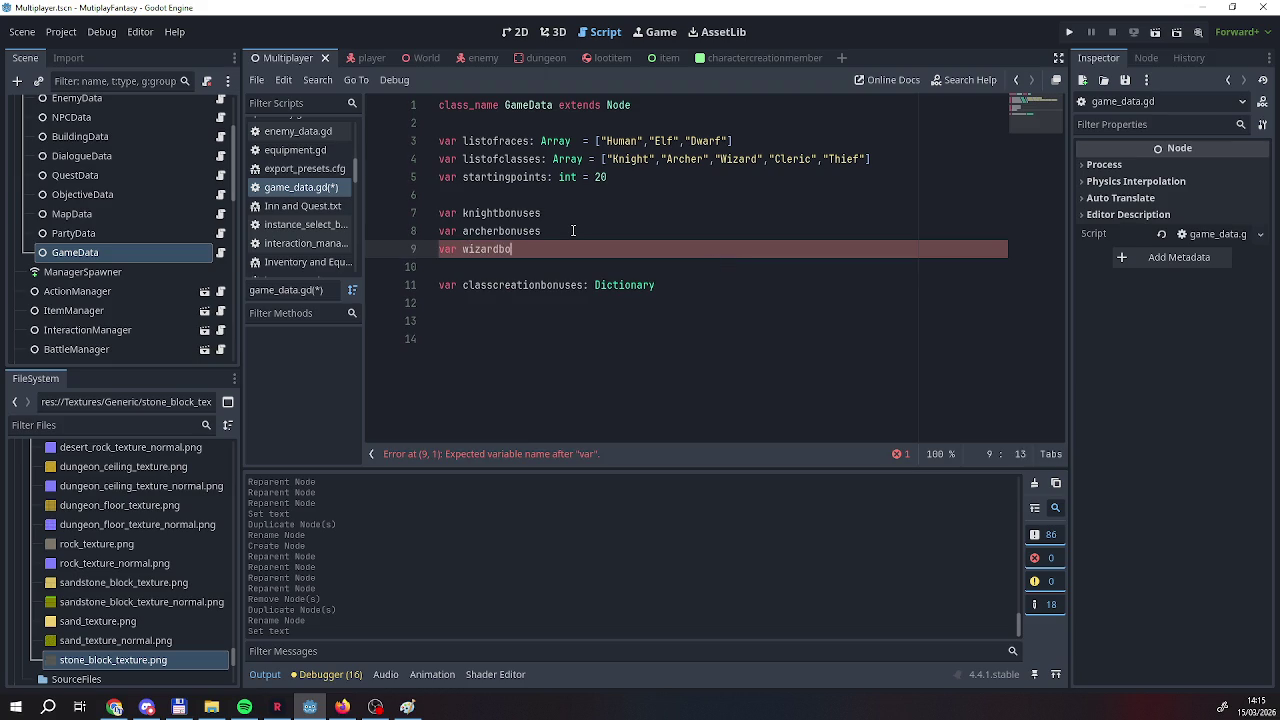
pyautogui.press('Return')
pyautogui.write('var ')
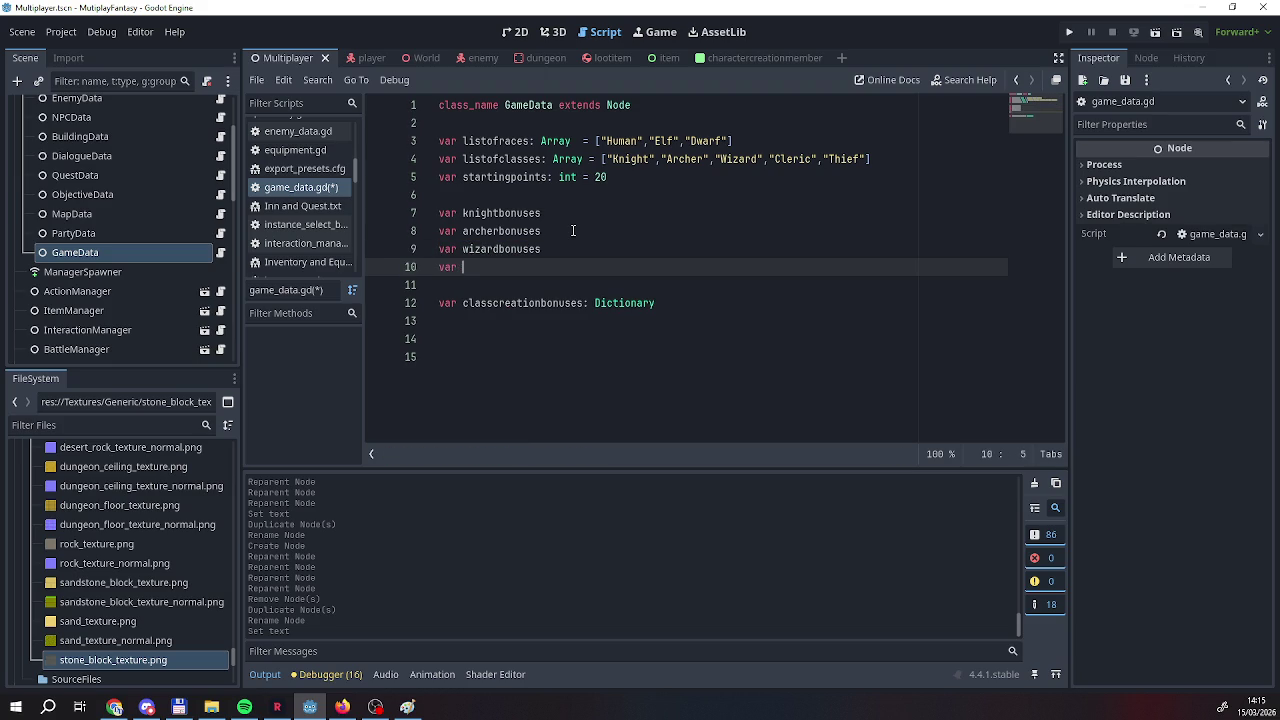
pyautogui.write('clericbonuses')
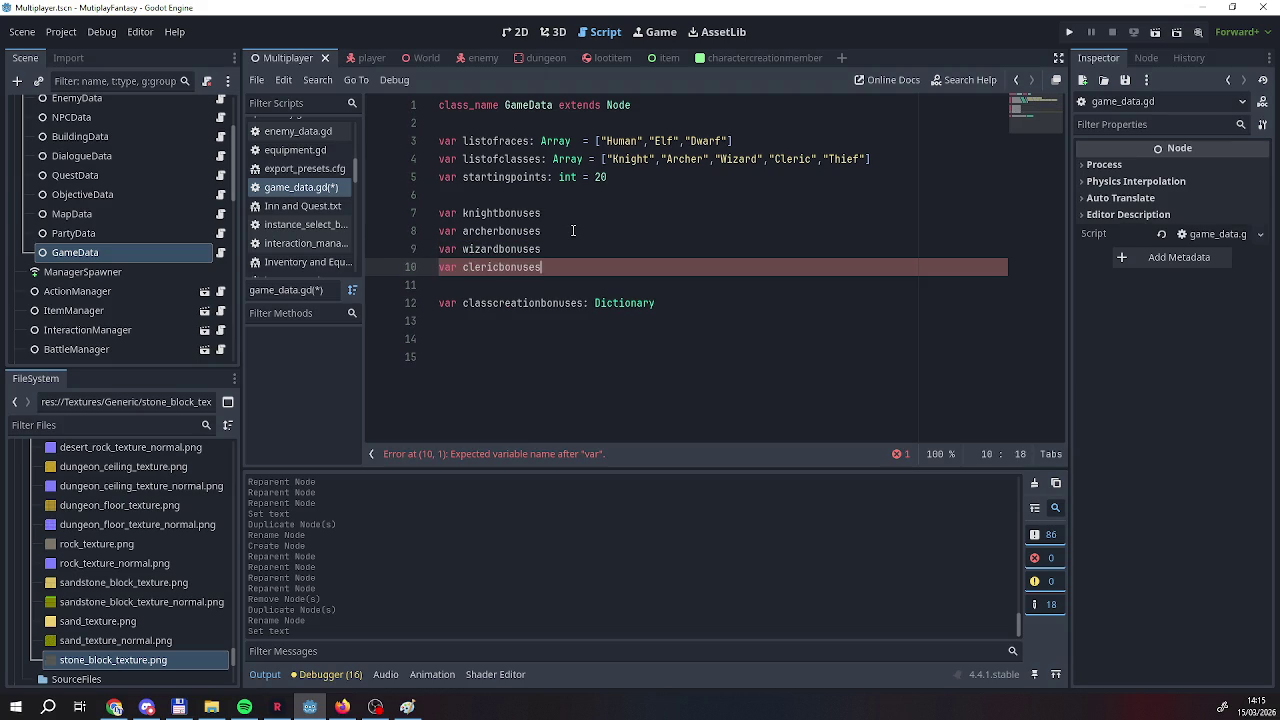
pyautogui.press('Return')
pyautogui.write('var thiefbonuses')
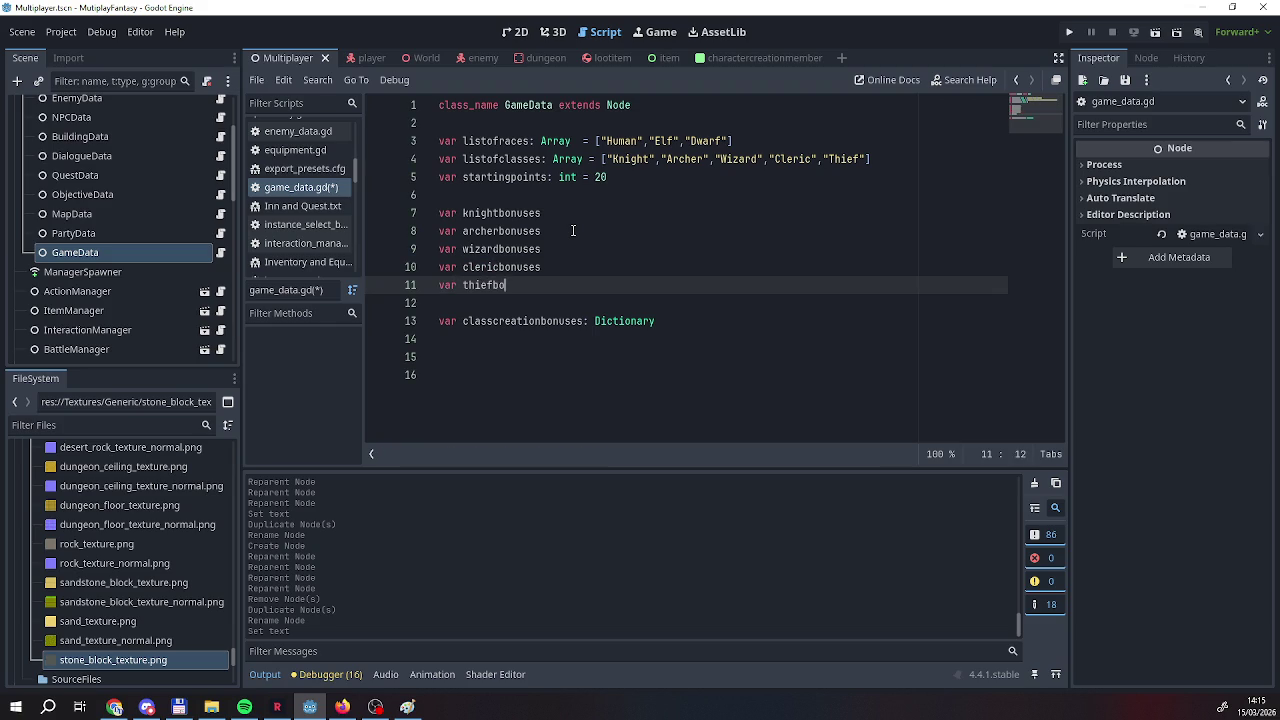
# Copy the primarystats dictionary (Strength to Luck) from partydata.gd and return to game_data.gd.
pyautogui.click(586, 210)
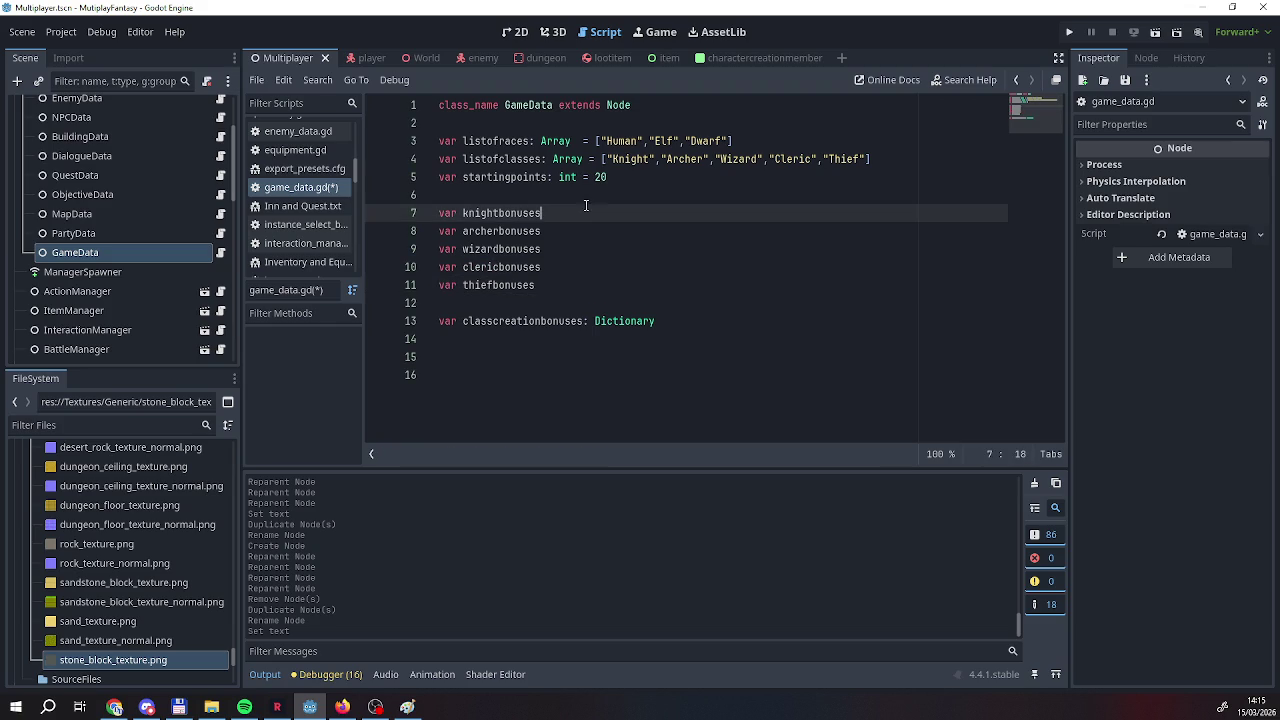
pyautogui.click(120, 236)
pyautogui.click(220, 233)
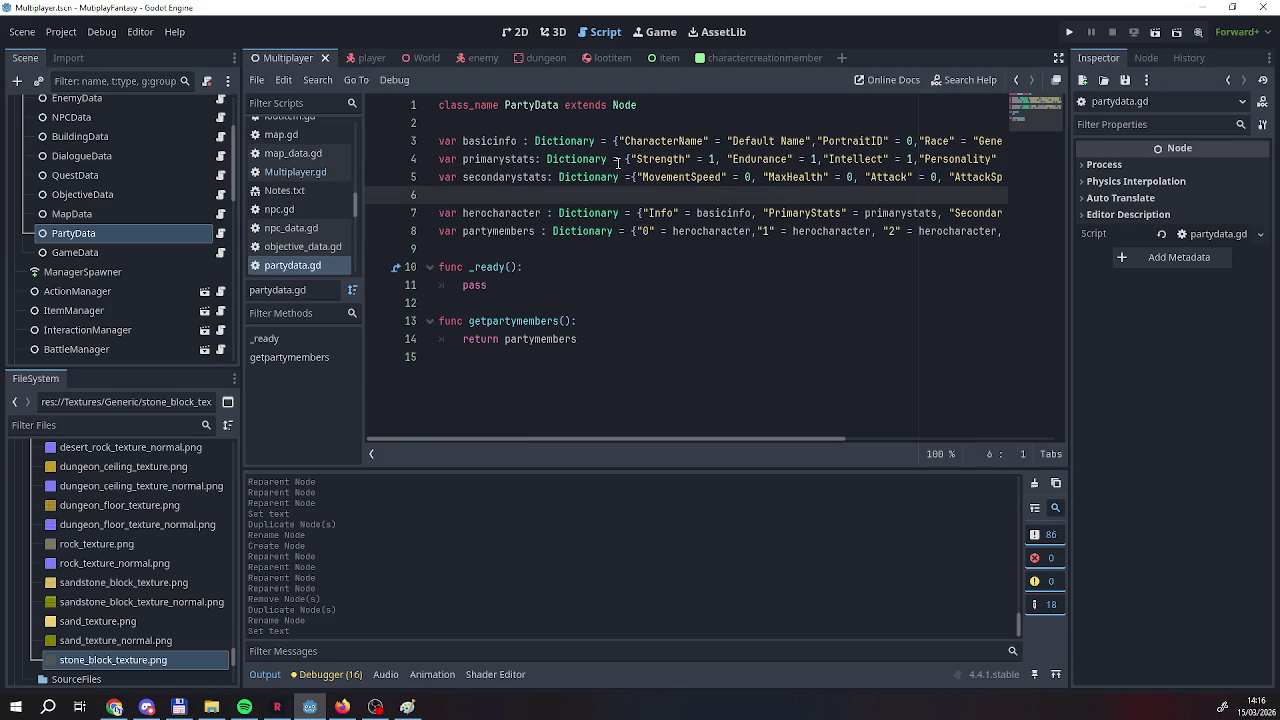
pyautogui.moveTo(628, 159); pyautogui.dragTo(1029, 160)
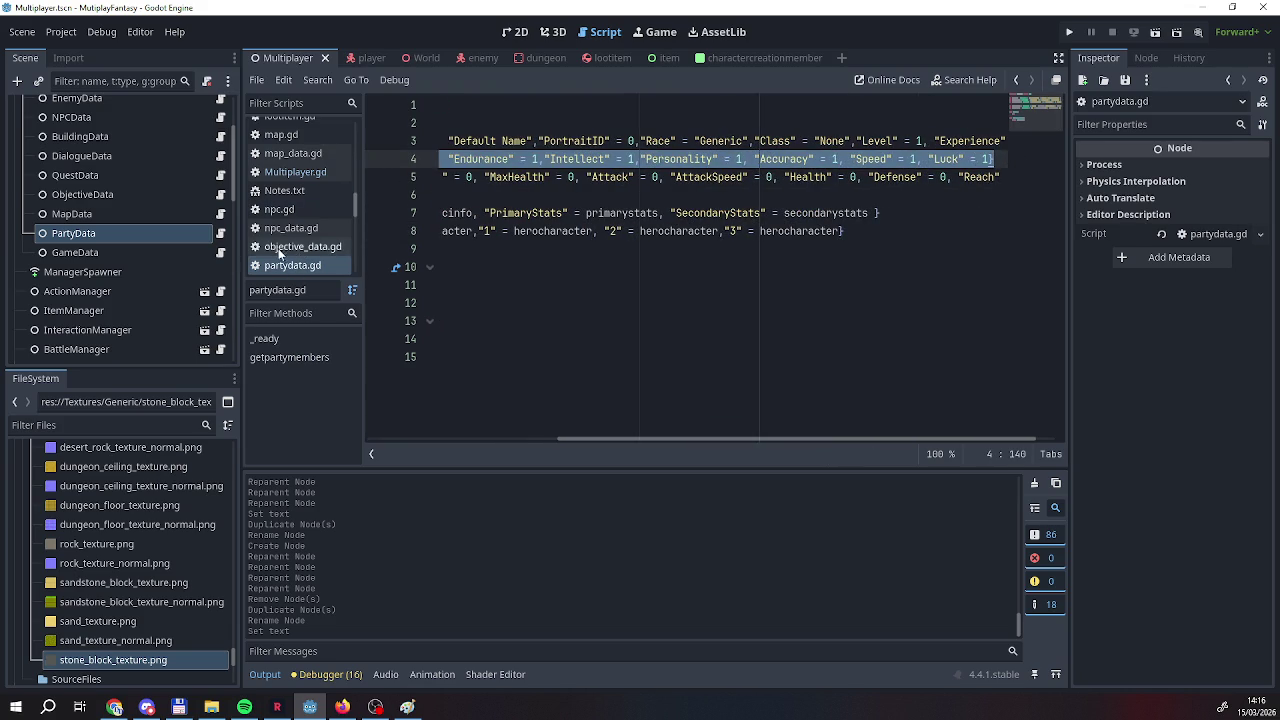
pyautogui.click(174, 252)
pyautogui.click(220, 252)
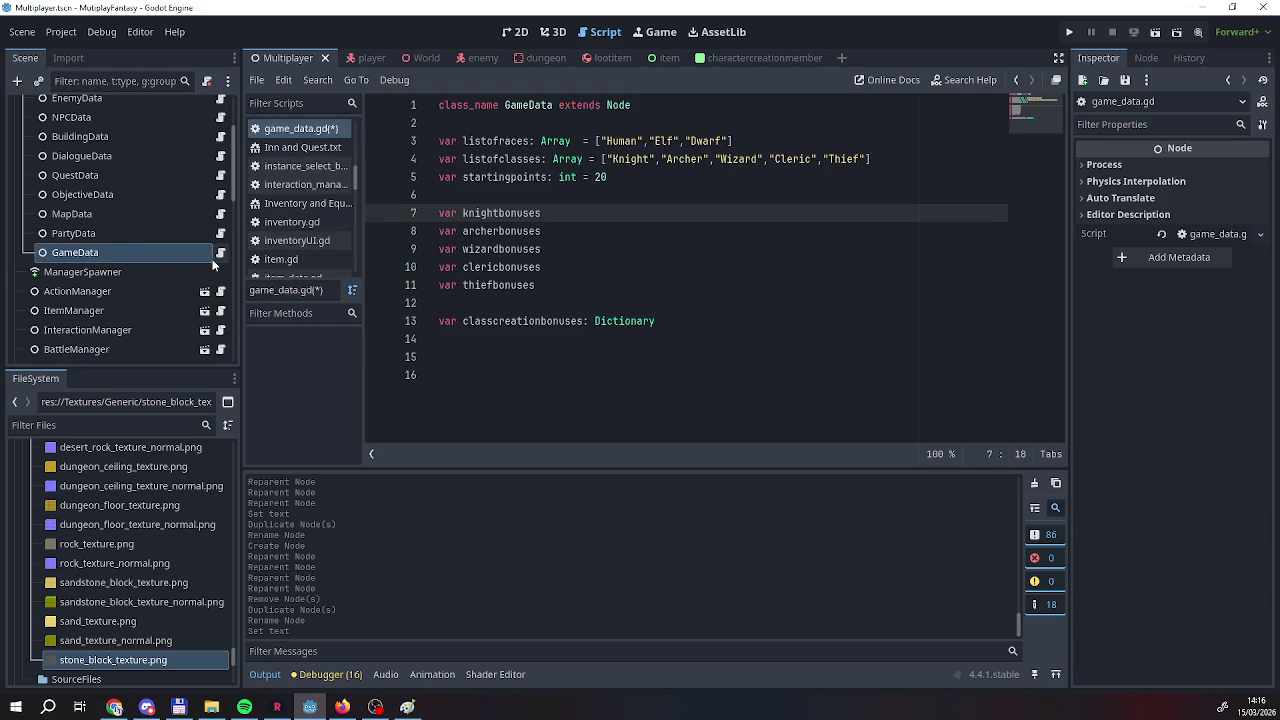
# Paste the stats dictionary after knightbonuses, archerbonuses and wizardbonuses.
pyautogui.hotkey('ctrl', 'v')
pyautogui.moveTo(546, 437); pyautogui.dragTo(383, 416)
pyautogui.click(568, 230)
pyautogui.write('= {"Strength" = 1, "Endurance" = 1,"Intellect" = 1,"Personality" = 1, "Accuracy" = 1, "Speed" = 1, "Luck" = 1}')
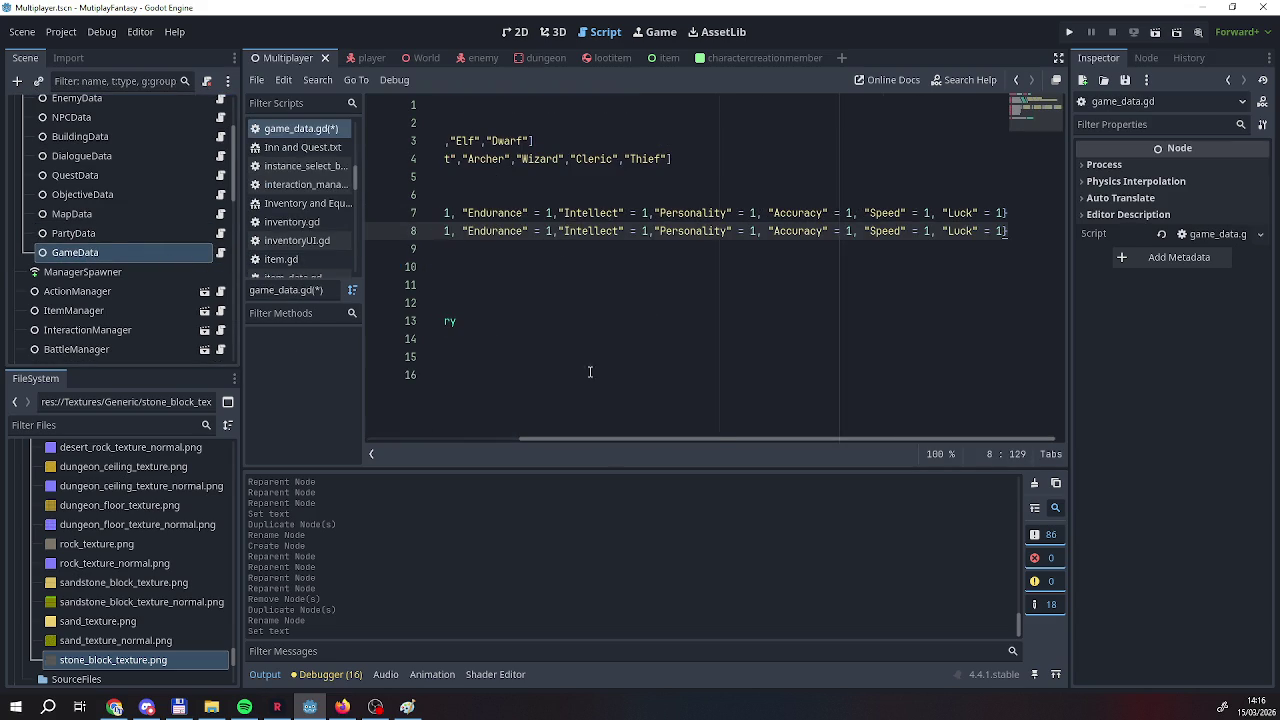
pyautogui.moveTo(662, 438); pyautogui.dragTo(497, 438)
pyautogui.click(558, 249)
pyautogui.write('= {"Strength" = 1, "Endurance" = 1,"Intellect" = 1,"Personality" = 1, "Accuracy" = 1, "Speed" = 1, "Luck" = 1}')
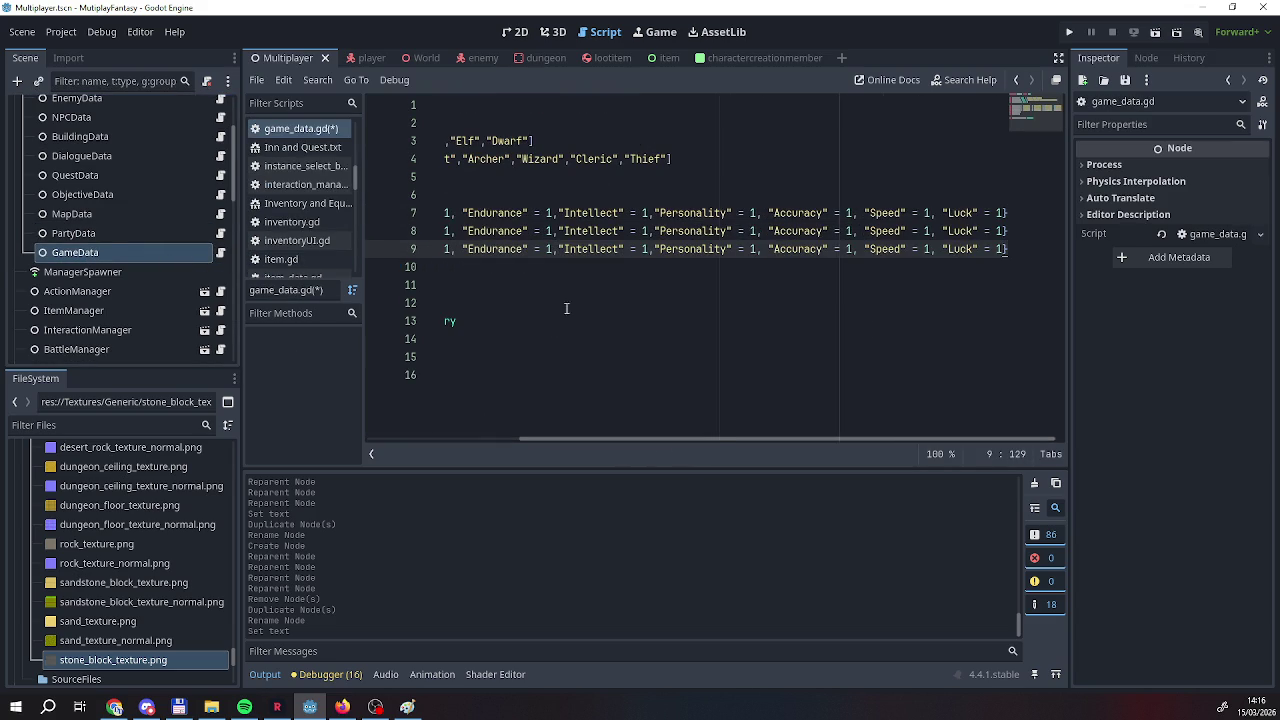
pyautogui.moveTo(545, 438); pyautogui.dragTo(385, 438)
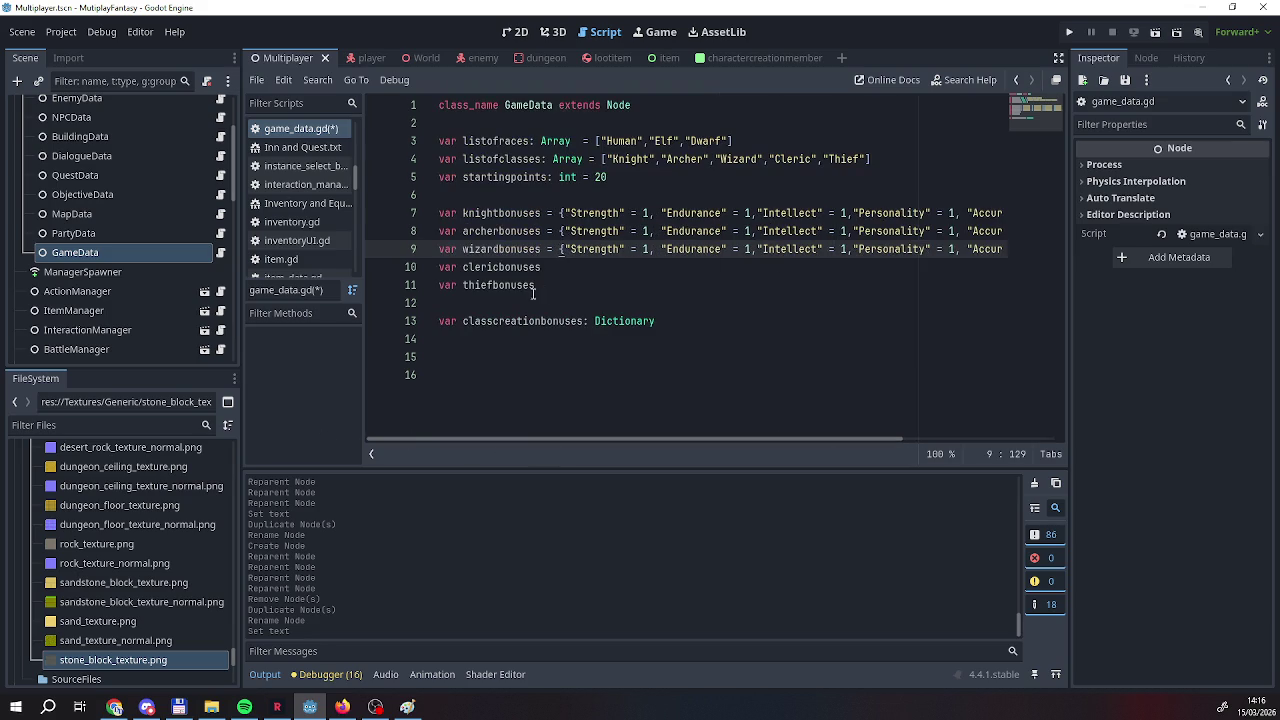
# Paste the same stats dictionary after clericbonuses and thiefbonuses.
pyautogui.click(560, 268)
pyautogui.write('= {"Strength" = 1, "Endurance" = 1,"Intellect" = 1,"Personality" = 1, "Accuracy" = 1, "Speed" = 1, "Luck" = 1}')
pyautogui.moveTo(600, 438); pyautogui.dragTo(400, 438)
pyautogui.click(550, 285)
pyautogui.hotkey('ctrl', 'v')
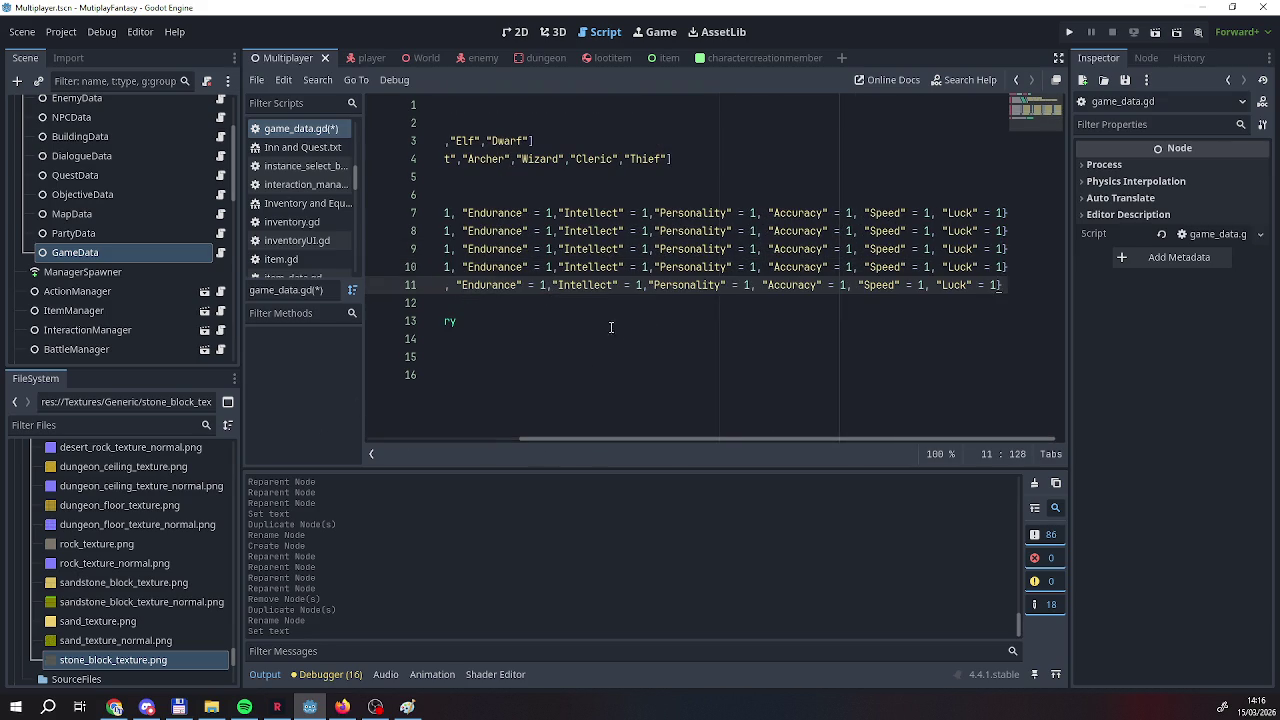
pyautogui.moveTo(561, 438); pyautogui.dragTo(410, 437)
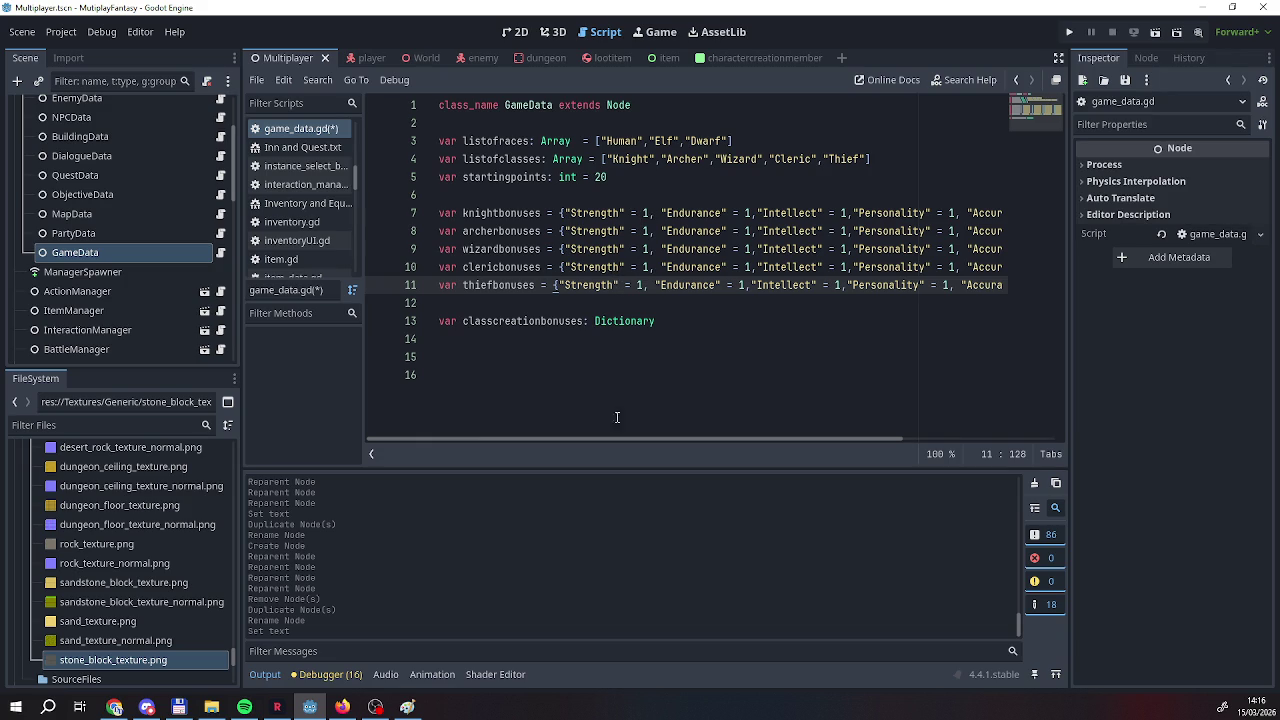
pyautogui.moveTo(613, 441)
pyautogui.mouseDown()
pyautogui.moveTo(814, 447)
pyautogui.moveTo(530, 441)
pyautogui.mouseUp()
pyautogui.moveTo(527, 438)
pyautogui.mouseDown()
pyautogui.moveTo(824, 435)
pyautogui.moveTo(448, 436)
pyautogui.mouseUp()
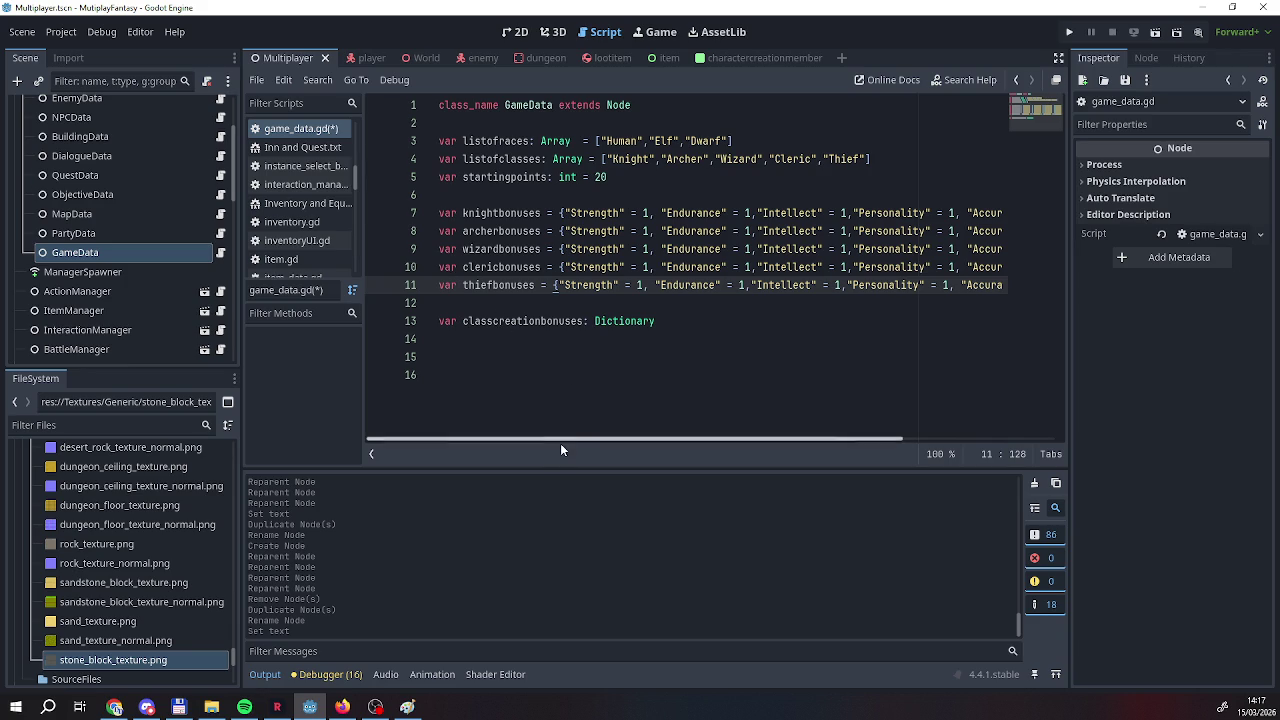
pyautogui.moveTo(564, 438)
pyautogui.mouseDown()
pyautogui.moveTo(664, 438)
pyautogui.moveTo(499, 438)
pyautogui.mouseUp()
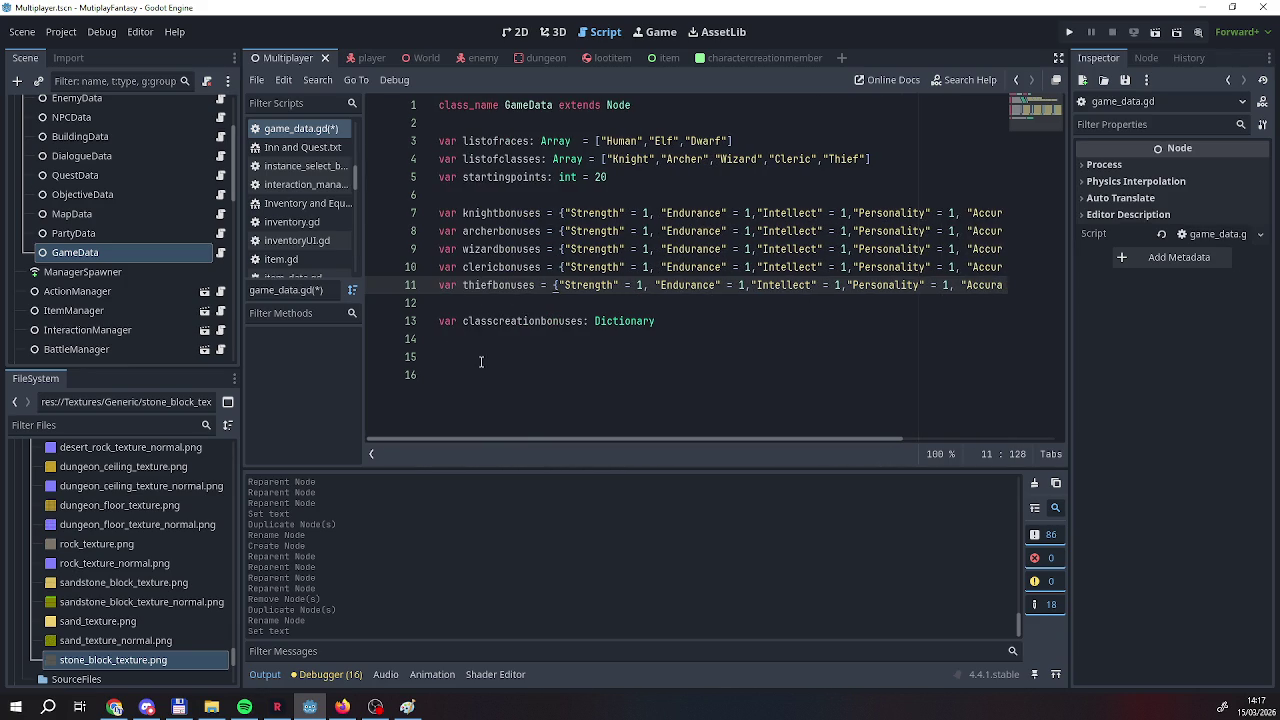
pyautogui.moveTo(572, 439)
pyautogui.mouseDown()
pyautogui.moveTo(546, 446)
pyautogui.moveTo(782, 435)
pyautogui.moveTo(515, 426)
pyautogui.mouseUp()
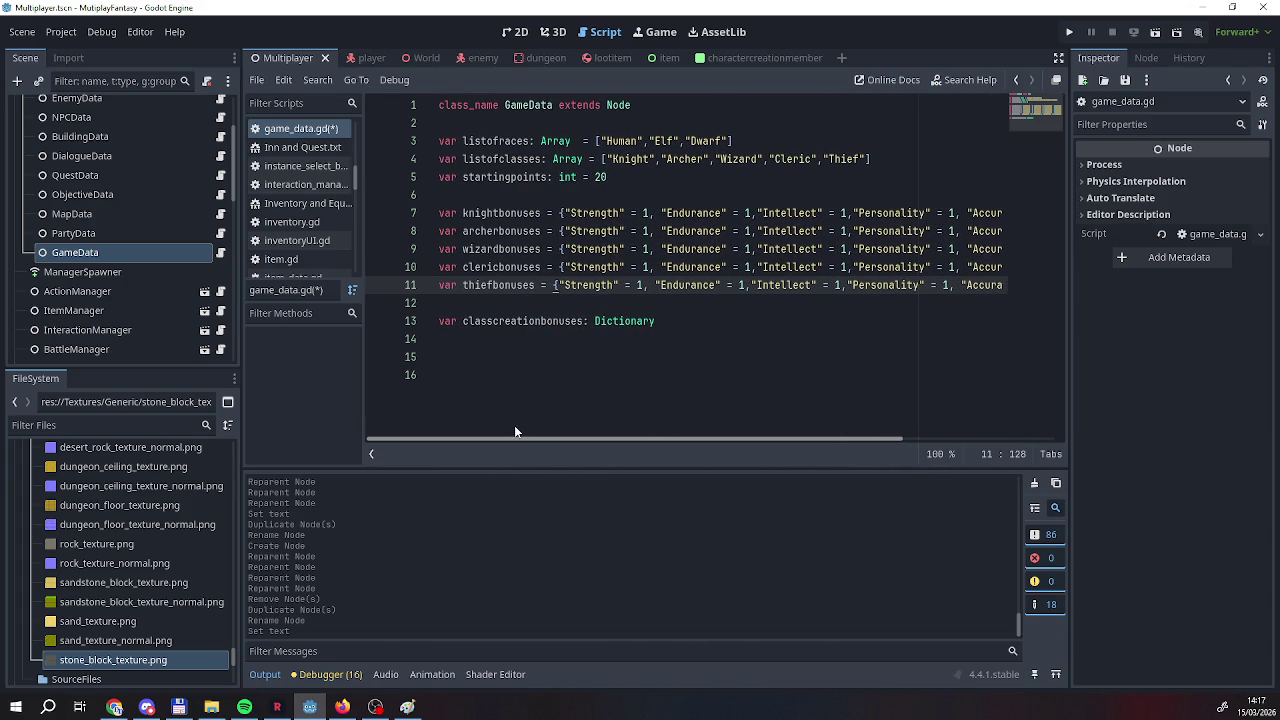
# Begin the classcreationbonuses dictionary with a "Knight" = knightbonuses entry.
pyautogui.click(745, 322)
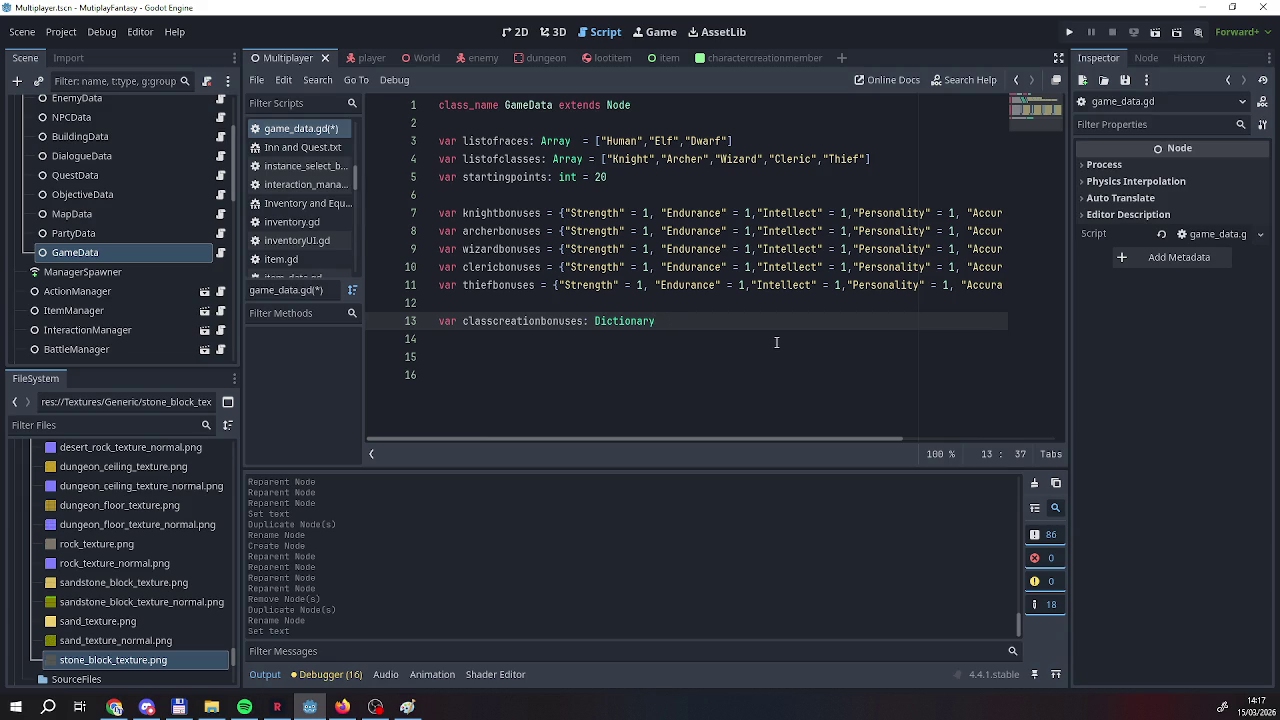
pyautogui.write('[')
pyautogui.press('BackSpace')
pyautogui.write('{')
pyautogui.write('"Kn')
pyautogui.write('ight')
pyautogui.press('Home')
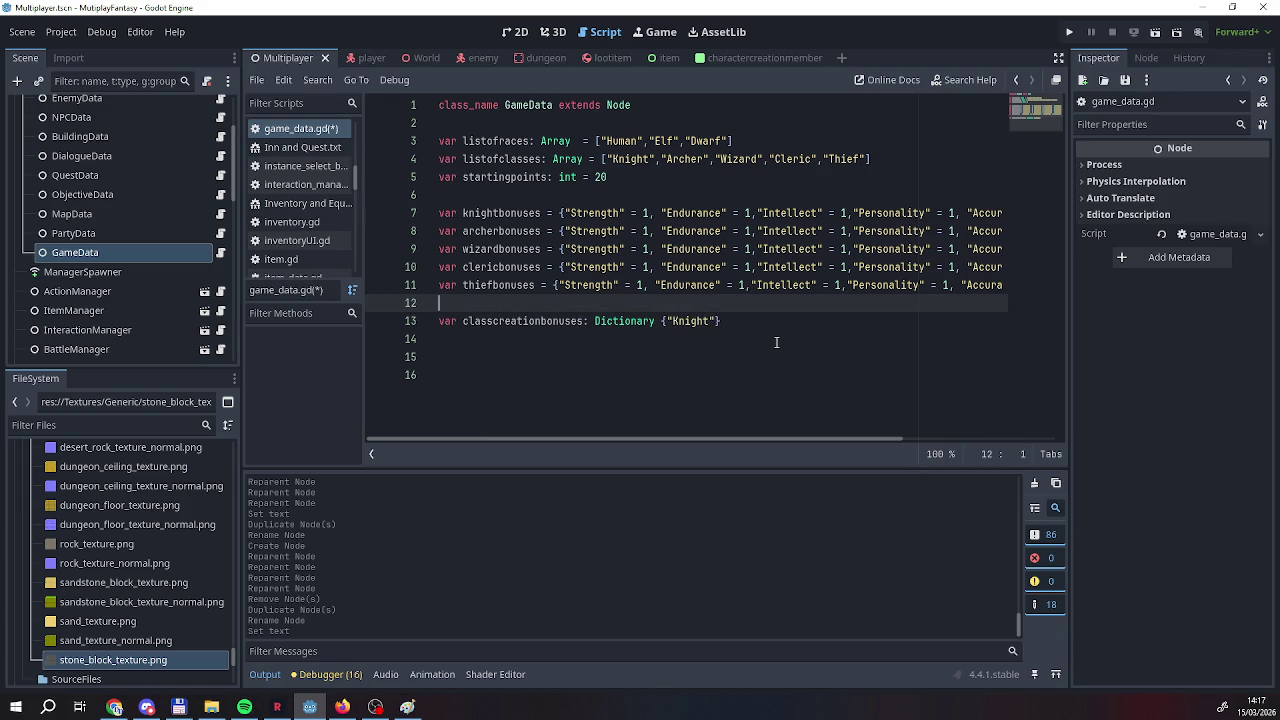
pyautogui.click(716, 321)
pyautogui.write(': é')
pyautogui.press('BackSpace')
pyautogui.write('= ')
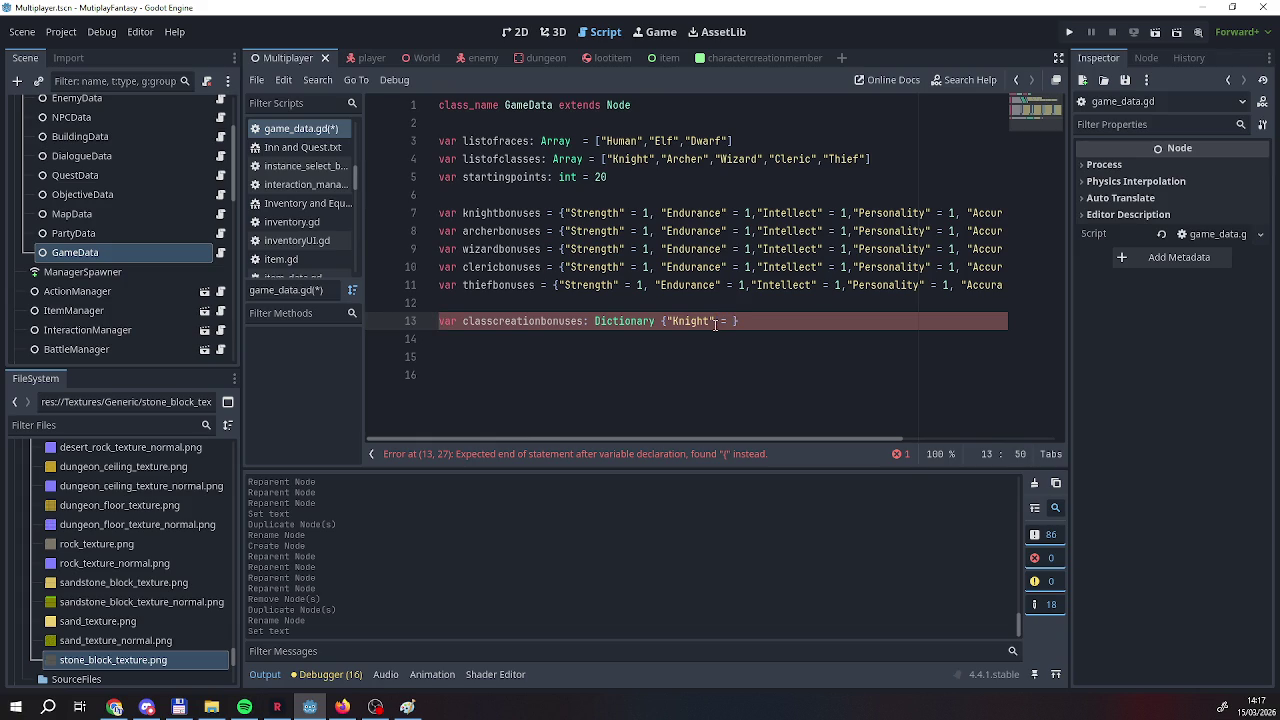
pyautogui.write('knight')
pyautogui.write('bonuses')
# Add the = after Dictionary and an "Archer" = archerbonuses entry.
pyautogui.press('Left')
pyautogui.press('Left')
pyautogui.press('Left')
pyautogui.write('=')
pyautogui.click(714, 321)
pyautogui.write(',"Arche')
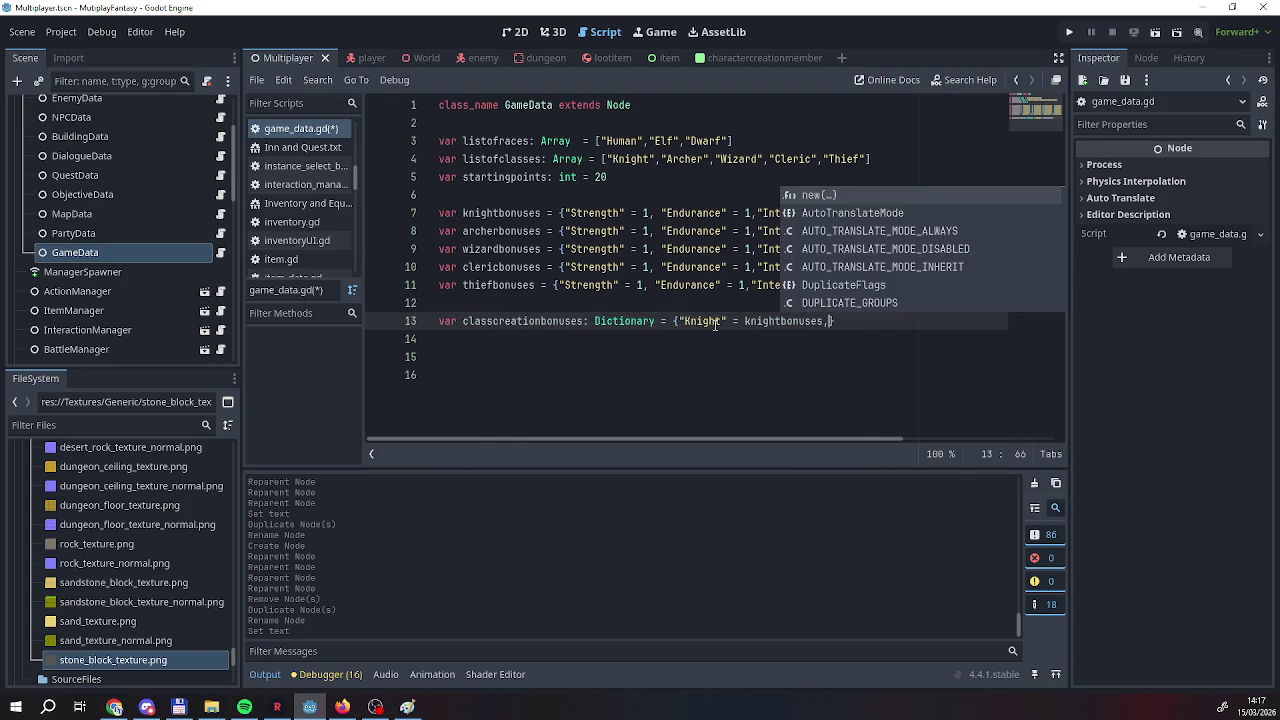
pyautogui.write('r')
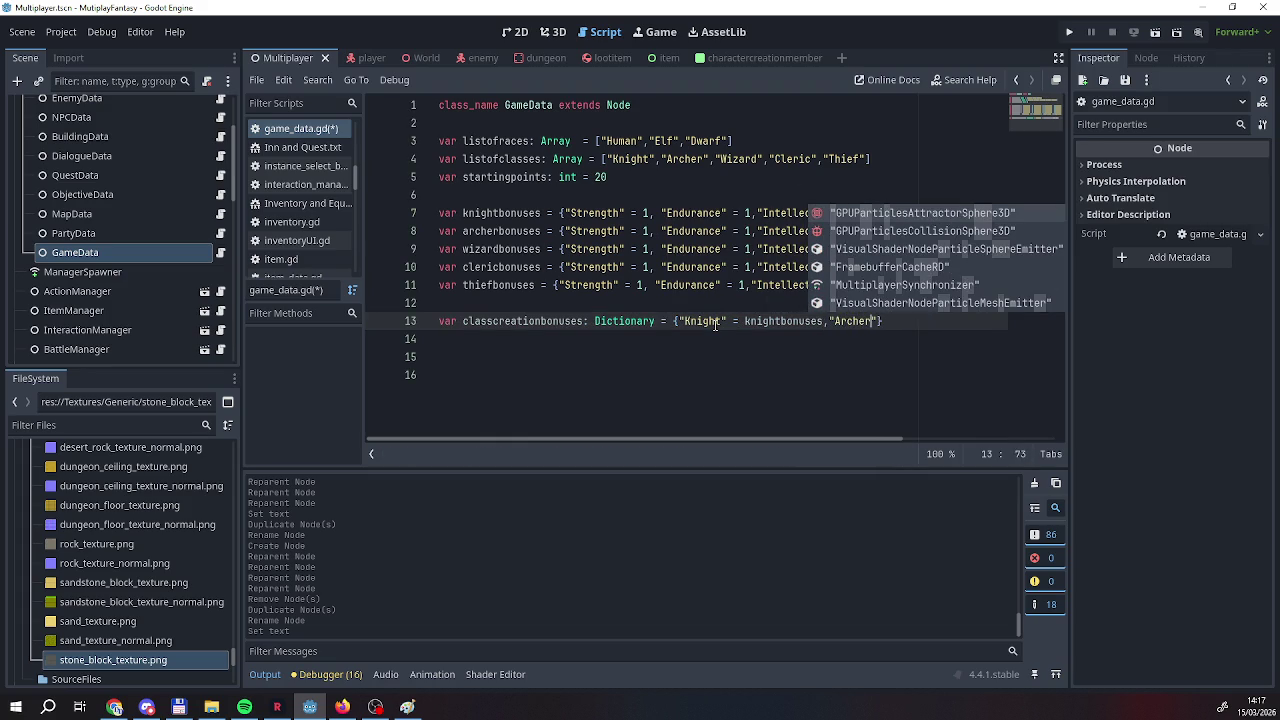
pyautogui.write('" = arche')
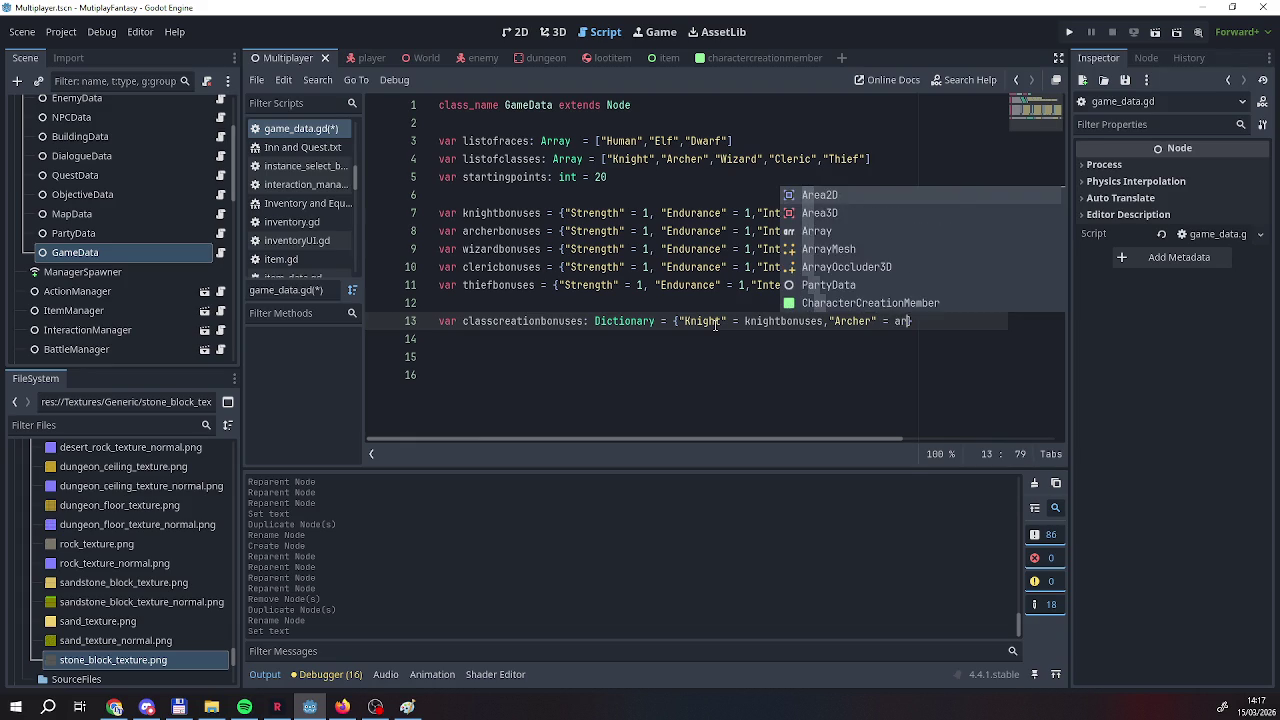
pyautogui.write('r')
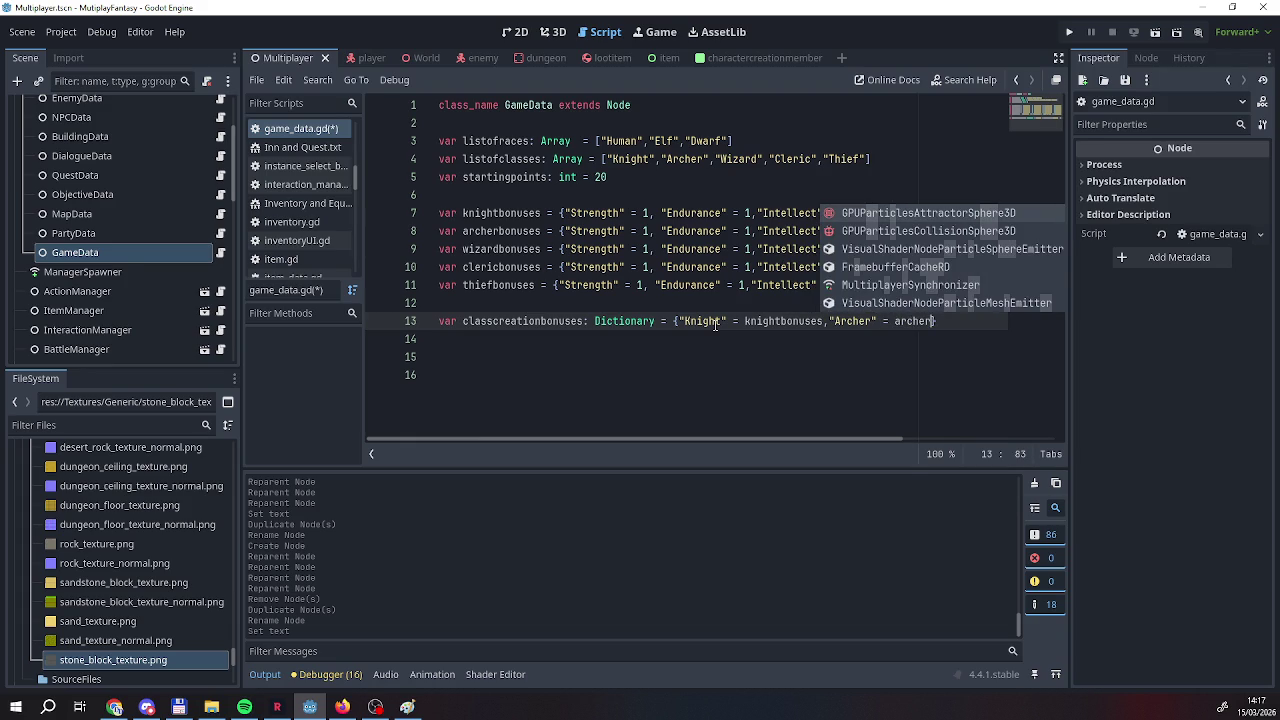
pyautogui.write('bonuses')
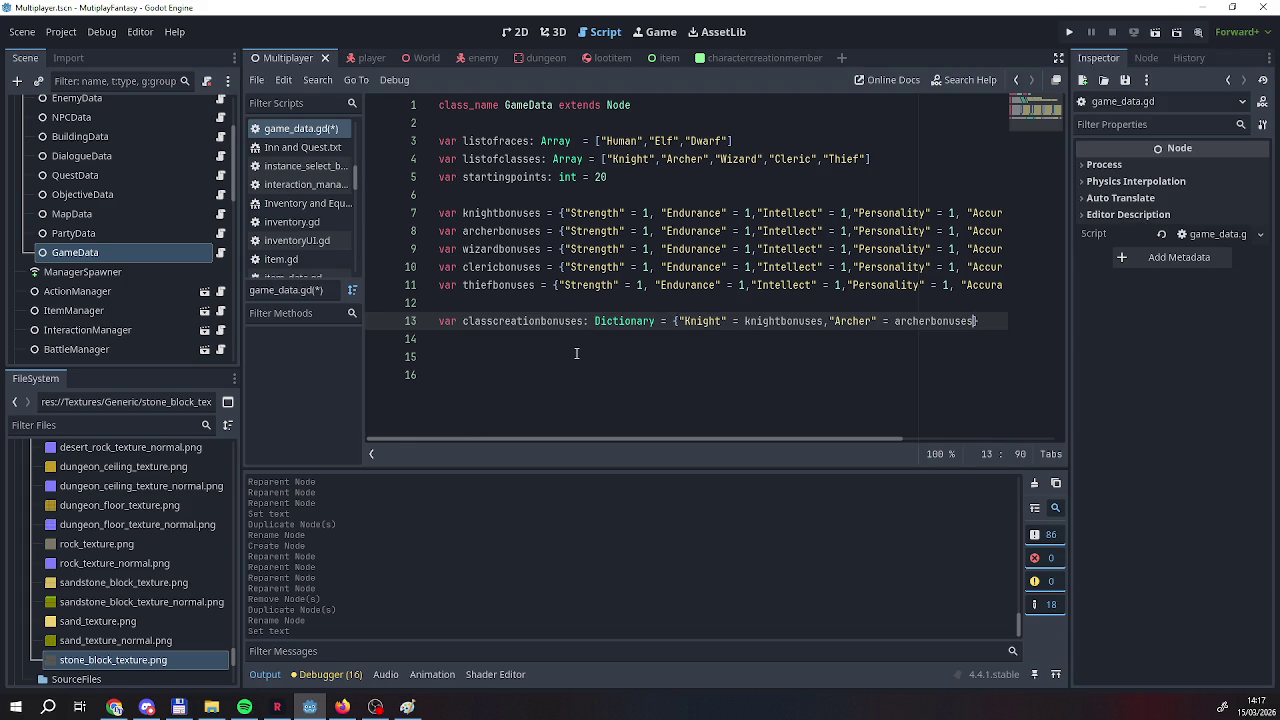
pyautogui.click(480, 354)
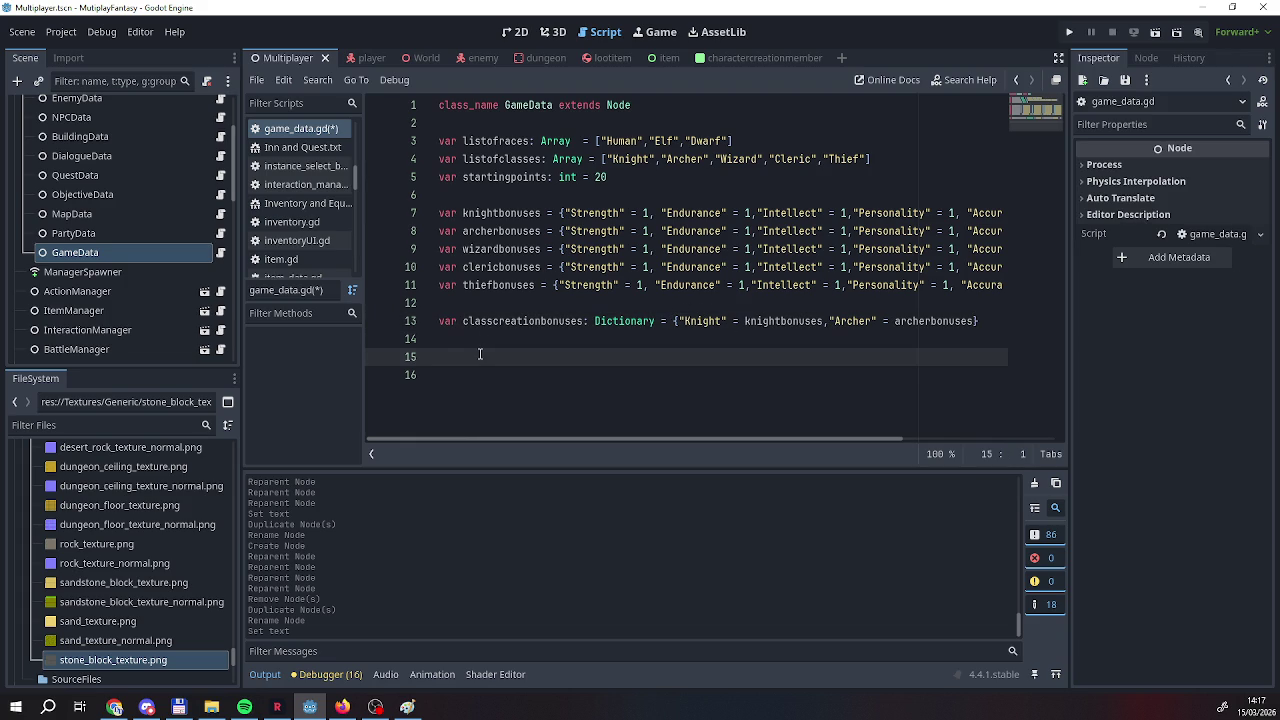
# Write a func _ready() that starts assigning classcreationbonuses =.
pyautogui.write('unc f')
pyautogui.press('BackSpace')
pyautogui.write('_rea')
pyautogui.press('Return')
pyautogui.press('Return')
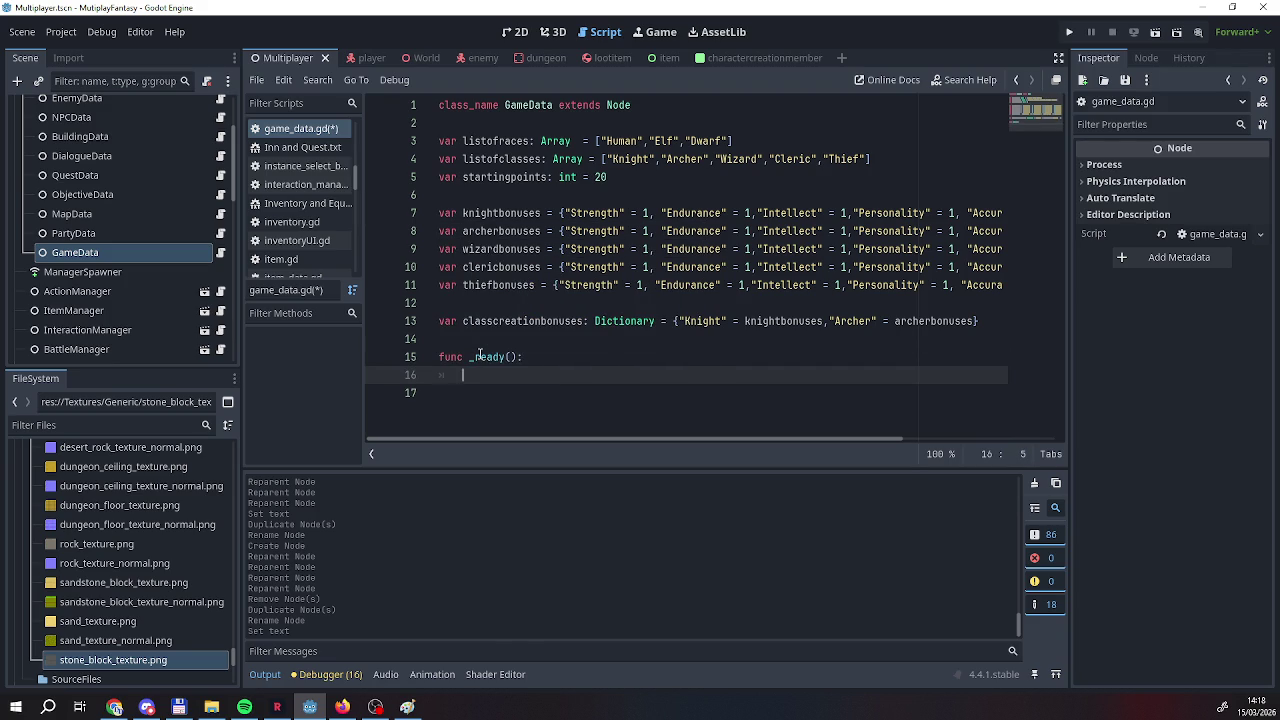
pyautogui.write('cl')
pyautogui.press('Return')
pyautogui.write('=')
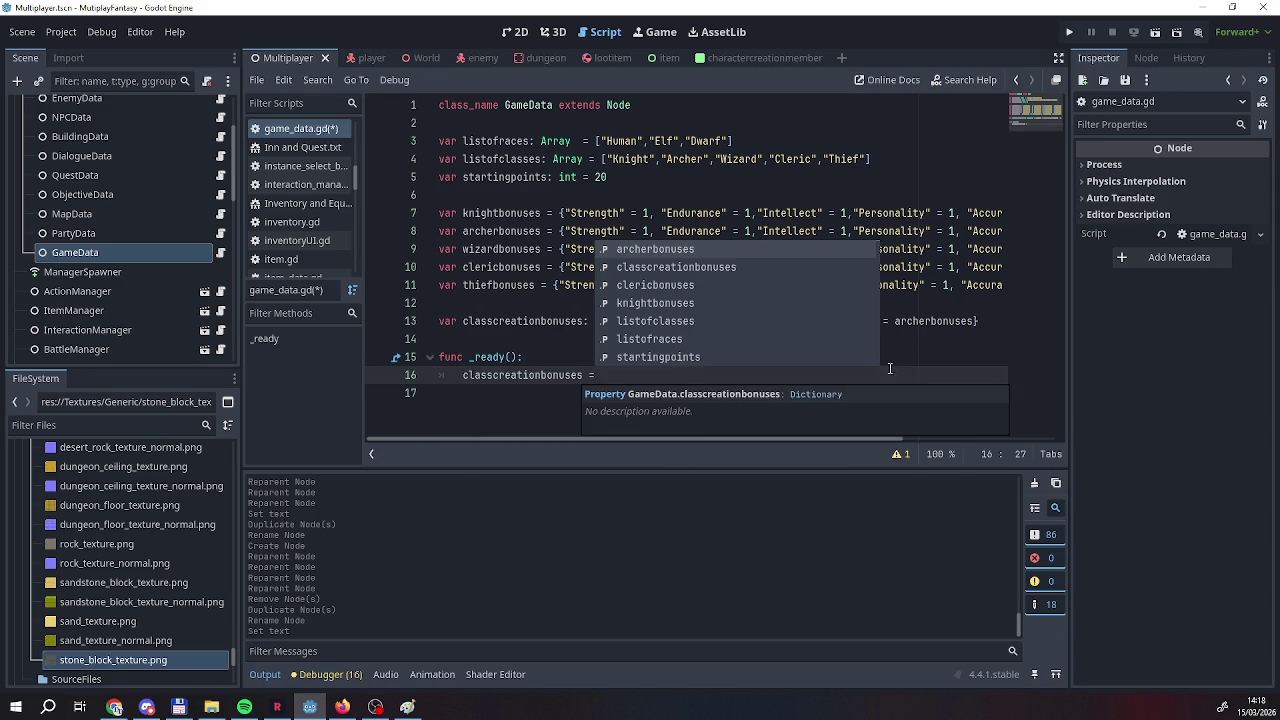
# Move the Knight/Archer dictionary from line 13 into the _ready assignment on line 16.
pyautogui.moveTo(980, 321); pyautogui.dragTo(672, 321)
pyautogui.hotkey('ctrl', 'c')
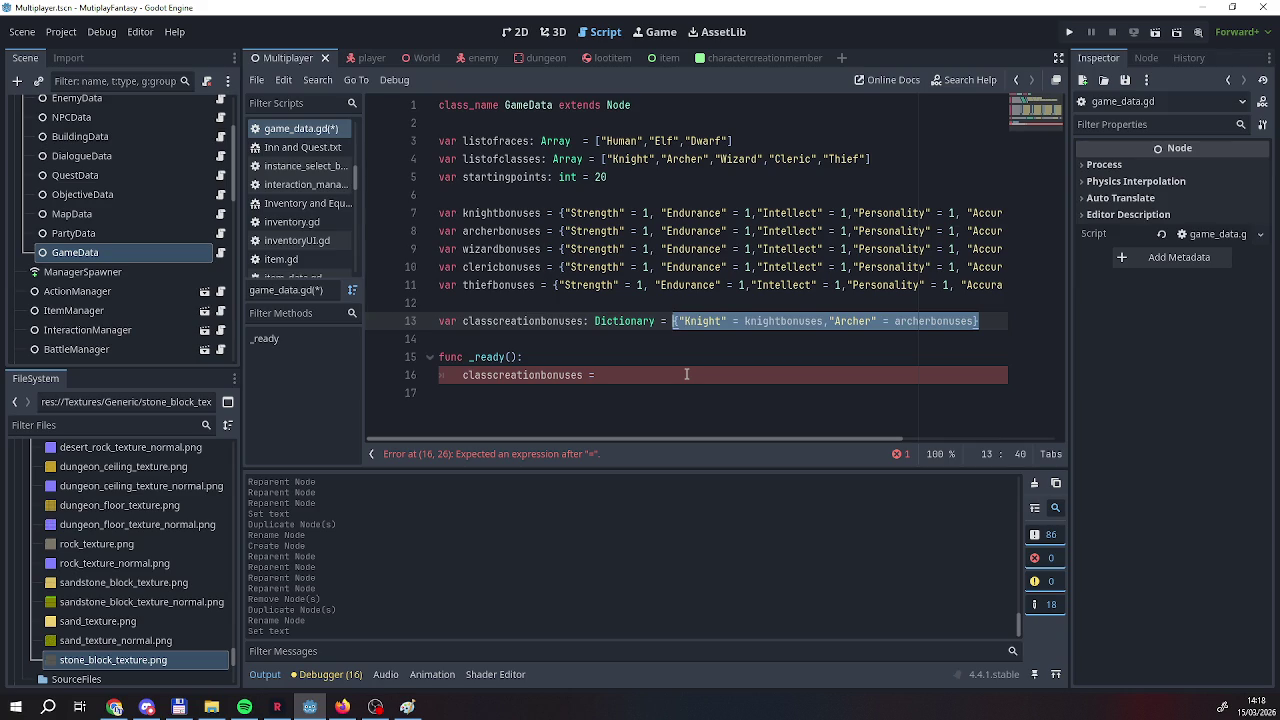
pyautogui.click(600, 375)
pyautogui.hotkey('ctrl', 'v')
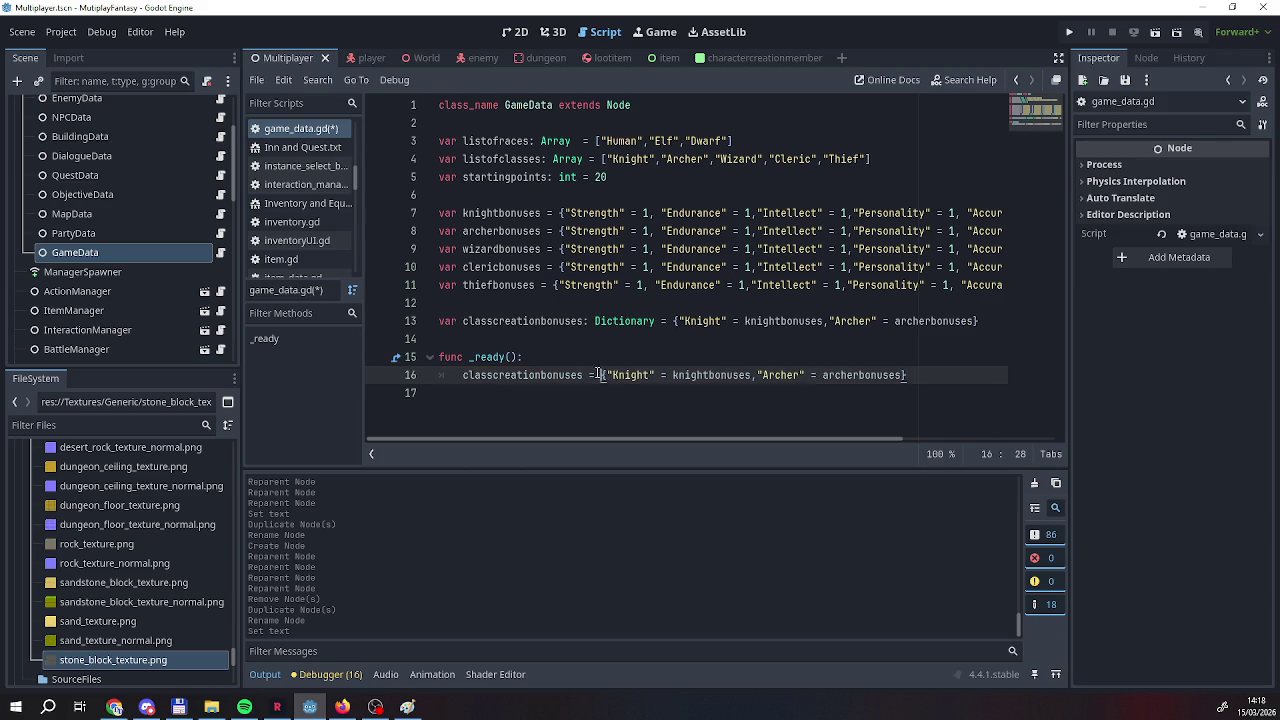
pyautogui.moveTo(980, 321)
pyautogui.mouseDown()
pyautogui.moveTo(632, 321)
pyautogui.moveTo(655, 321)
pyautogui.mouseUp()
pyautogui.press('BackSpace')
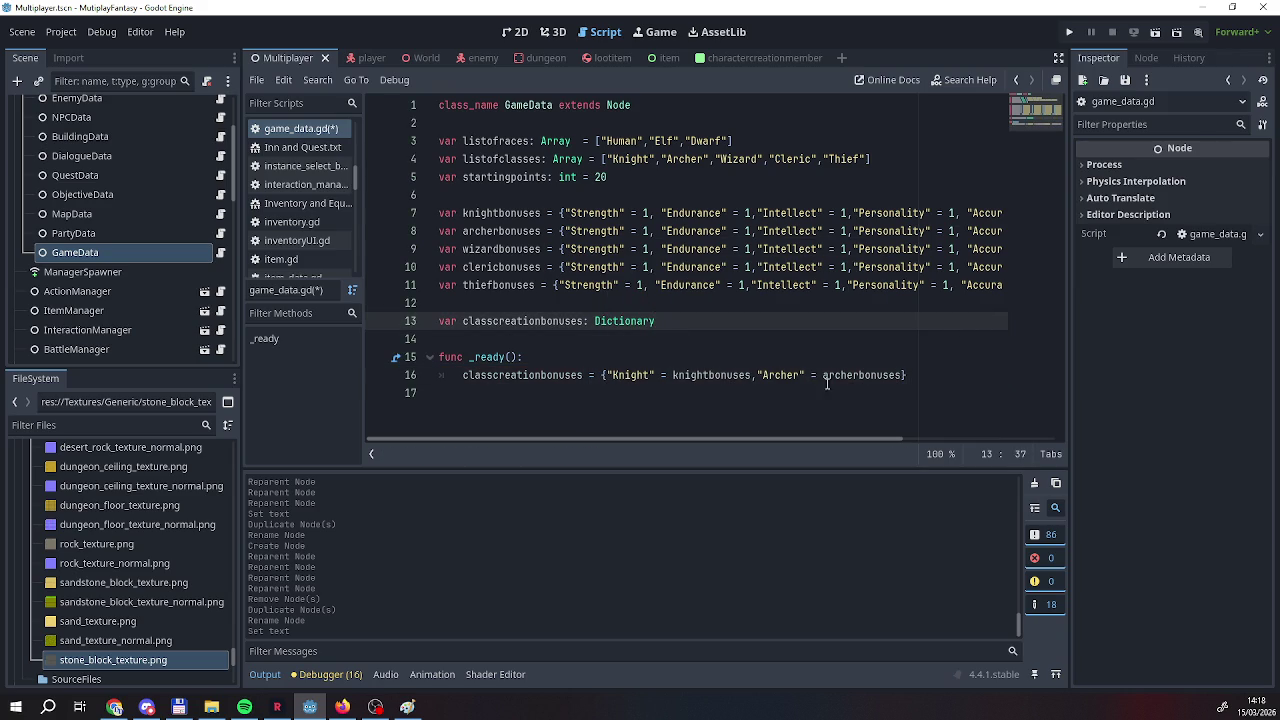
# Add "Wizard", "Cleric" and "Thief" entries mapped to wizardbonuses, clericbonuses and thiefbonuses.
pyautogui.click(903, 375)
pyautogui.press('BackSpace')
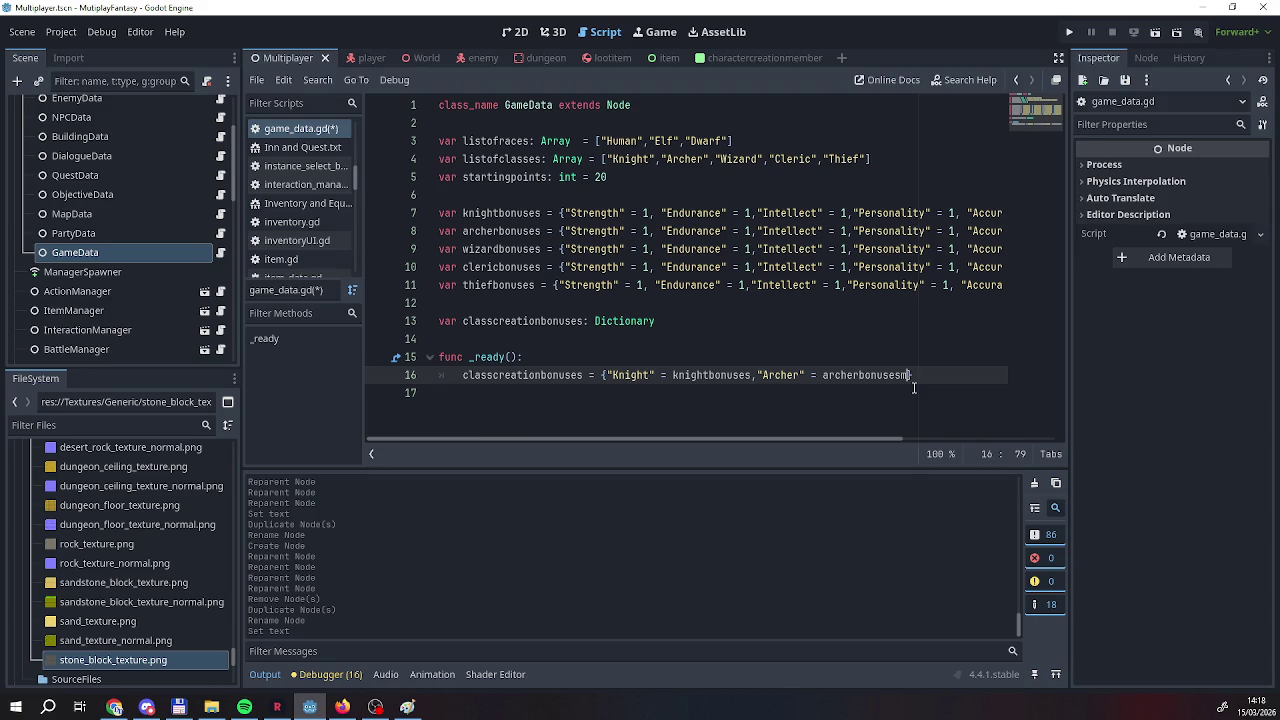
pyautogui.write(',"')
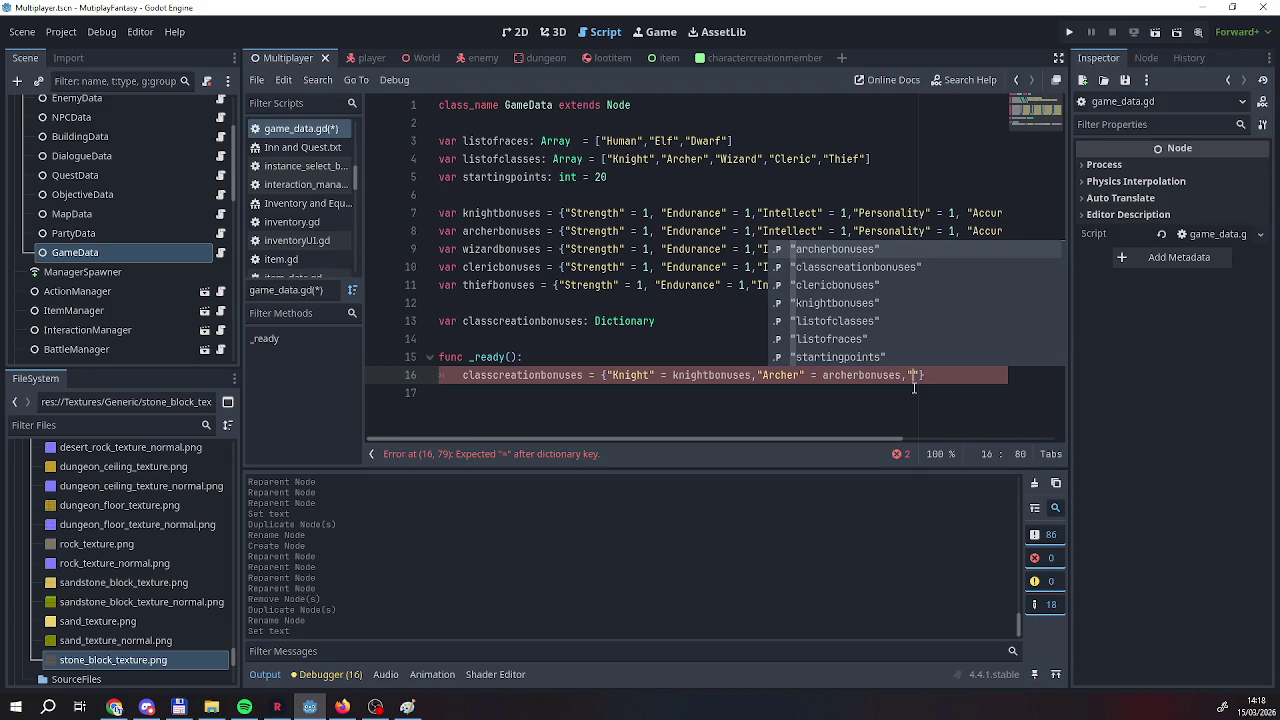
pyautogui.write('Wizard",')
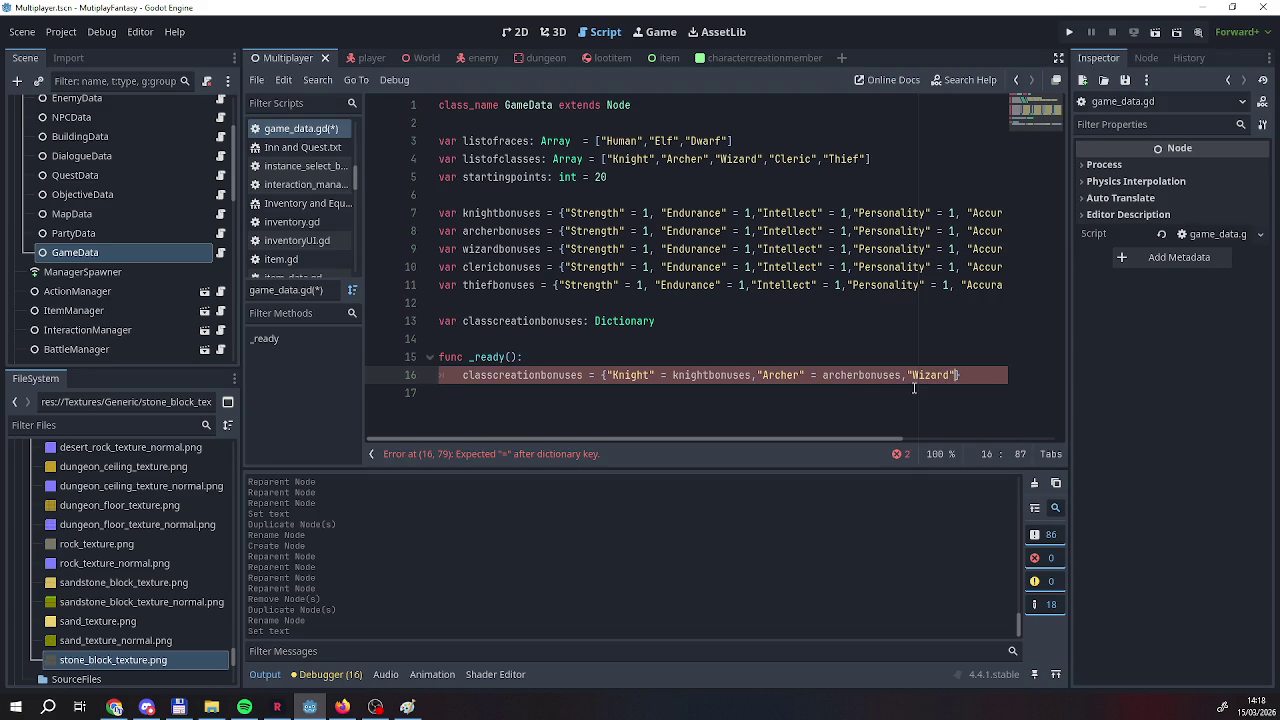
pyautogui.press('BackSpace')
pyautogui.write('= wi')
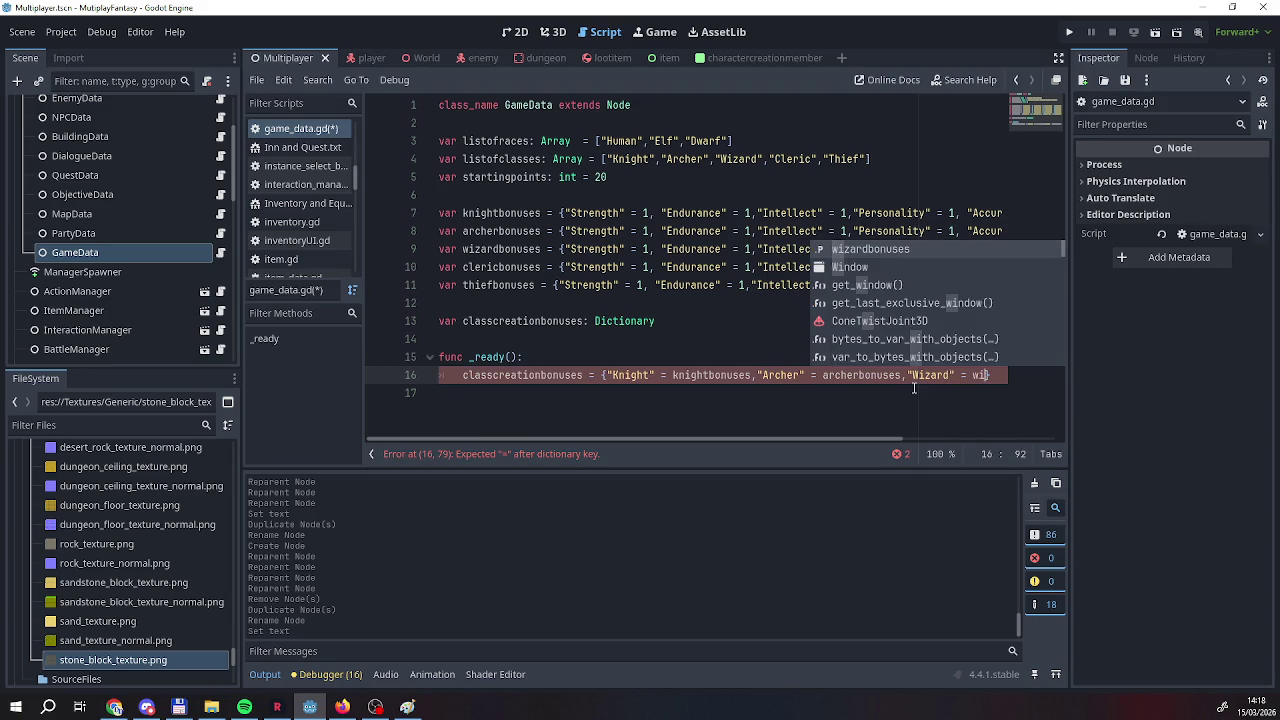
pyautogui.press('Return')
pyautogui.write(',"')
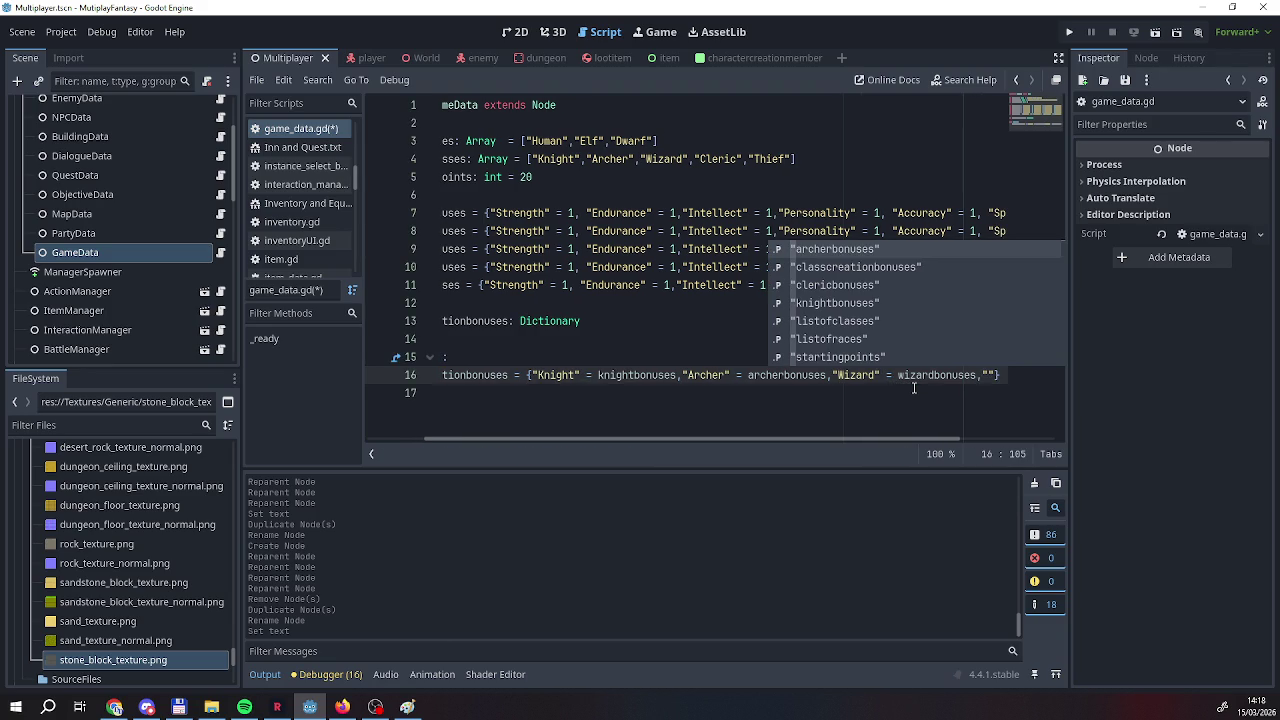
pyautogui.write('Cleric",')
pyautogui.press('BackSpace')
pyautogui.write('= cle')
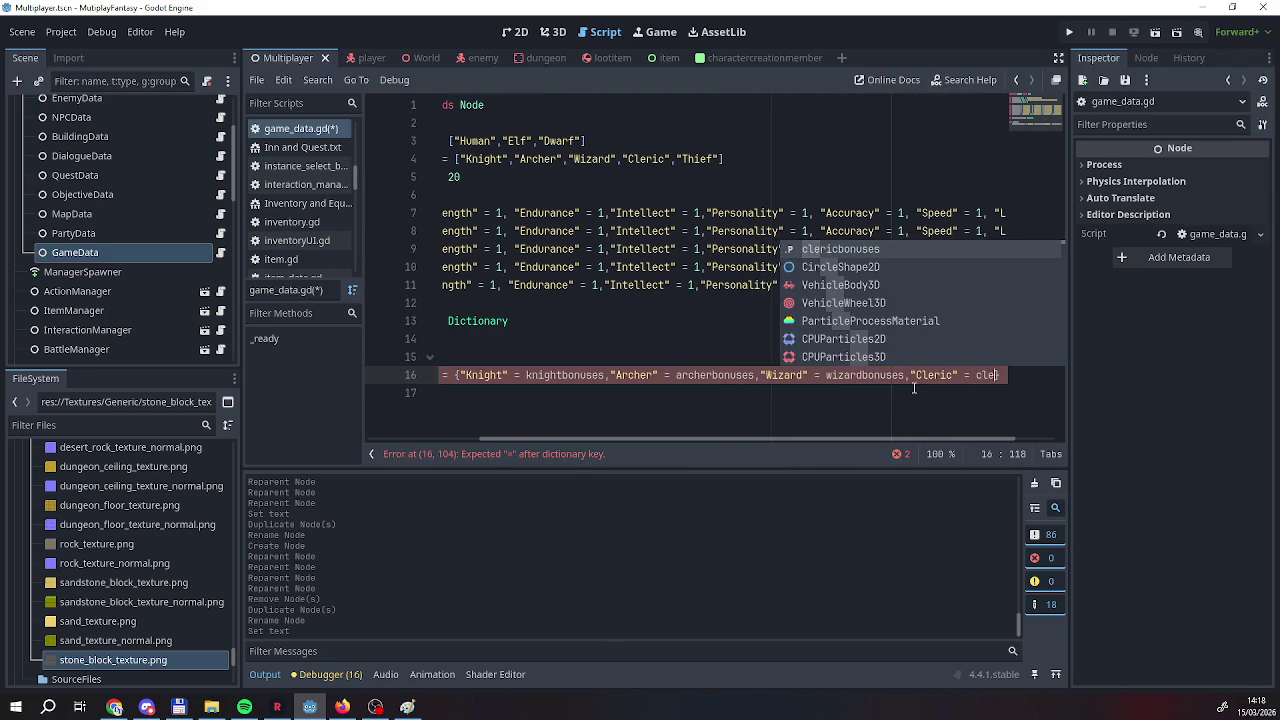
pyautogui.press('Return')
pyautogui.write(',"Thief" = th')
pyautogui.press('Return')
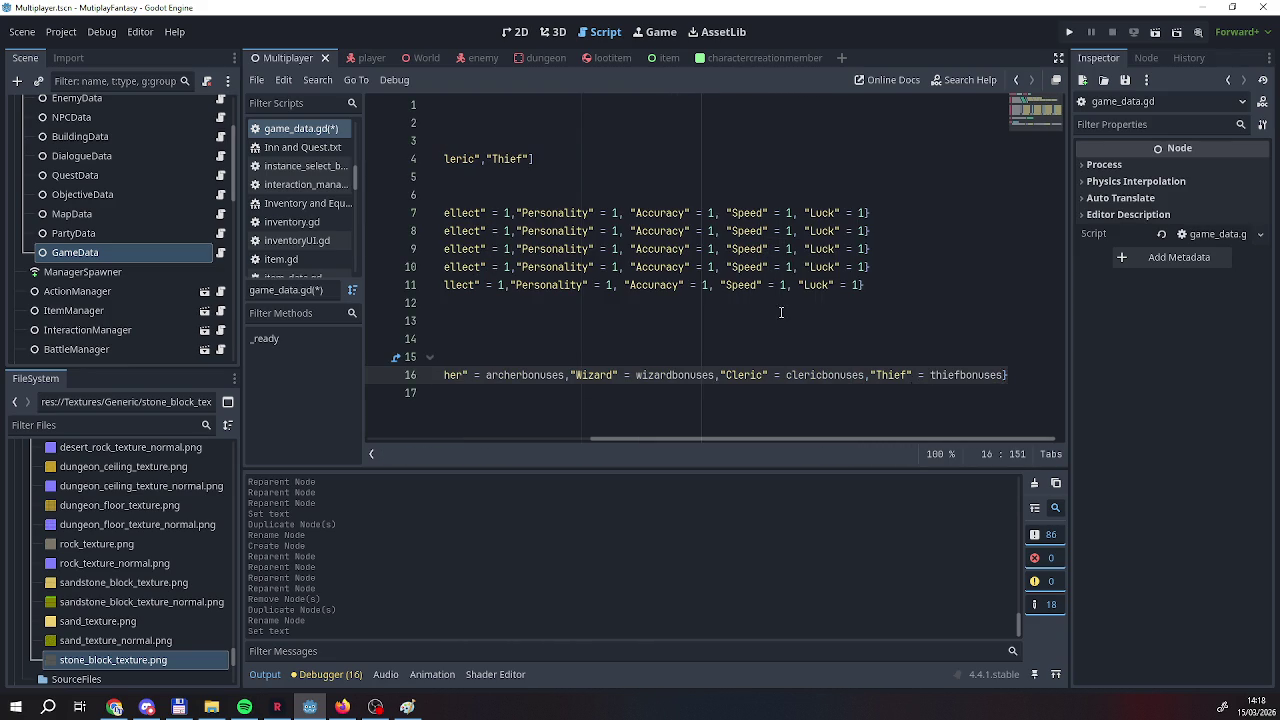
# Set the thief's Strength, Endurance and Intellect to 0 and Personality, Accuracy and Speed to 2.
pyautogui.click(790, 303)
pyautogui.moveTo(561, 440); pyautogui.dragTo(588, 440)
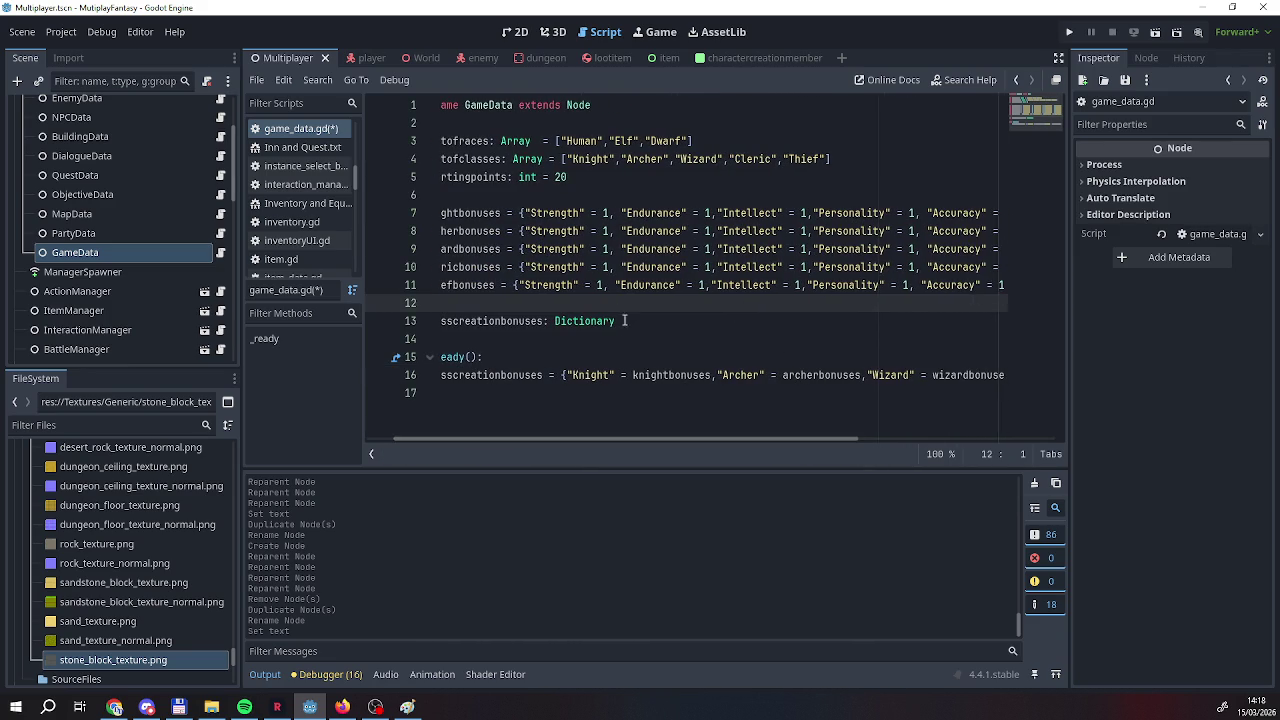
pyautogui.doubleClick(600, 285)
pyautogui.write('0')
pyautogui.doubleClick(700, 285)
pyautogui.write('0')
pyautogui.doubleClick(797, 285)
pyautogui.write('0')
pyautogui.moveTo(793, 438); pyautogui.dragTo(879, 438)
pyautogui.doubleClick(774, 285)
pyautogui.write('2')
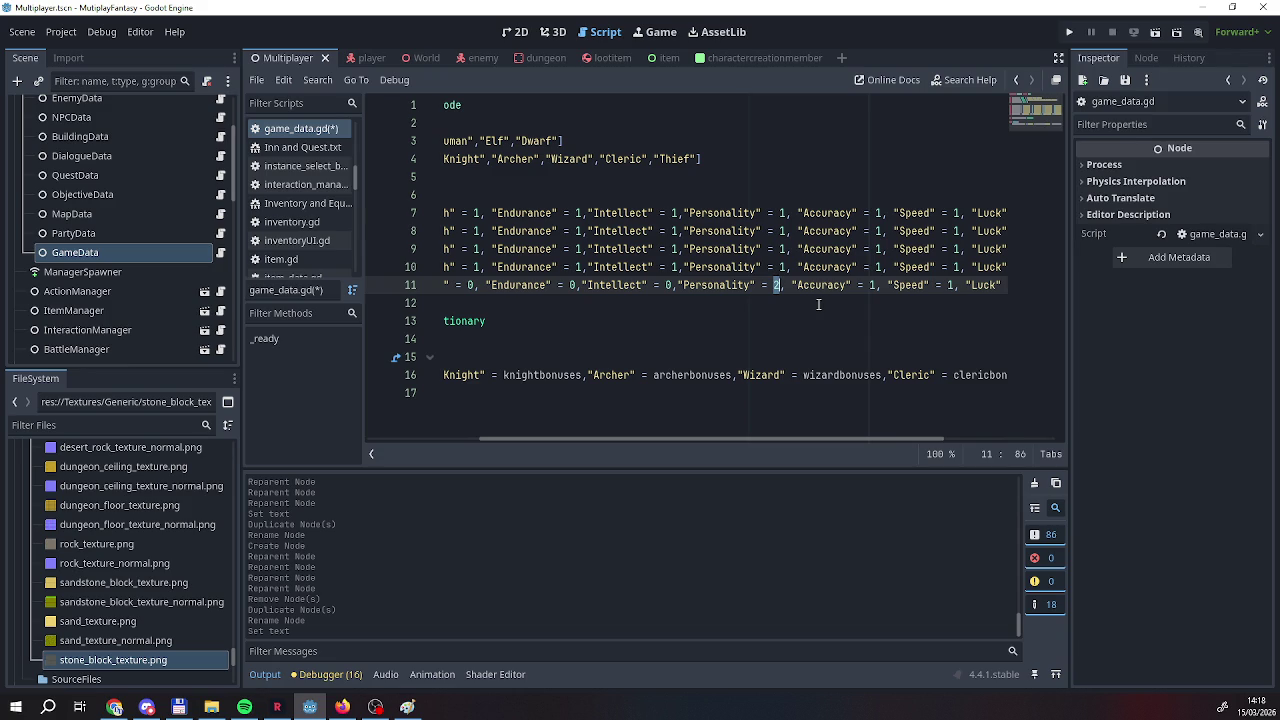
pyautogui.doubleClick(871, 285)
pyautogui.write('2')
pyautogui.doubleClick(952, 285)
pyautogui.write('2')
pyautogui.moveTo(905, 438); pyautogui.dragTo(971, 432)
pyautogui.press('Down')
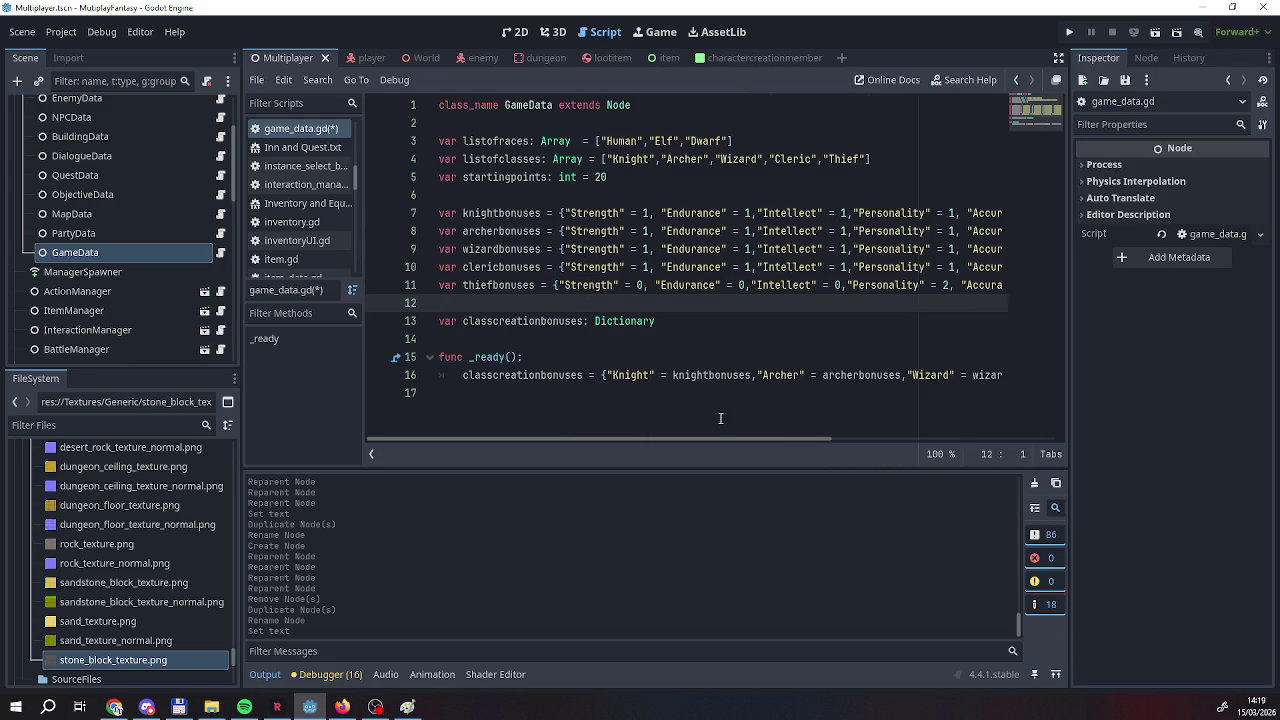
pyautogui.moveTo(730, 438)
pyautogui.mouseDown()
pyautogui.moveTo(904, 428)
pyautogui.moveTo(712, 437)
pyautogui.moveTo(768, 436)
pyautogui.mouseUp()
# Rewrite the cleric's bonuses: a 4, Strength, Intellect and Speed 2, Accuracy and Luck 0.
pyautogui.click(565, 267)
pyautogui.moveTo(565, 268); pyautogui.dragTo(572, 268)
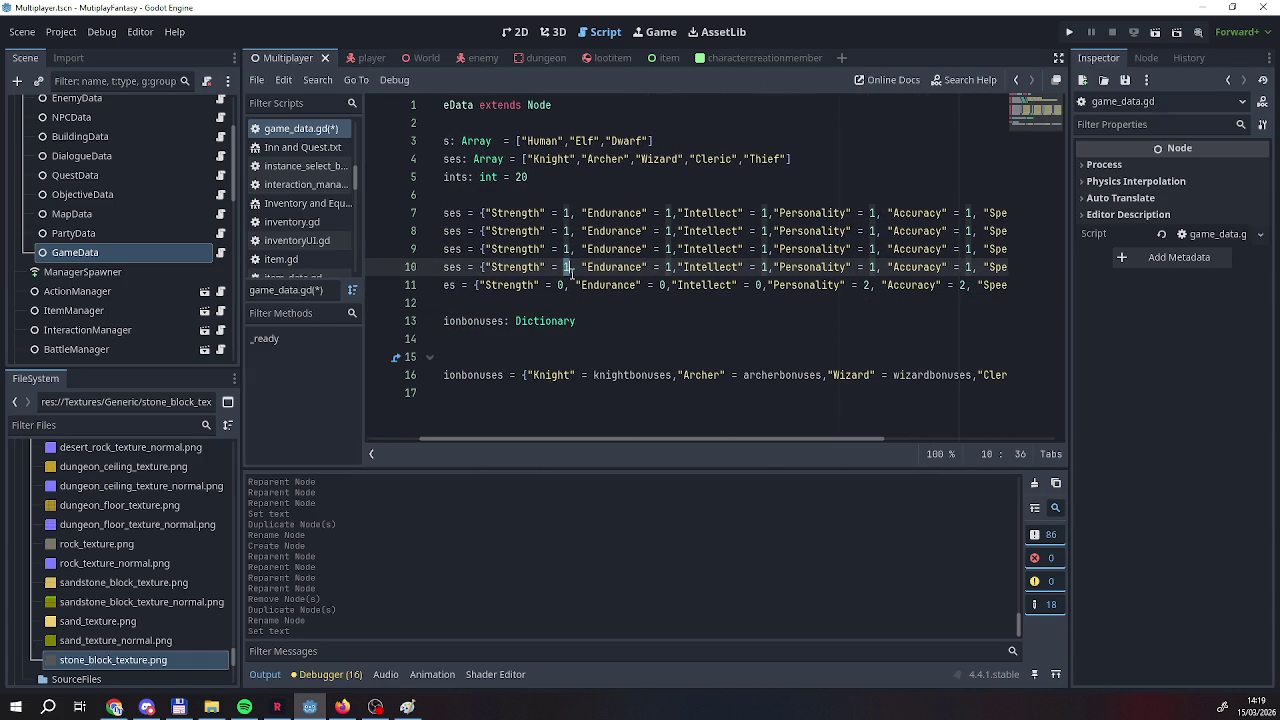
pyautogui.click(667, 267)
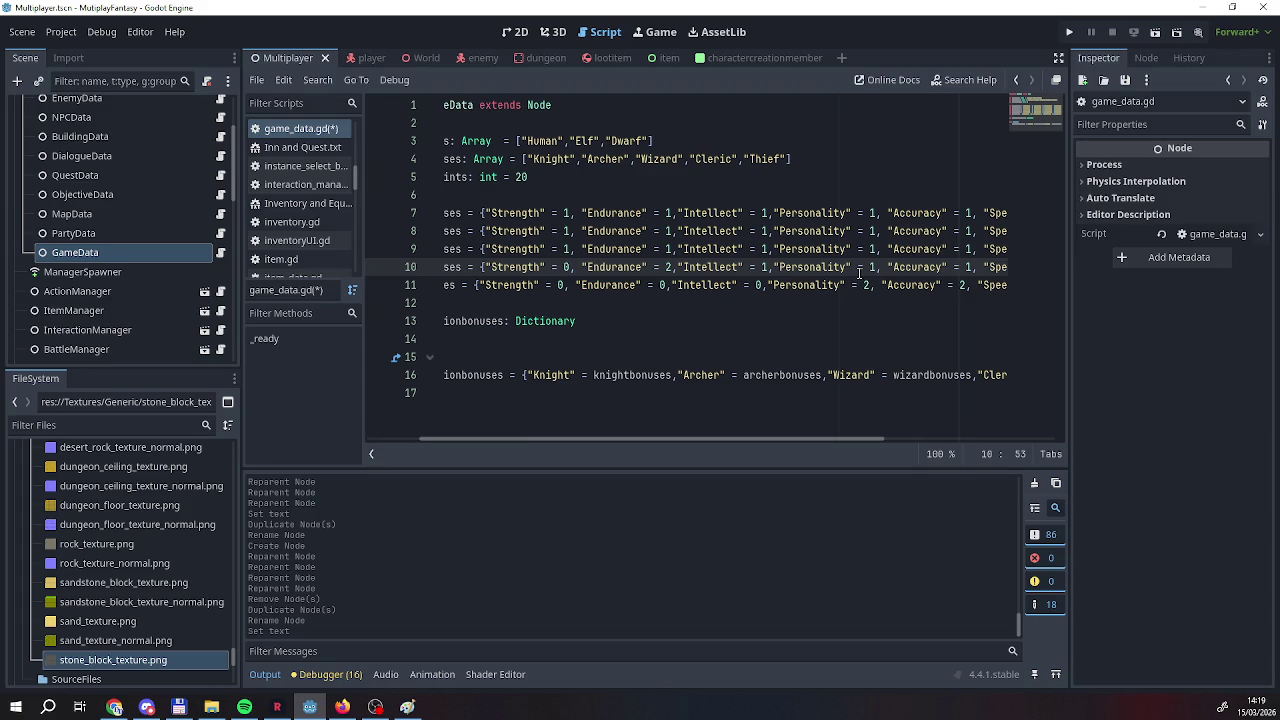
pyautogui.write('4')
pyautogui.click(766, 267)
pyautogui.press('BackSpace')
pyautogui.write('2')
pyautogui.moveTo(768, 439); pyautogui.dragTo(856, 436)
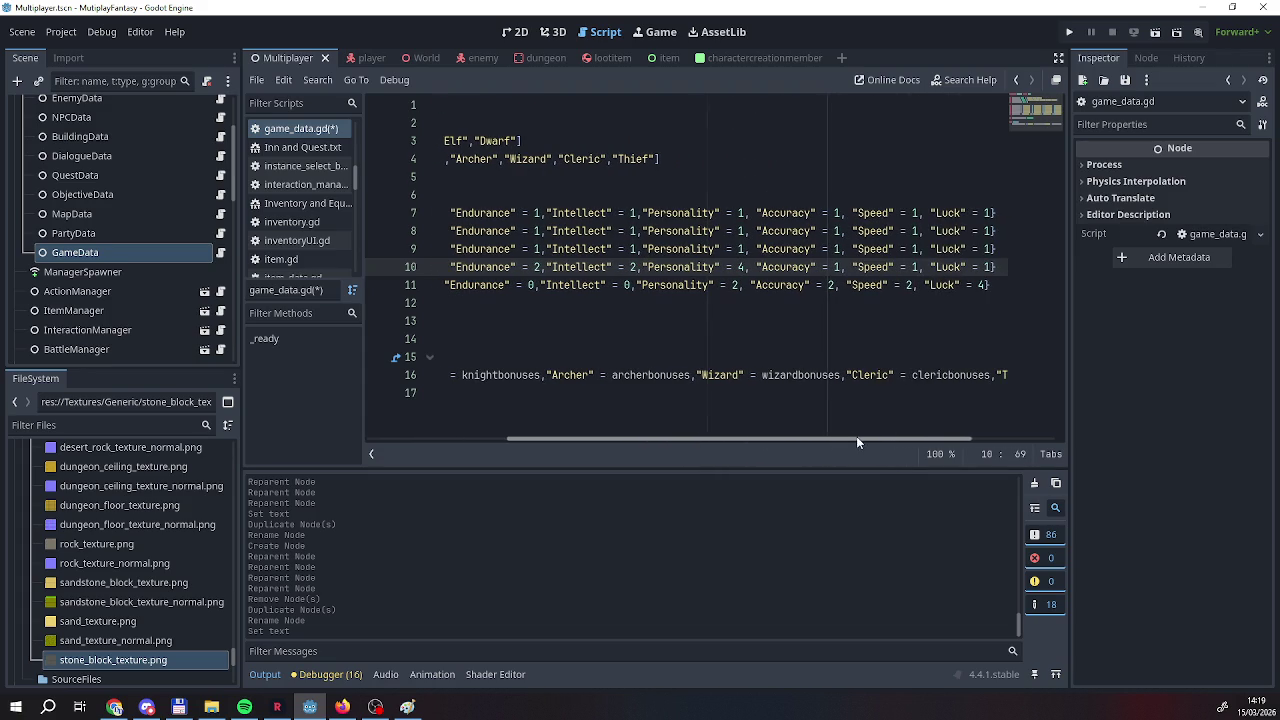
pyautogui.doubleClick(988, 267)
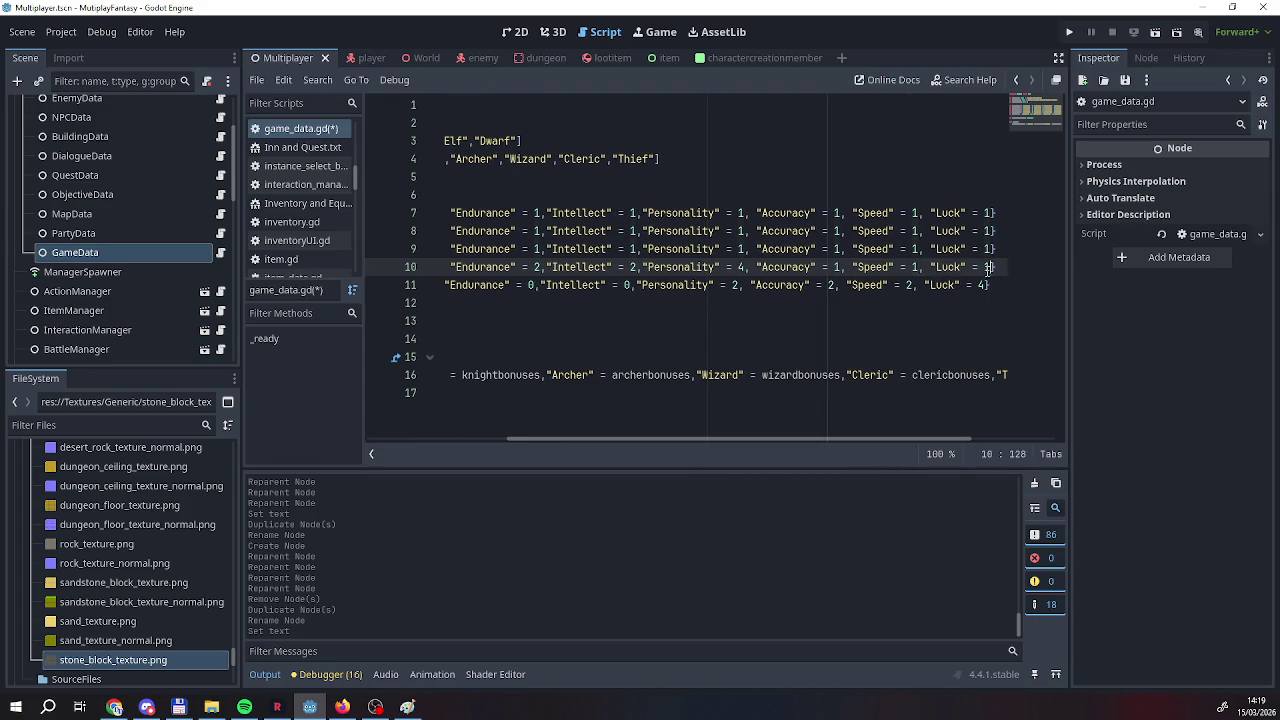
pyautogui.write('0')
pyautogui.click(712, 433)
pyautogui.click(647, 267)
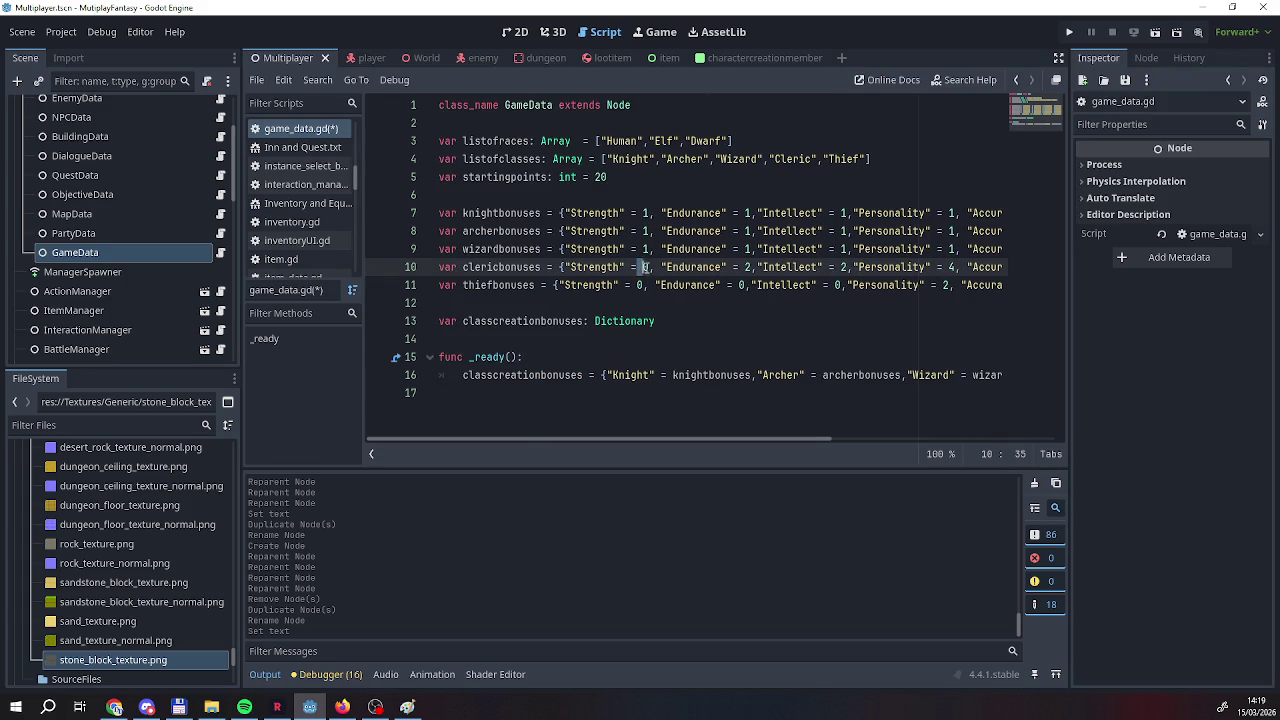
pyautogui.press('BackSpace')
pyautogui.write('2')
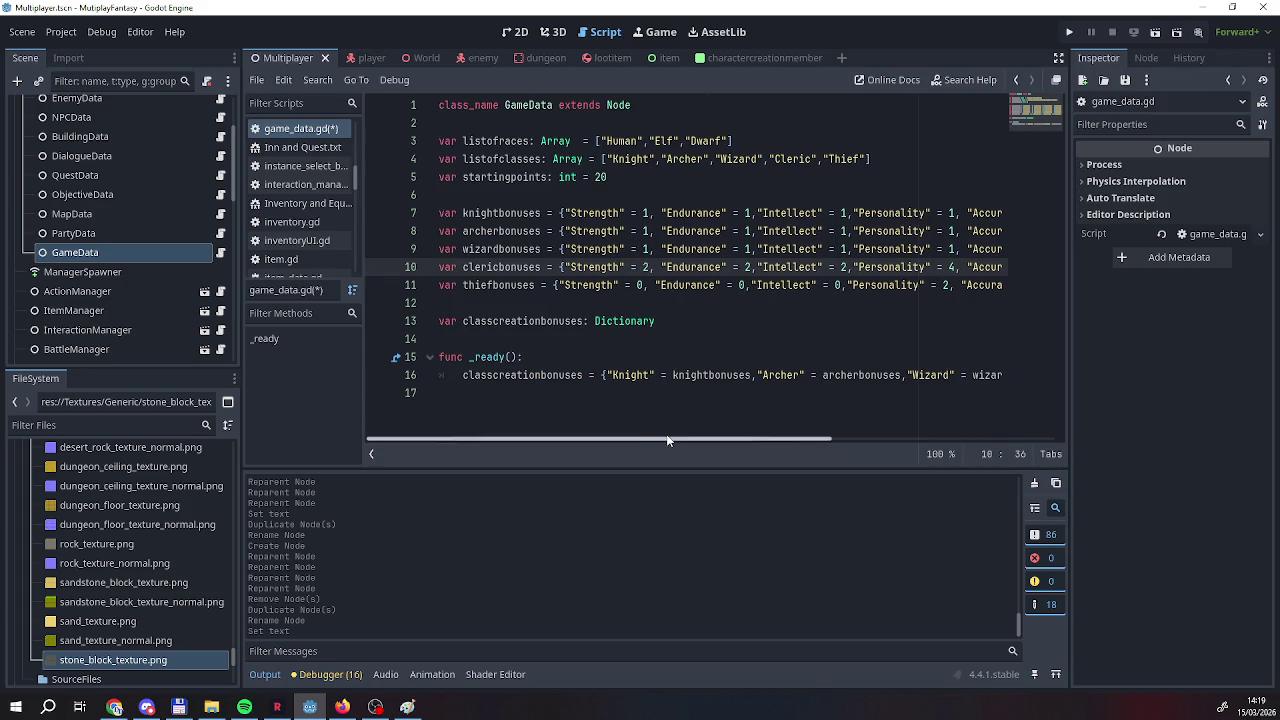
pyautogui.moveTo(678, 440); pyautogui.dragTo(831, 431)
pyautogui.click(820, 267)
pyautogui.press('BackSpace')
pyautogui.write('0')
pyautogui.click(896, 267)
pyautogui.press('BackSpace')
pyautogui.write('0')
pyautogui.moveTo(674, 438)
pyautogui.mouseDown()
pyautogui.moveTo(608, 438)
pyautogui.moveTo(705, 437)
pyautogui.mouseUp()
pyautogui.click(517, 267)
pyautogui.click(837, 267)
pyautogui.press('BackSpace')
pyautogui.write('2')
pyautogui.click(817, 426)
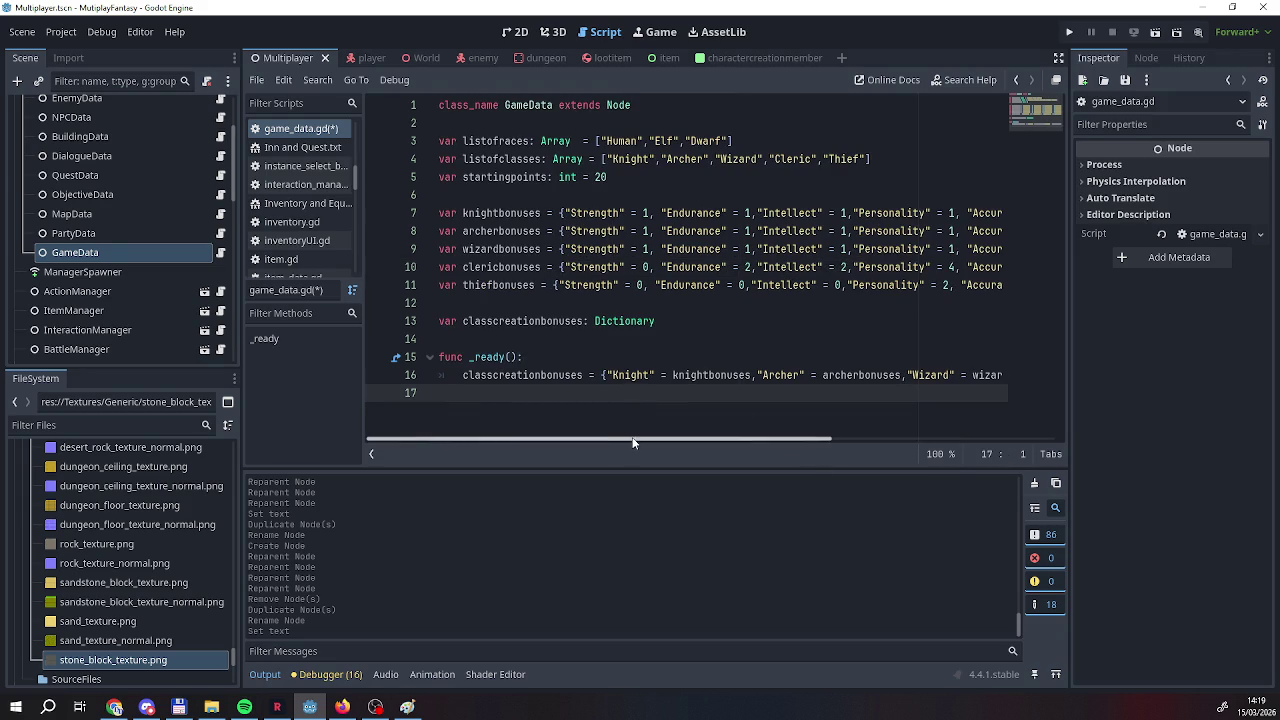
# Set the wizard's Strength, Endurance, Accuracy and Speed to 0 and Luck to 2.
pyautogui.click(642, 249)
pyautogui.press('Delete')
pyautogui.write('0')
pyautogui.click(745, 249)
pyautogui.press('BackSpace')
pyautogui.write('0')
pyautogui.click(837, 249)
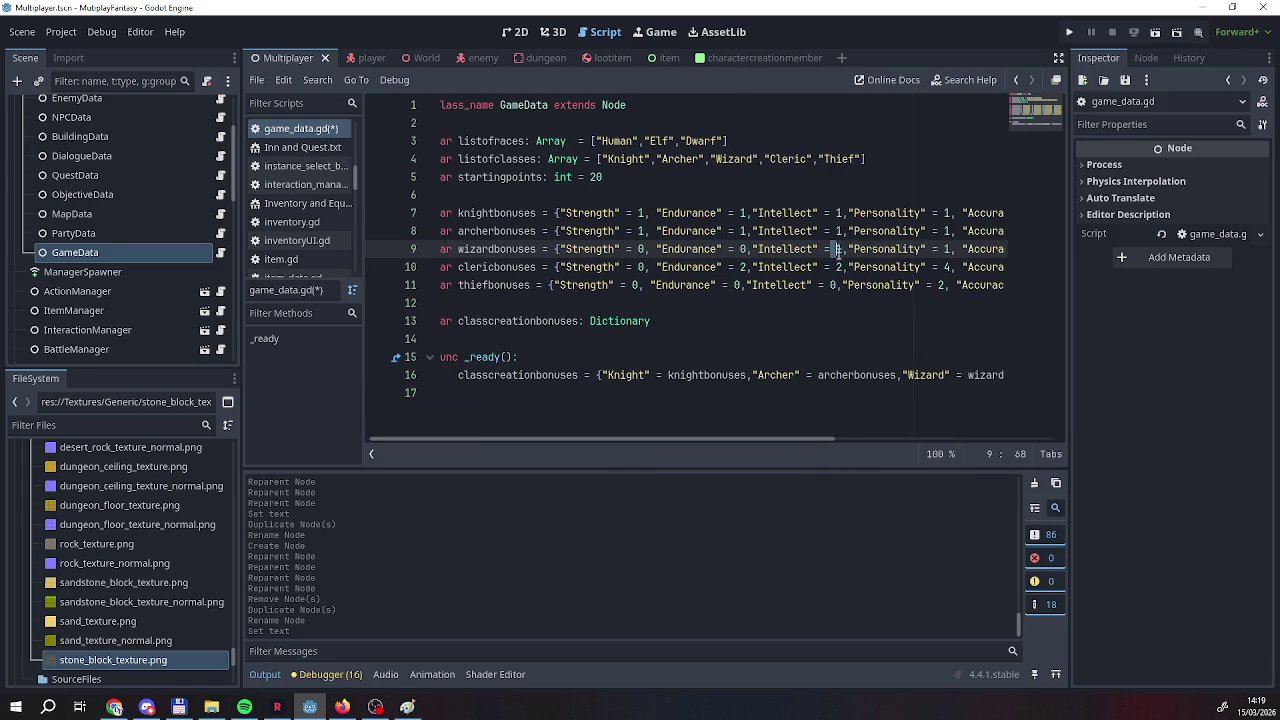
pyautogui.click(841, 249)
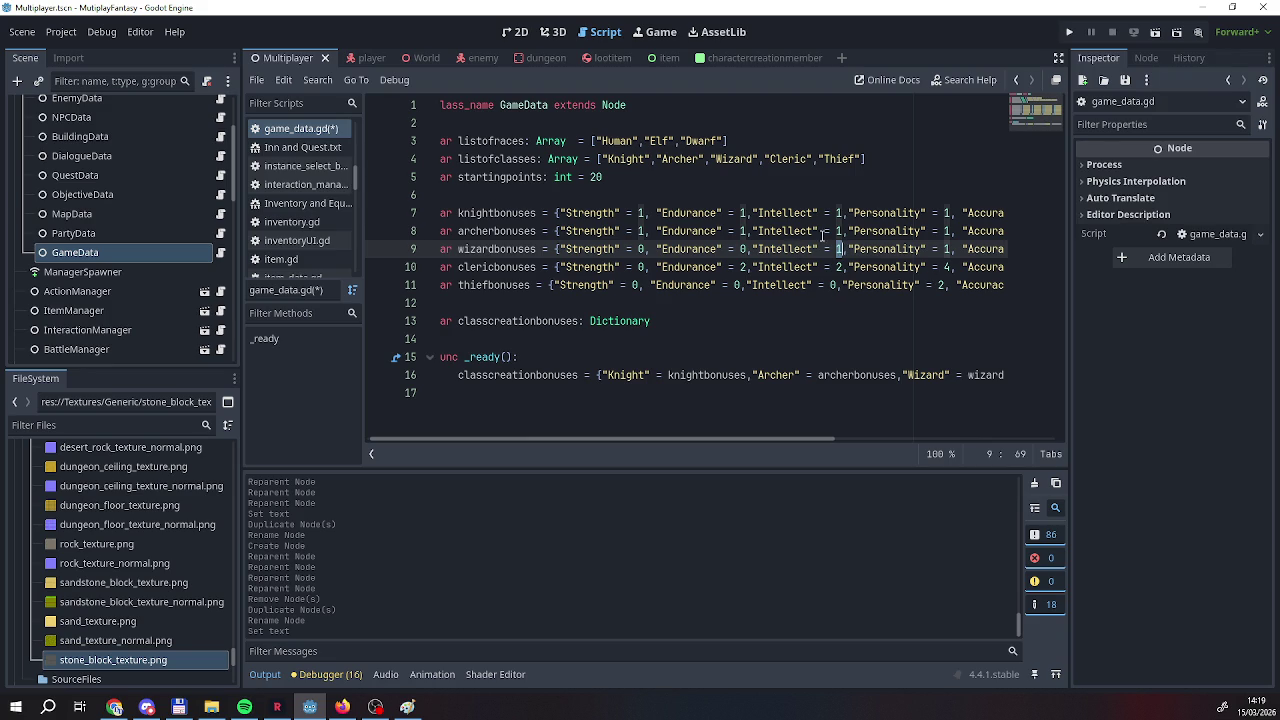
pyautogui.press('BackSpace')
pyautogui.write('4')
pyautogui.moveTo(781, 444); pyautogui.dragTo(934, 436)
pyautogui.click(969, 250)
pyautogui.press('BackSpace')
pyautogui.write('2')
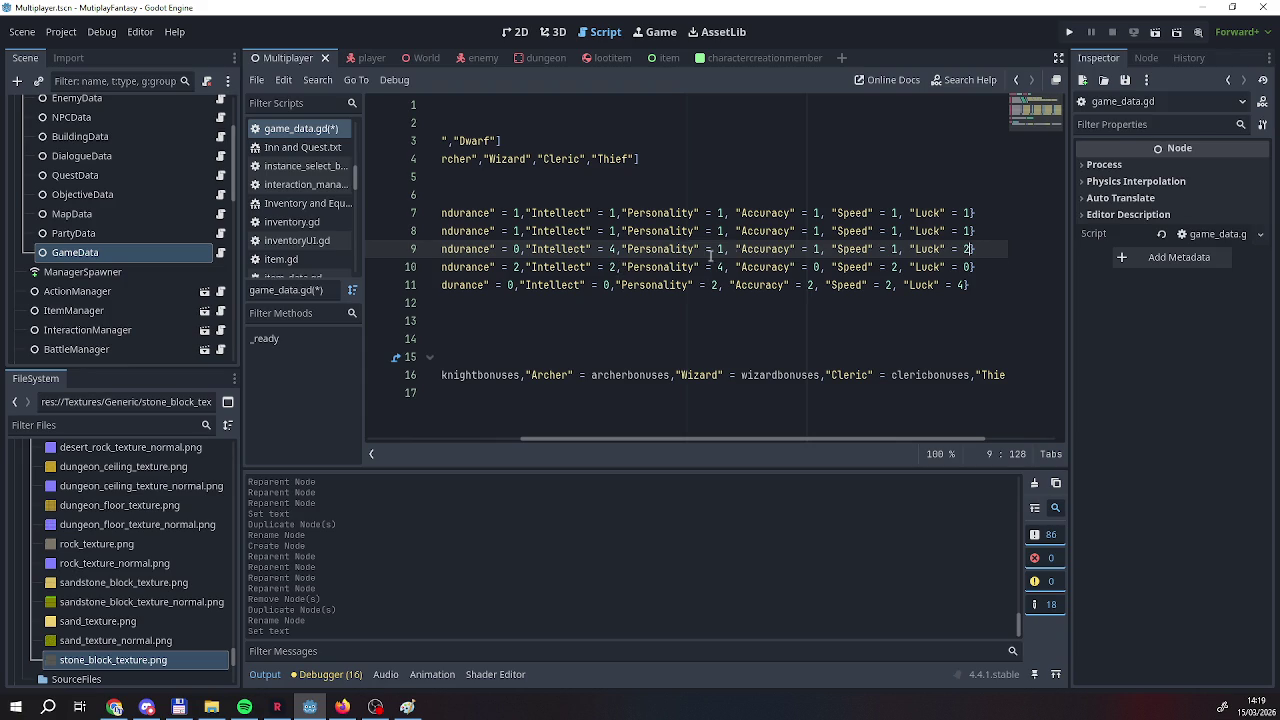
pyautogui.click(719, 250)
pyautogui.press('BackSpace')
pyautogui.write('2')
pyautogui.click(818, 249)
pyautogui.press('BackSpace')
pyautogui.write('0')
pyautogui.click(895, 250)
pyautogui.write('0')
pyautogui.press('BackSpace')
# Correct the wizard's line so Personality is 2 and Intellect is 6.
pyautogui.doubleClick(612, 249)
pyautogui.doubleClick(718, 249)
pyautogui.write('4')
pyautogui.doubleClick(720, 251)
pyautogui.write('0')
pyautogui.click(714, 249)
pyautogui.press('Delete')
pyautogui.doubleClick(714, 249)
pyautogui.write('2')
pyautogui.doubleClick(612, 249)
pyautogui.write('6')
pyautogui.click(670, 267)
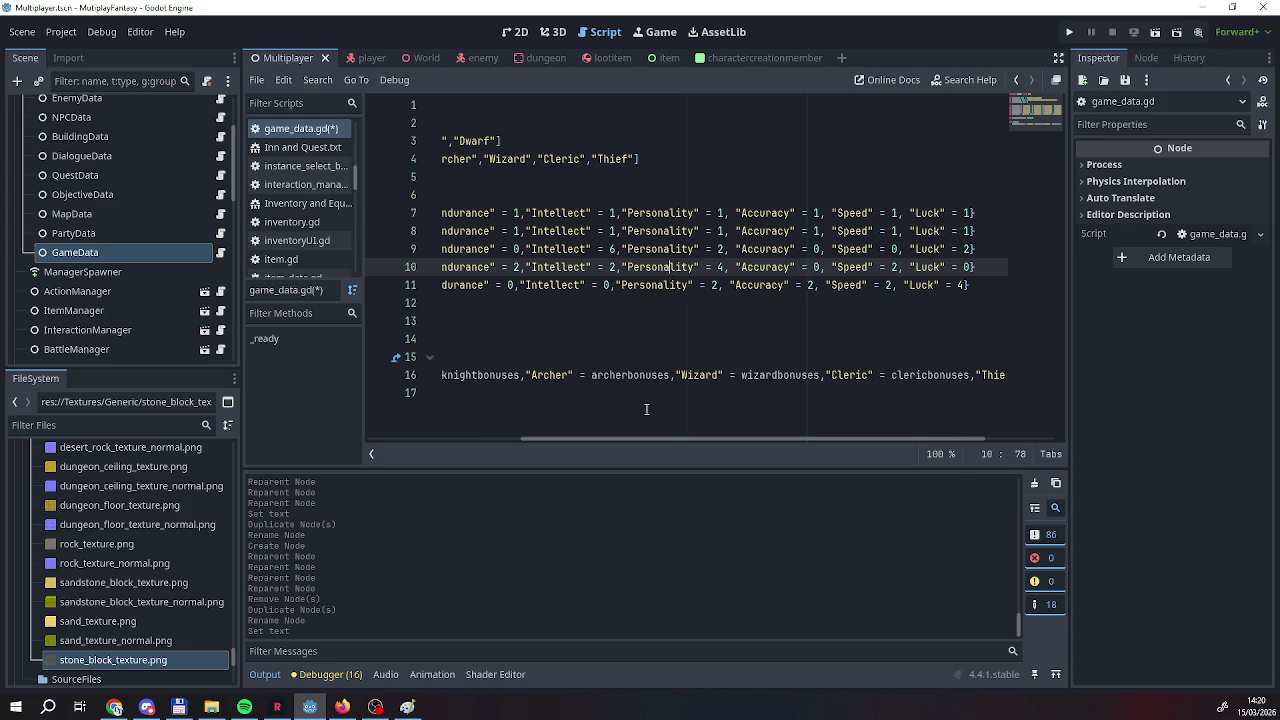
# Set line 8's bonuses to Strength 0, Endurance 2, Intellect 0, Accuracy 4, Speed 2, Luck 2.
pyautogui.moveTo(644, 438); pyautogui.dragTo(545, 436)
pyautogui.doubleClick(562, 232)
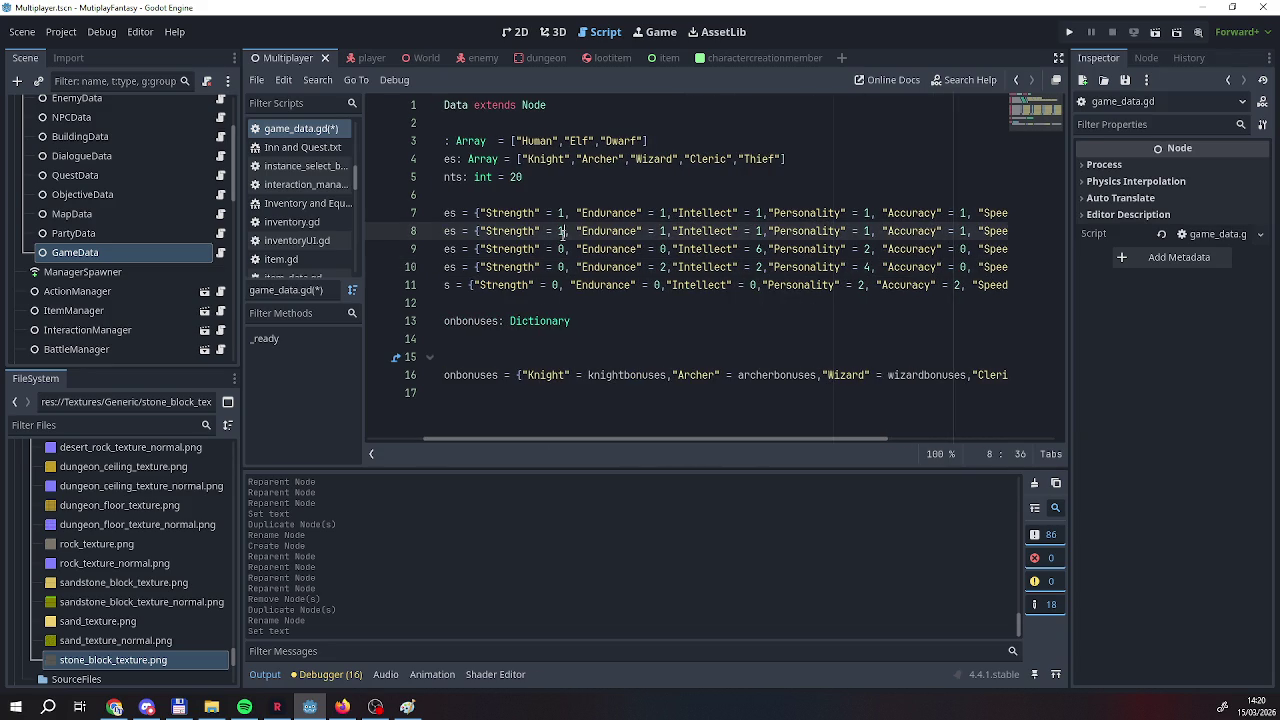
pyautogui.write('0')
pyautogui.doubleClick(664, 232)
pyautogui.write('2')
pyautogui.doubleClick(756, 232)
pyautogui.write('0')
pyautogui.doubleClick(868, 232)
pyautogui.hscroll(3, 880, 400)
pyautogui.doubleClick(847, 231)
pyautogui.write('4')
pyautogui.doubleClick(924, 231)
pyautogui.write('2, "Luck" = 1')
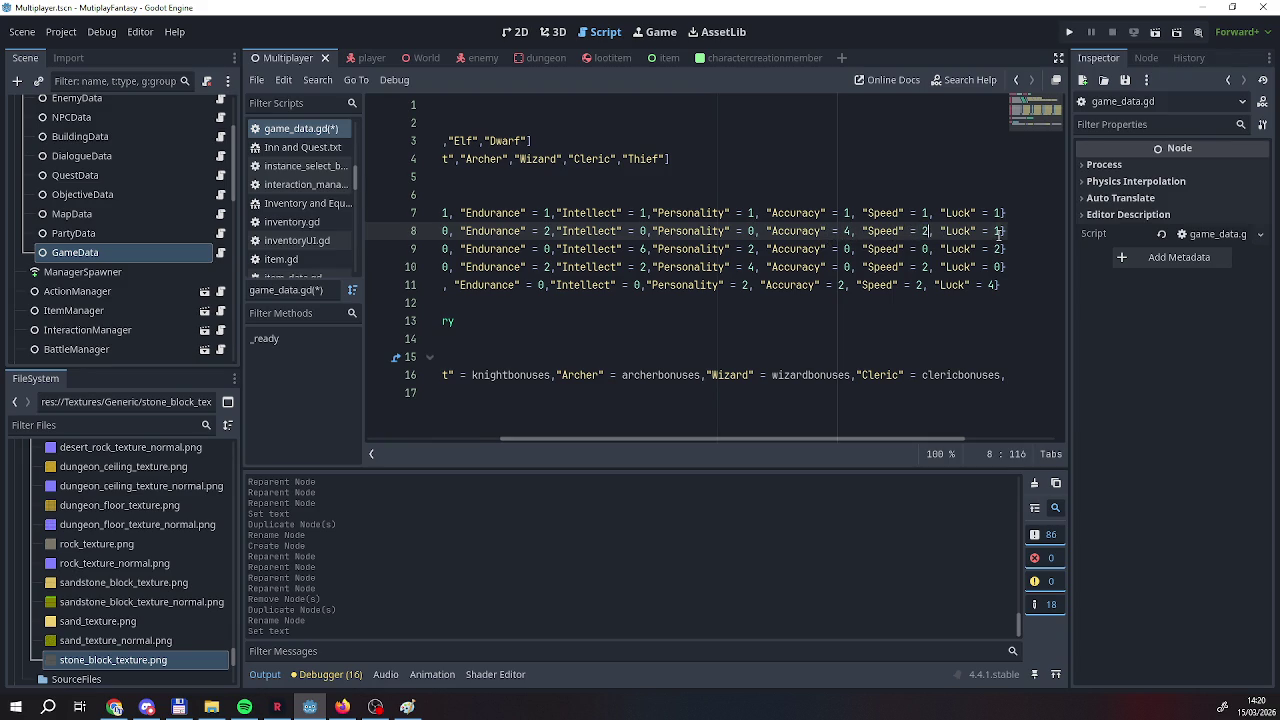
pyautogui.doubleClick(998, 231)
pyautogui.write('0')
pyautogui.hotkey('shift', 'Left')
pyautogui.write('2')
# Set line 7's bonuses to Strength 4, Endurance 4, Accuracy 2, and 0 for the rest.
pyautogui.doubleClick(986, 213)
pyautogui.write('0')
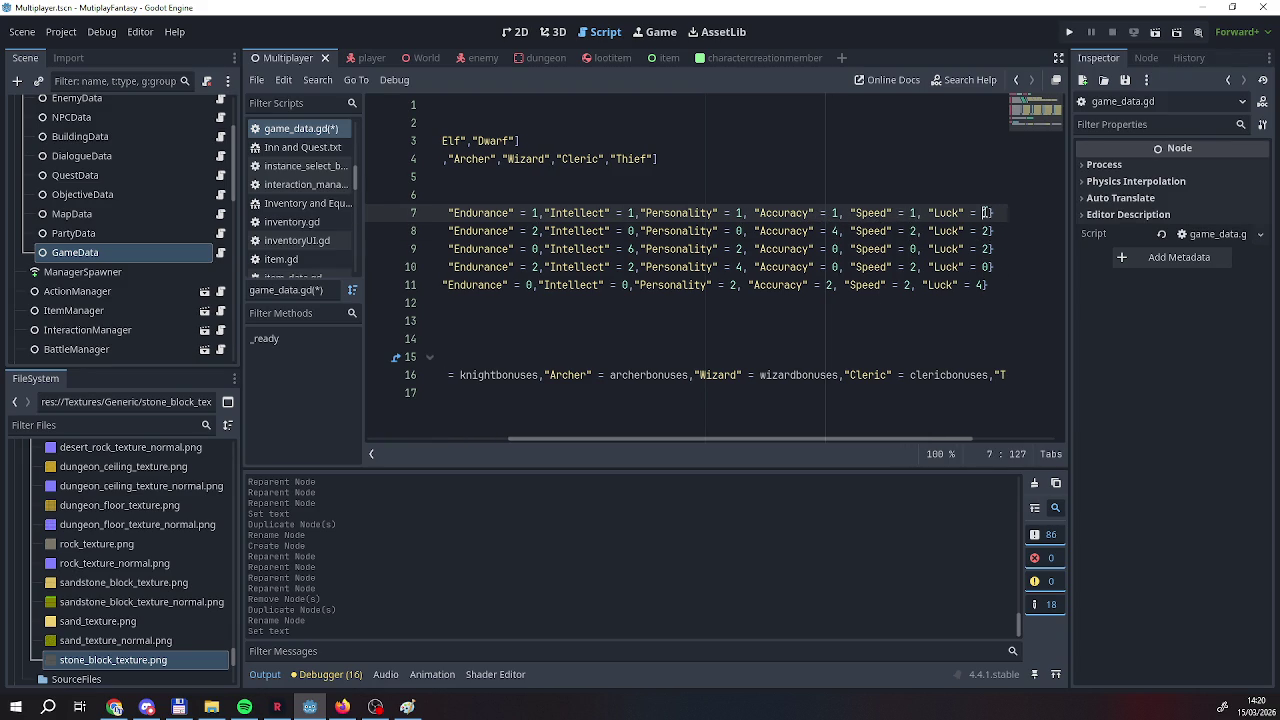
pyautogui.doubleClick(913, 213)
pyautogui.write('0')
pyautogui.doubleClick(833, 213)
pyautogui.write('2')
pyautogui.doubleClick(738, 213)
pyautogui.write('0')
pyautogui.doubleClick(630, 213)
pyautogui.write('0')
pyautogui.moveTo(728, 438); pyautogui.dragTo(638, 438)
pyautogui.doubleClick(536, 213)
pyautogui.write('4')
pyautogui.doubleClick(641, 213)
pyautogui.write('4')
pyautogui.click(697, 266)
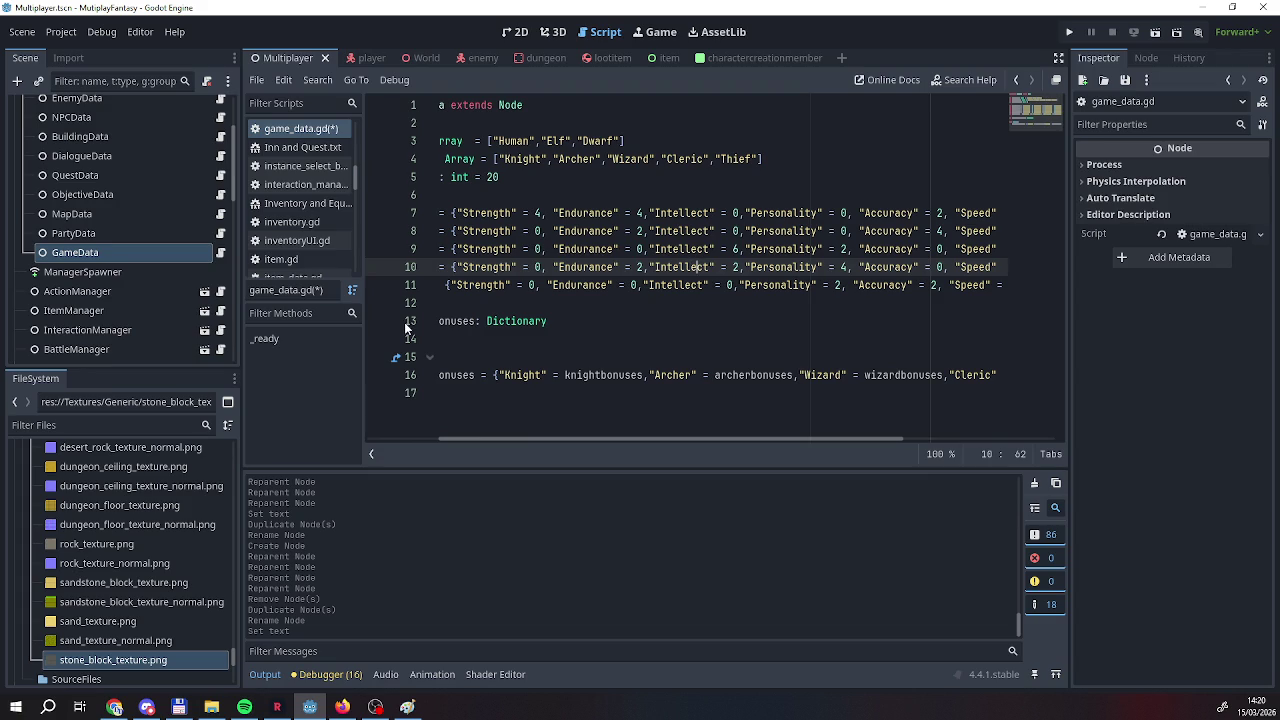
# Save the game_data.gd script from the script list's context menu.
pyautogui.rightClick(93, 253)
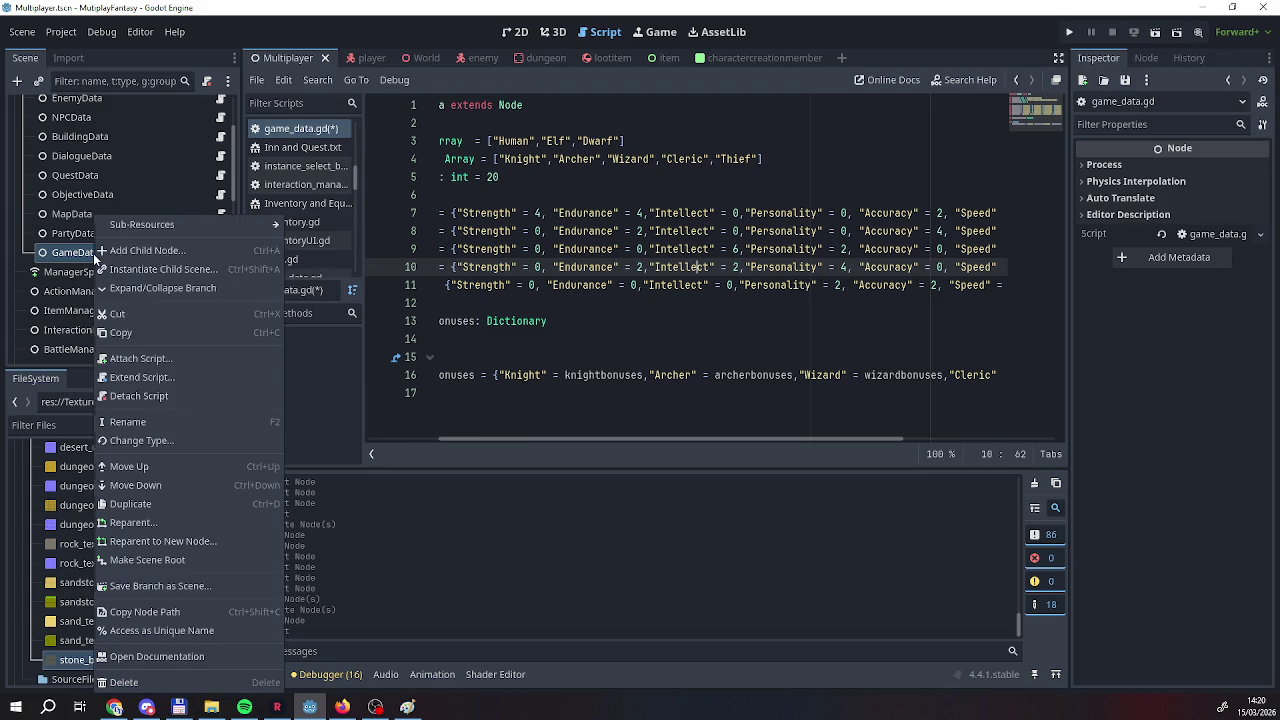
pyautogui.click(278, 130)
pyautogui.rightClick(278, 130)
pyautogui.click(292, 136)
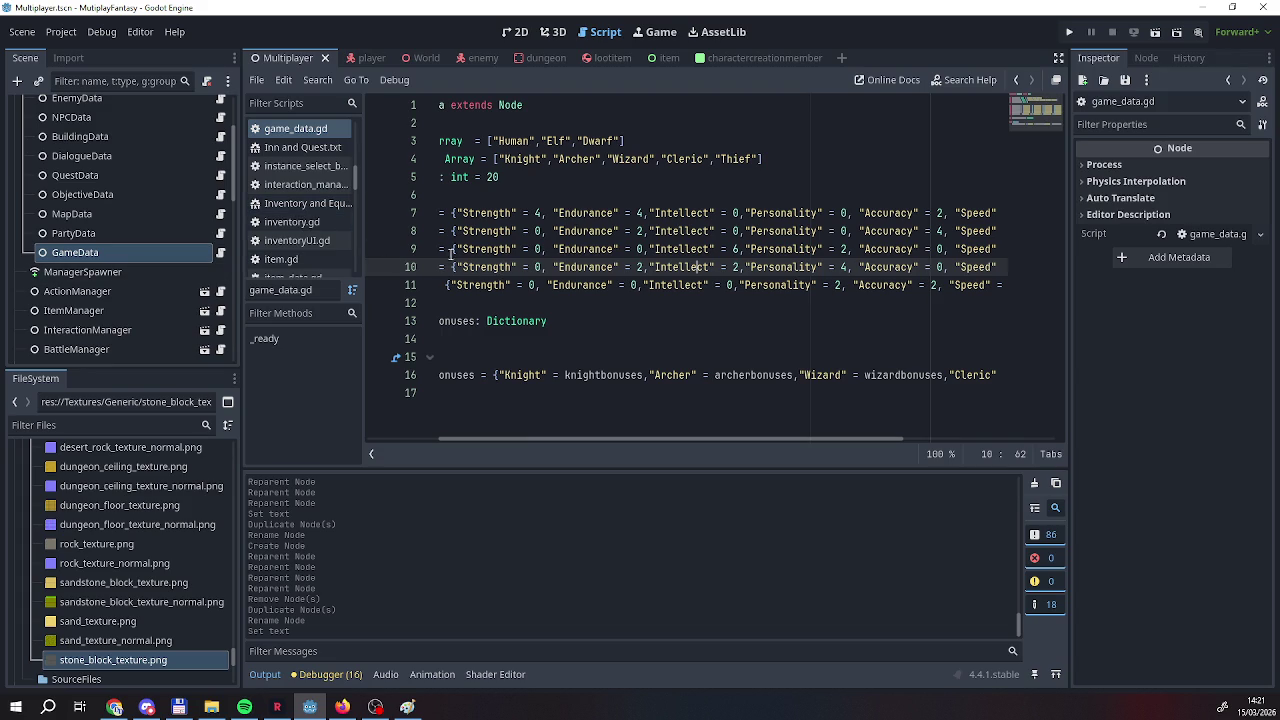
# Switch to the charactercreationmember script and review it, highlighting the partydatalocal declaration on line 10.
pyautogui.click(758, 61)
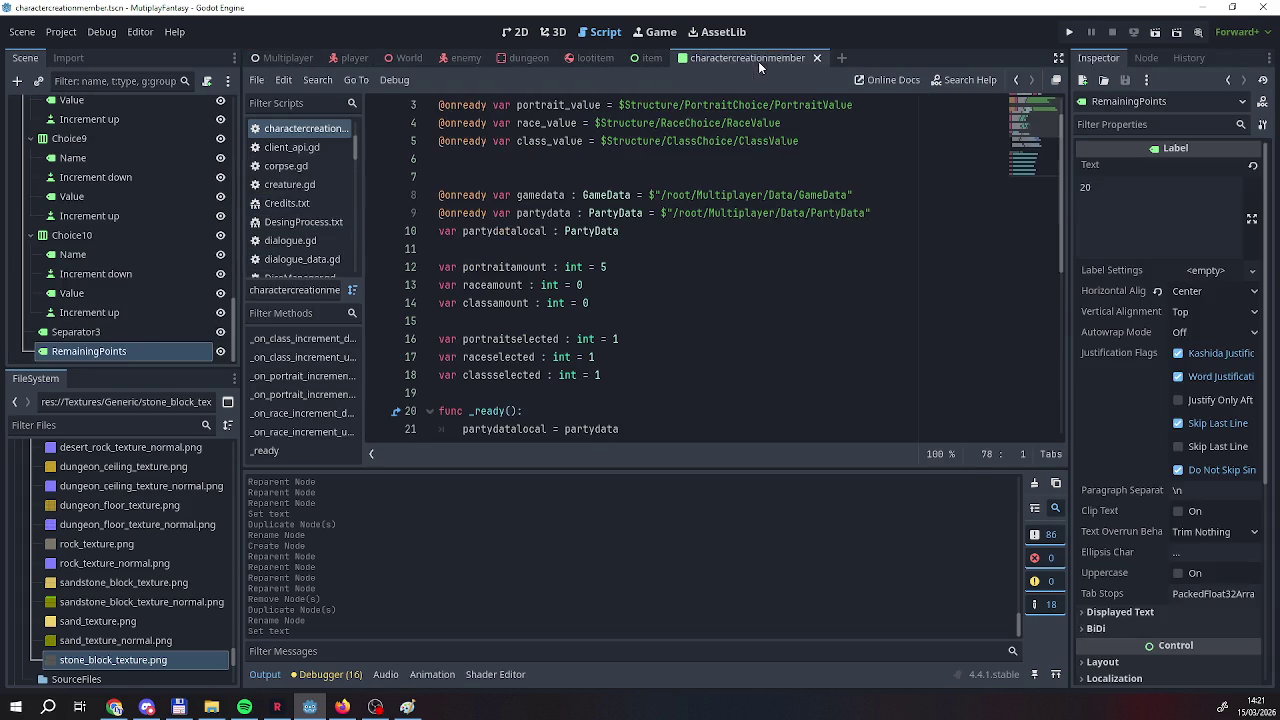
pyautogui.scroll(-6, 567, 250)
pyautogui.scroll(8, 567, 250)
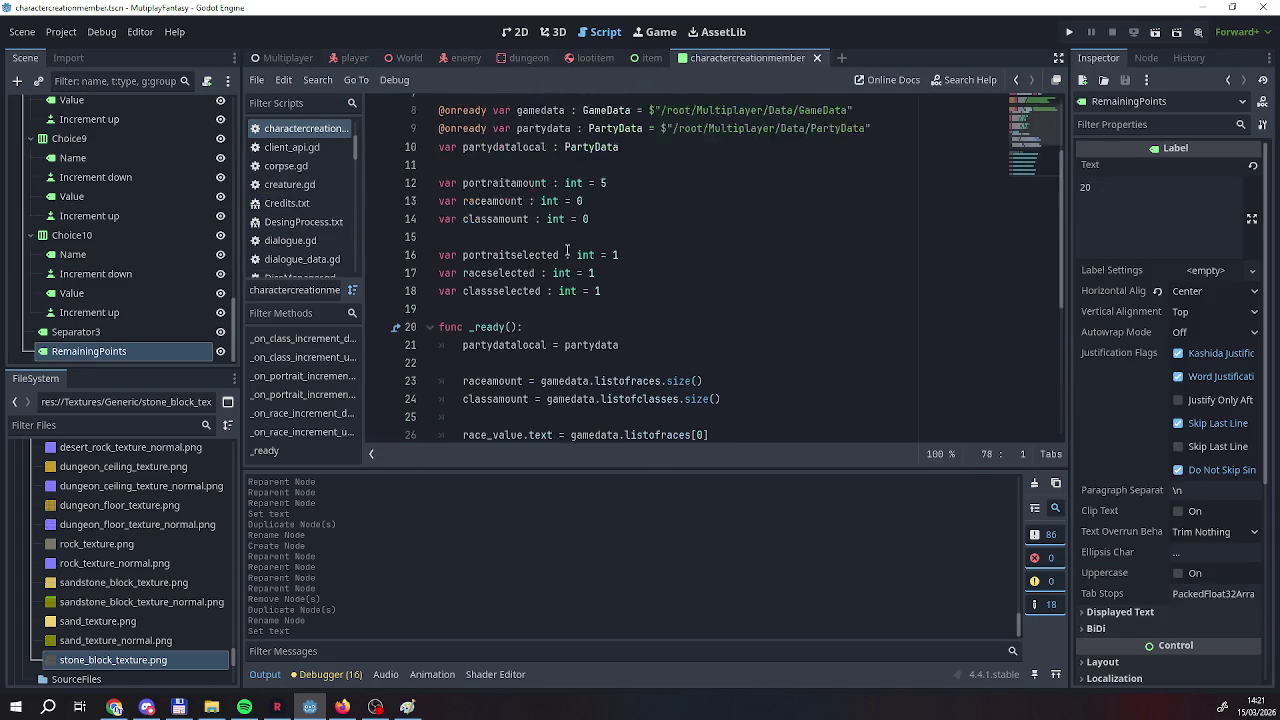
pyautogui.scroll(-5, 567, 250)
pyautogui.scroll(-3, 567, 250)
pyautogui.scroll(8, 567, 250)
pyautogui.scroll(-8, 567, 250)
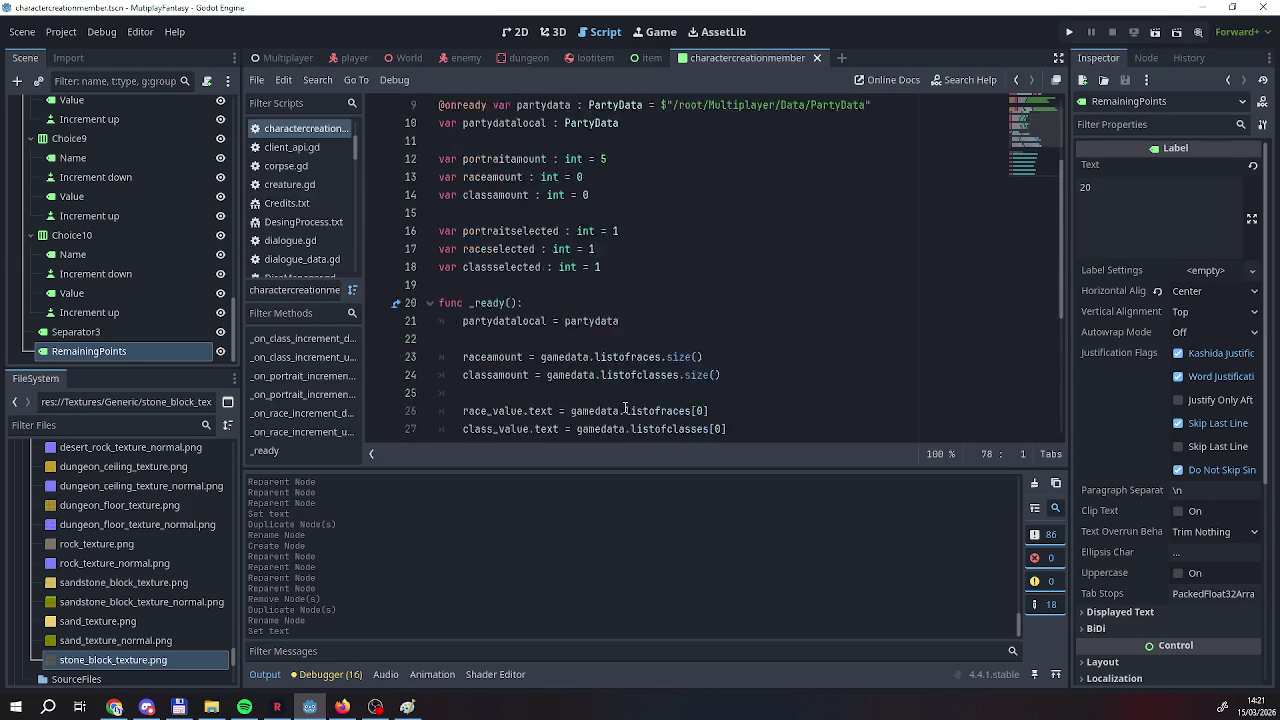
pyautogui.scroll(5, 624, 400)
pyautogui.scroll(3, 624, 400)
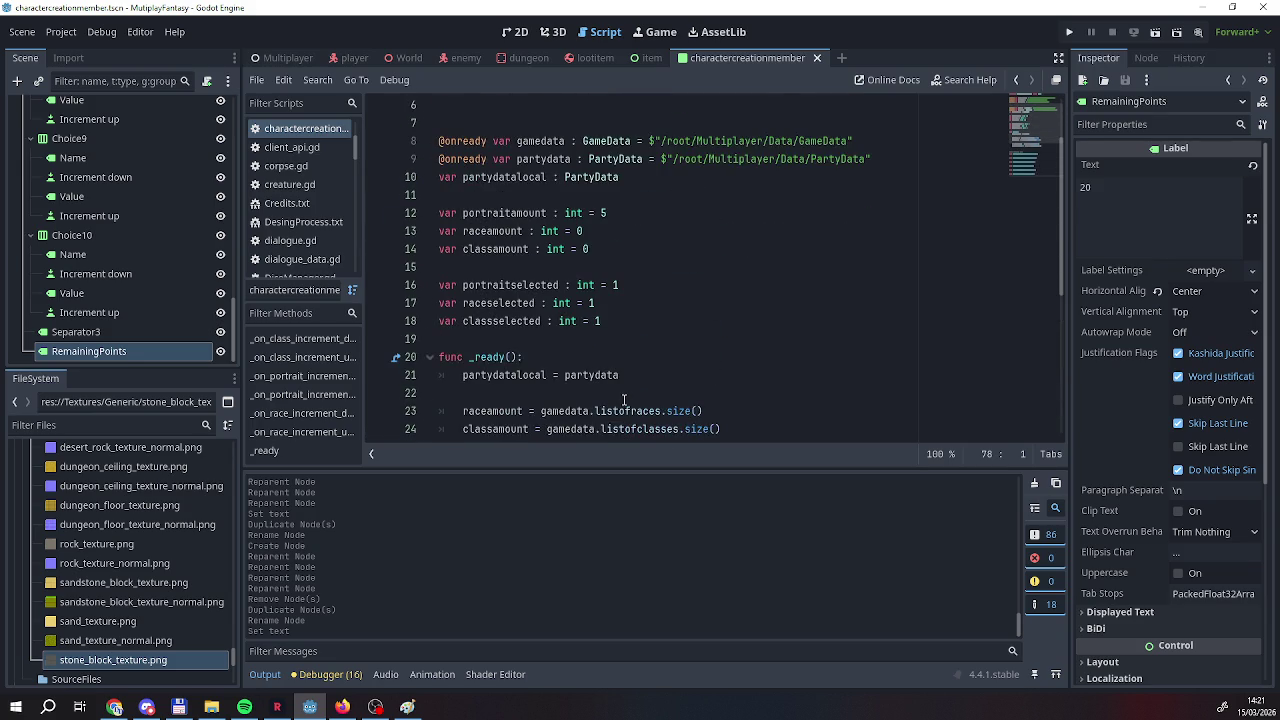
pyautogui.scroll(-8, 620, 395)
pyautogui.scroll(2, 619, 390)
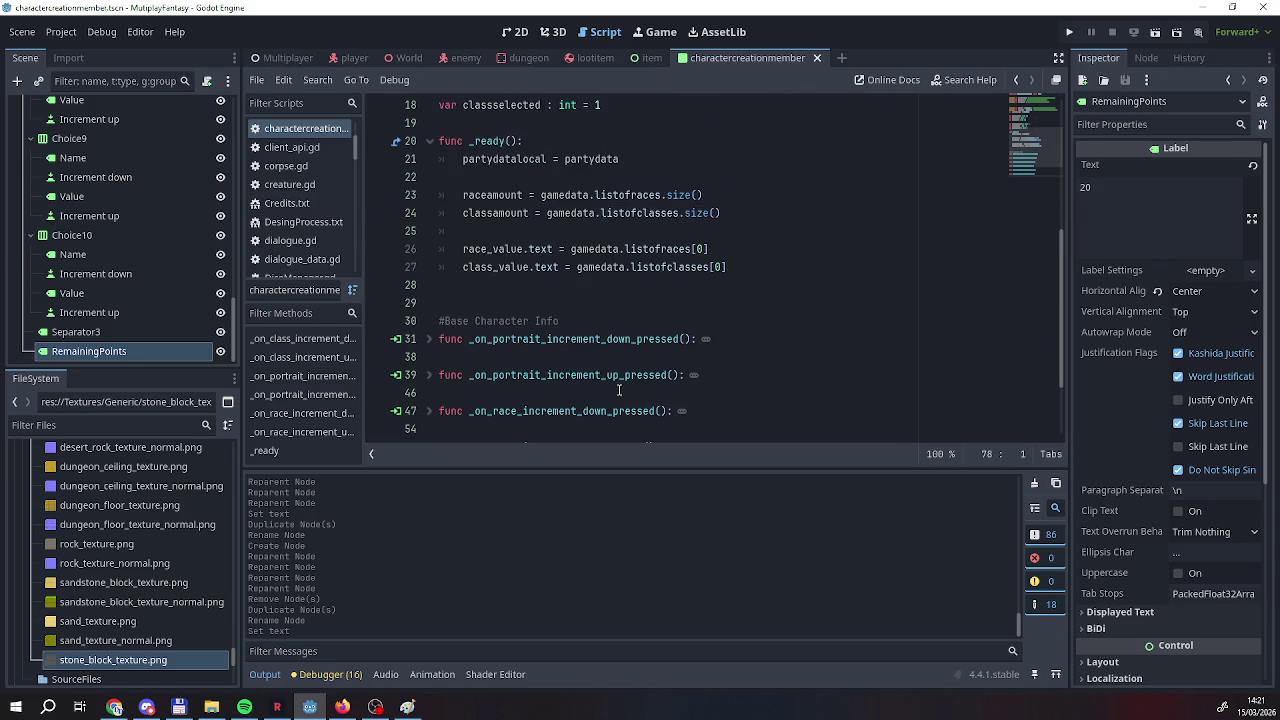
pyautogui.scroll(2, 619, 390)
pyautogui.scroll(-4, 619, 390)
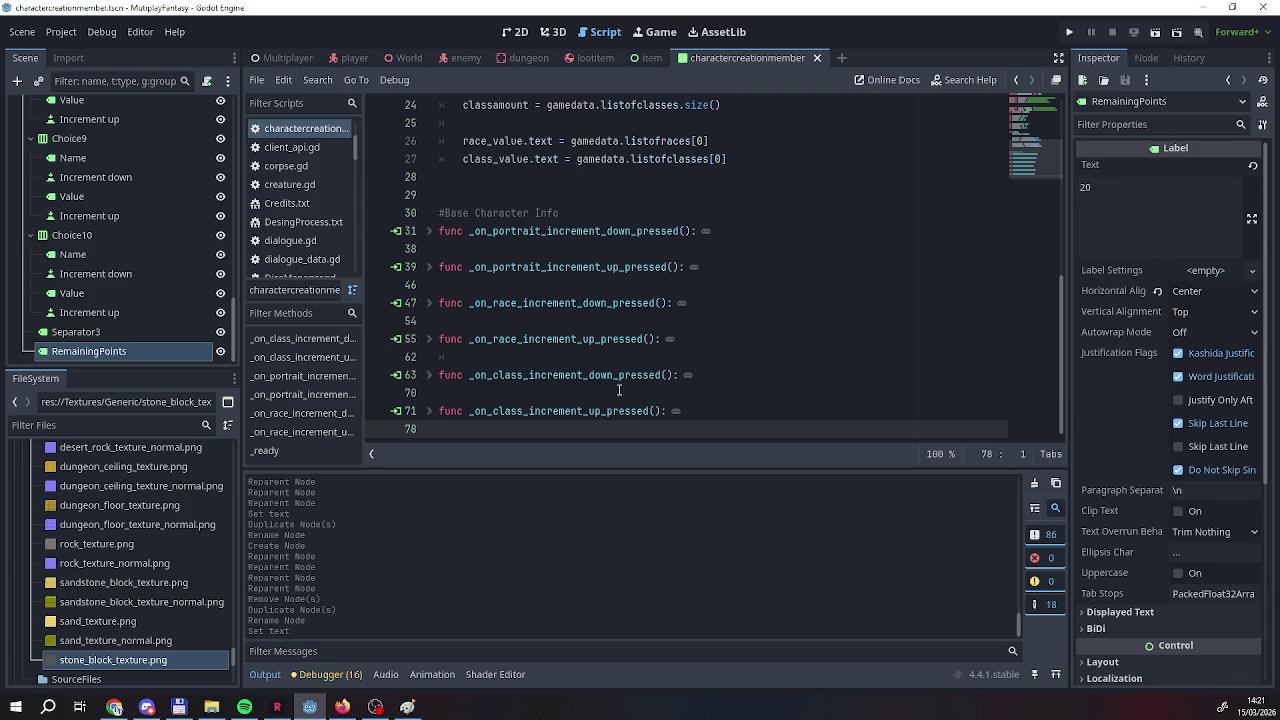
pyautogui.scroll(8, 619, 390)
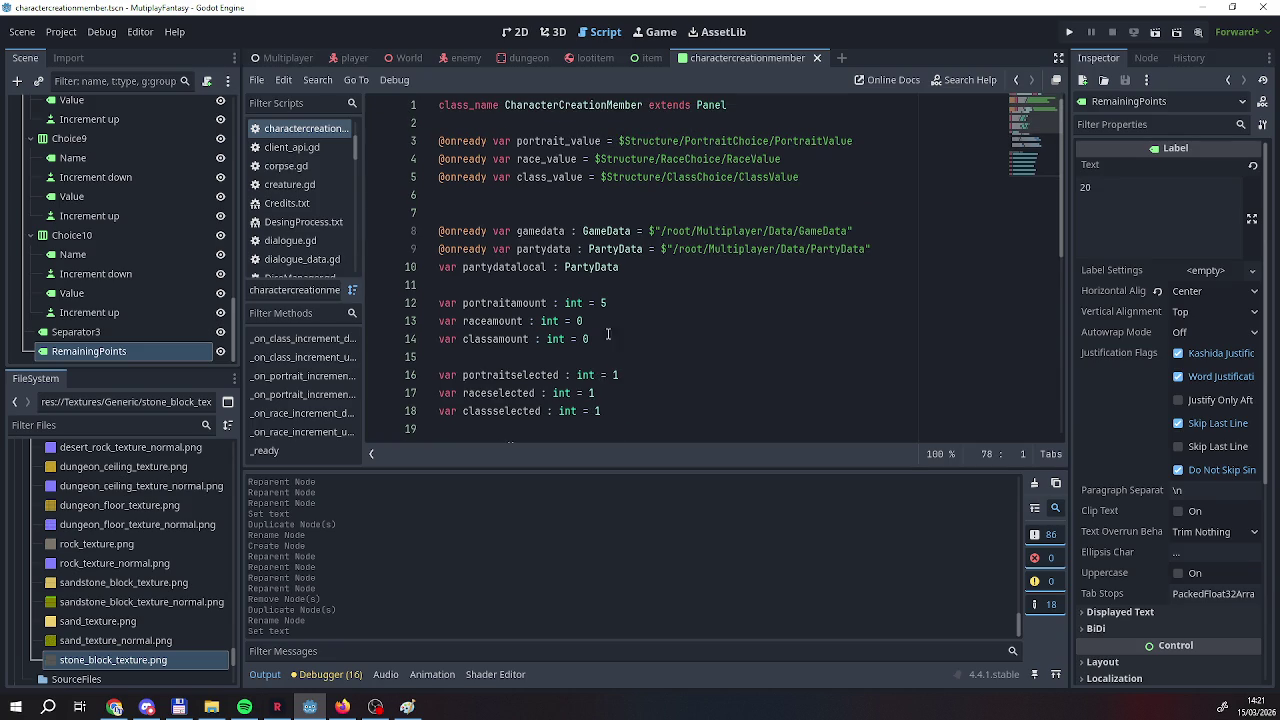
pyautogui.scroll(-2, 592, 340)
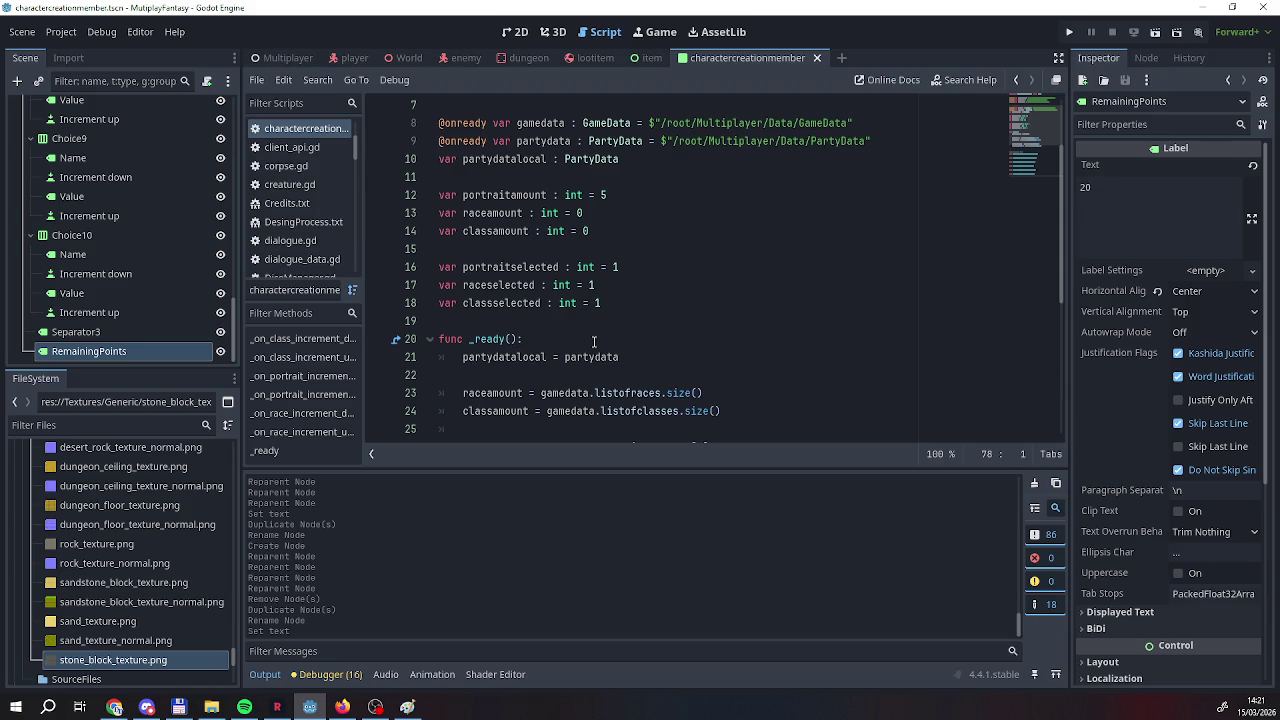
pyautogui.scroll(1, 593, 342)
pyautogui.scroll(-2, 580, 340)
pyautogui.scroll(2, 559, 330)
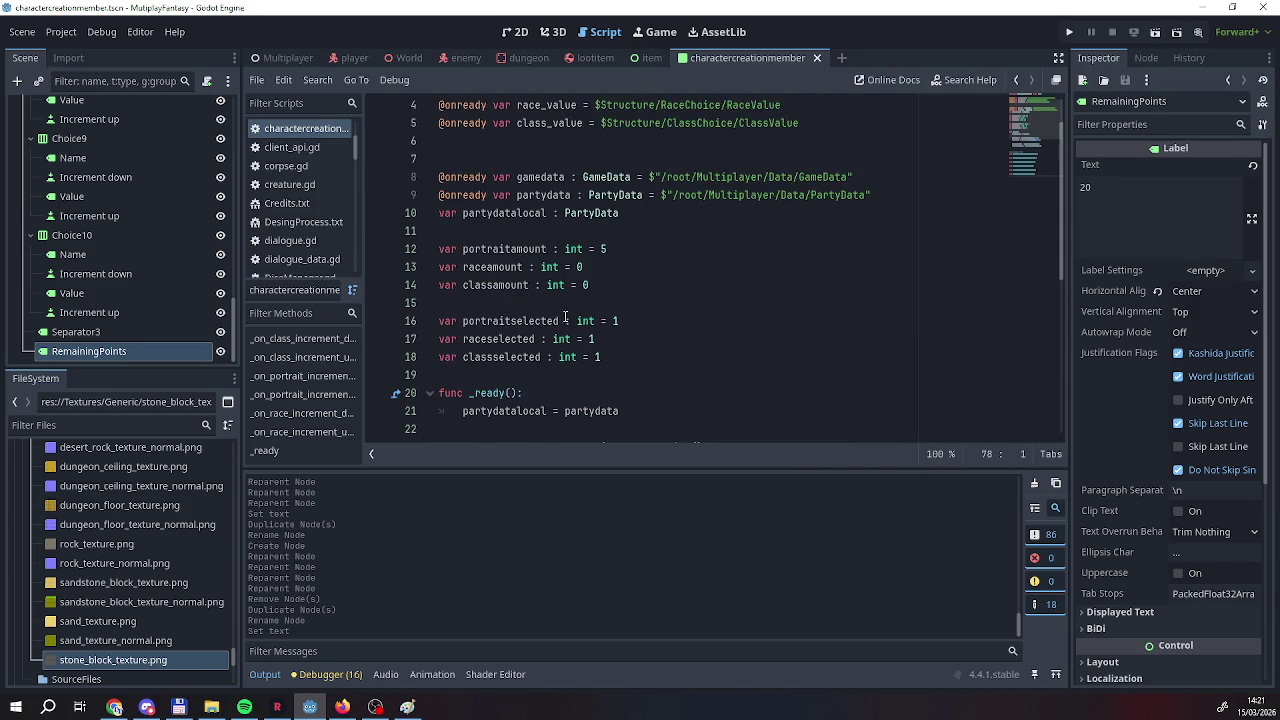
pyautogui.moveTo(622, 213); pyautogui.dragTo(376, 217)
pyautogui.scroll(-4, 601, 339)
pyautogui.scroll(5, 601, 339)
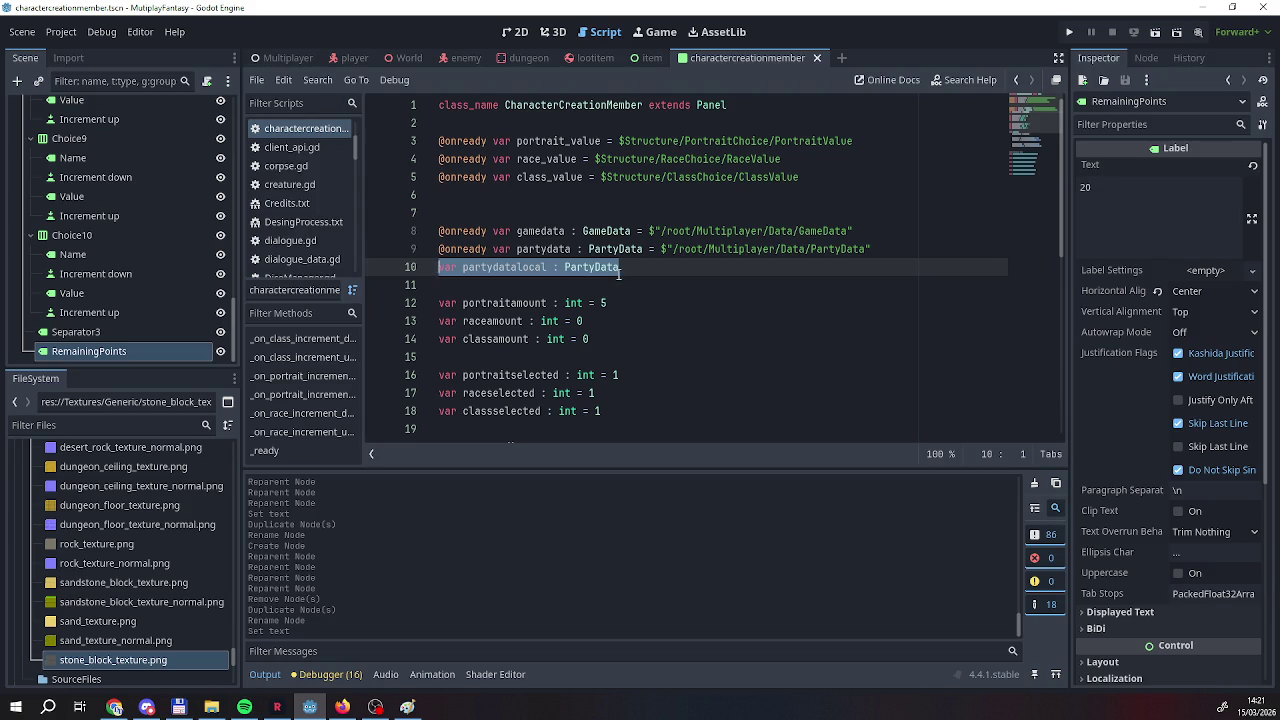
# Rename the partydatalocal variable on line 10 to memberstats.
pyautogui.click(521, 267)
pyautogui.press('BackSpace')
pyautogui.write('L')
pyautogui.moveTo(463, 267); pyautogui.dragTo(550, 267)
pyautogui.hotkey('shift', 'F5')
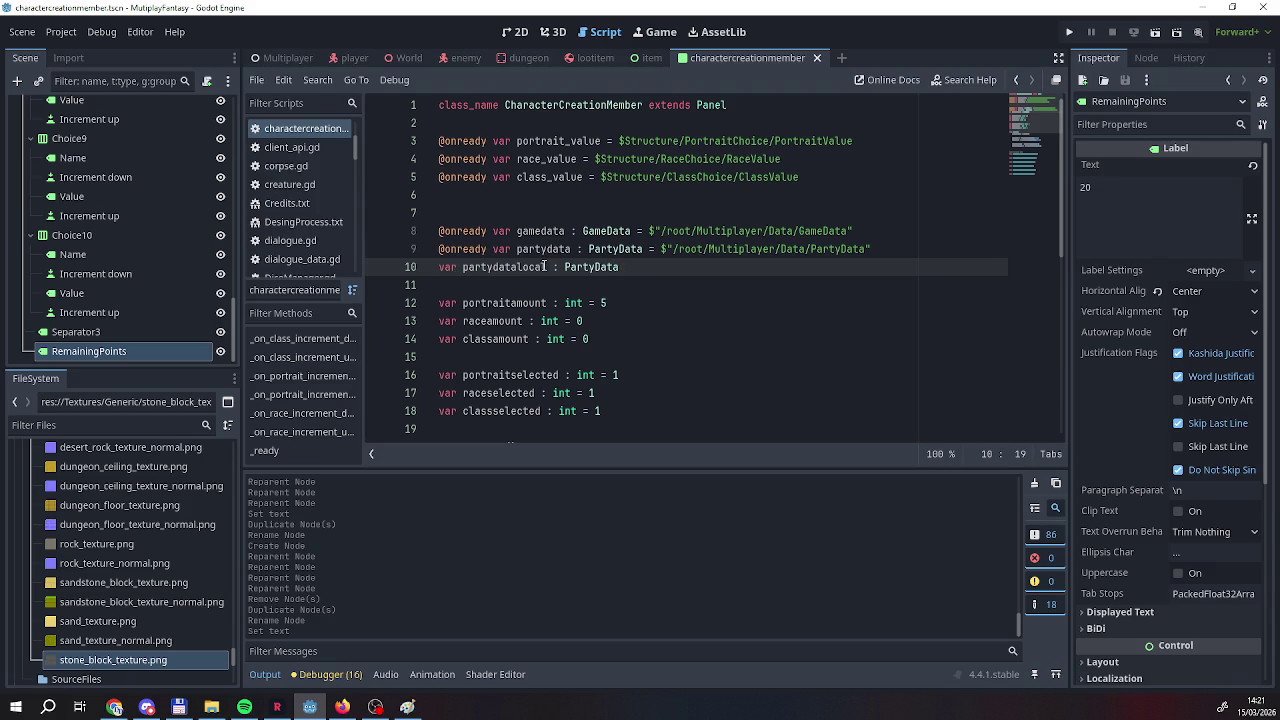
pyautogui.moveTo(463, 268); pyautogui.dragTo(552, 272)
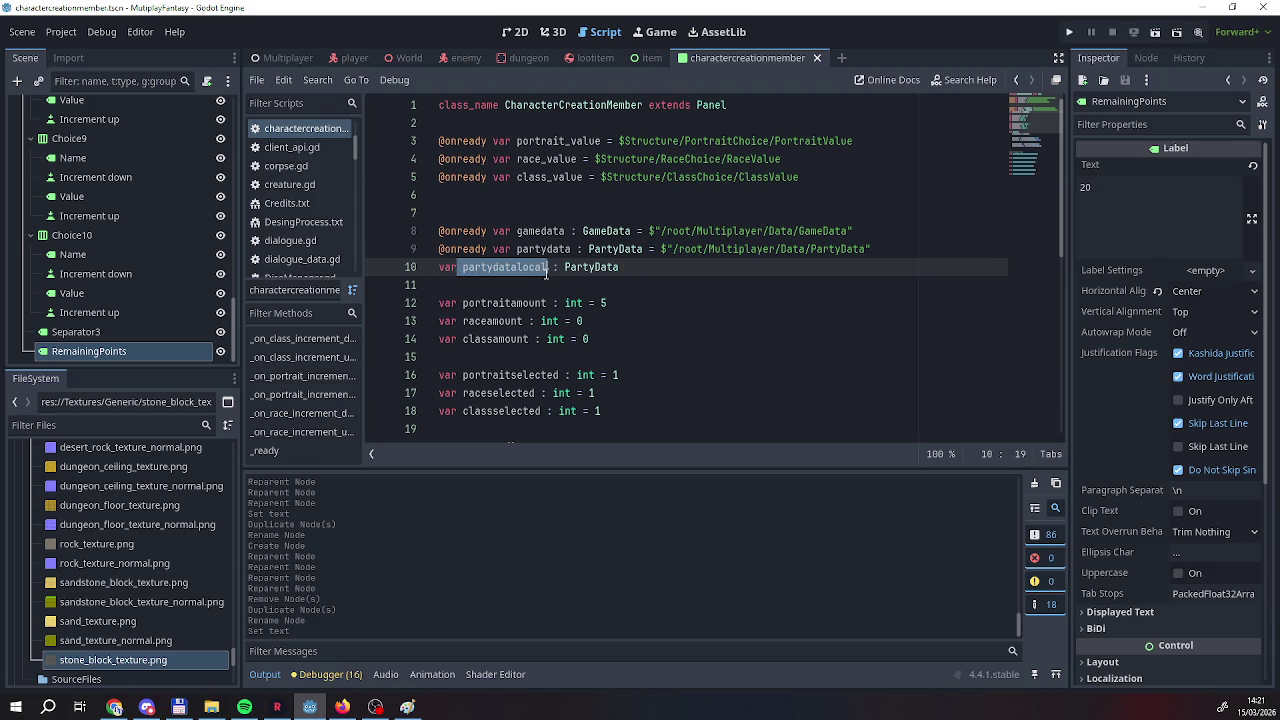
pyautogui.press('BackSpace')
pyautogui.write('mem')
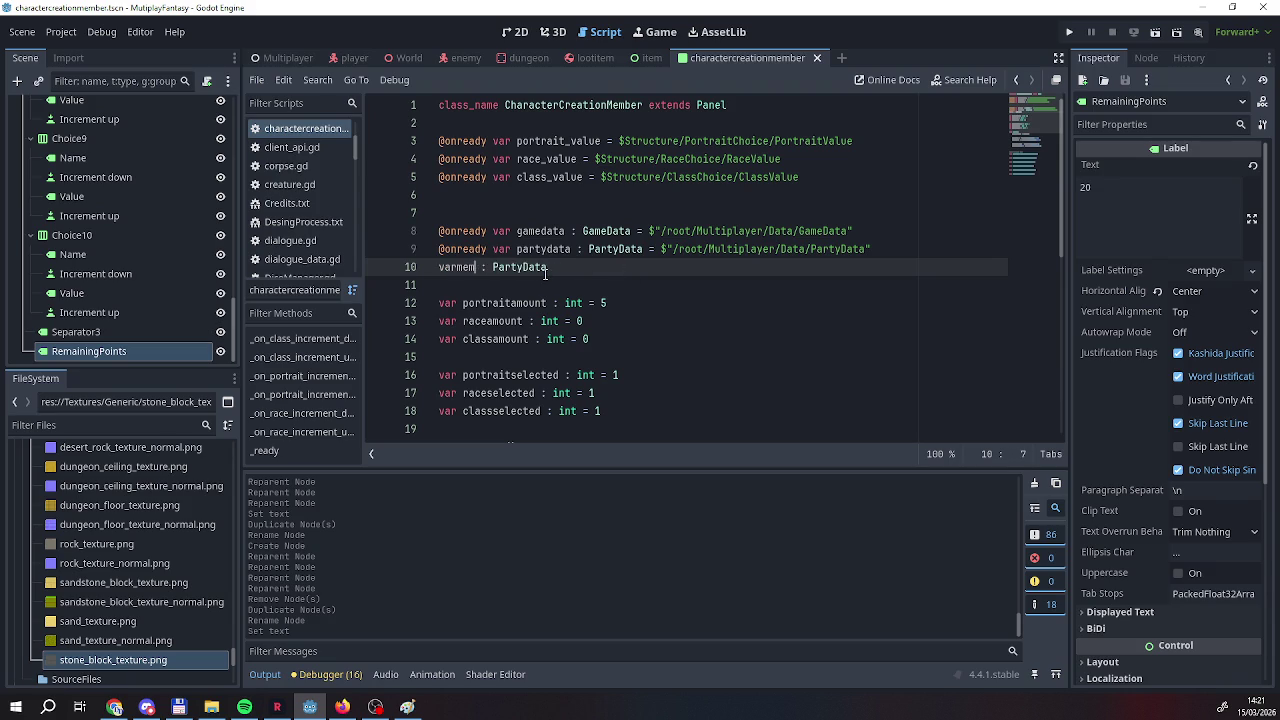
pyautogui.write('beras')
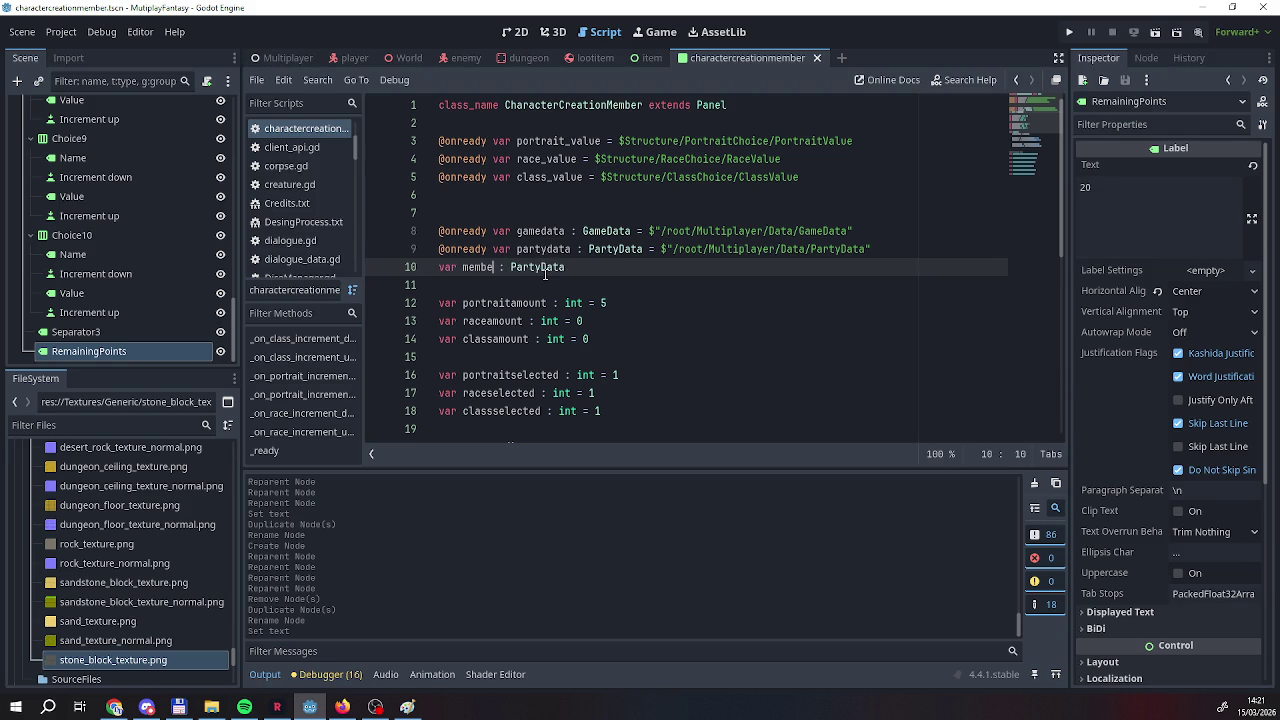
pyautogui.press('BackSpace')
pyautogui.press('BackSpace')
pyautogui.write('statws')
pyautogui.press('BackSpace')
pyautogui.press('BackSpace')
pyautogui.write('s')
# Change the memberstats variable's type from PartyData to Dictionary.
pyautogui.press('Right')
pyautogui.press('Right')
pyautogui.press('Right')
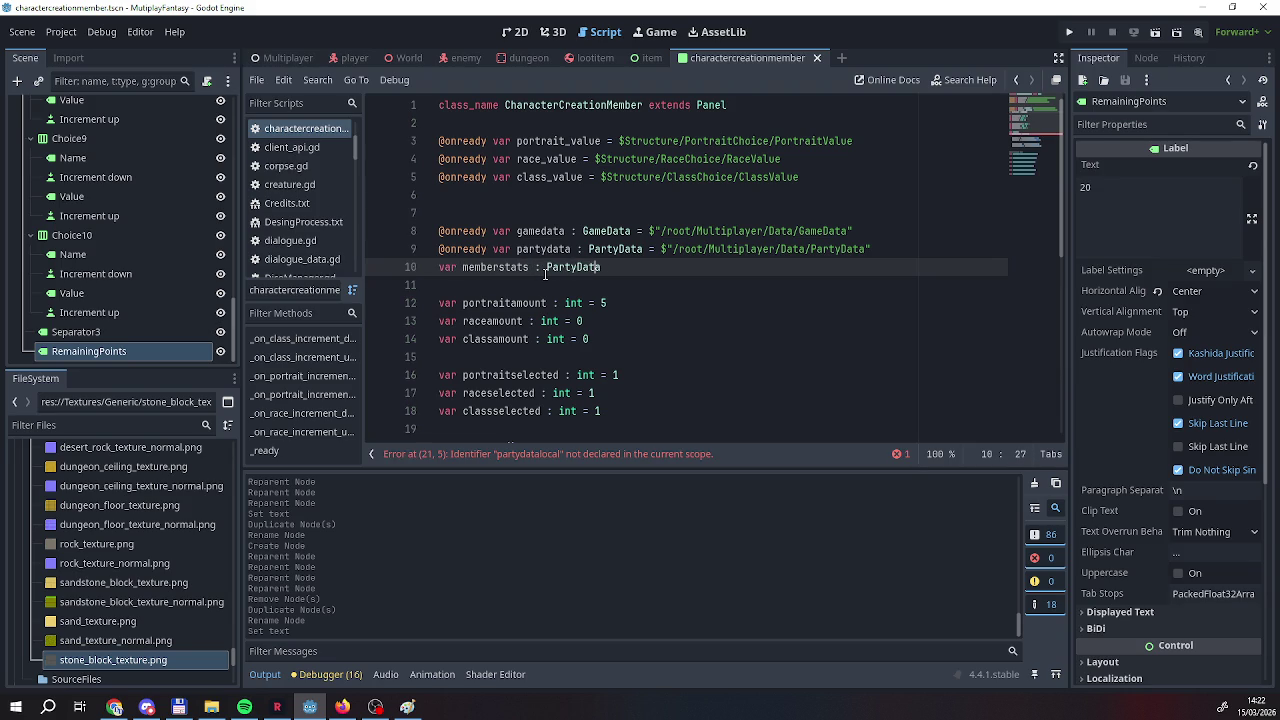
pyautogui.press('BackSpace')
pyautogui.press('BackSpace')
pyautogui.press('BackSpace')
pyautogui.write('Dic')
pyautogui.press('Down')
pyautogui.press('Return')
# Delete the partydatalocal assignment line from the _ready function.
pyautogui.click(677, 287)
pyautogui.scroll(-2, 656, 277)
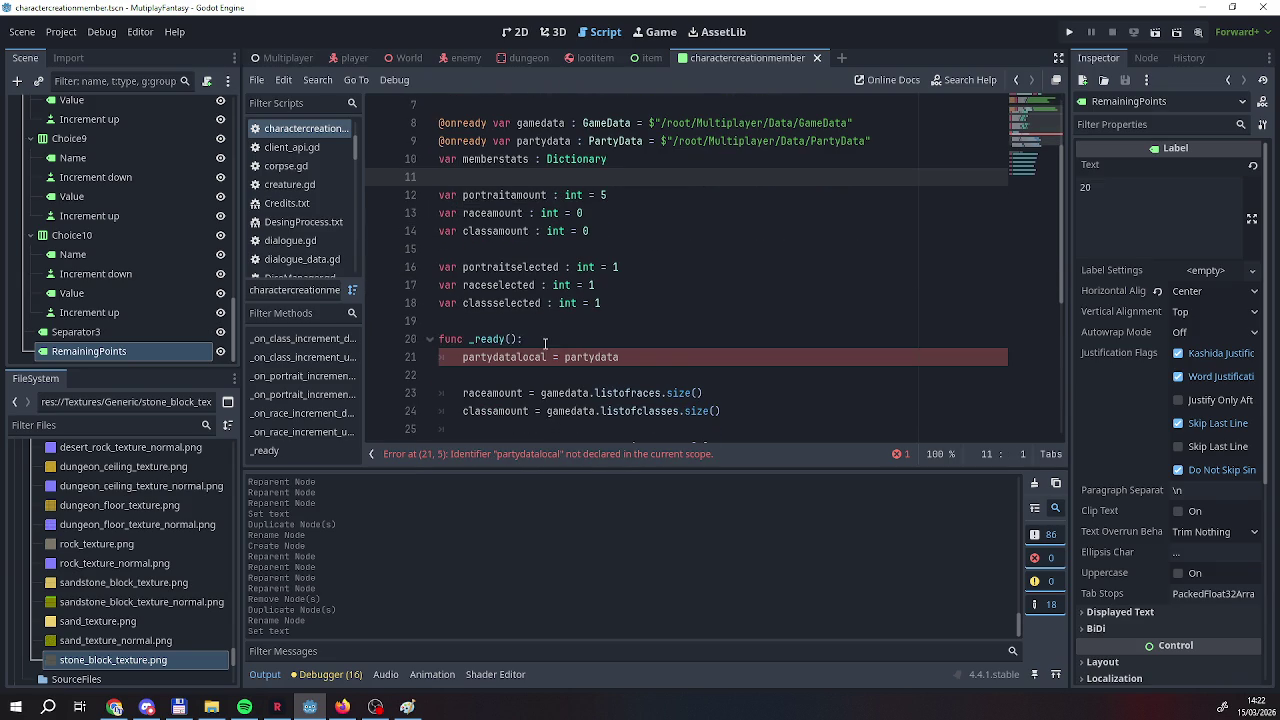
pyautogui.scroll(-3, 545, 343)
pyautogui.moveTo(660, 303); pyautogui.dragTo(461, 303)
pyautogui.press('BackSpace')
pyautogui.scroll(1, 545, 290)
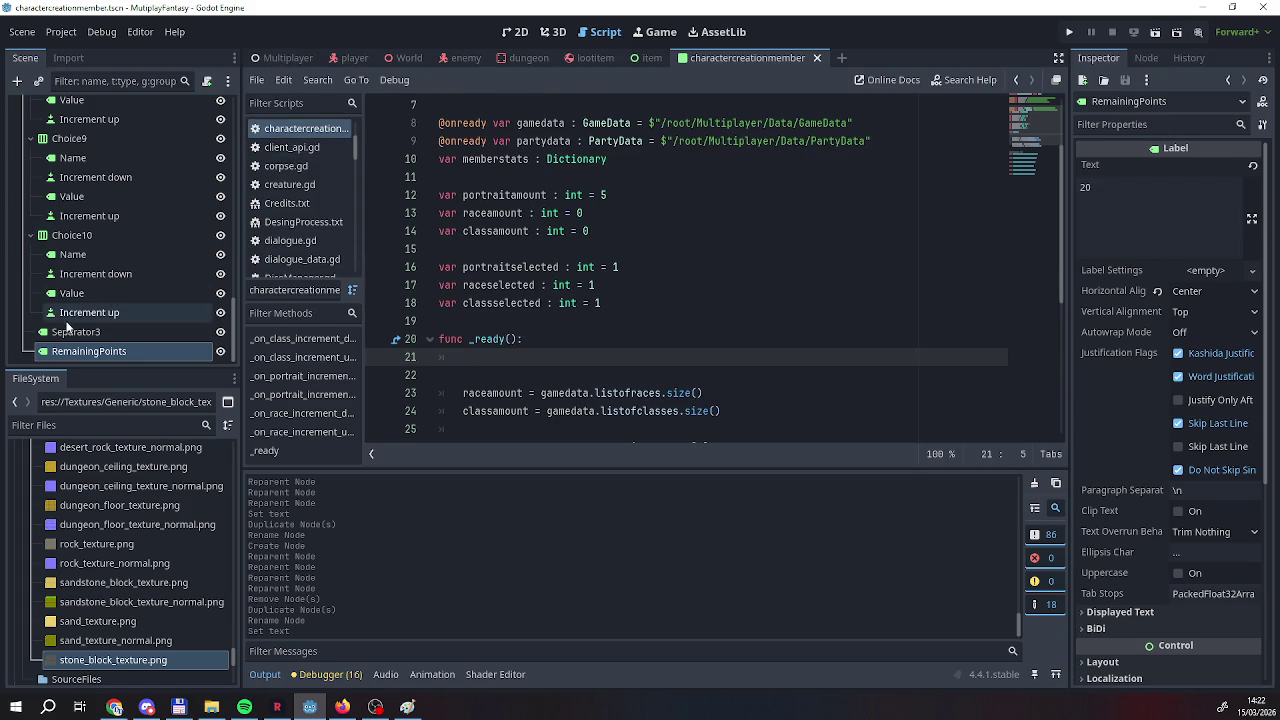
# Copy the clericbonuses dictionary line from the GameData script into charactercreationmember's _ready.
pyautogui.click(276, 62)
pyautogui.click(220, 252)
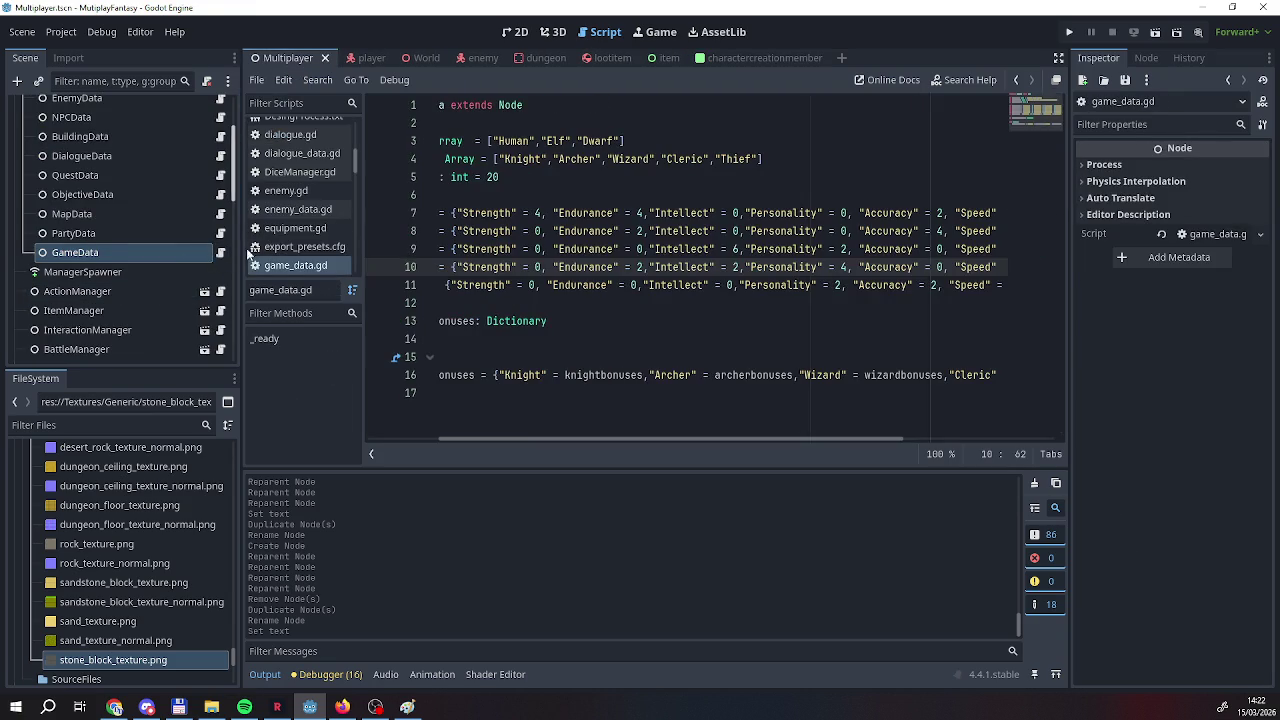
pyautogui.moveTo(601, 436); pyautogui.dragTo(722, 436)
pyautogui.moveTo(925, 267)
pyautogui.mouseDown()
pyautogui.moveTo(440, 250)
pyautogui.moveTo(405, 280)
pyautogui.moveTo(437, 267)
pyautogui.mouseUp()
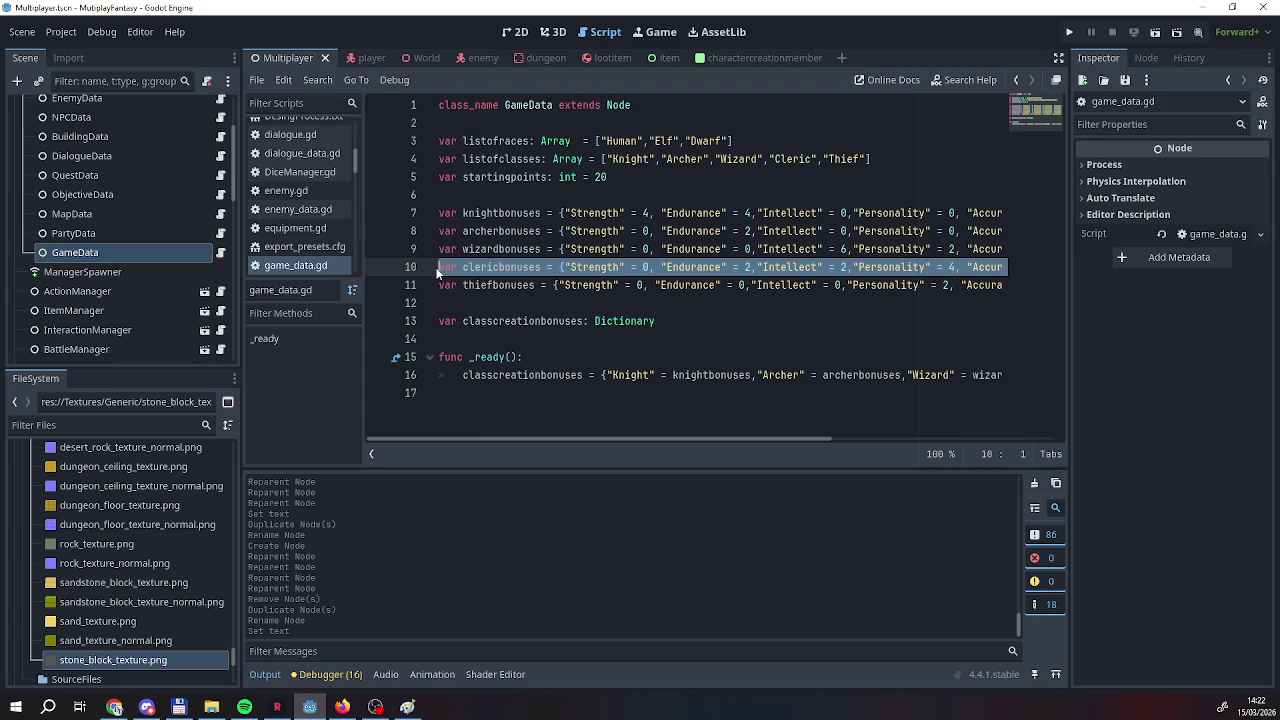
pyautogui.click(711, 62)
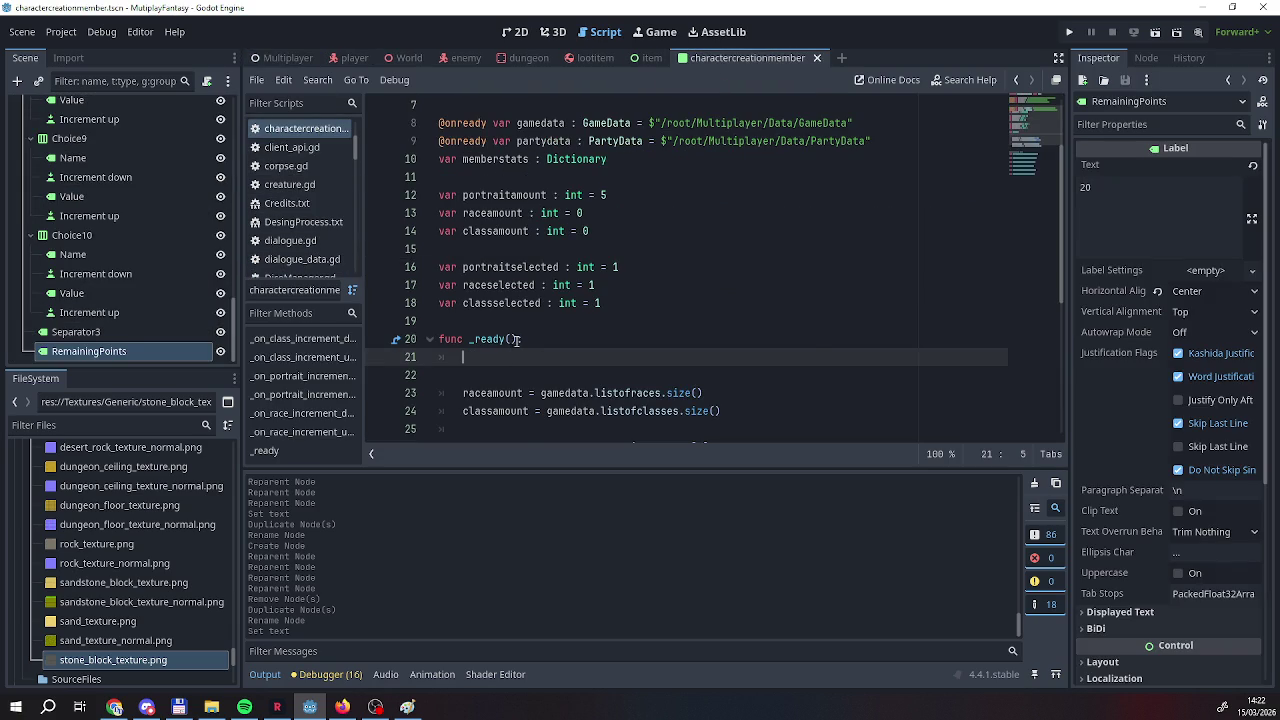
pyautogui.write('var clericbonuses = {"Strength" = 0, "Endurance" = 2,"Intellect" = 2,"Personality" = 4, "Accuracy" = 0, "Speed" = 2, "Luck" = 0}')
# Rename the pasted clericbonuses variable to memberstats.
pyautogui.moveTo(569, 443); pyautogui.dragTo(382, 443)
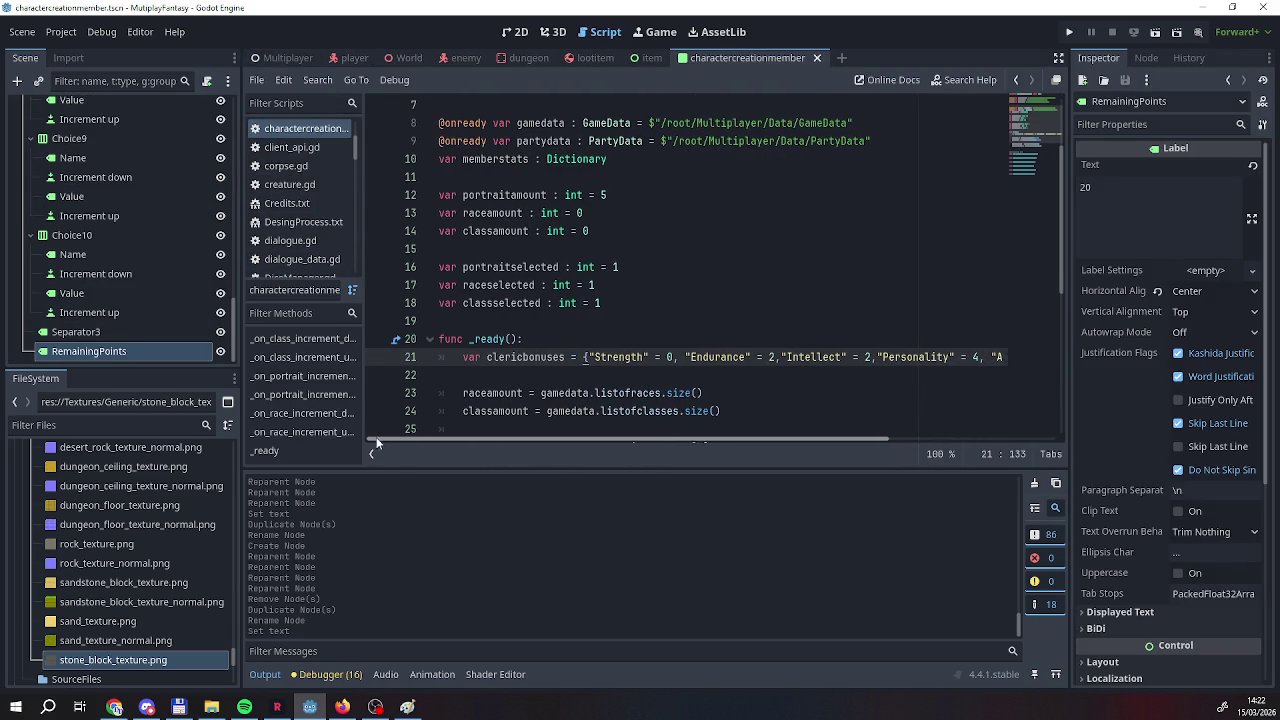
pyautogui.moveTo(566, 358); pyautogui.dragTo(490, 366)
pyautogui.press('BackSpace')
pyautogui.press('BackSpace')
pyautogui.press('BackSpace')
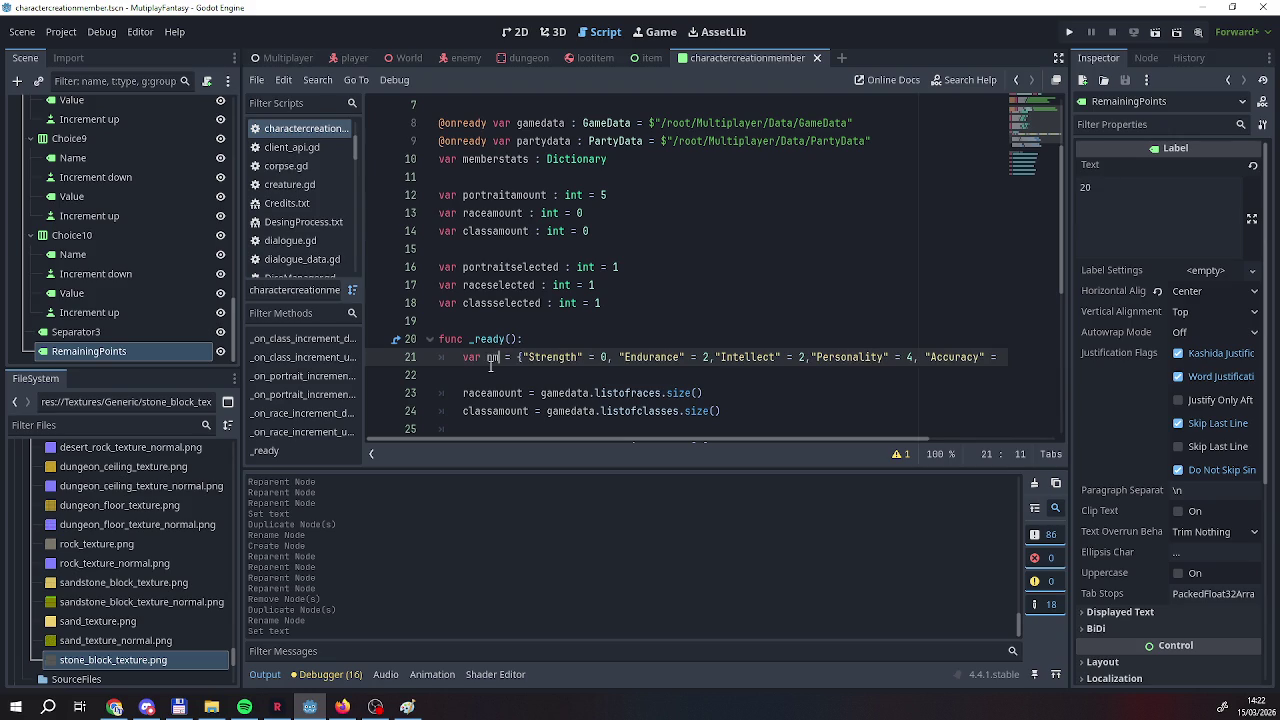
pyautogui.press('BackSpace')
pyautogui.write('memberstats')
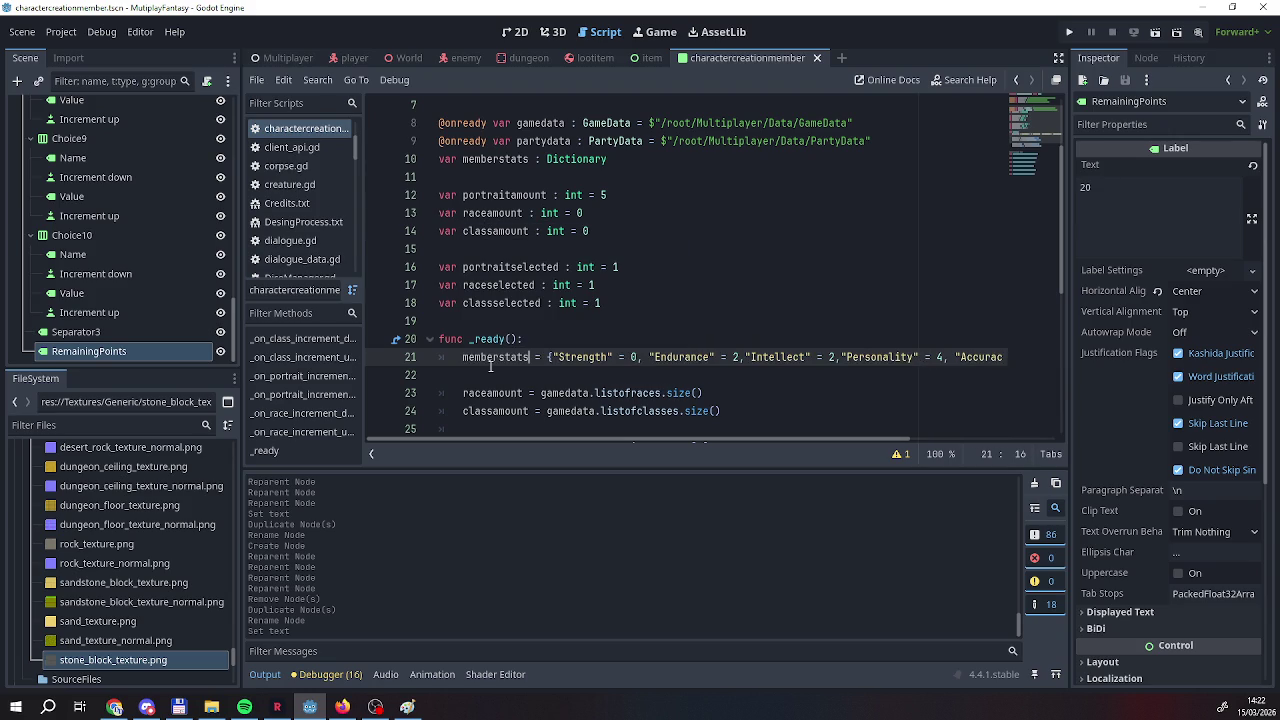
pyautogui.click(607, 372)
# Set the Strength, Endurance, Intellect and Personality values on line 21 to 10.
pyautogui.doubleClick(634, 357)
pyautogui.write('10')
pyautogui.doubleClick(743, 357)
pyautogui.write('10')
pyautogui.doubleClick(839, 357)
pyautogui.write('10')
pyautogui.doubleClick(957, 357)
pyautogui.write('01')
pyautogui.hscroll(3, 897, 433)
pyautogui.doubleClick(803, 357)
pyautogui.write('10')
# Set the Accuracy, Speed and Luck values to 10.
pyautogui.doubleClick(900, 357)
pyautogui.write('10')
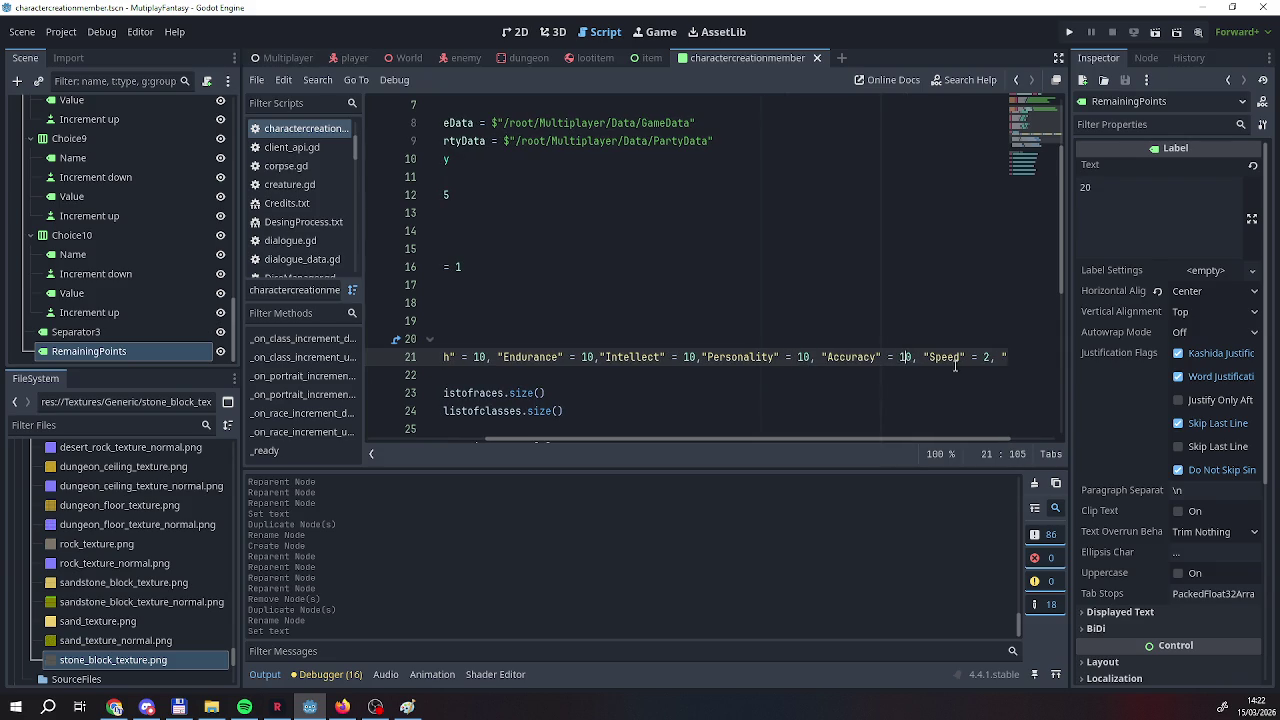
pyautogui.click(988, 357)
pyautogui.doubleClick(929, 357)
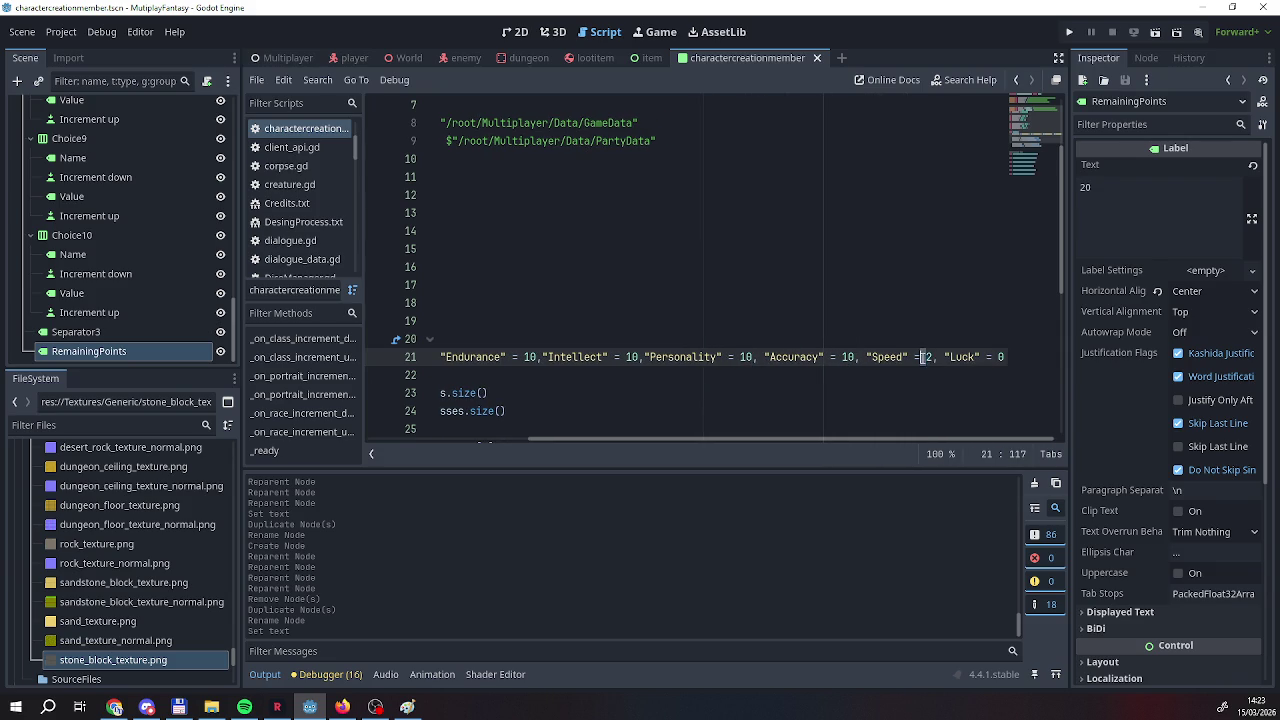
pyautogui.write('10')
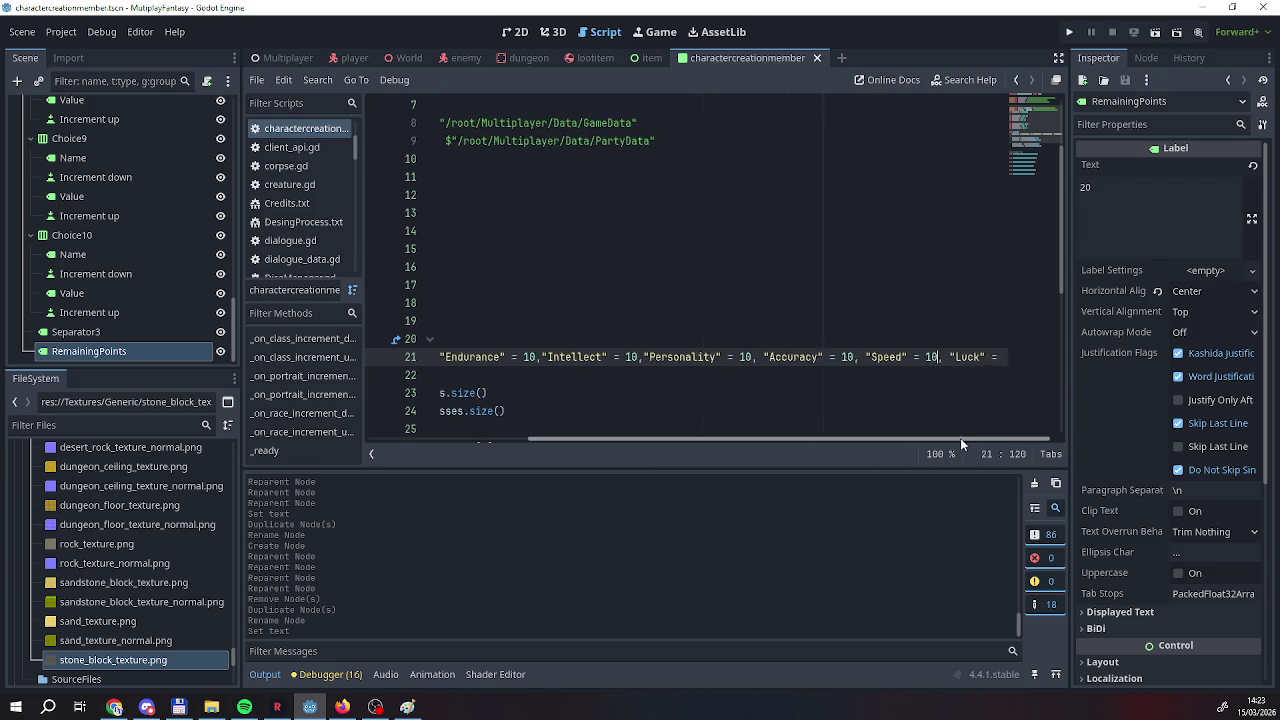
pyautogui.doubleClick(1003, 357)
pyautogui.write('10')
# Insert blank lines after the class_value declaration on line 5.
pyautogui.click(936, 392)
pyautogui.moveTo(851, 440); pyautogui.dragTo(680, 441)
pyautogui.scroll(-3, 606, 397)
pyautogui.scroll(3, 606, 397)
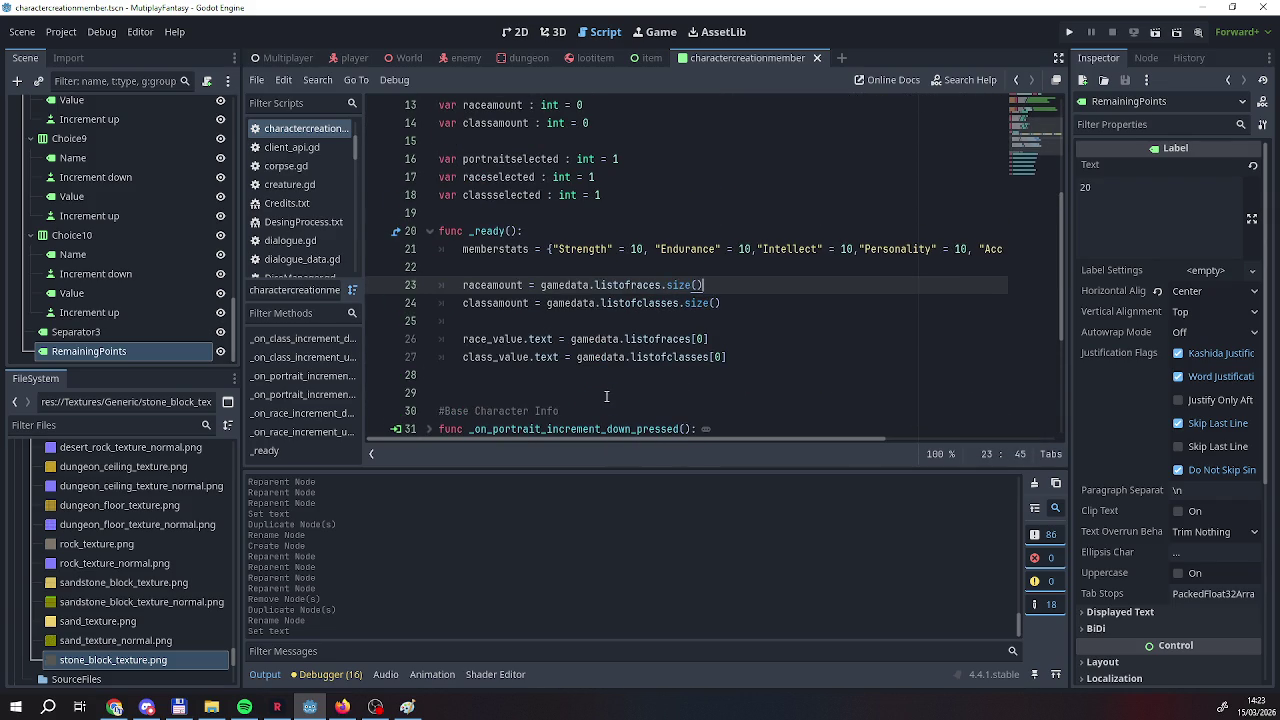
pyautogui.scroll(4, 606, 397)
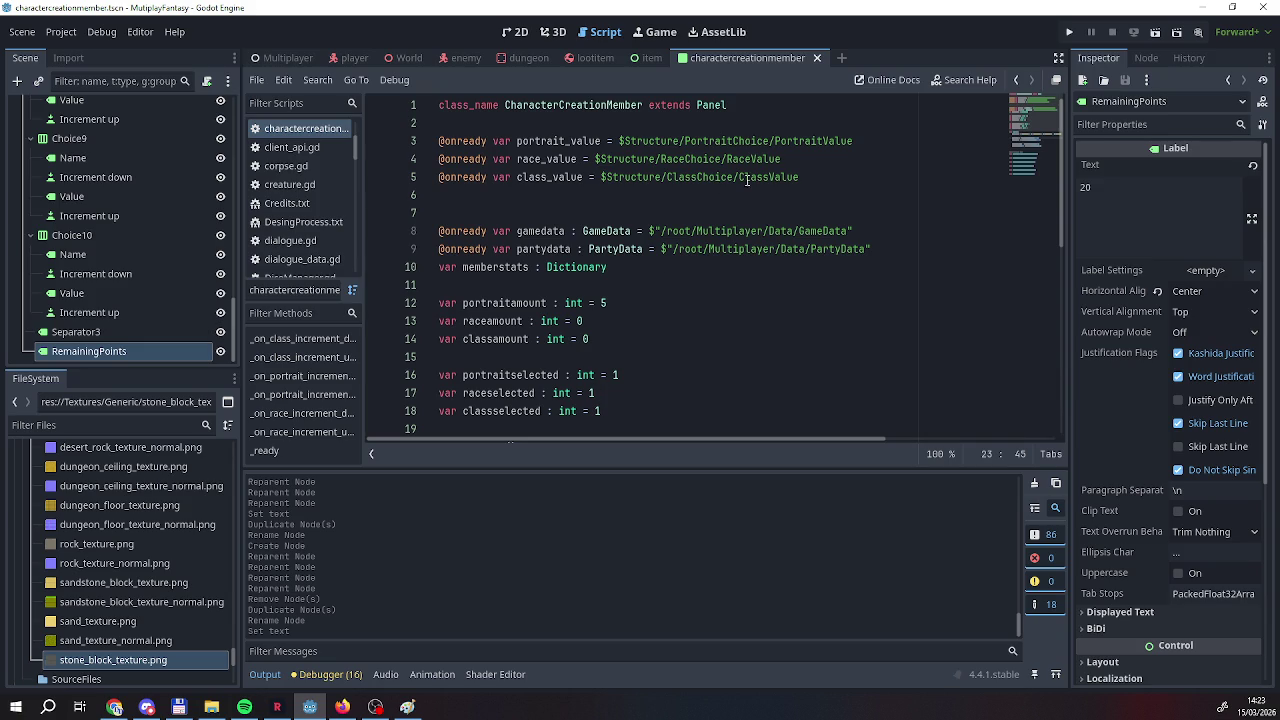
pyautogui.click(832, 181)
pyautogui.press('Return')
pyautogui.press('Return')
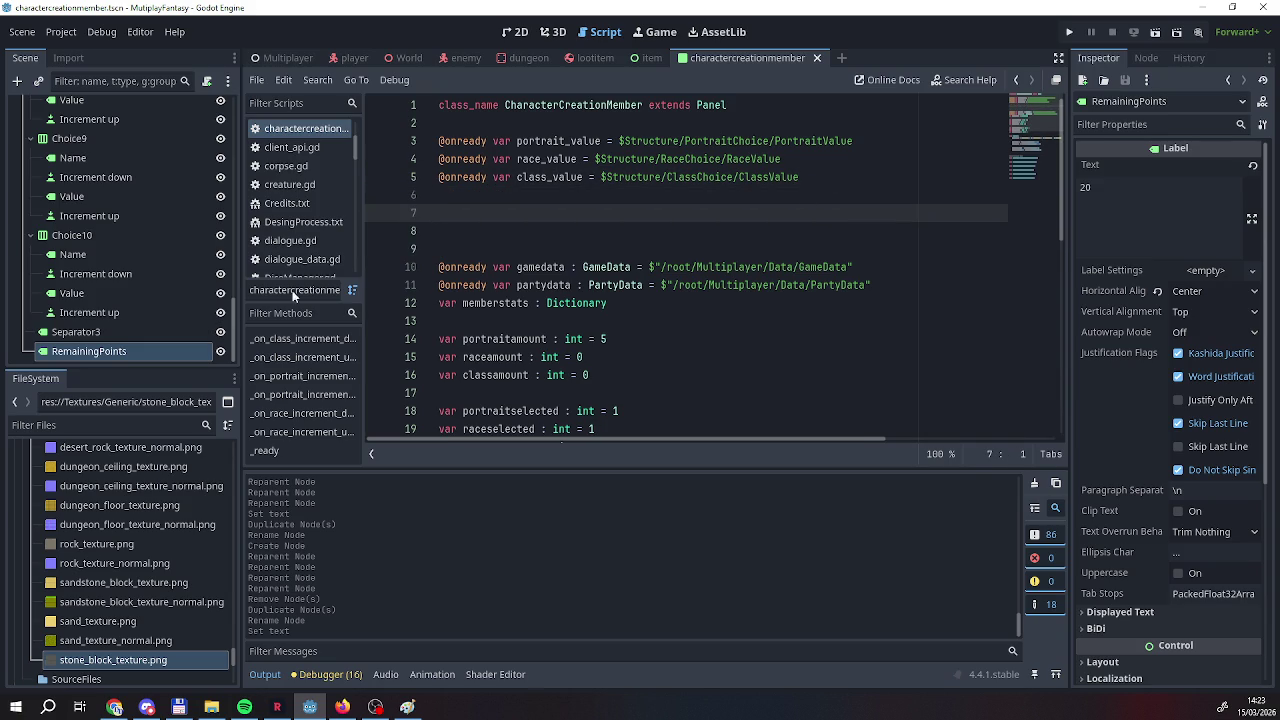
# Rename the Choice4 node to StrengthChoice in the Scene dock.
pyautogui.click(146, 305)
pyautogui.scroll(6, 126, 306)
pyautogui.scroll(8, 126, 313)
pyautogui.scroll(-1, 125, 318)
pyautogui.doubleClick(89, 248)
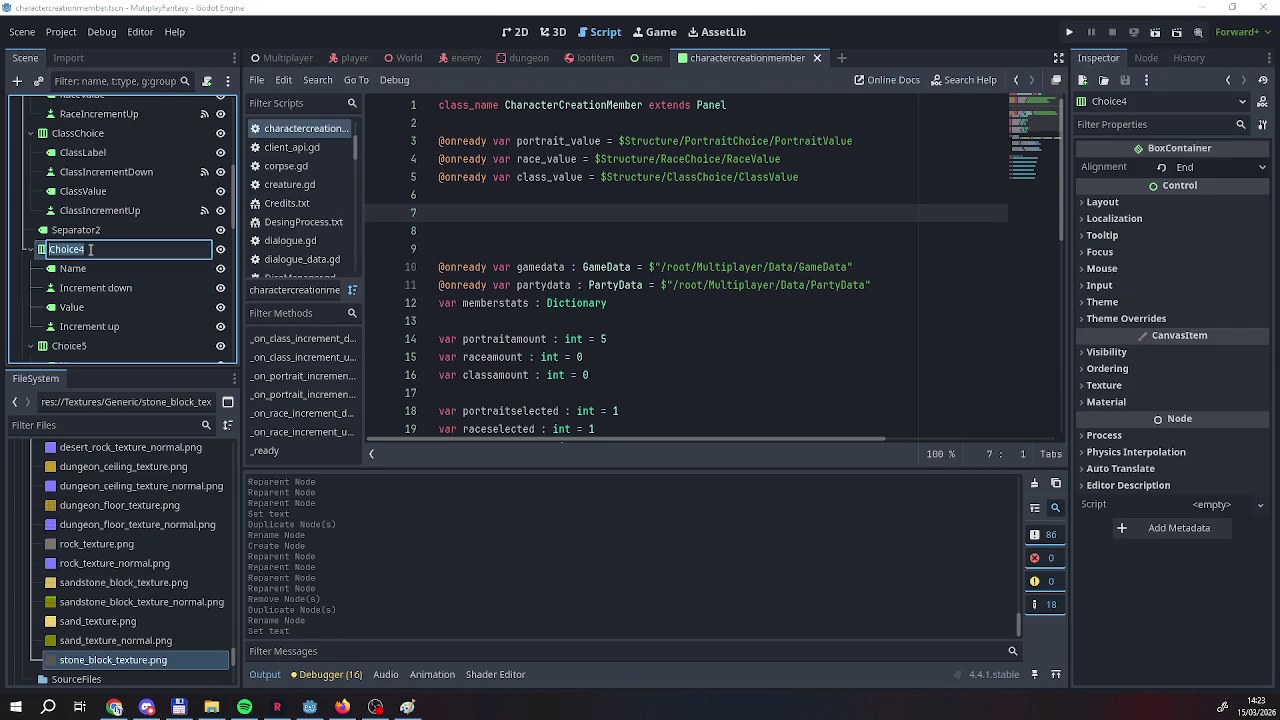
pyautogui.write('5')
pyautogui.press('BackSpace')
pyautogui.press('BackSpace')
pyautogui.write('ength')
pyautogui.write('Choice')
pyautogui.press('Return')
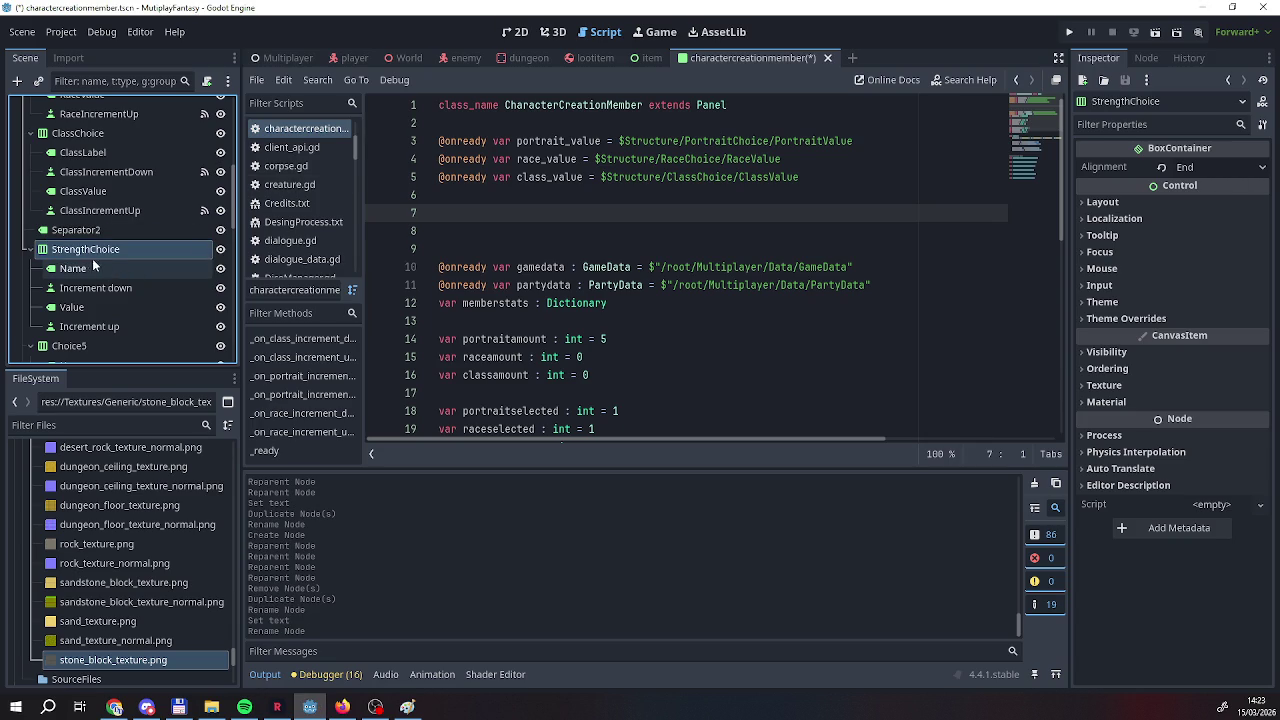
# Rename its Name label to StrengthLabel and the Increment down button to StrengthIncrementDown.
pyautogui.doubleClick(83, 268)
pyautogui.write('Sre')
pyautogui.press('BackSpace')
pyautogui.press('BackSpace')
pyautogui.press('BackSpace')
pyautogui.write('t')
pyautogui.write('tre')
pyautogui.write('gth')
pyautogui.write('Label')
pyautogui.press('Return')
pyautogui.click(81, 288)
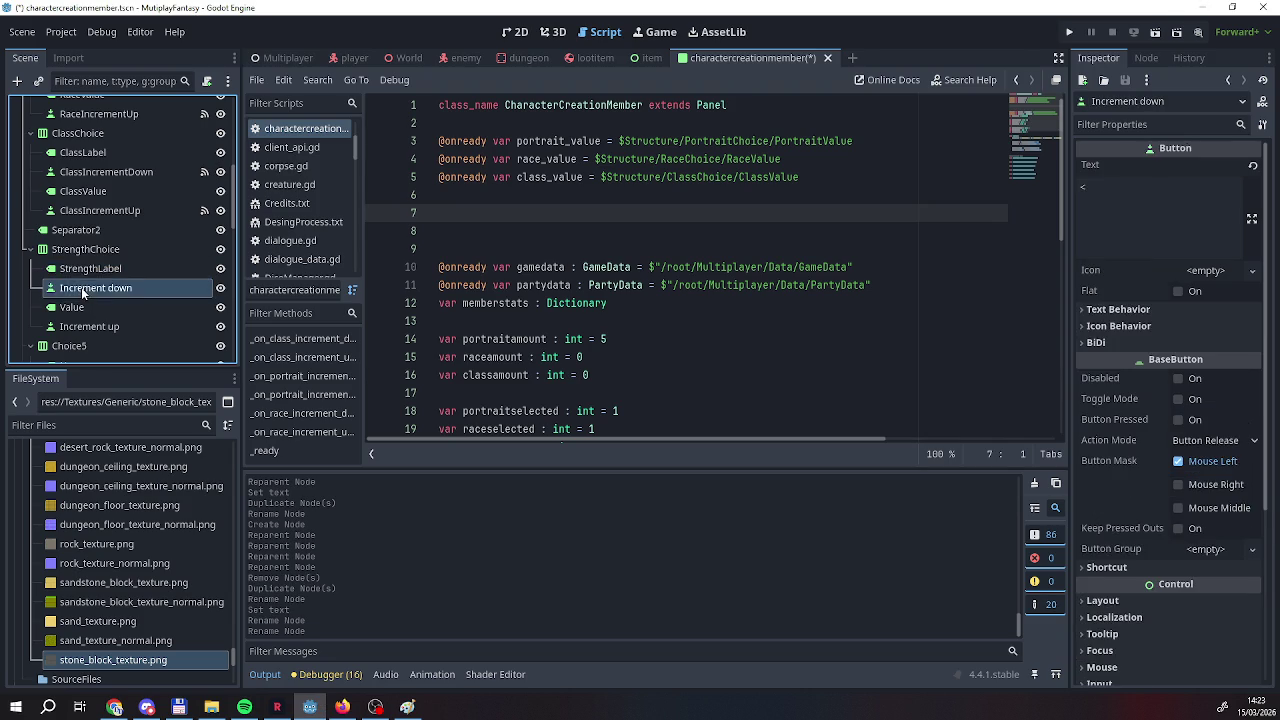
pyautogui.doubleClick(81, 287)
pyautogui.write('Strength')
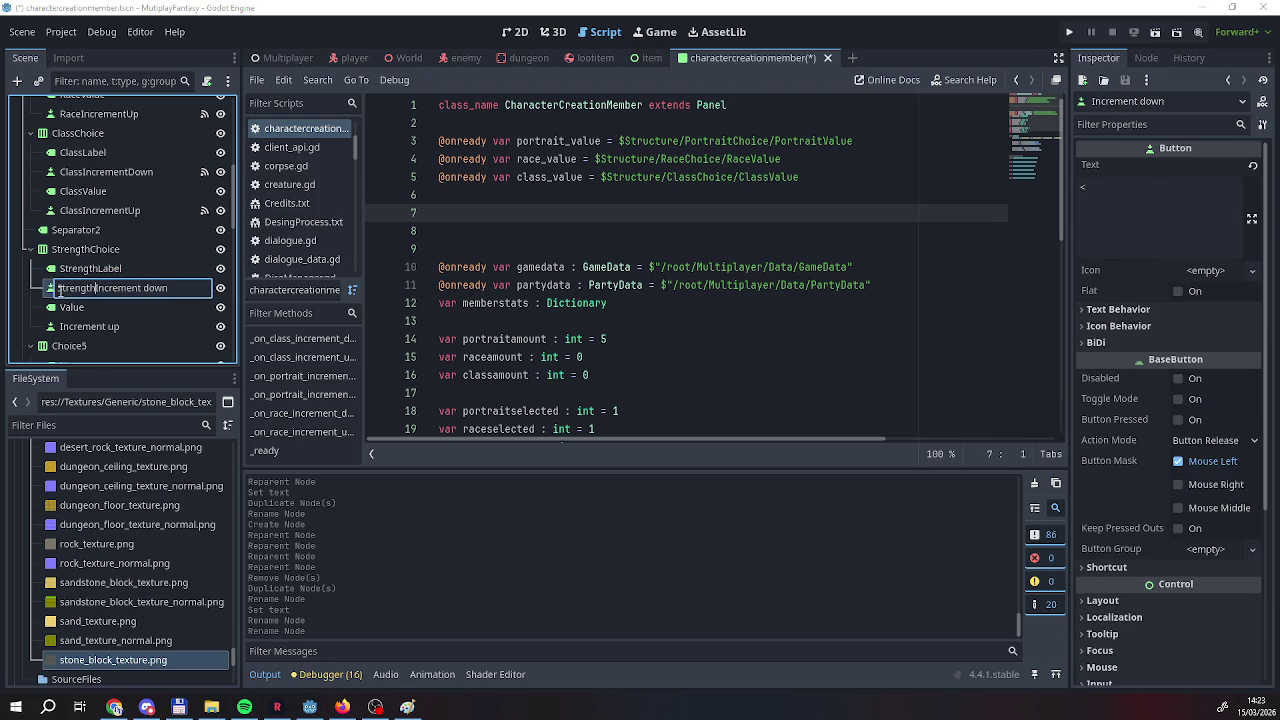
pyautogui.press('BackSpace')
pyautogui.press('BackSpace')
pyautogui.write('D')
# Rename the Value node to StrengthValue and the Increment up button to StrengthIncrementUp.
pyautogui.click(61, 307)
pyautogui.click(61, 307)
pyautogui.write('Streng')
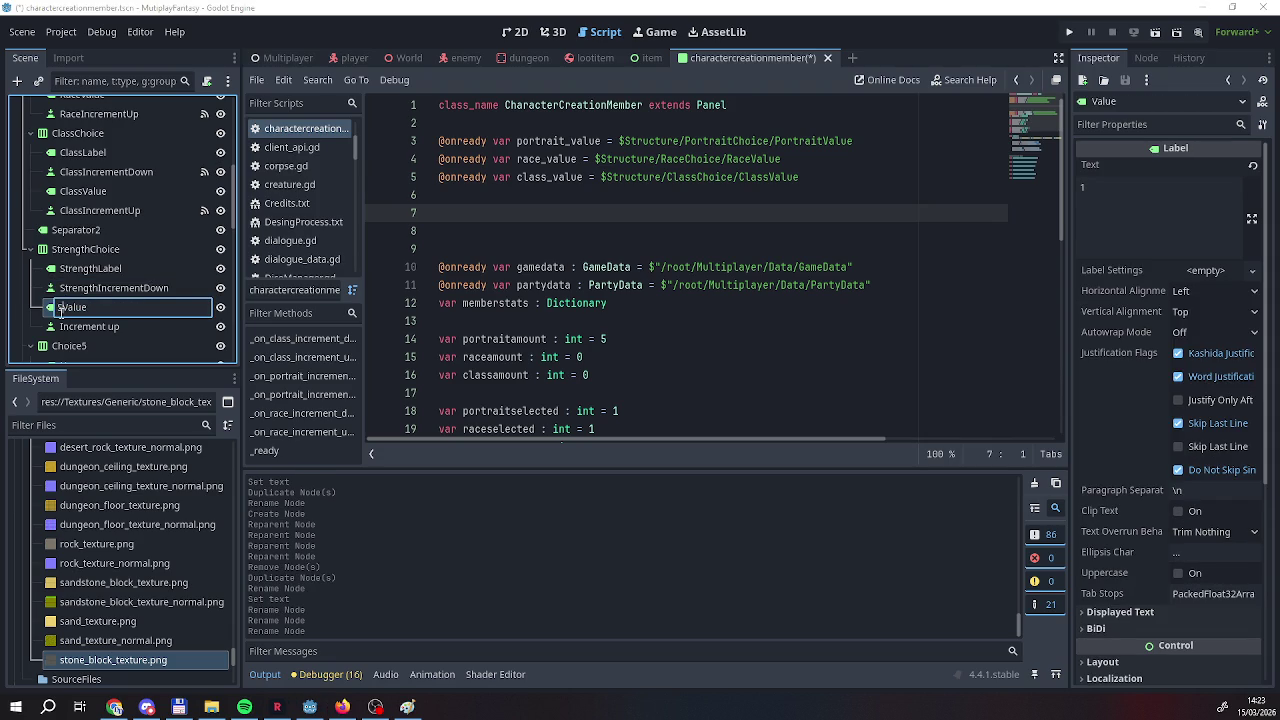
pyautogui.write('th')
pyautogui.click(61, 327)
pyautogui.click(61, 328)
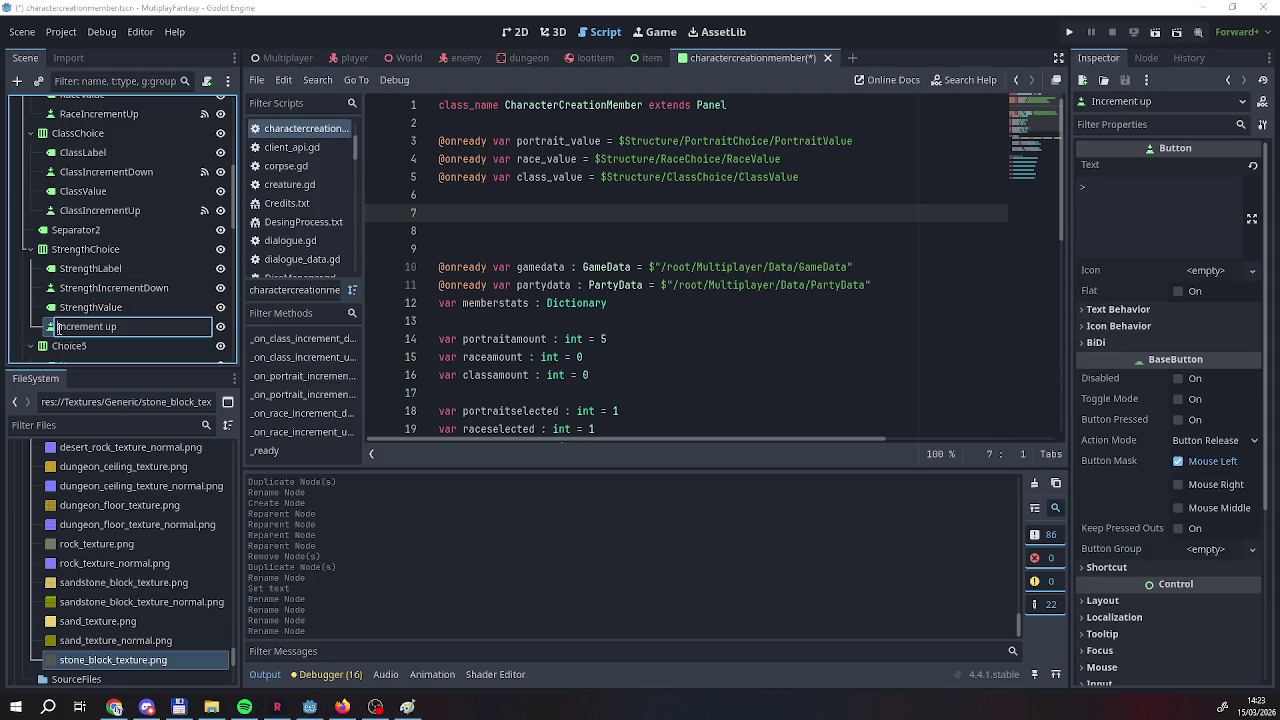
pyautogui.write('Strength')
pyautogui.press('BackSpace')
pyautogui.press('BackSpace')
pyautogui.write('U')
pyautogui.press('Return')
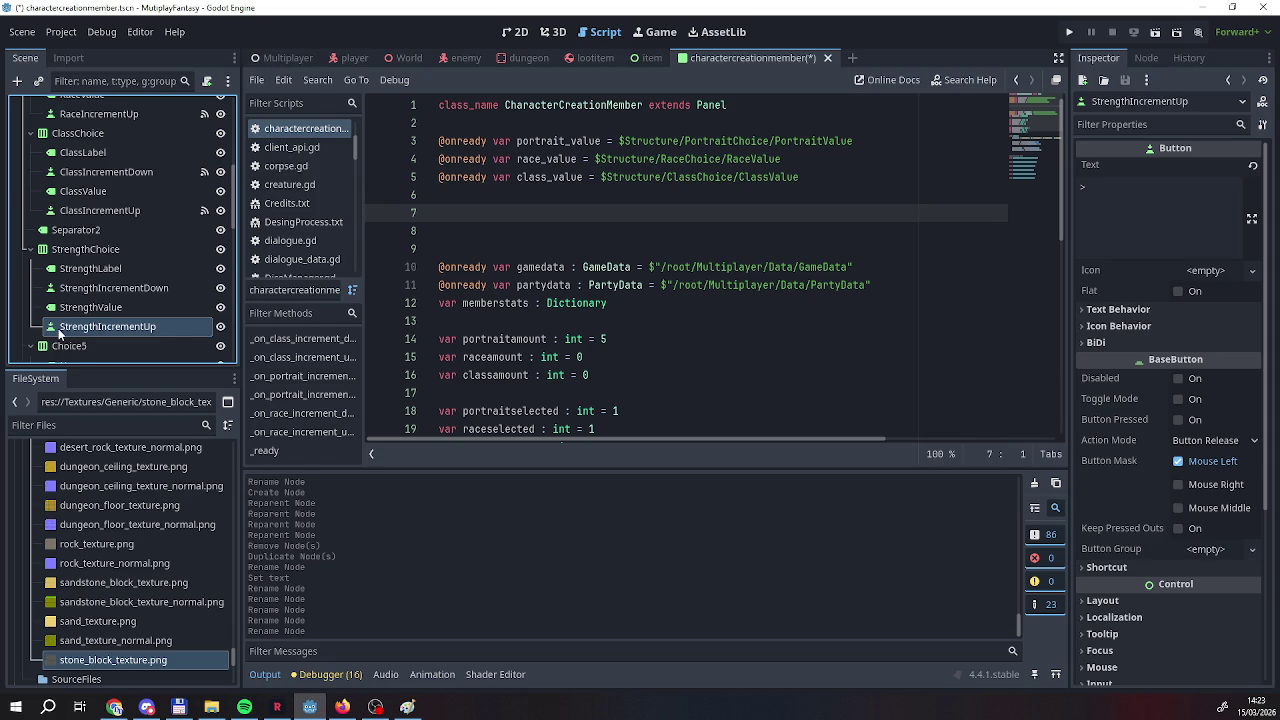
pyautogui.click(56, 310)
pyautogui.click(55, 326)
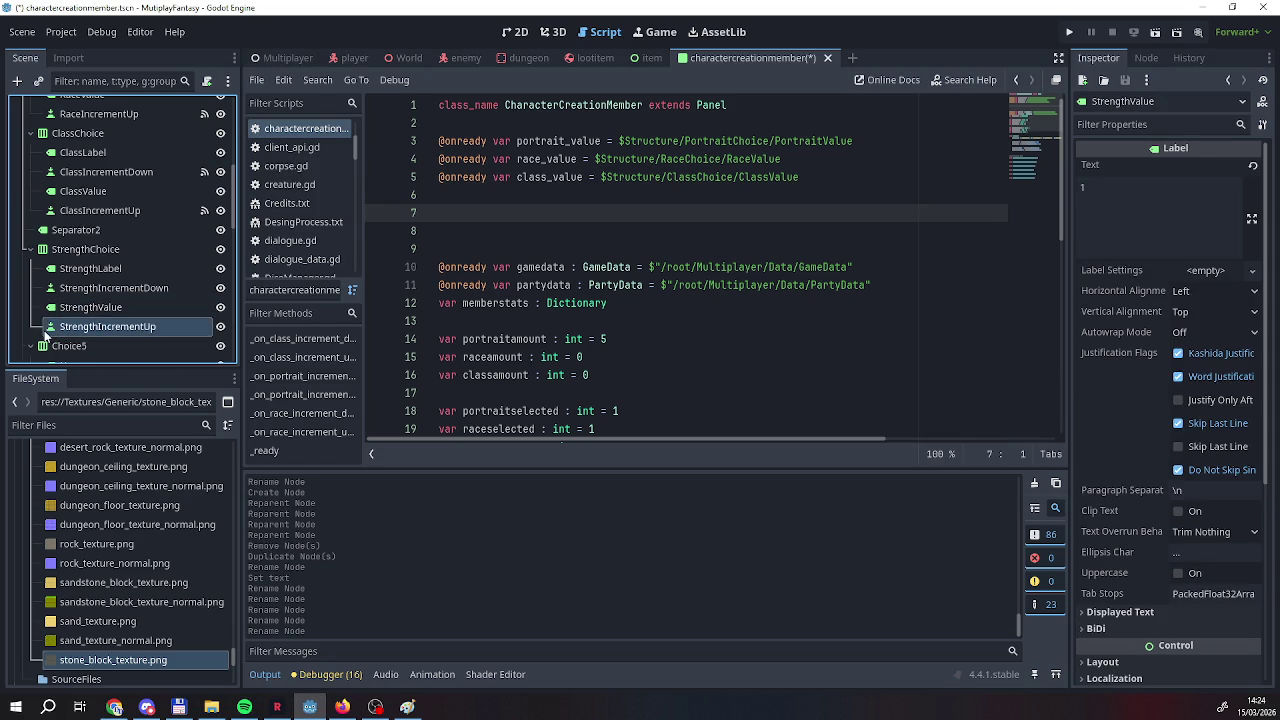
pyautogui.keyDown('ctrl'); pyautogui.click(55, 310); pyautogui.keyUp('ctrl')
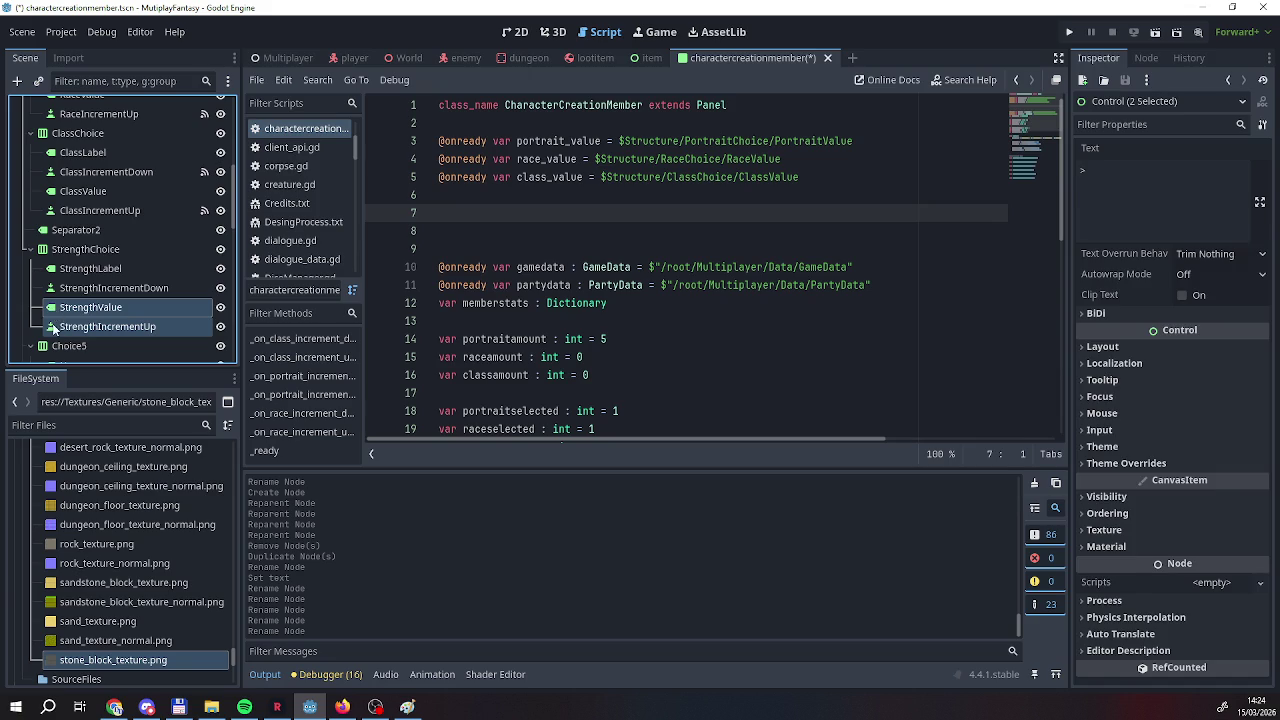
pyautogui.keyDown('ctrl'); pyautogui.click(57, 330); pyautogui.keyUp('ctrl')
pyautogui.keyDown('ctrl'); pyautogui.click(55, 316); pyautogui.keyUp('ctrl')
pyautogui.moveTo(100, 310)
pyautogui.mouseDown()
pyautogui.moveTo(440, 208)
pyautogui.moveTo(467, 218)
pyautogui.mouseUp()
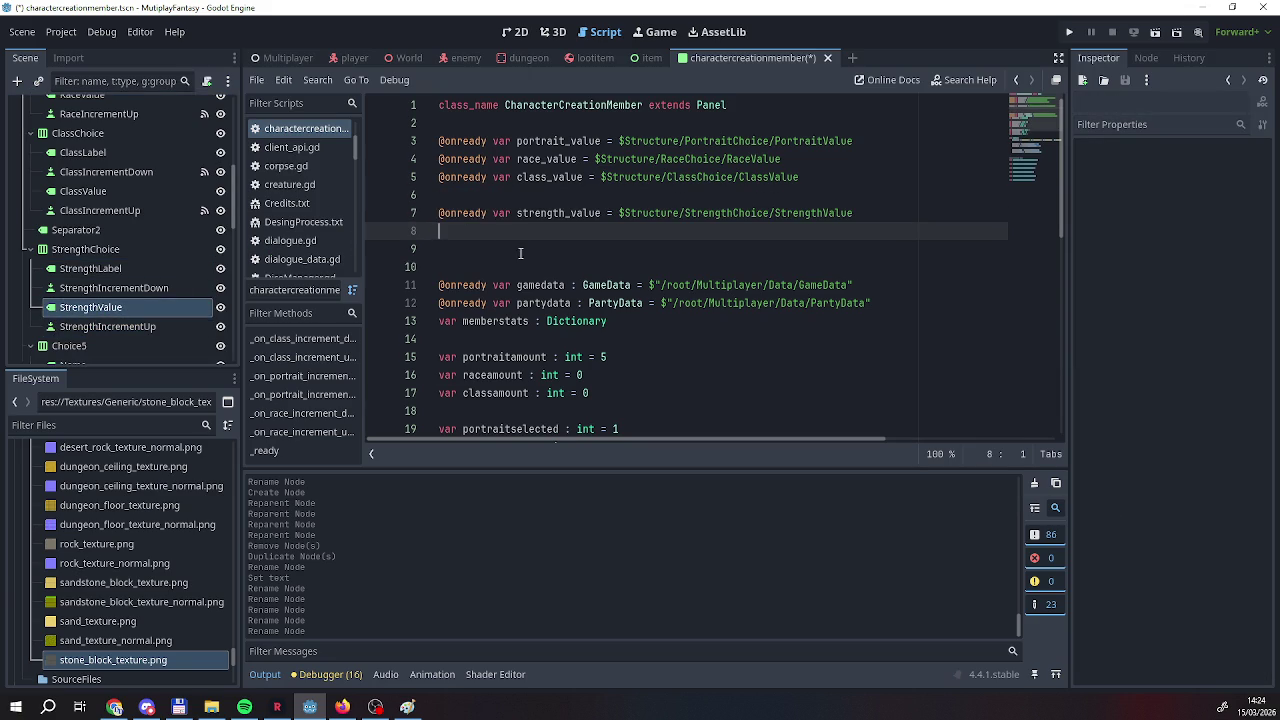
pyautogui.scroll(-3, 118, 251)
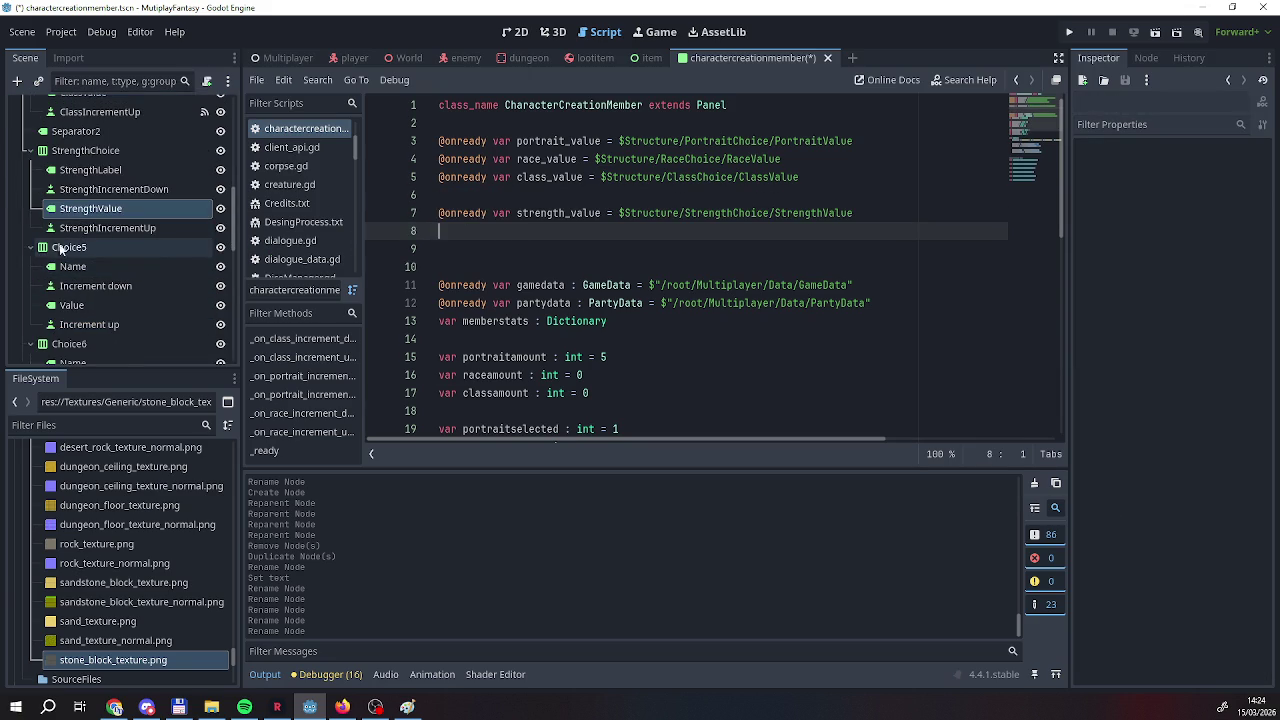
# Rename the Choice5 node to EnduranceChoice.
pyautogui.doubleClick(91, 246)
pyautogui.write('E')
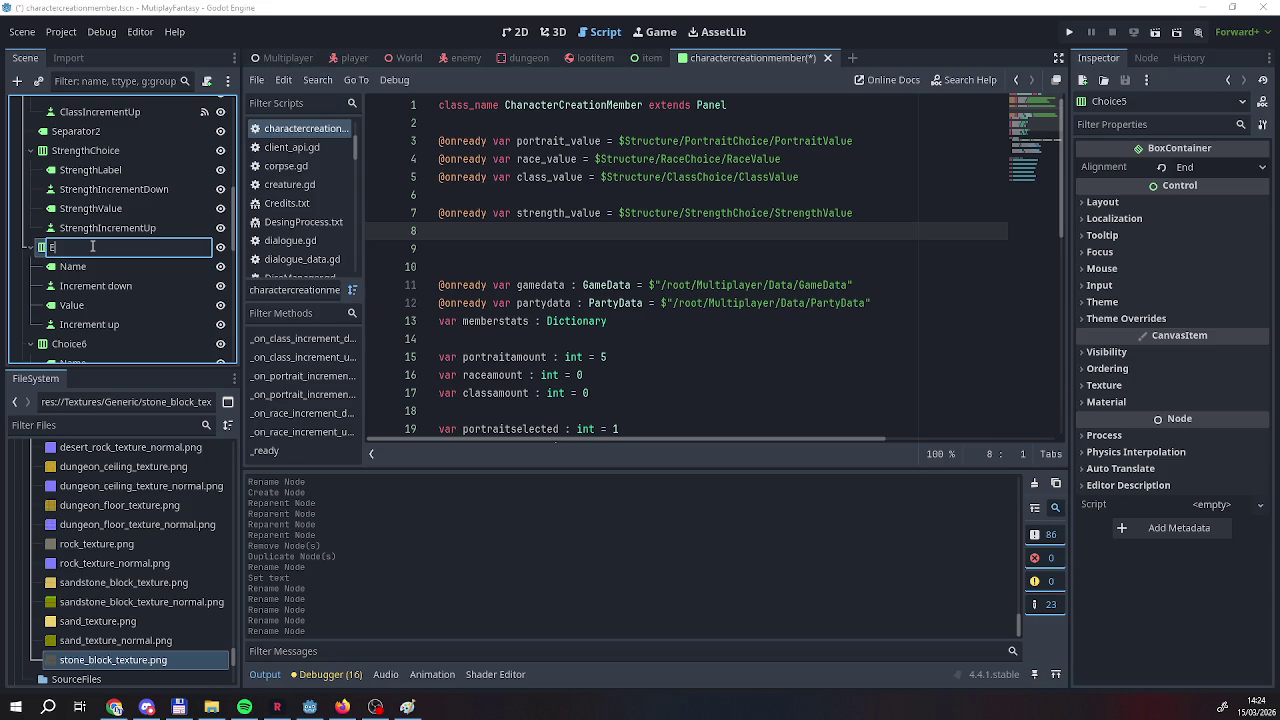
pyautogui.write('dur')
pyautogui.press('BackSpace')
pyautogui.write('nduranceChoice')
pyautogui.press('Return')
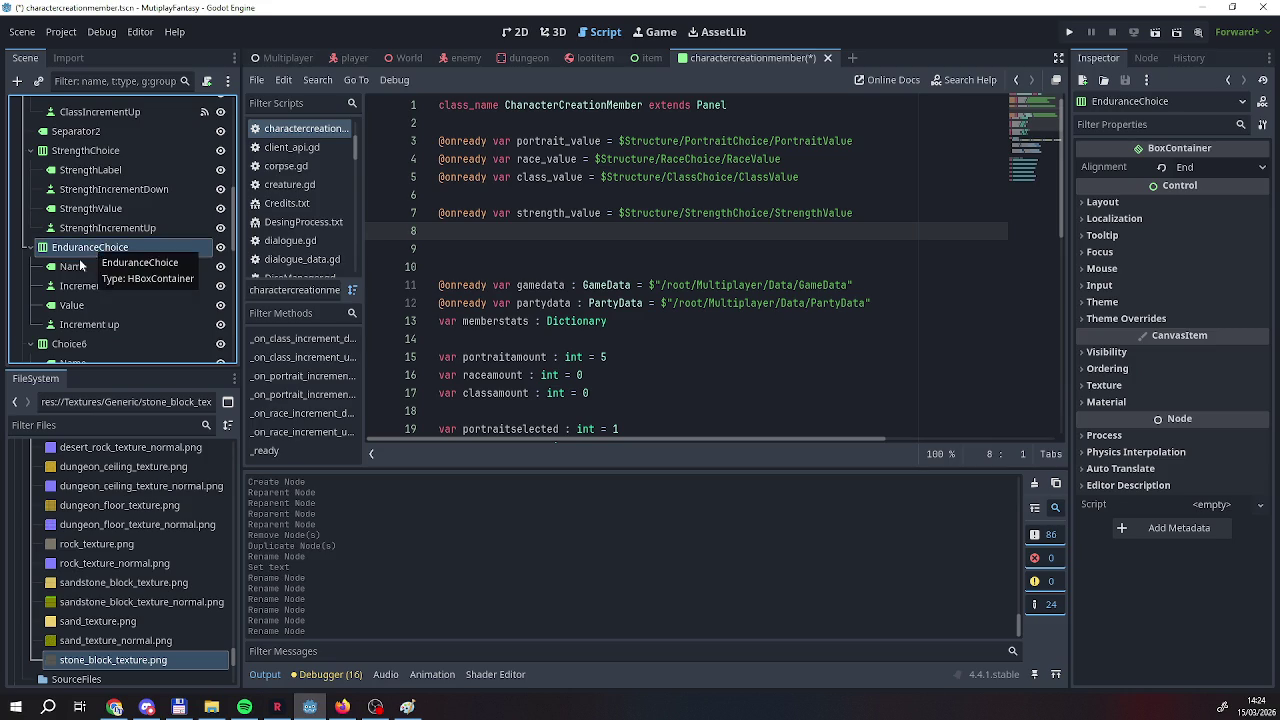
# Rename its Name label to EnduranceLabel and the Increment down button to EnduranceIncrementDown.
pyautogui.doubleClick(72, 266)
pyautogui.write('Endu')
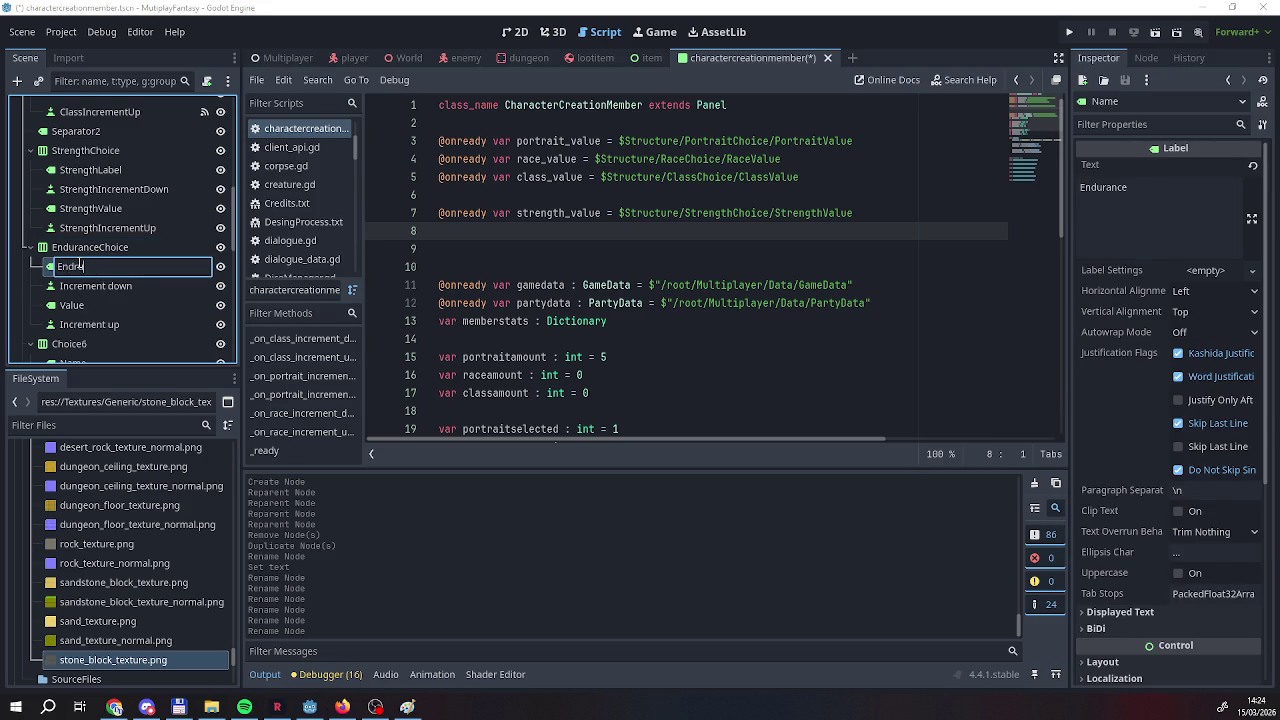
pyautogui.write('ranceLabel')
pyautogui.press('Return')
pyautogui.doubleClick(60, 286)
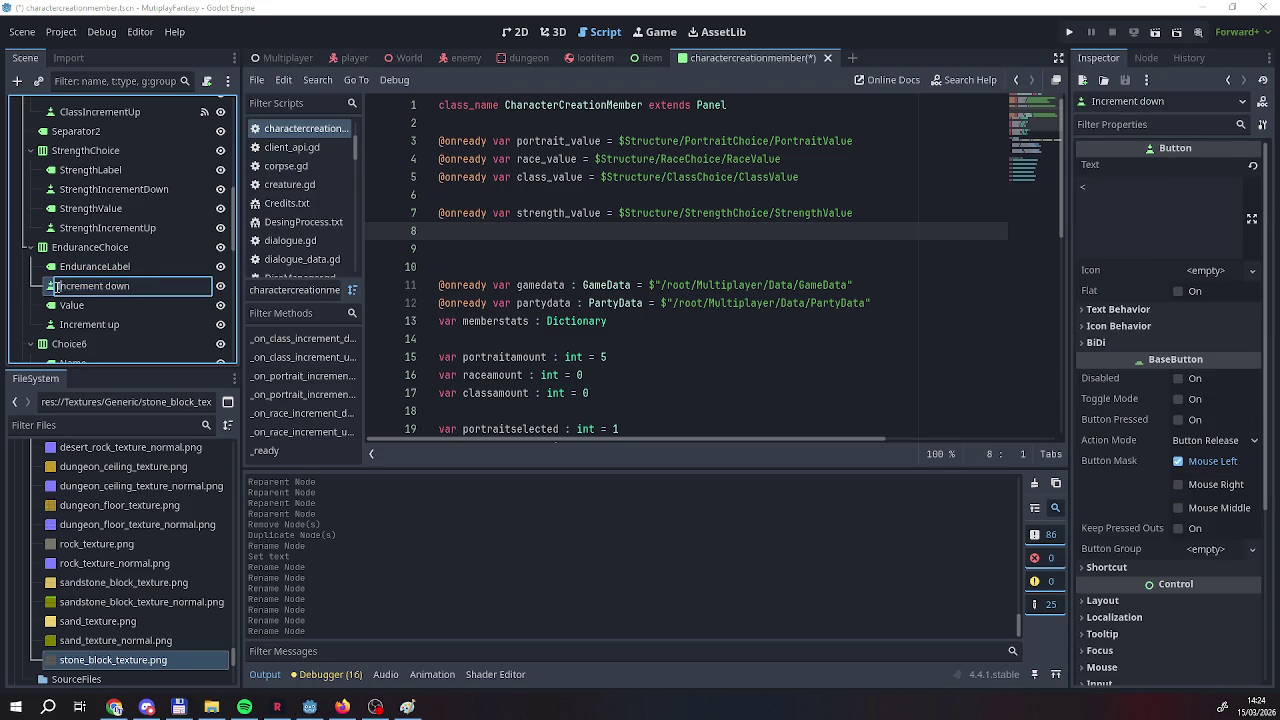
pyautogui.write('Endurance')
pyautogui.press('Delete')
pyautogui.press('BackSpace')
pyautogui.write('D')
pyautogui.press('Return')
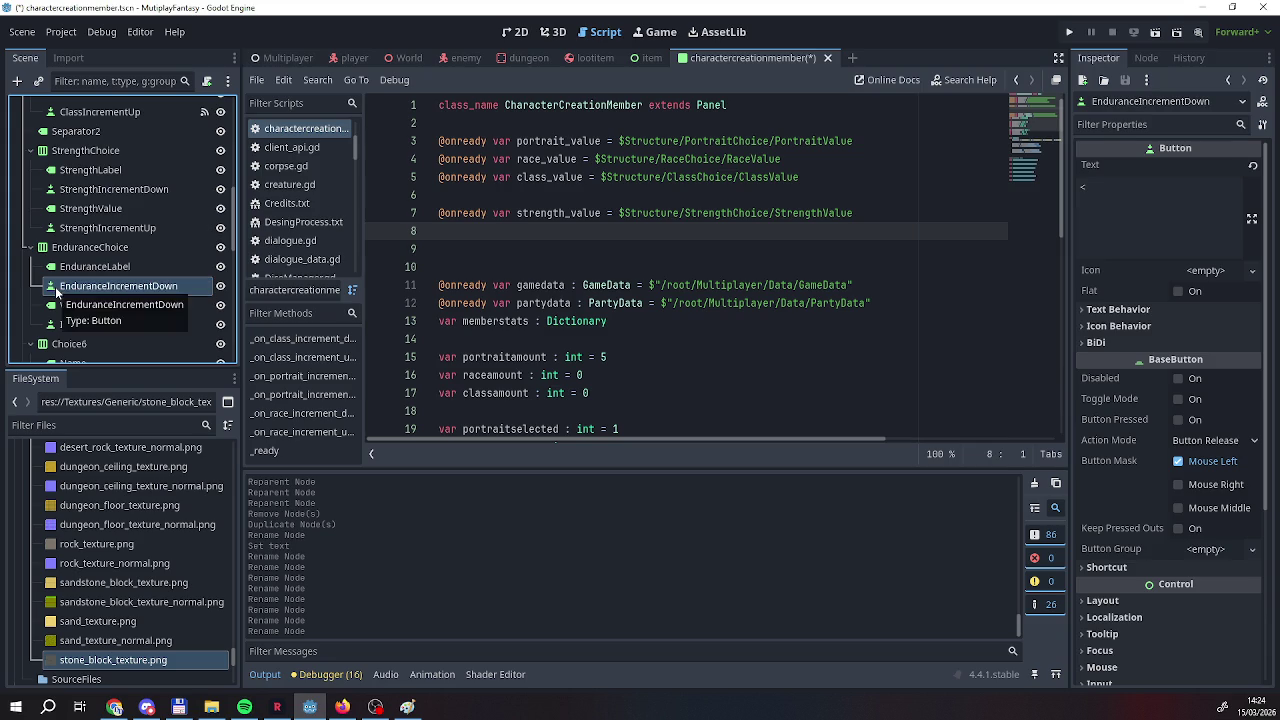
# Rename the Value node to EnduranceValue and the Increment up button to EnduranceIncrementUp.
pyautogui.doubleClick(71, 306)
pyautogui.click(56, 306)
pyautogui.write('EnduranceValue')
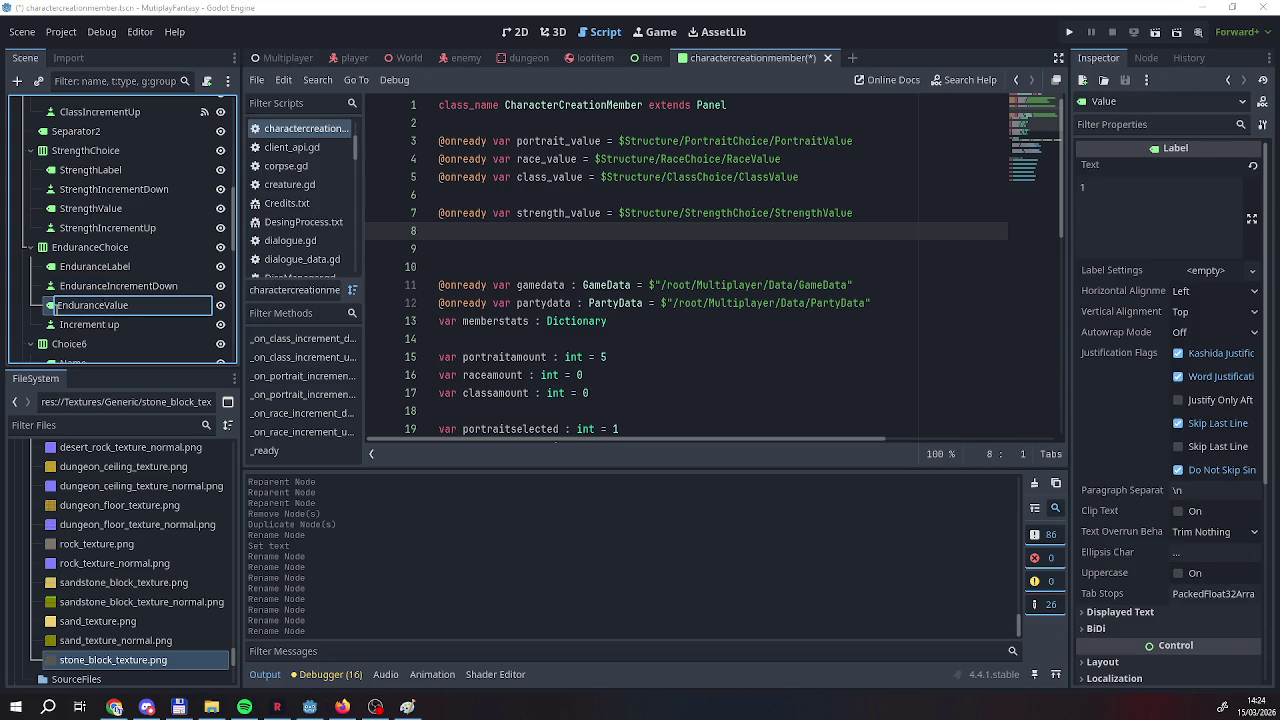
pyautogui.press('Return')
pyautogui.click(52, 326)
pyautogui.doubleClick(52, 326)
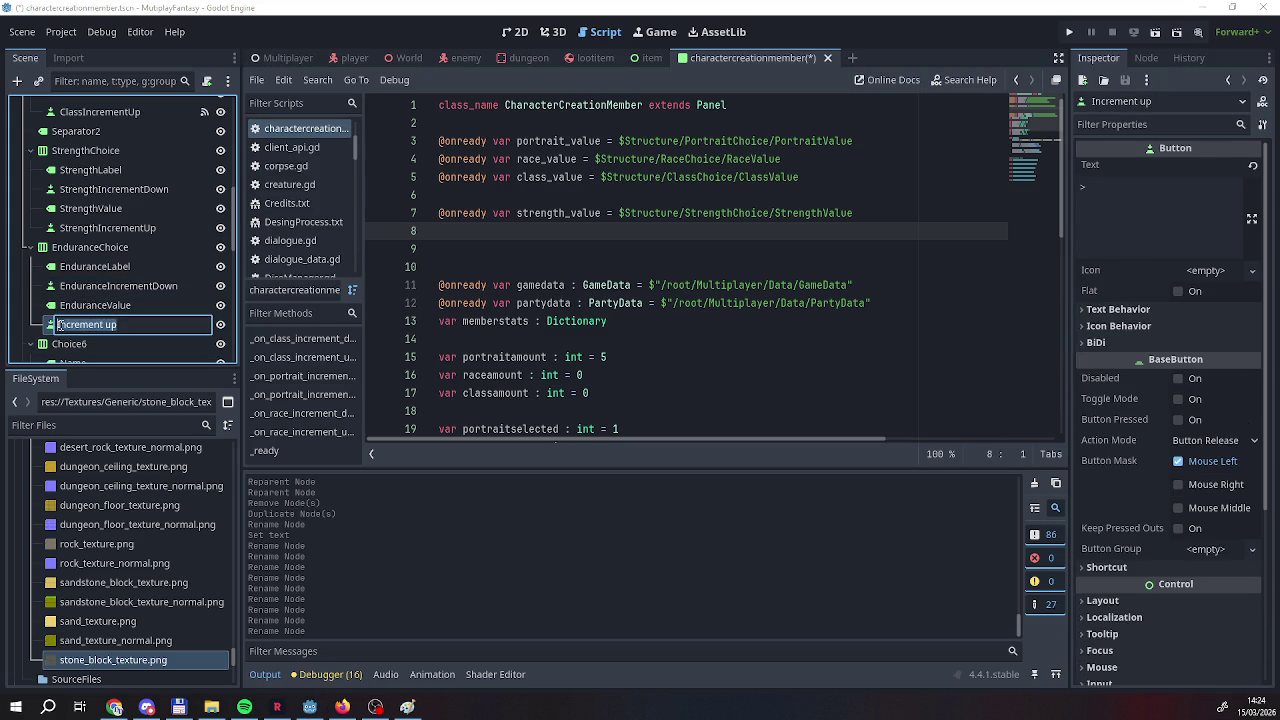
pyautogui.click(57, 325)
pyautogui.write('Endurance')
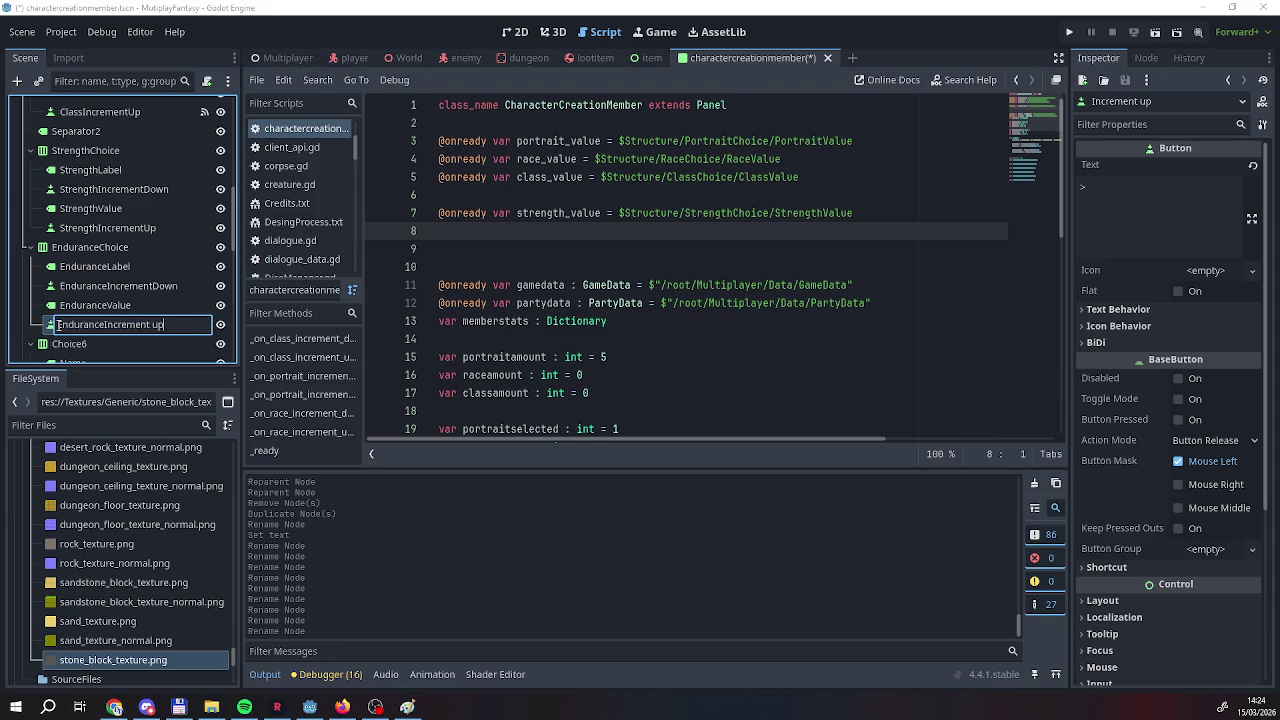
pyautogui.press('BackSpace')
pyautogui.press('BackSpace')
pyautogui.write('U')
pyautogui.press('Return')
pyautogui.click(130, 305)
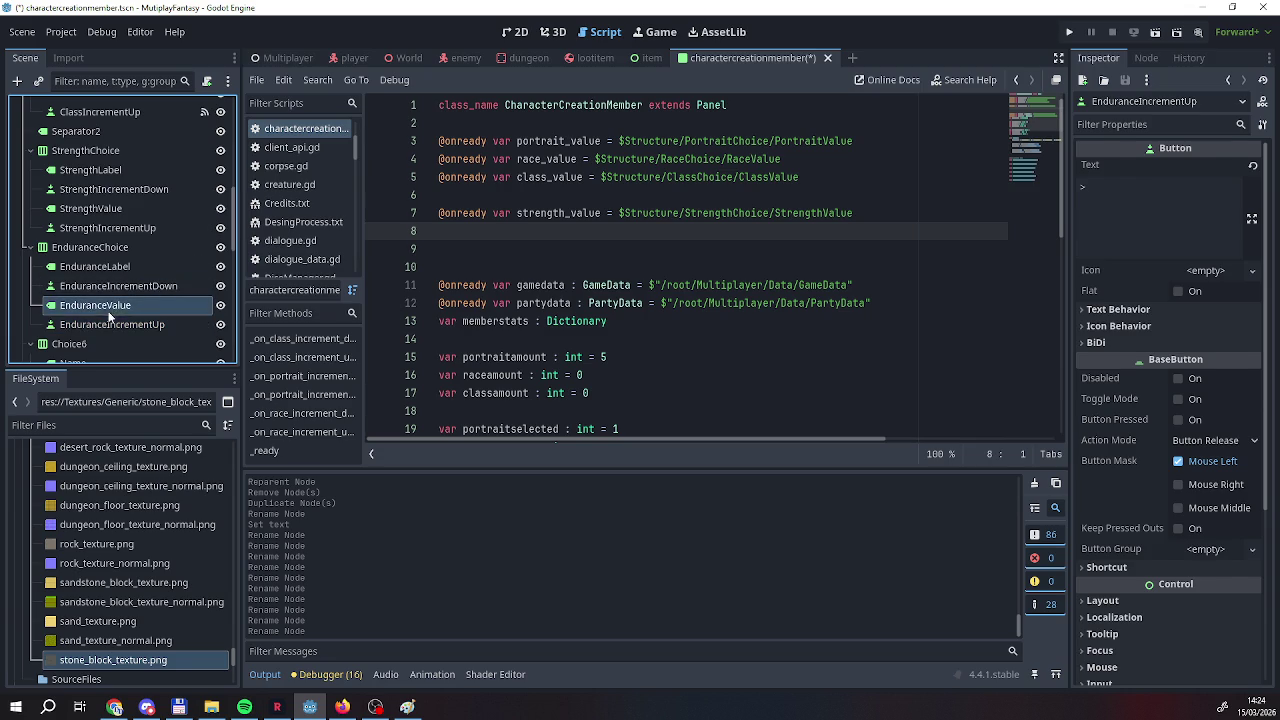
pyautogui.keyDown('ctrl'); pyautogui.click(130, 305); pyautogui.keyUp('ctrl')
pyautogui.moveTo(130, 308)
pyautogui.mouseDown()
pyautogui.moveTo(96, 308)
pyautogui.moveTo(443, 243)
pyautogui.moveTo(441, 231)
pyautogui.mouseUp()
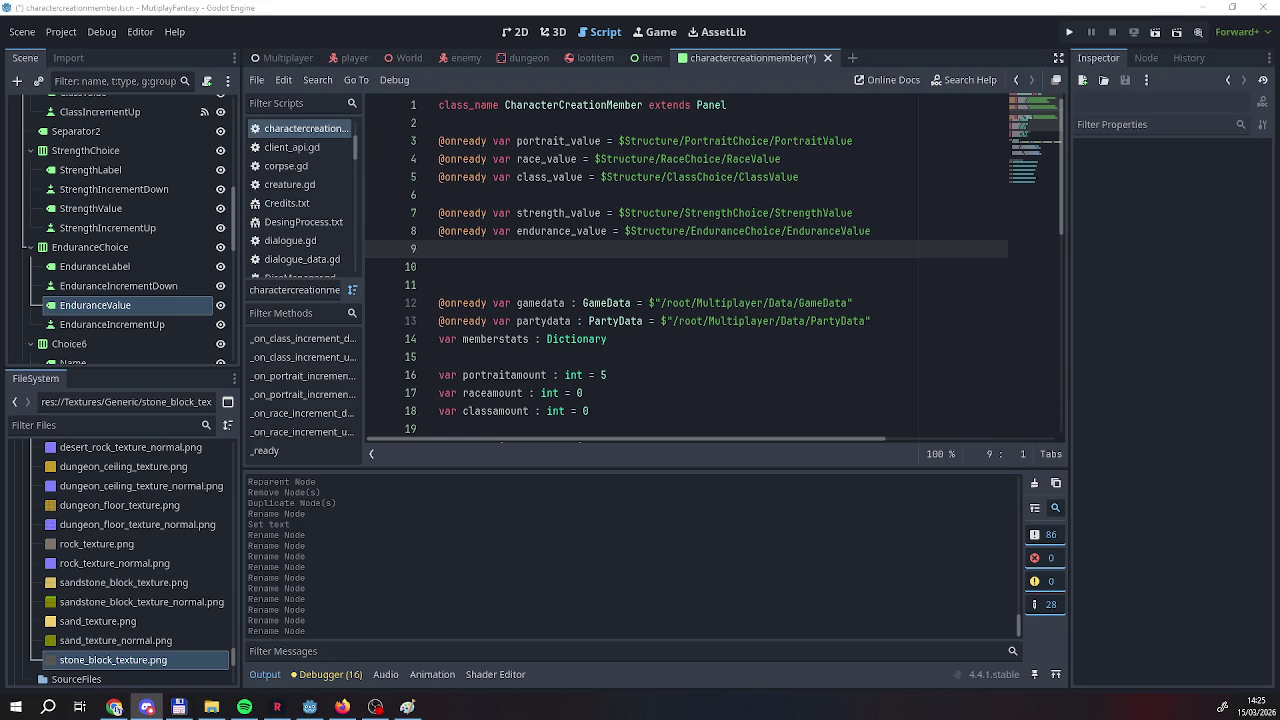
# Rename the Choice6 row container to IntellectChoice.
pyautogui.scroll(-3, 87, 283)
pyautogui.doubleClick(90, 244)
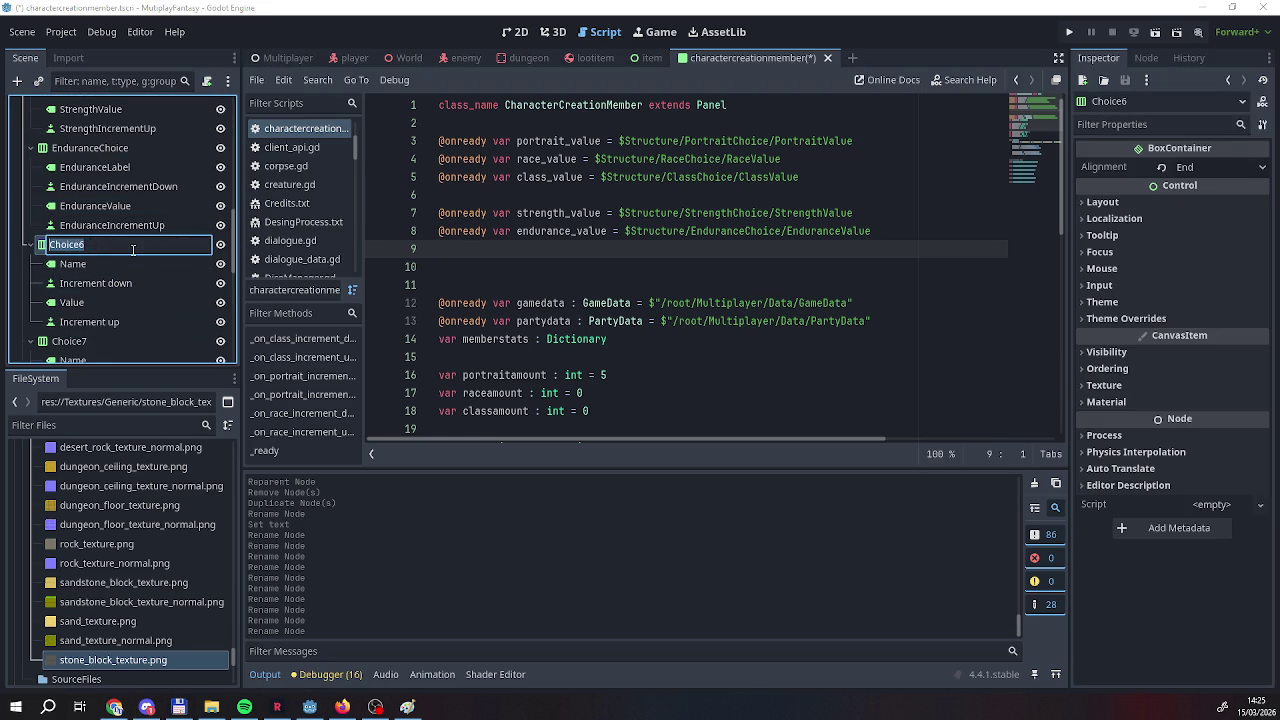
pyautogui.write('Intellect')
pyautogui.press('Return')
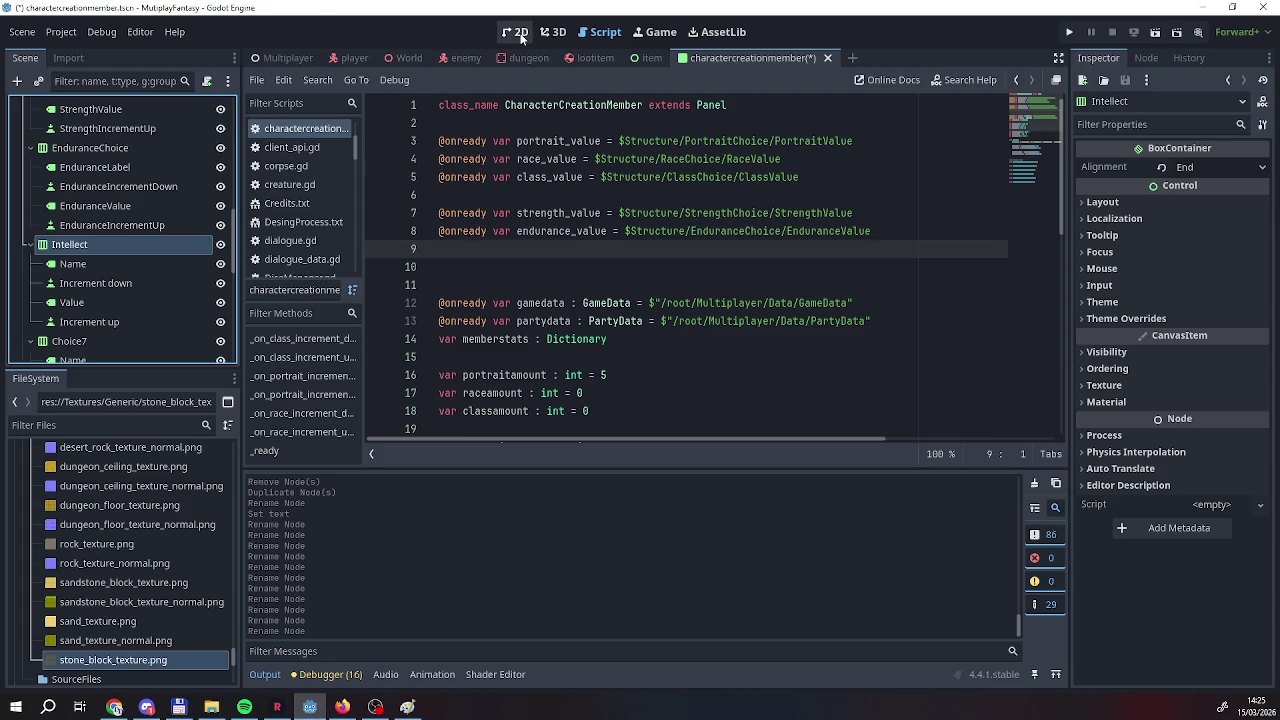
pyautogui.click(518, 33)
pyautogui.doubleClick(100, 244)
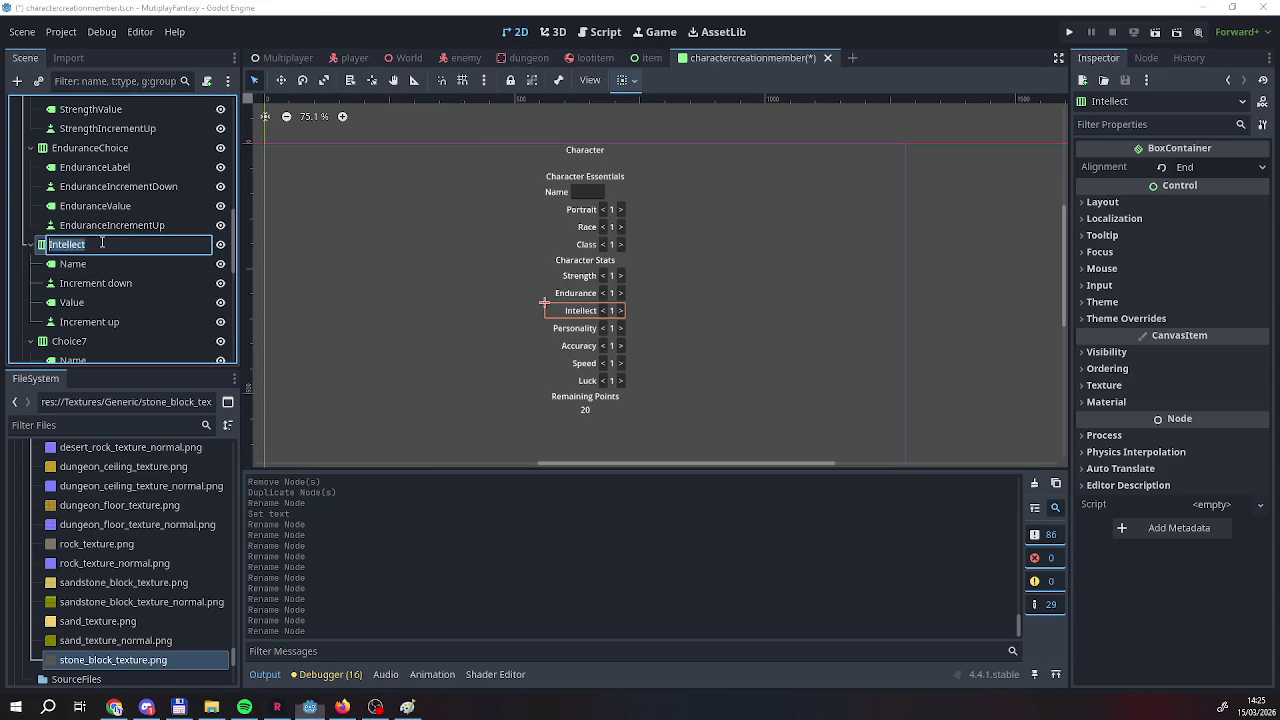
pyautogui.write('Choice')
pyautogui.press('Return')
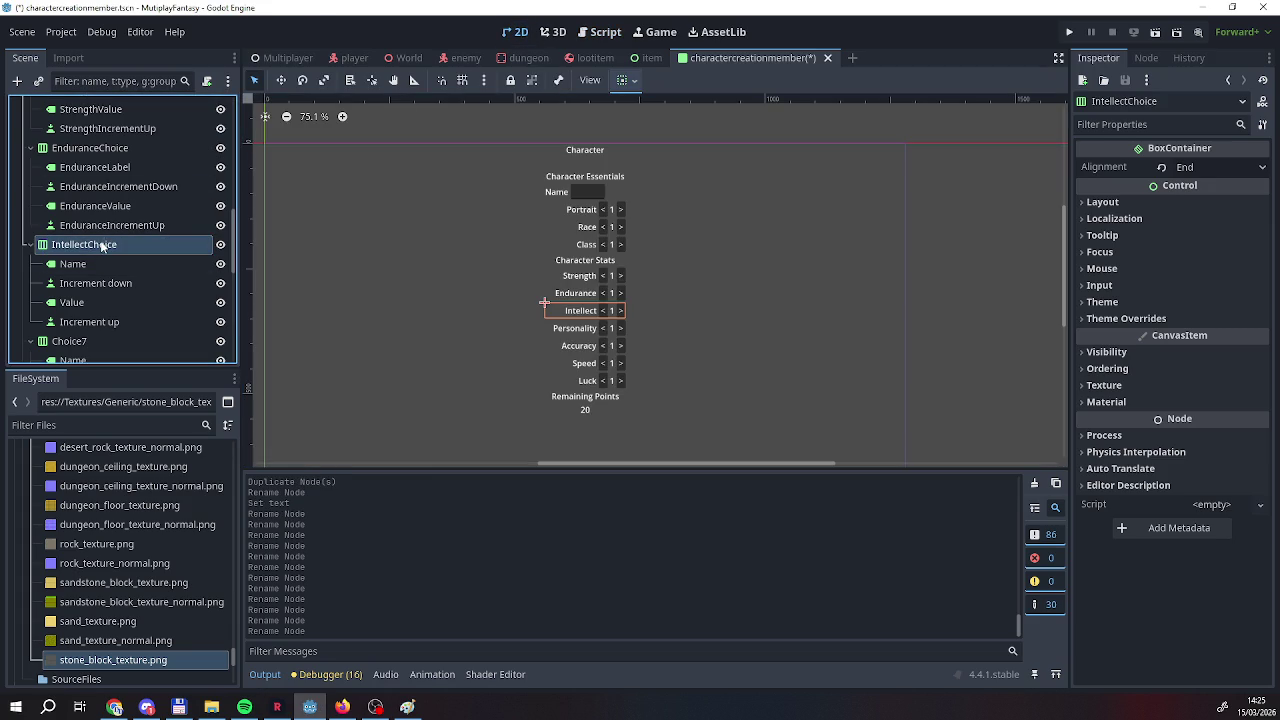
# Rename the row's name label and decrement button to IntellectLabel and IntellectIncrementDown.
pyautogui.doubleClick(89, 263)
pyautogui.write('I')
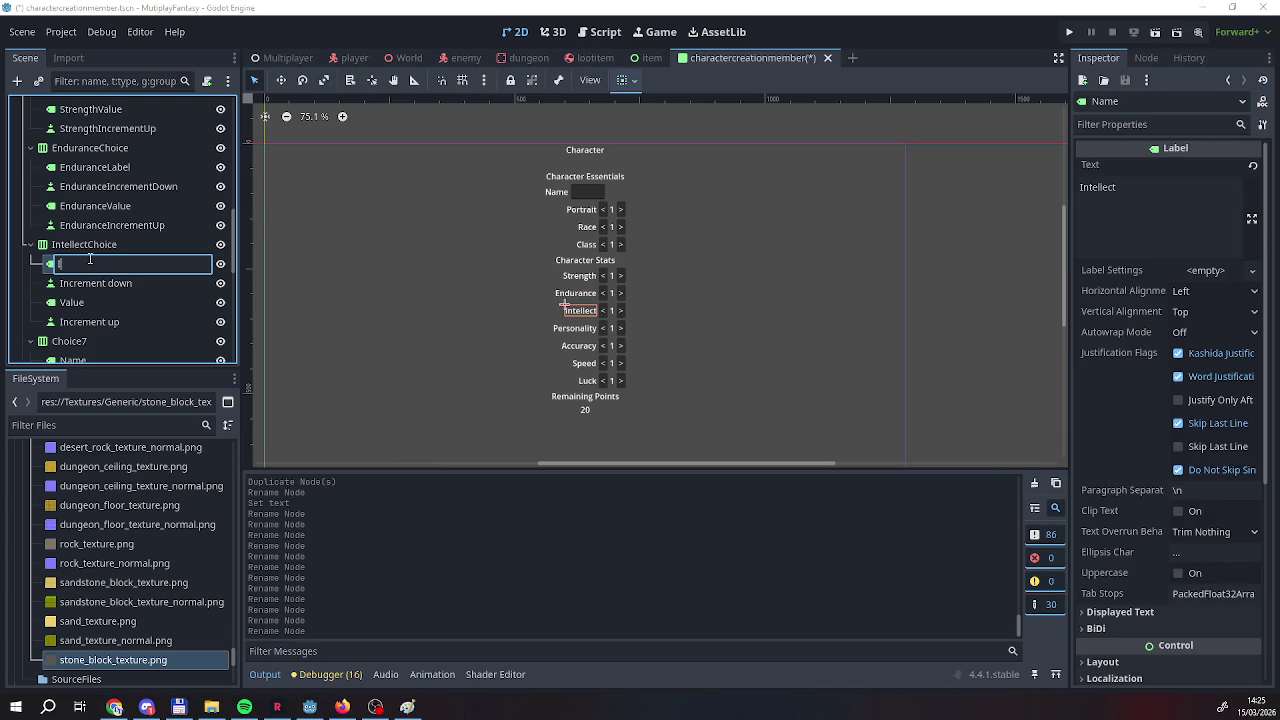
pyautogui.write('ntellectLabel')
pyautogui.press('Return')
pyautogui.click(62, 284)
pyautogui.doubleClick(62, 284)
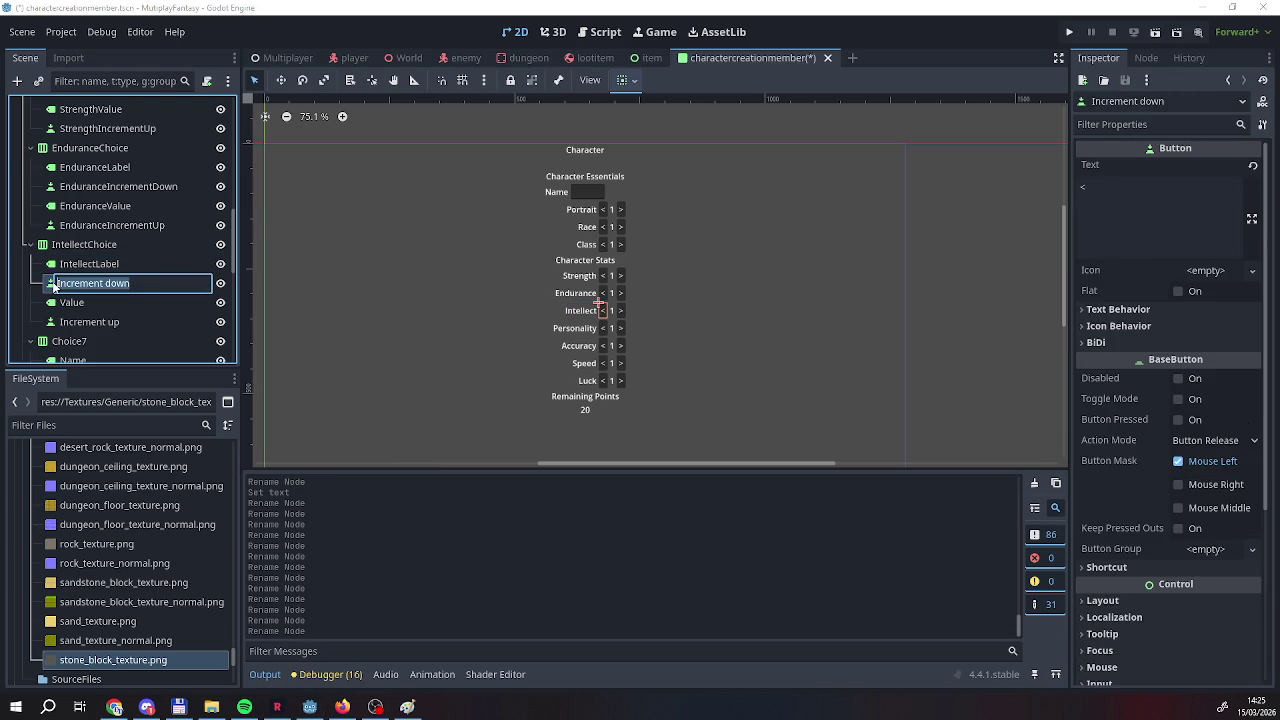
pyautogui.write('Intelle')
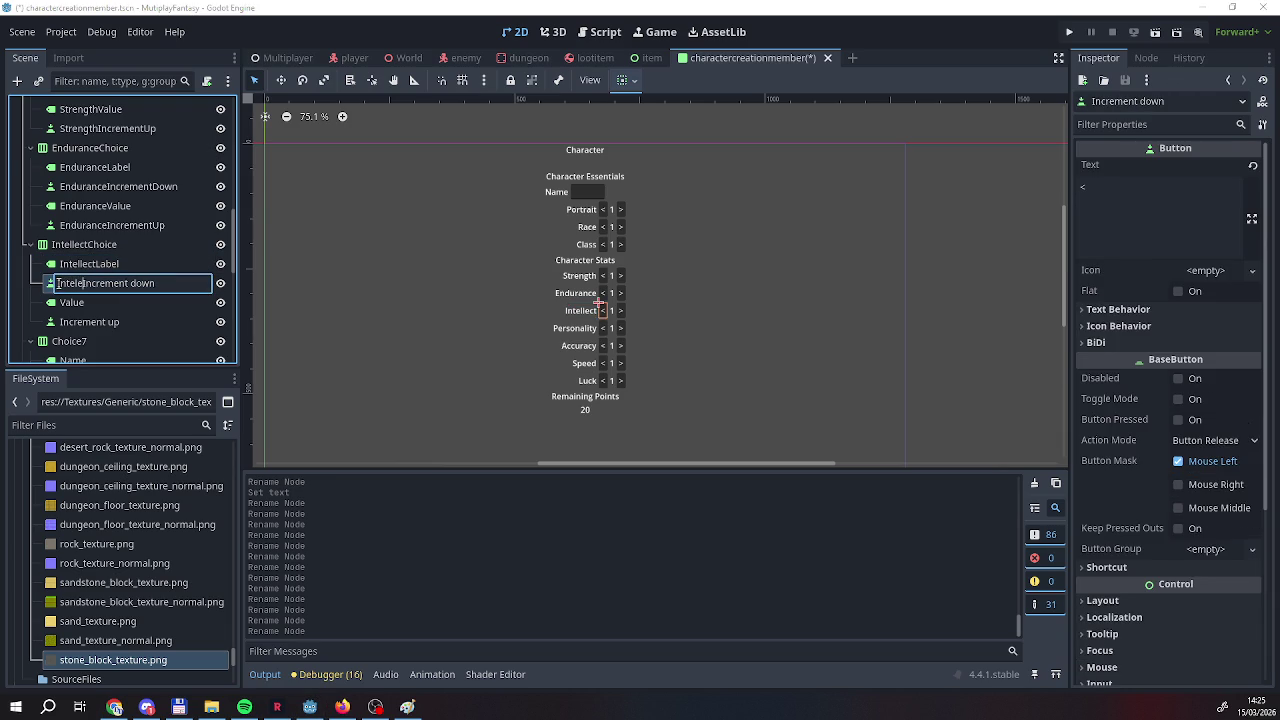
pyautogui.write('ct')
pyautogui.press('BackSpace')
pyautogui.press('BackSpace')
pyautogui.write('D')
pyautogui.press('Return')
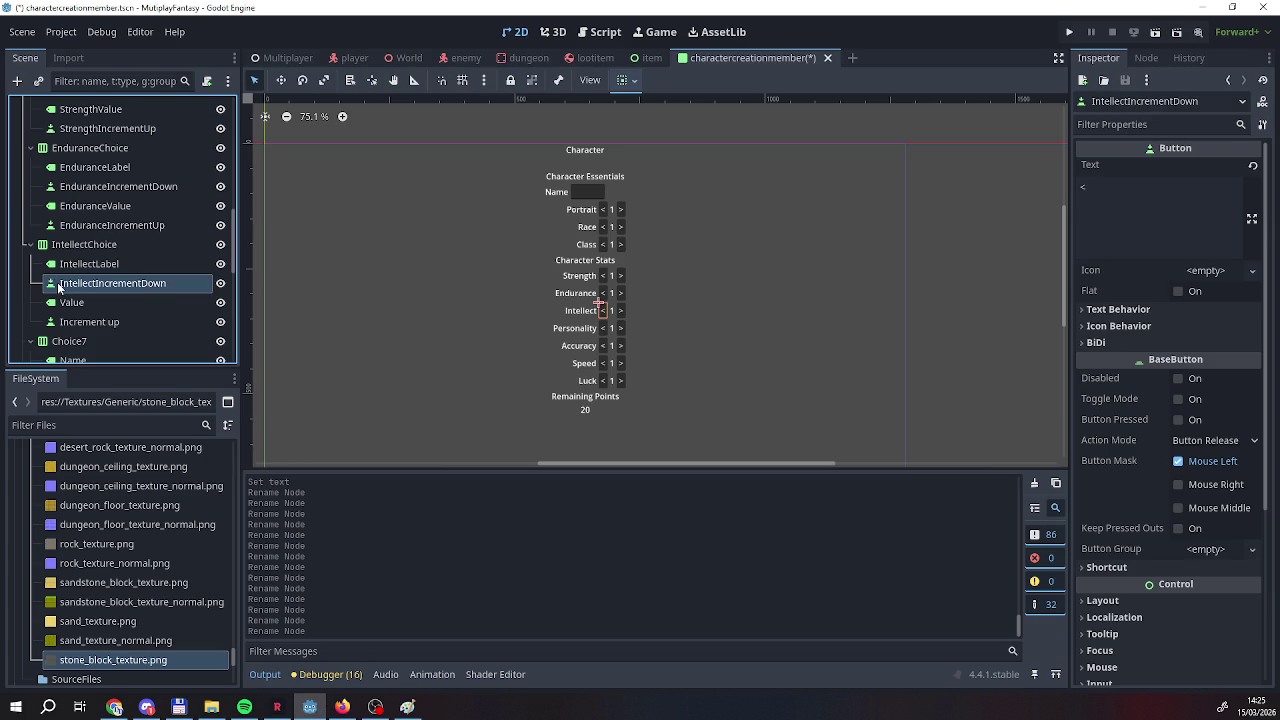
# Rename the value and increment-up nodes to IntellectValue and IntellectIncrementUp.
pyautogui.click(71, 304)
pyautogui.click(71, 304)
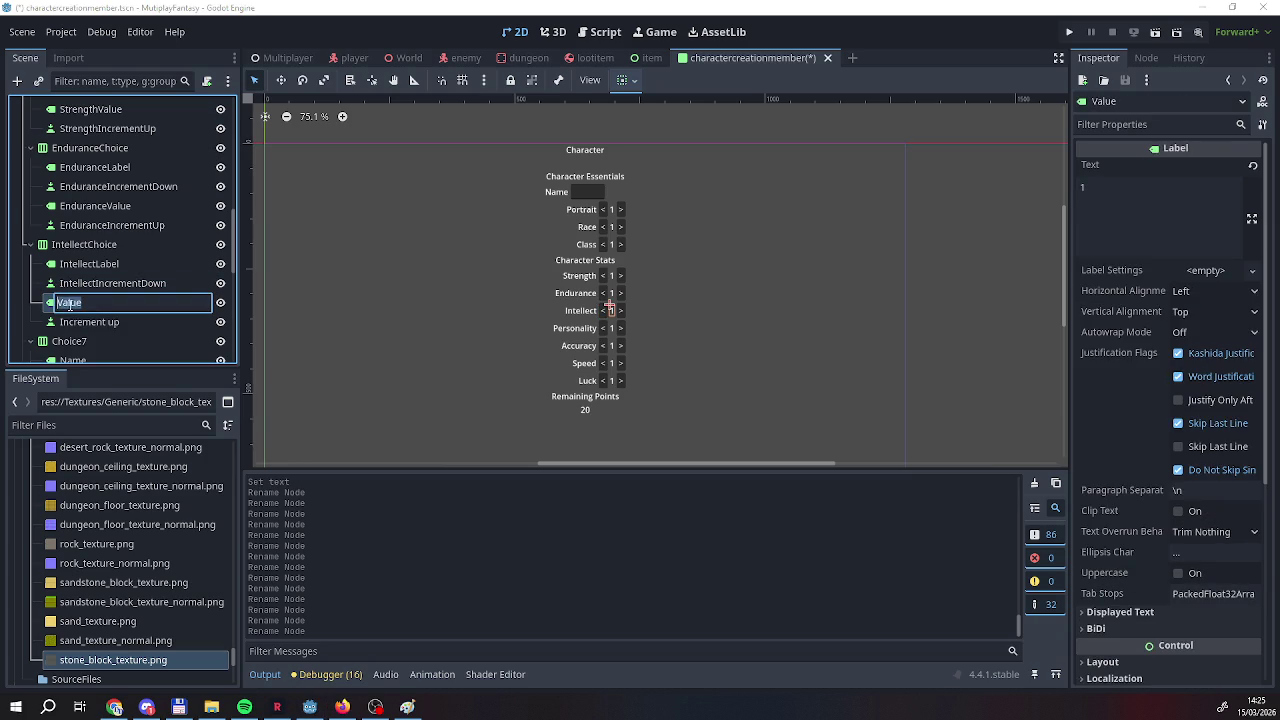
pyautogui.click(62, 303)
pyautogui.write('Intellect')
pyautogui.click(60, 322)
pyautogui.click(59, 322)
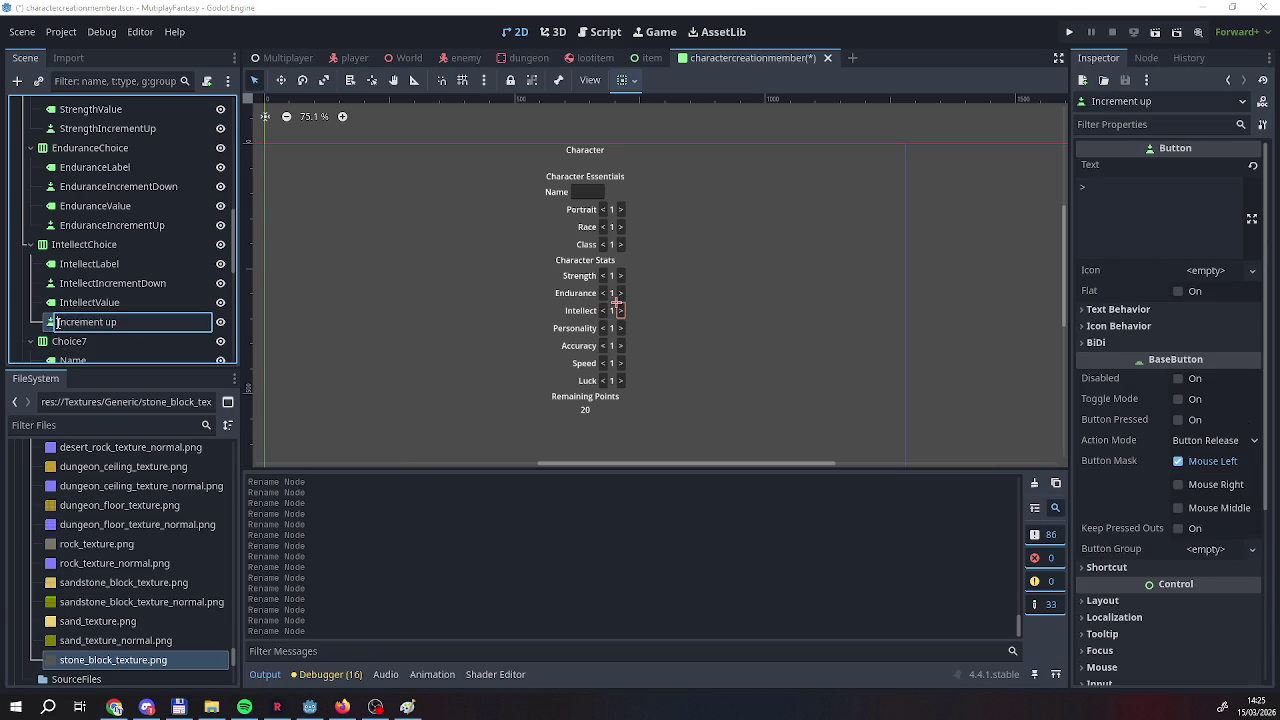
pyautogui.write('IntellectIncrement')
pyautogui.write('U')
pyautogui.press('Return')
pyautogui.scroll(-3, 60, 320)
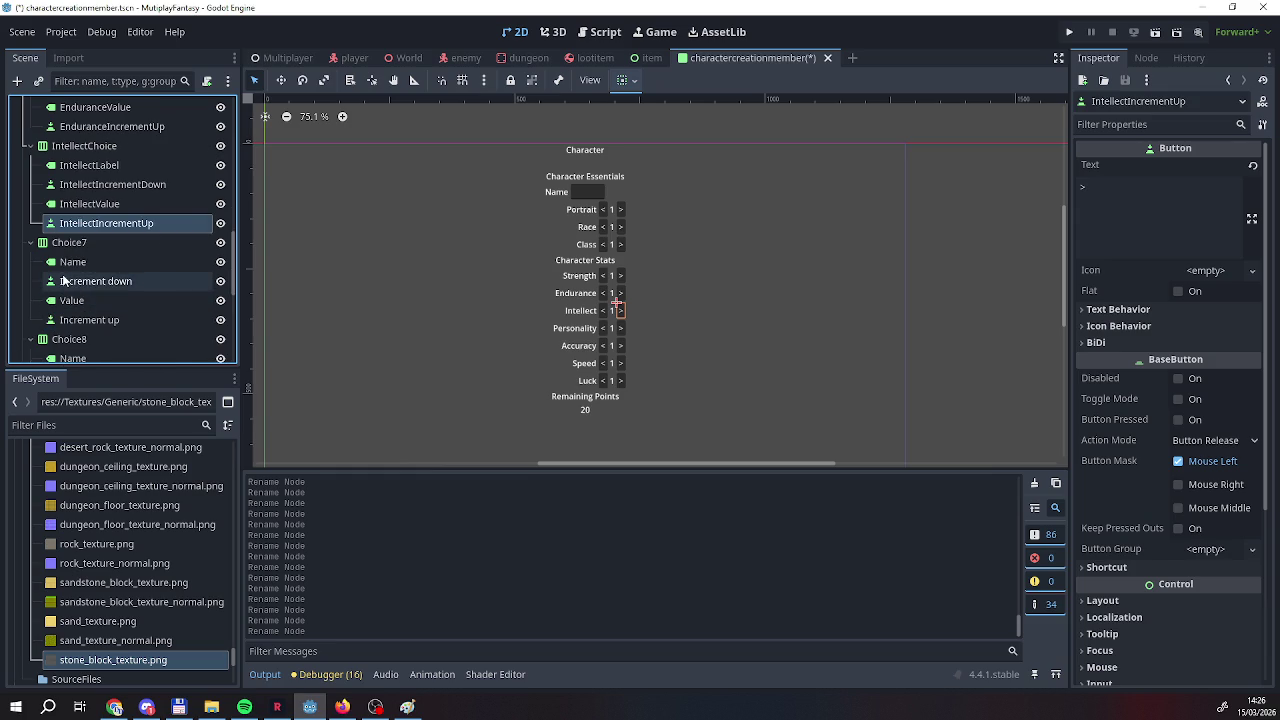
# Rename Choice7 to PersonalityChoice and its name label to PersonalityLabel.
pyautogui.doubleClick(100, 243)
pyautogui.write('PersonalityChoic')
pyautogui.press('Return')
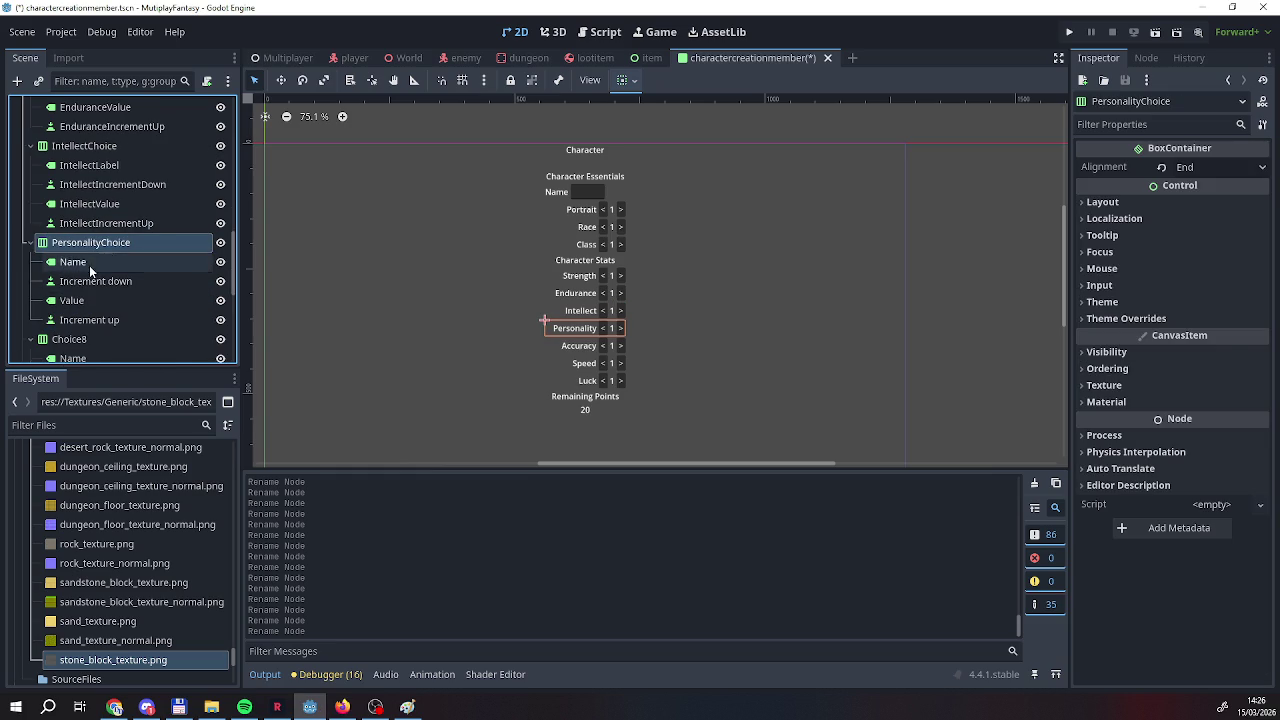
pyautogui.doubleClick(89, 263)
pyautogui.press('BackSpace')
pyautogui.write('Personality')
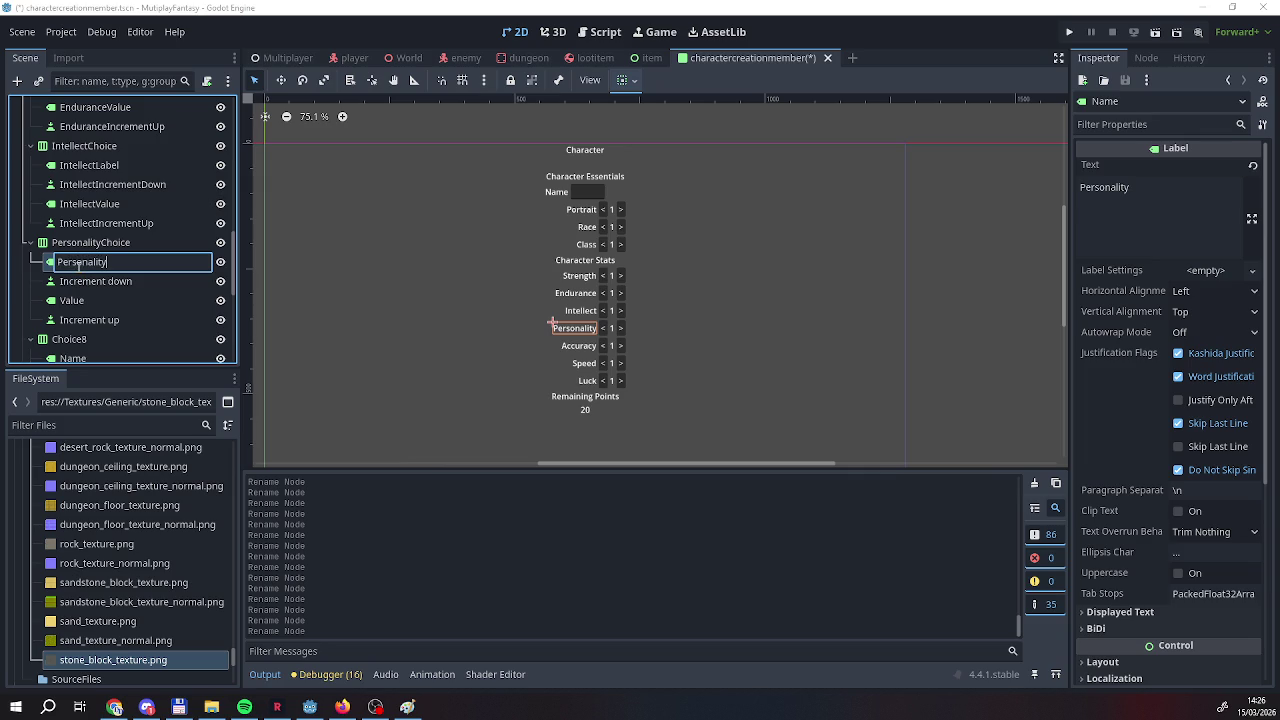
pyautogui.write('Label')
pyautogui.press('Return')
# Rename the Personality decrement, value and increment-up nodes with the Personality prefix.
pyautogui.click(90, 288)
pyautogui.doubleClick(90, 288)
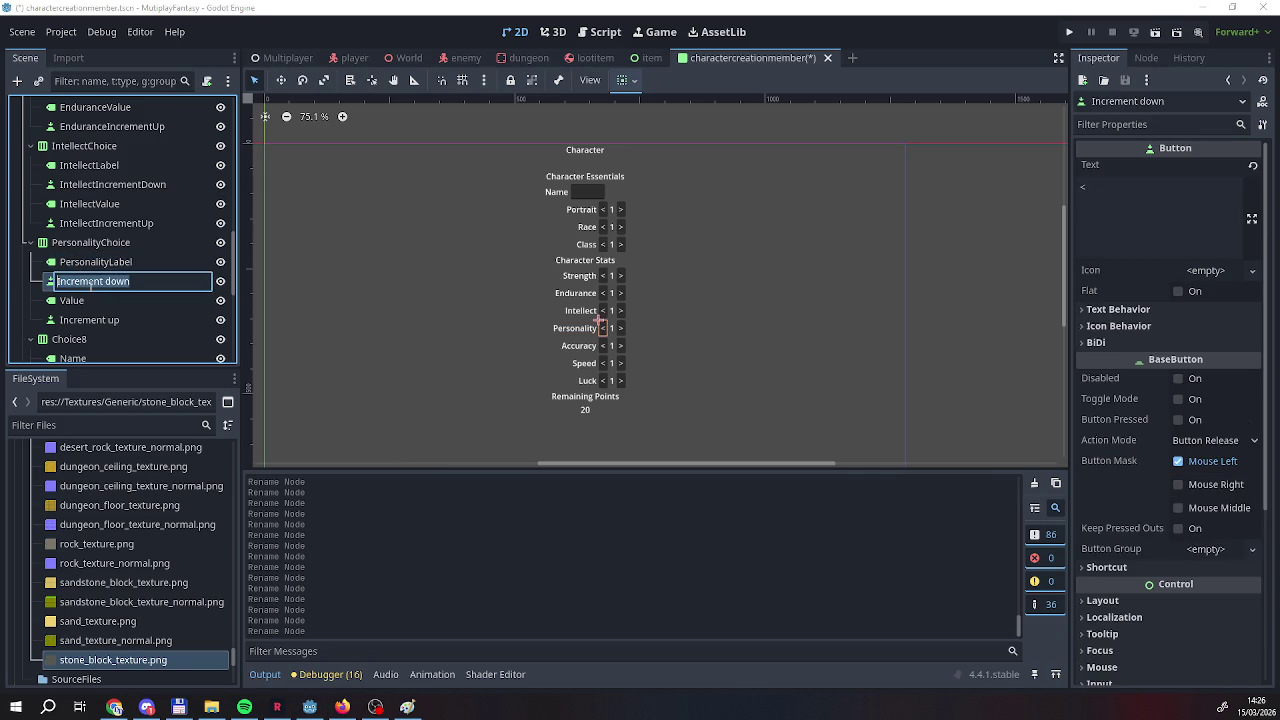
pyautogui.press('Home')
pyautogui.write('Personal')
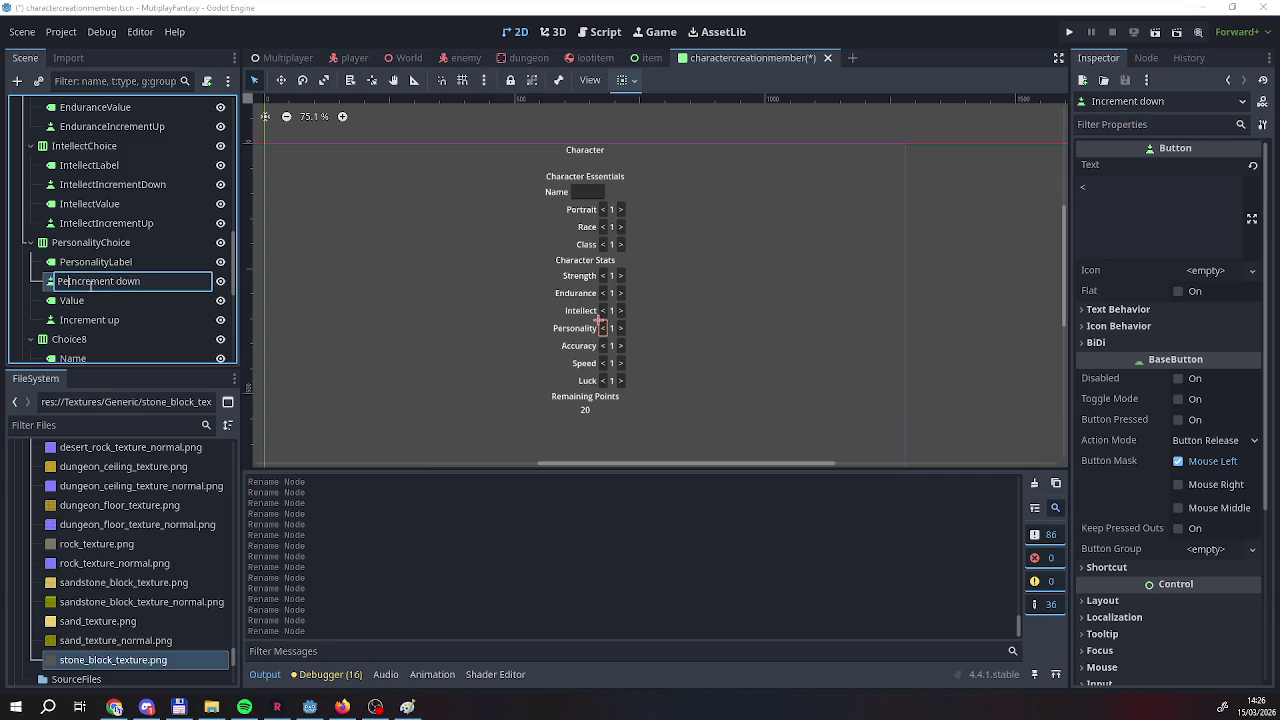
pyautogui.write('ity')
pyautogui.press('BackSpace')
pyautogui.write('D')
pyautogui.press('Return')
pyautogui.doubleClick(63, 305)
pyautogui.click(58, 300)
pyautogui.write('Personalityity')
pyautogui.click(59, 320)
pyautogui.click(59, 320)
pyautogui.write('Personality')
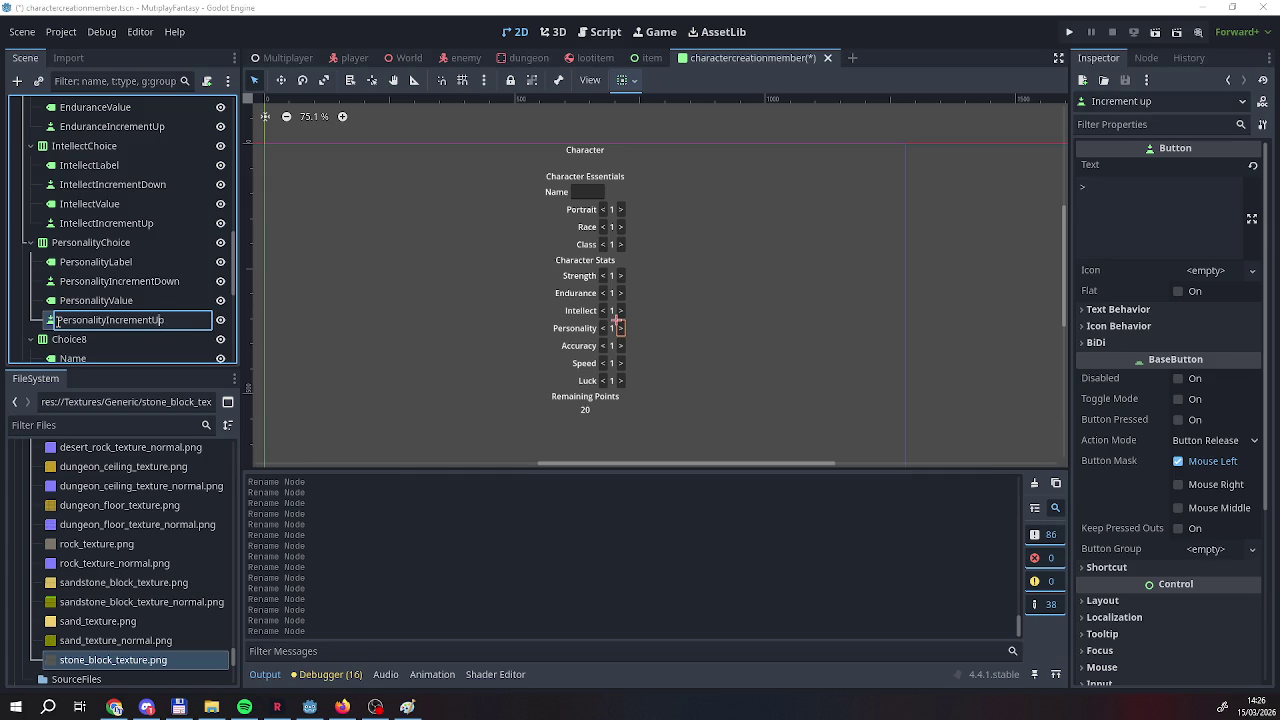
# Rename Choice8 to AccuracyChoice and its name label to AccuracyLabel.
pyautogui.click(70, 340)
pyautogui.click(86, 339)
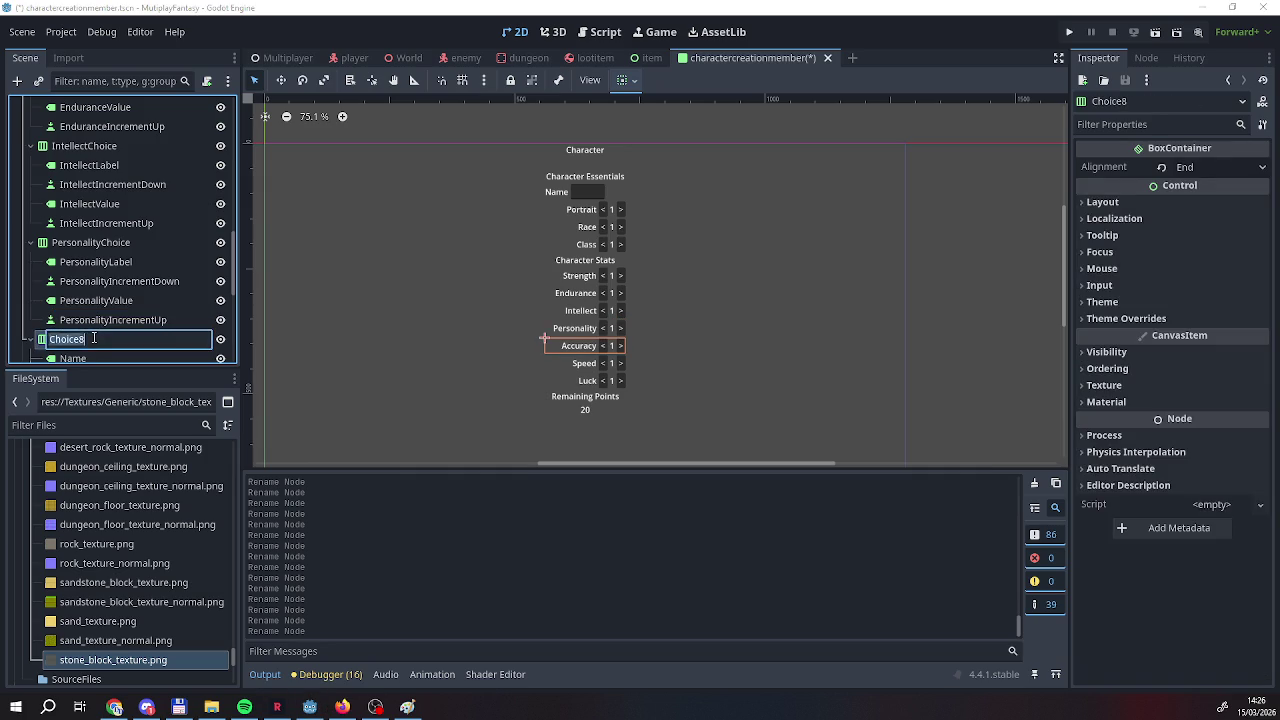
pyautogui.press('BackSpace')
pyautogui.press('BackSpace')
pyautogui.press('BackSpace')
pyautogui.write('ura')
pyautogui.write('ce')
pyautogui.press('Return')
pyautogui.scroll(-2, 83, 330)
pyautogui.click(83, 292)
pyautogui.doubleClick(166, 296)
pyautogui.write('Ac')
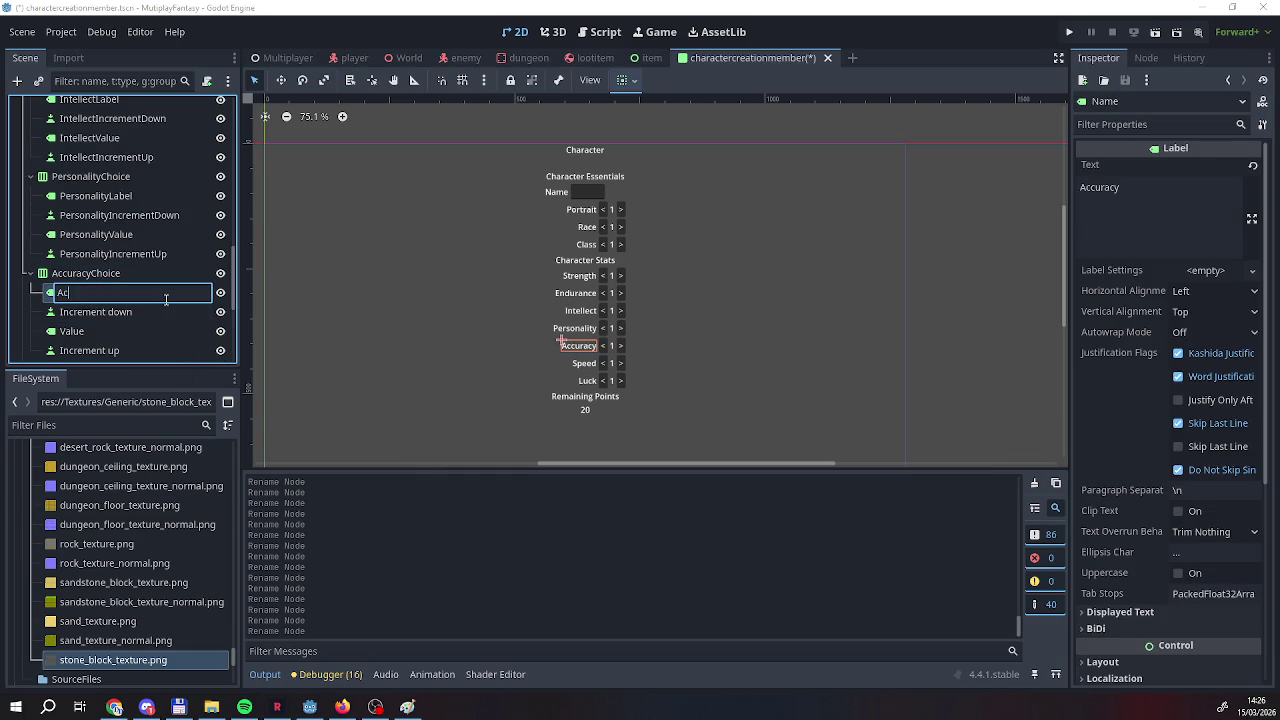
pyautogui.write('curacyLabel')
pyautogui.press('Return')
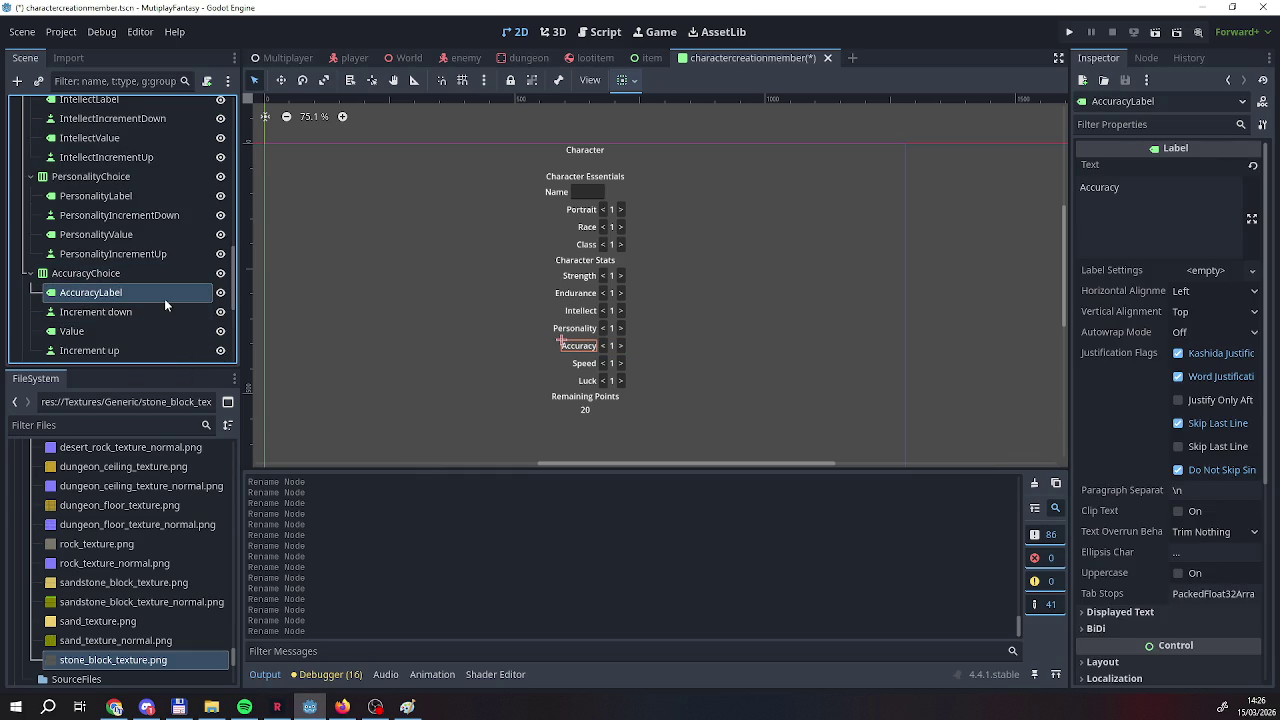
# Rename the Accuracy decrement and value nodes to AccuracyIncrementDown and AccuracyValue.
pyautogui.click(61, 312)
pyautogui.click(61, 312)
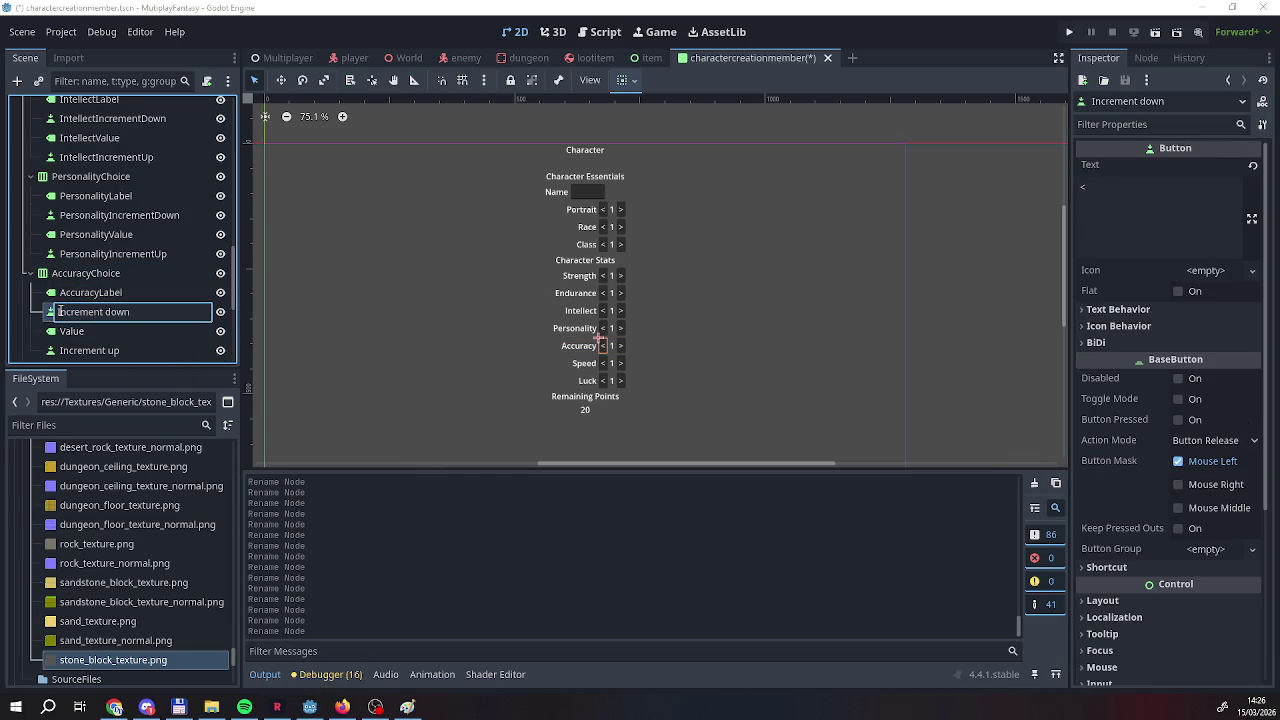
pyautogui.write('Accuracy')
pyautogui.press('BackSpace')
pyautogui.press('BackSpace')
pyautogui.write('D')
pyautogui.press('Return')
pyautogui.press('Down')
pyautogui.press('F2')
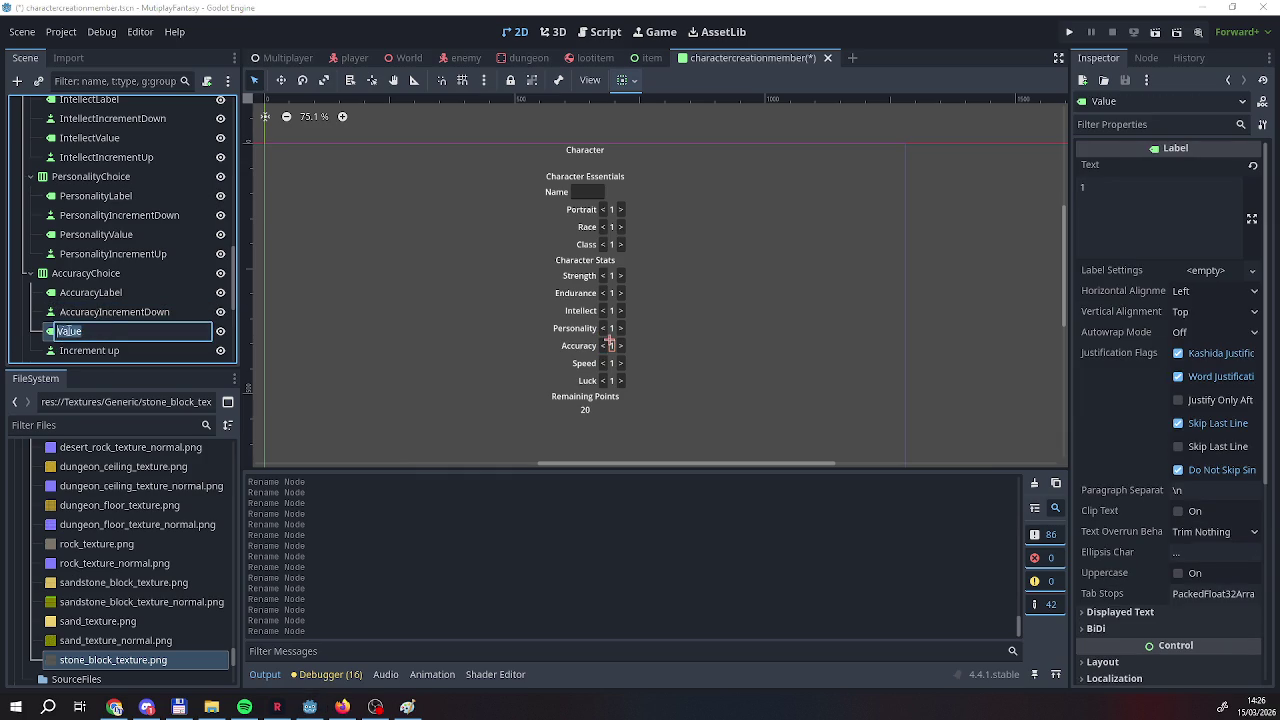
pyautogui.press('Home')
pyautogui.write('Acc')
pyautogui.write('uracy')
pyautogui.press('Return')
# Rename the Accuracy increment-up node to AccuracyIncrementUp.
pyautogui.doubleClick(60, 350)
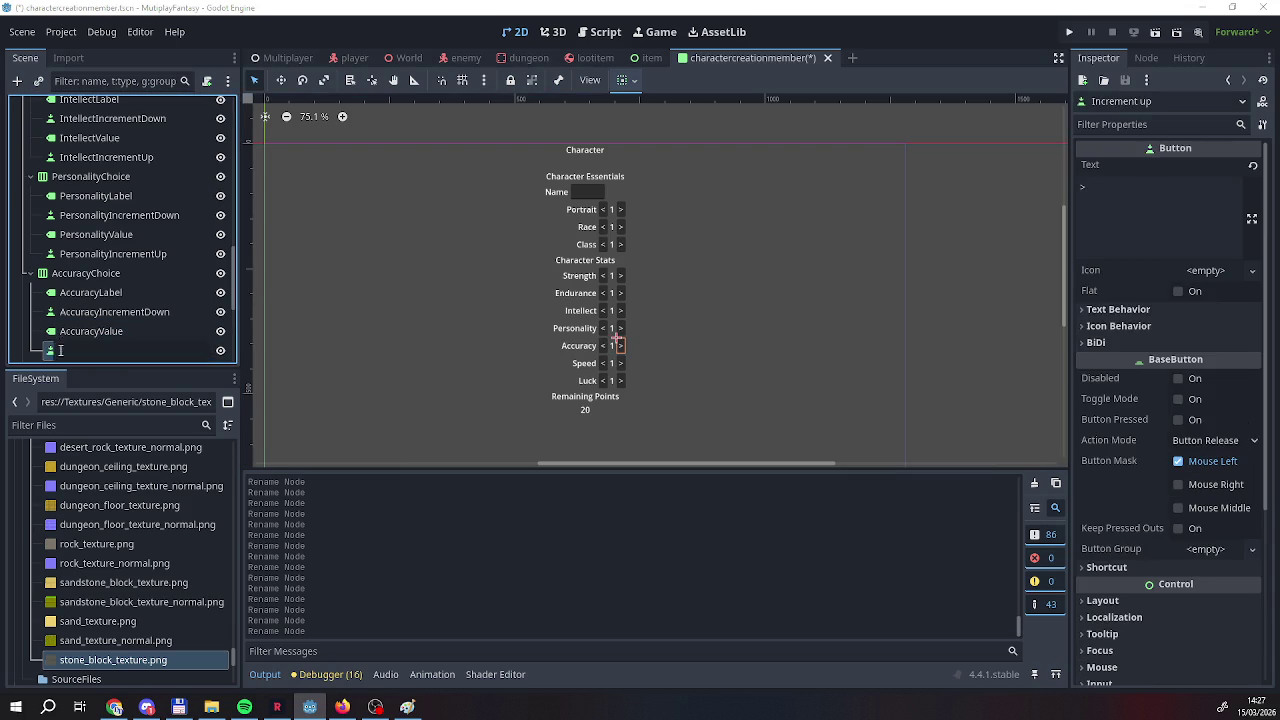
pyautogui.write('Accurac')
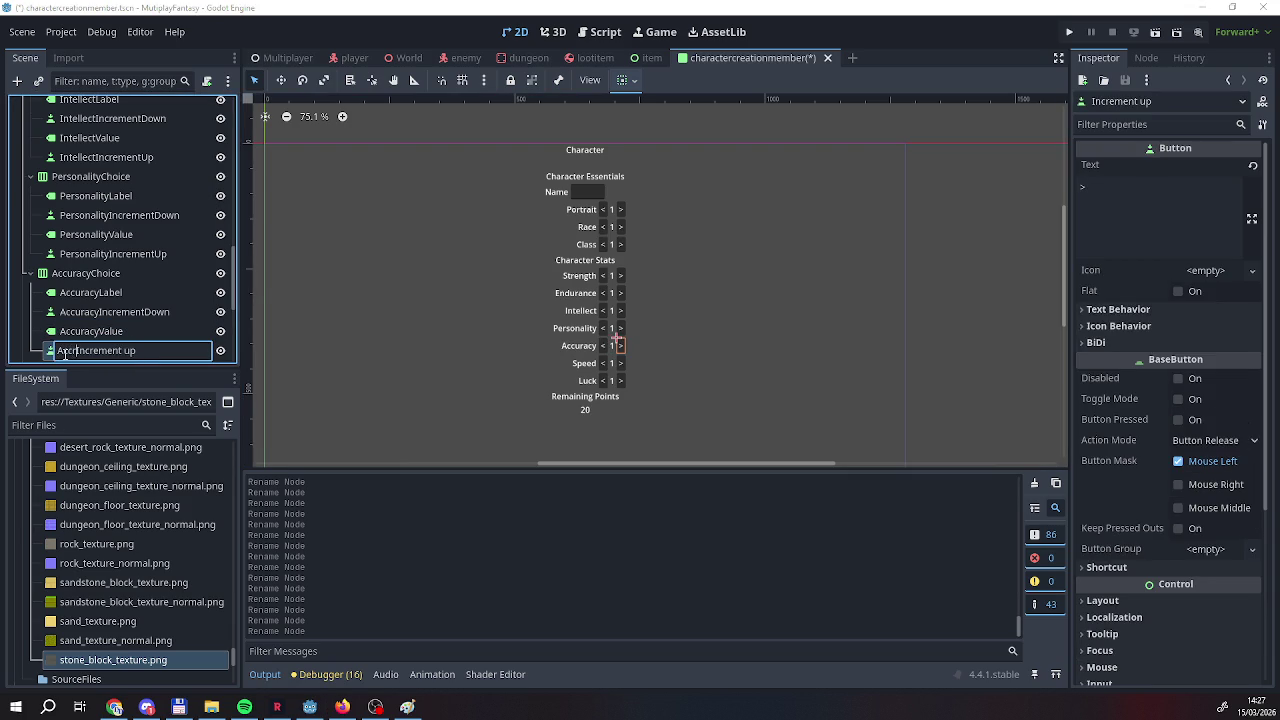
pyautogui.write('y')
pyautogui.write('p')
pyautogui.press('Return')
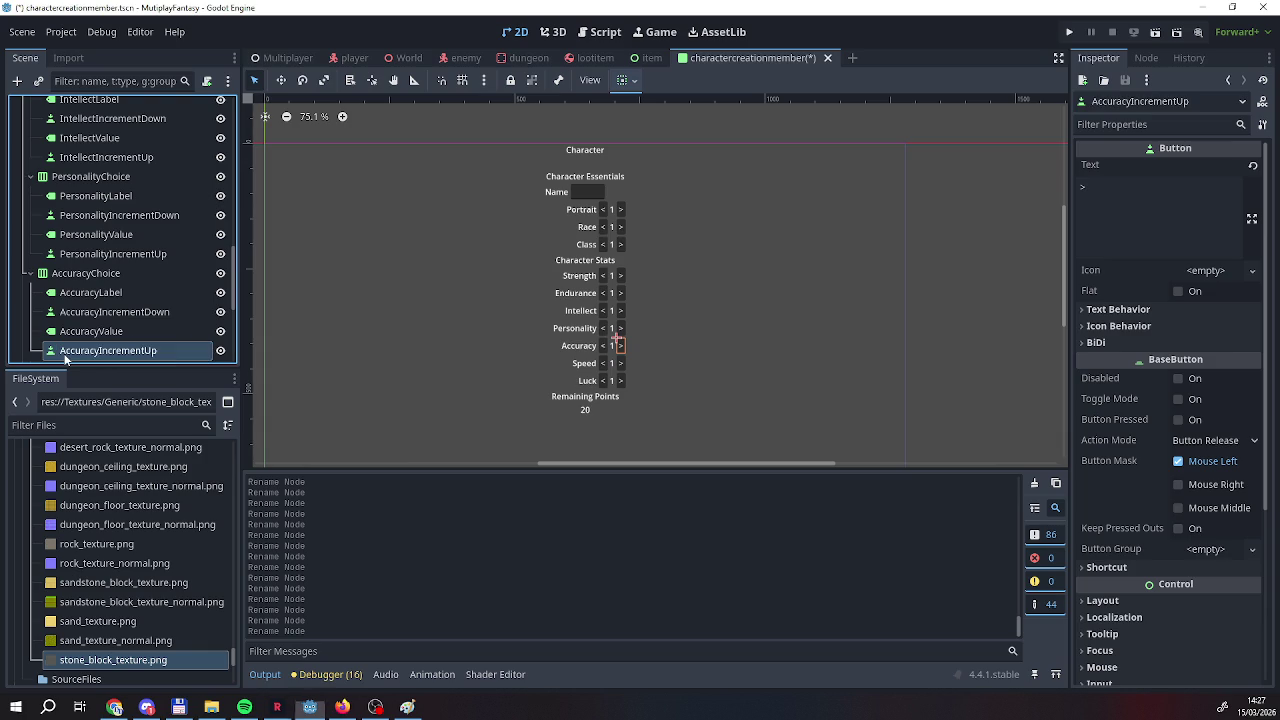
pyautogui.scroll(-2, 172, 256)
pyautogui.scroll(-1, 165, 280)
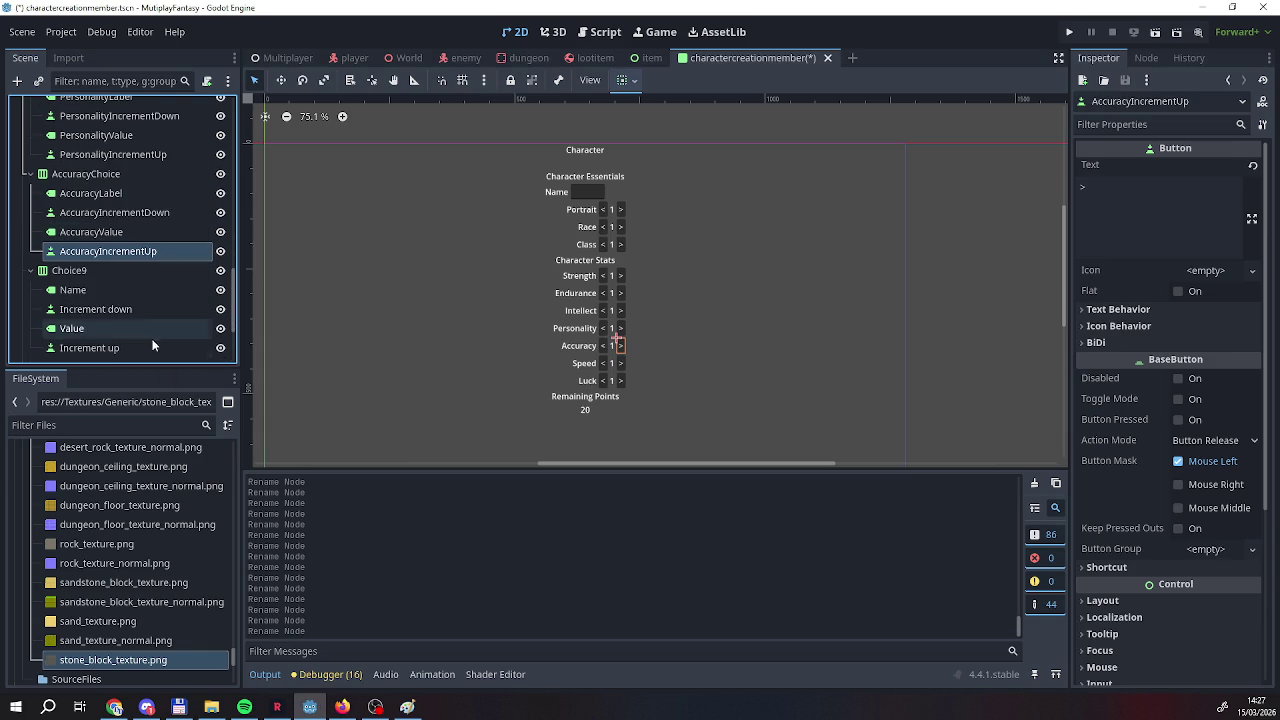
# Rename Choice9 to SpeedChoice and its name label to SpeedLabel.
pyautogui.doubleClick(85, 270)
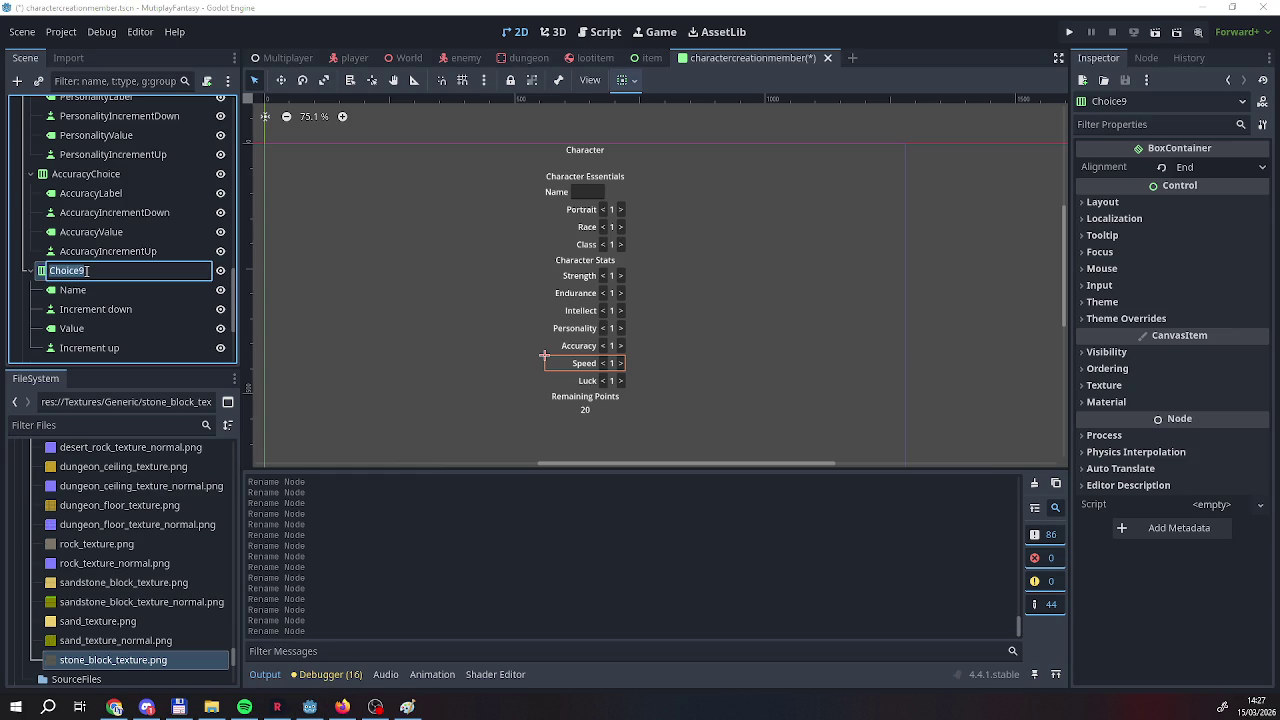
pyautogui.press('Return')
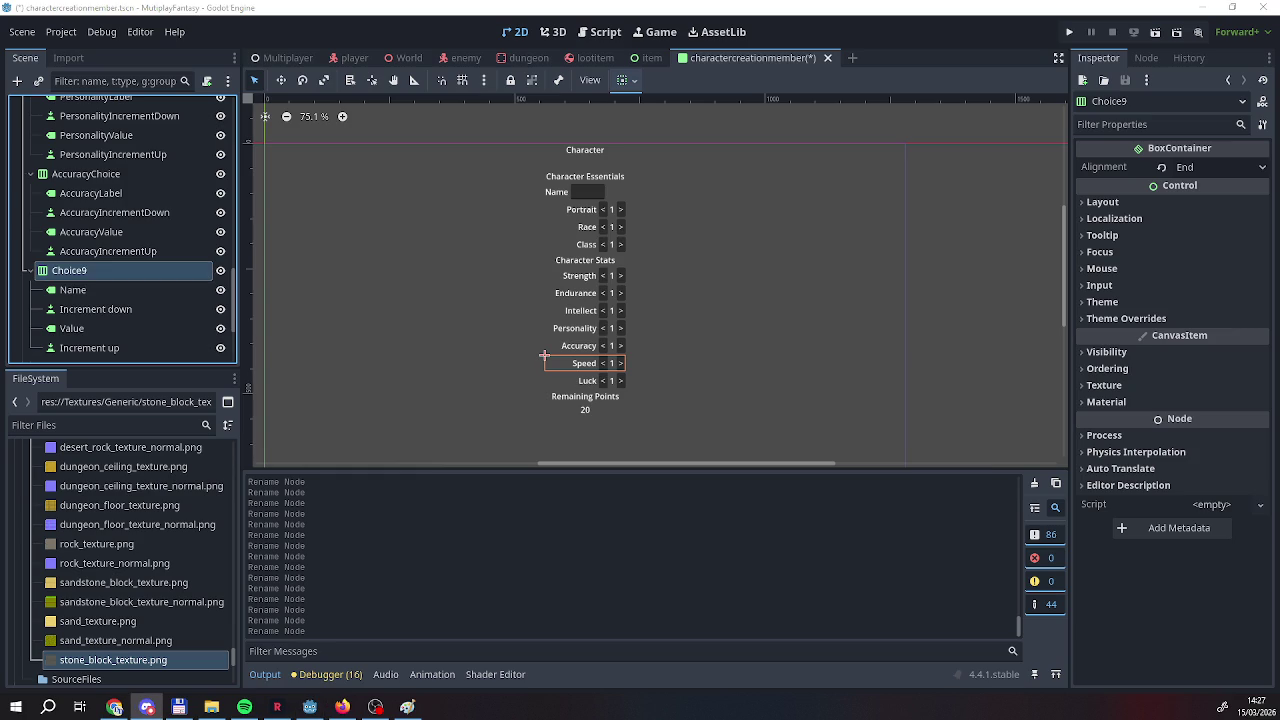
pyautogui.doubleClick(85, 270)
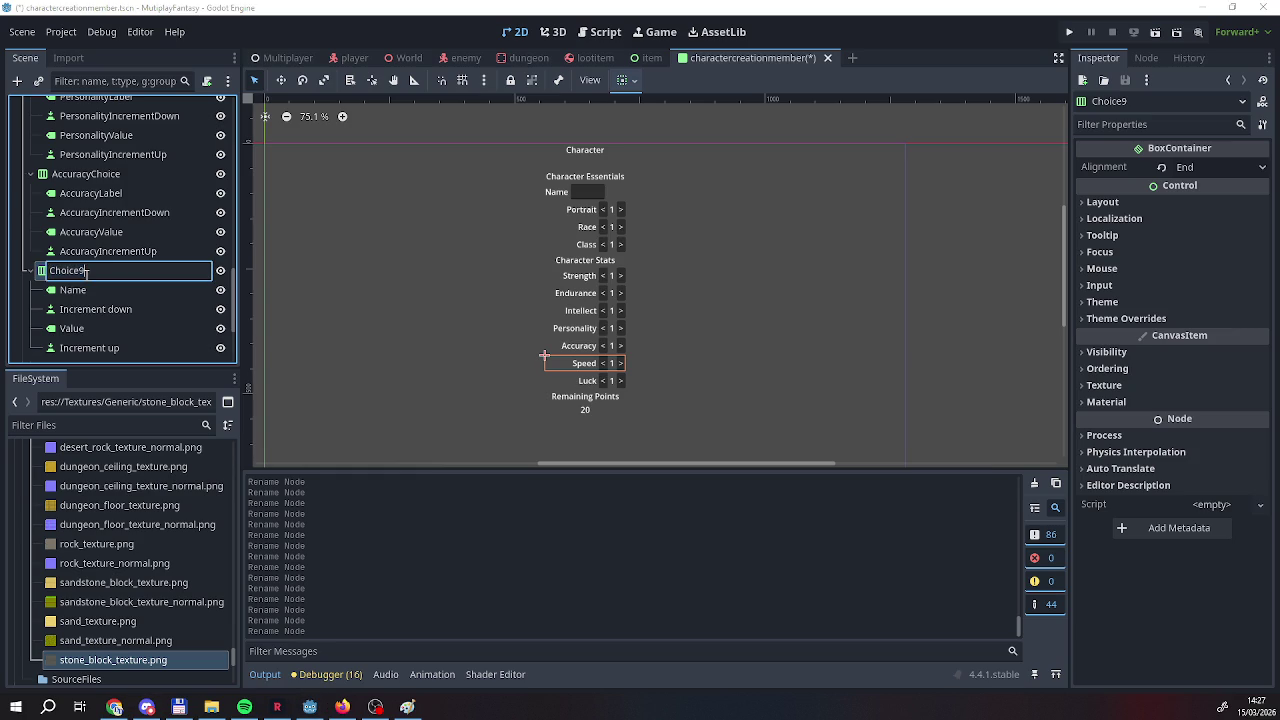
pyautogui.doubleClick(68, 271)
pyautogui.write('Sop')
pyautogui.press('BackSpace')
pyautogui.write('peed')
pyautogui.press('Return')
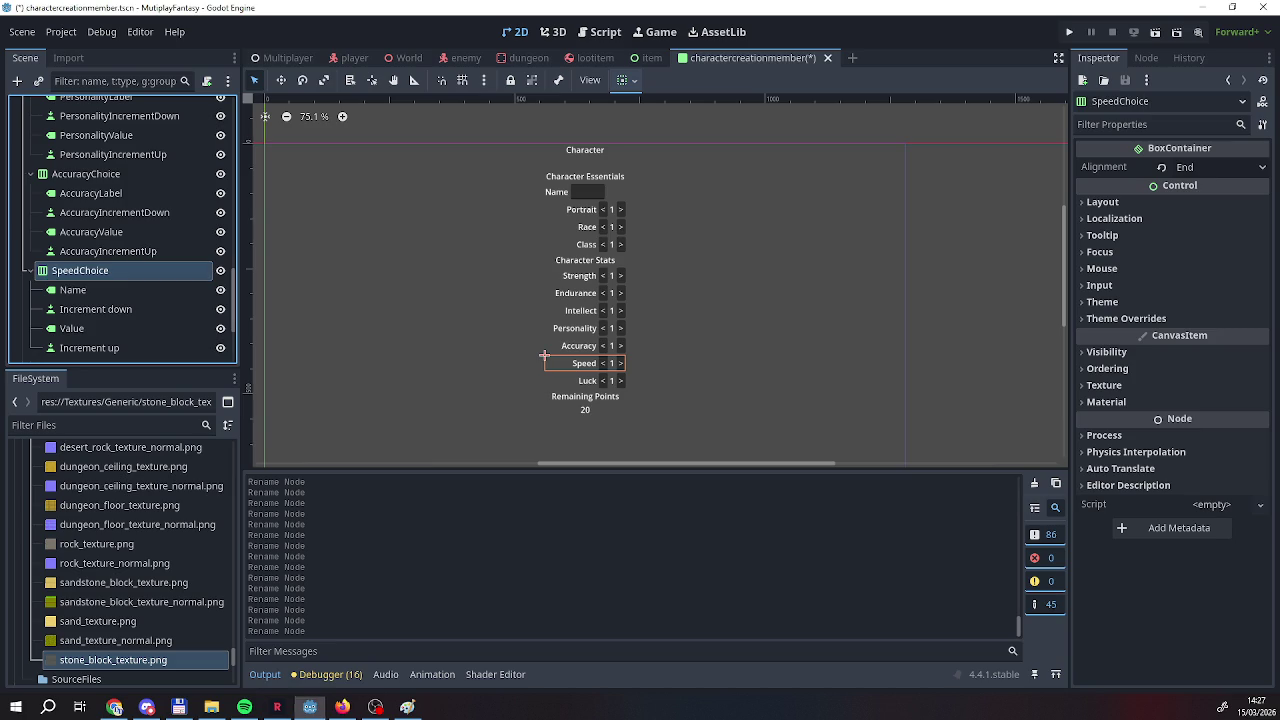
pyautogui.click(121, 289)
pyautogui.write('SpeedLabel')
pyautogui.press('Return')
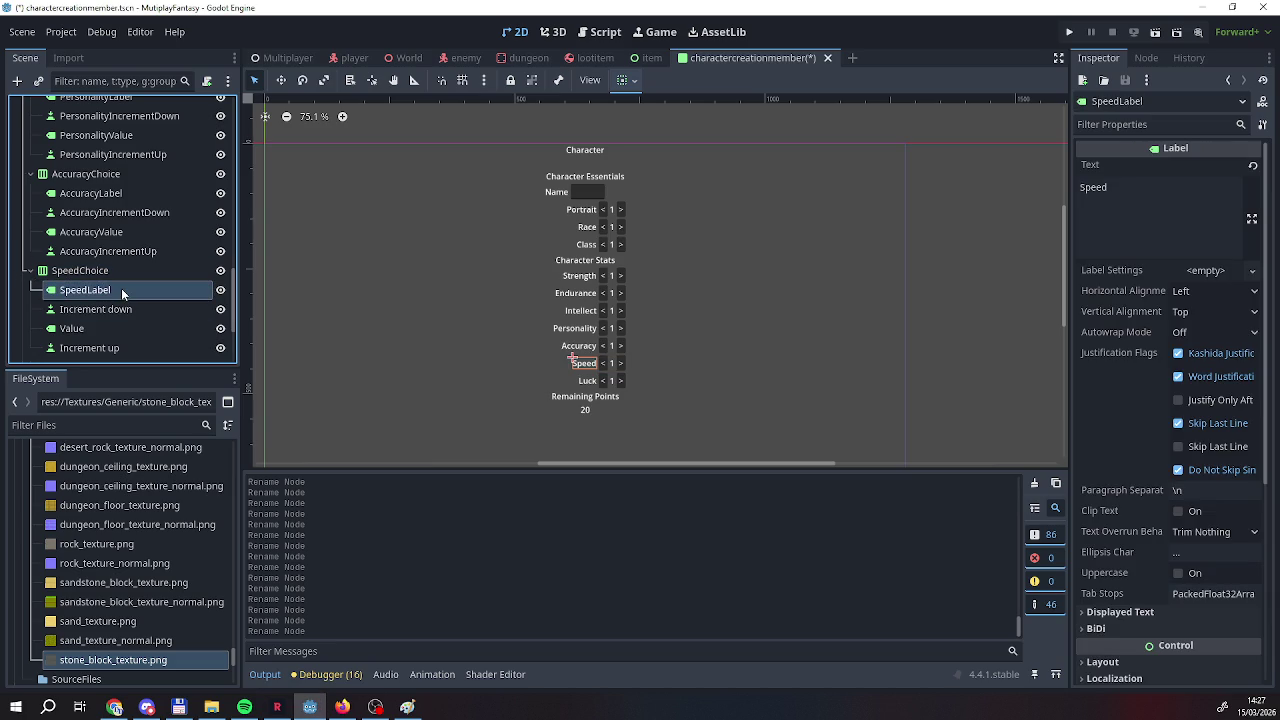
# Rename the Speed decrement and value nodes to SpeedIncrementDown and SpeedValue.
pyautogui.doubleClick(134, 310)
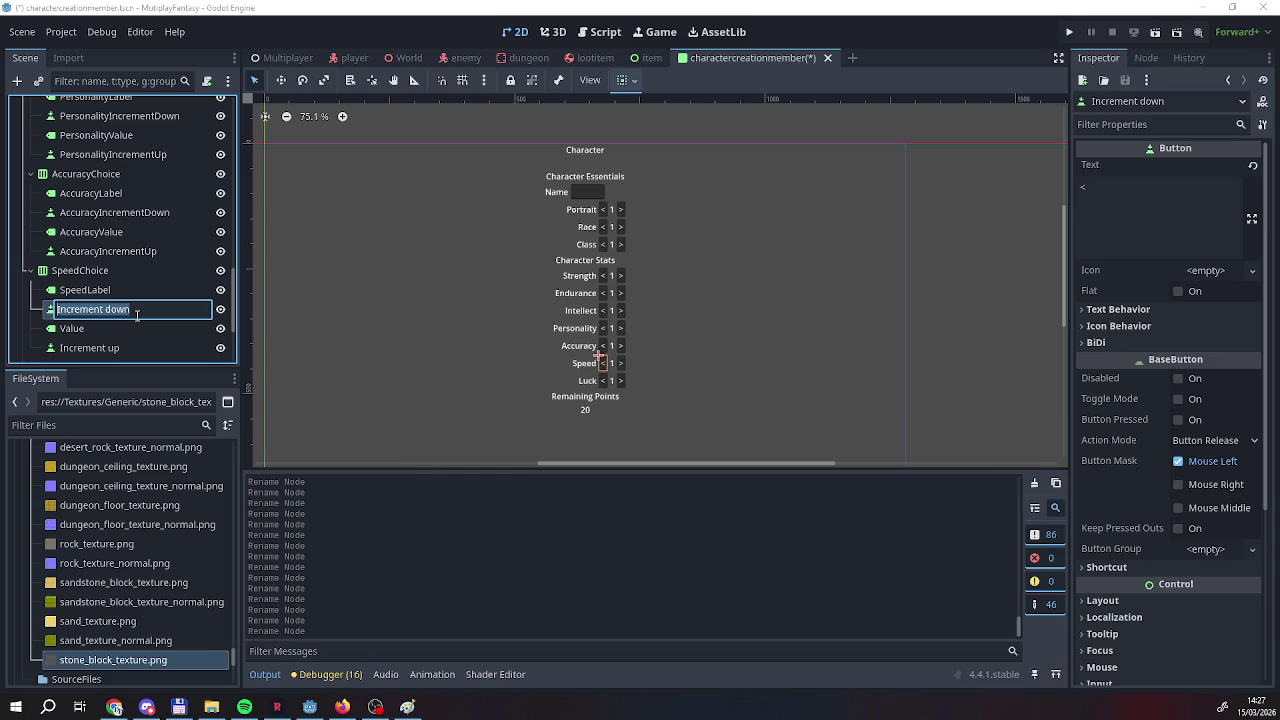
pyautogui.press('Home')
pyautogui.write('Speed')
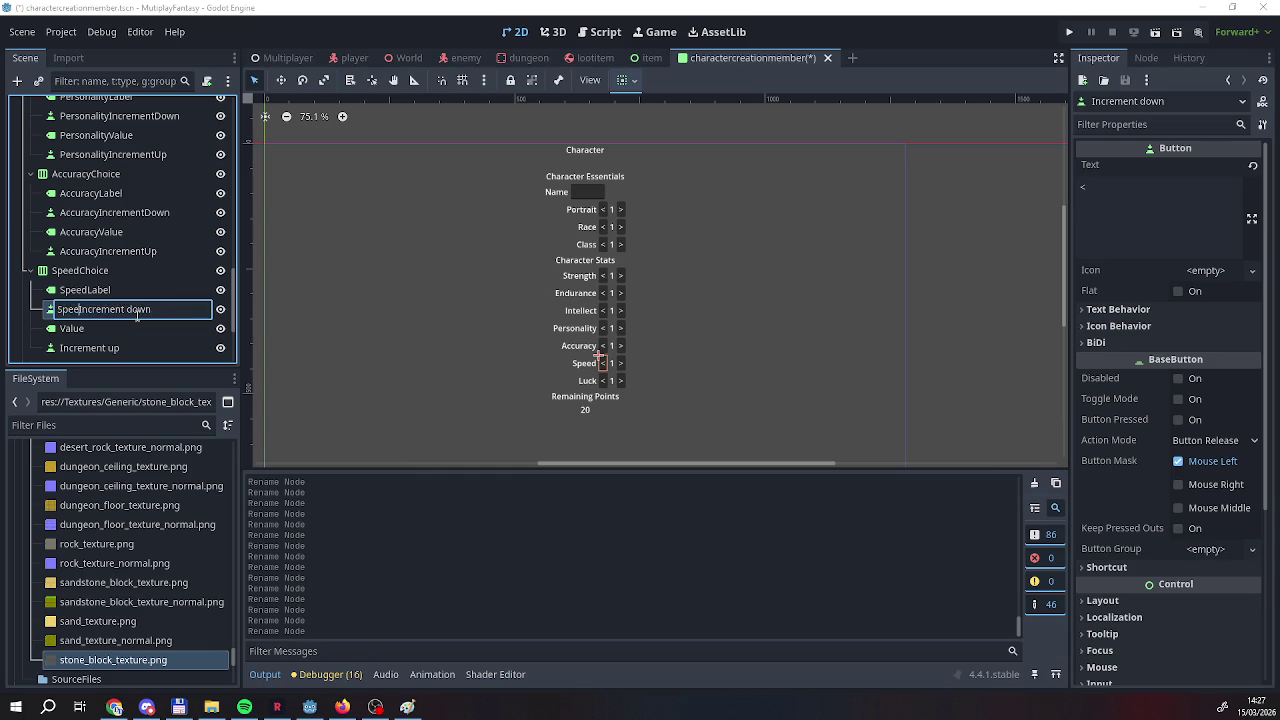
pyautogui.press('BackSpace')
pyautogui.press('BackSpace')
pyautogui.write('D')
pyautogui.press('Return')
pyautogui.doubleClick(62, 330)
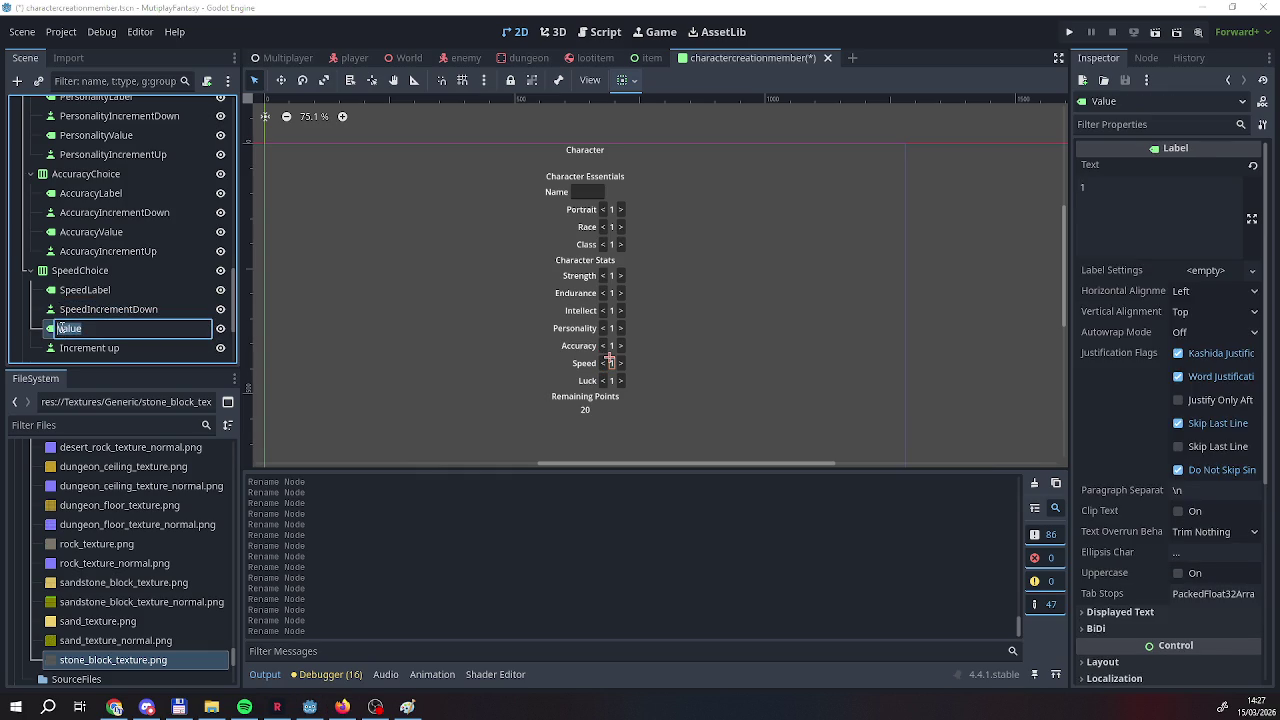
pyautogui.write('Speed')
pyautogui.press('Return')
# Rename the Speed increment-up node to SpeedIncrementUp.
pyautogui.doubleClick(92, 347)
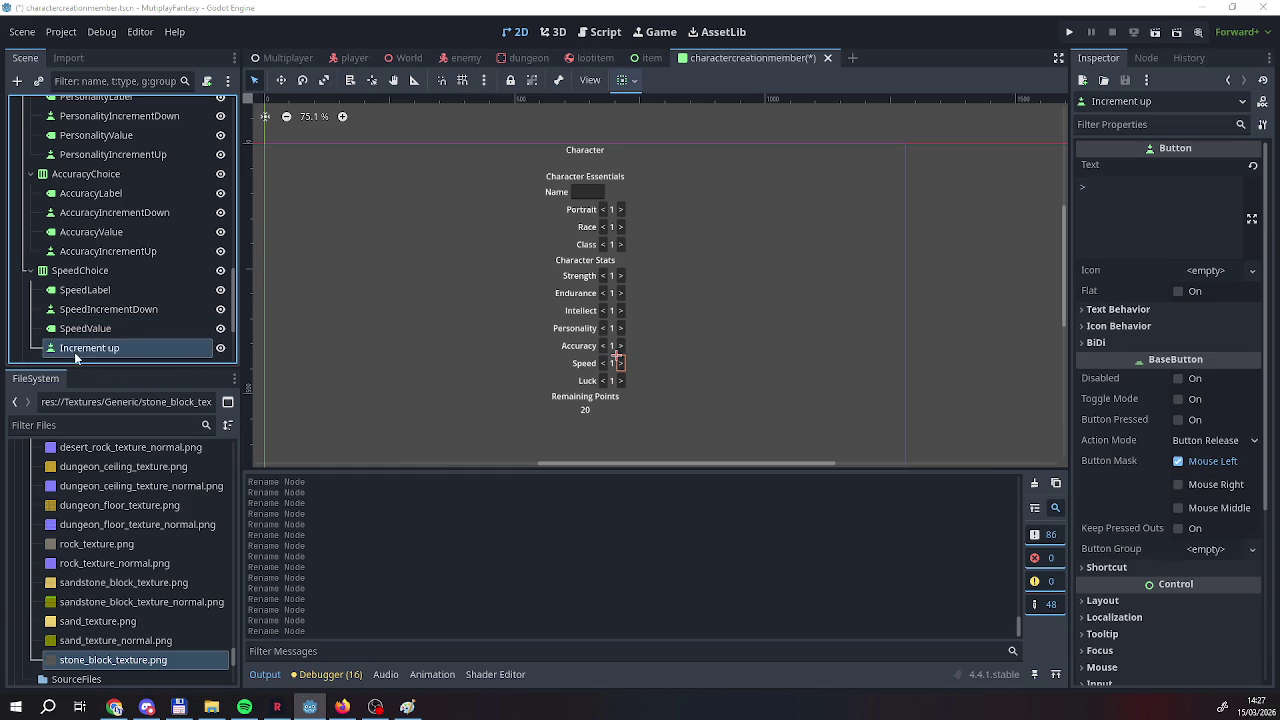
pyautogui.click(60, 349)
pyautogui.write('Speed')
pyautogui.click(140, 348)
pyautogui.press('BackSpace')
pyautogui.press('BackSpace')
pyautogui.write('U')
pyautogui.press('Return')
pyautogui.scroll(-3, 89, 346)
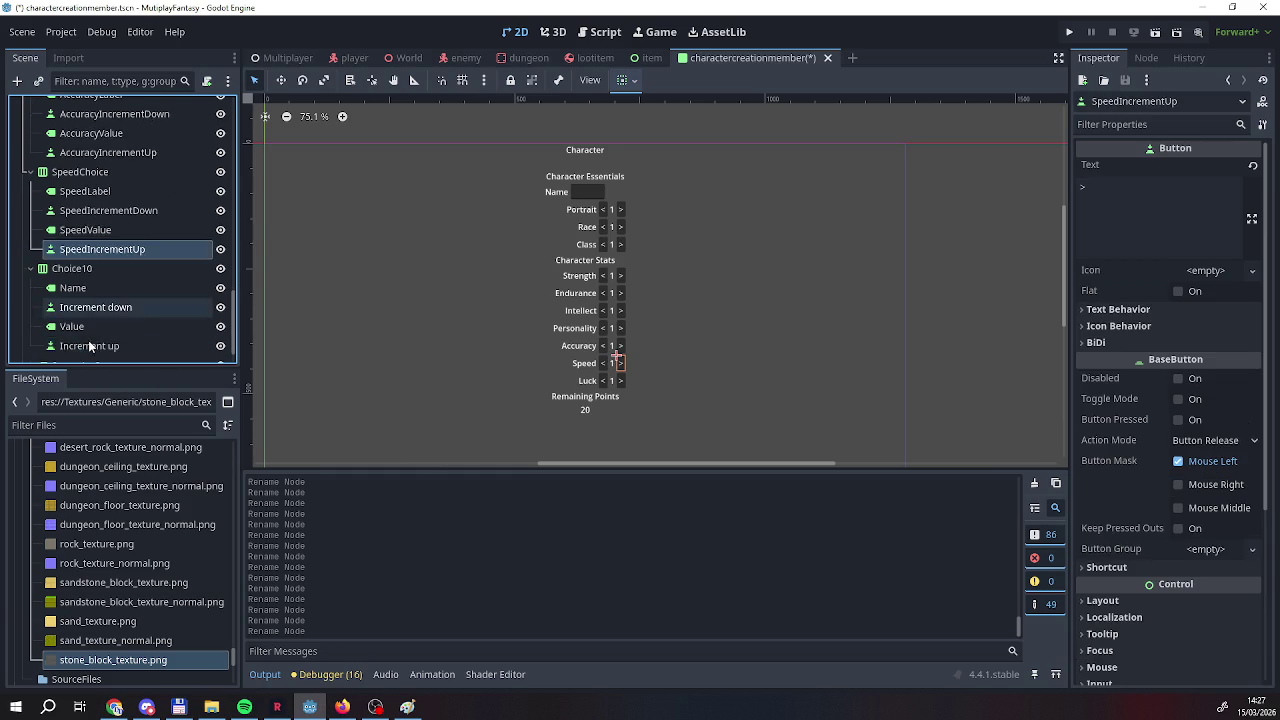
# Rename Choice10 to LuckChoice and its Name node to LuckLabel.
pyautogui.scroll(-1, 89, 346)
pyautogui.click(67, 238)
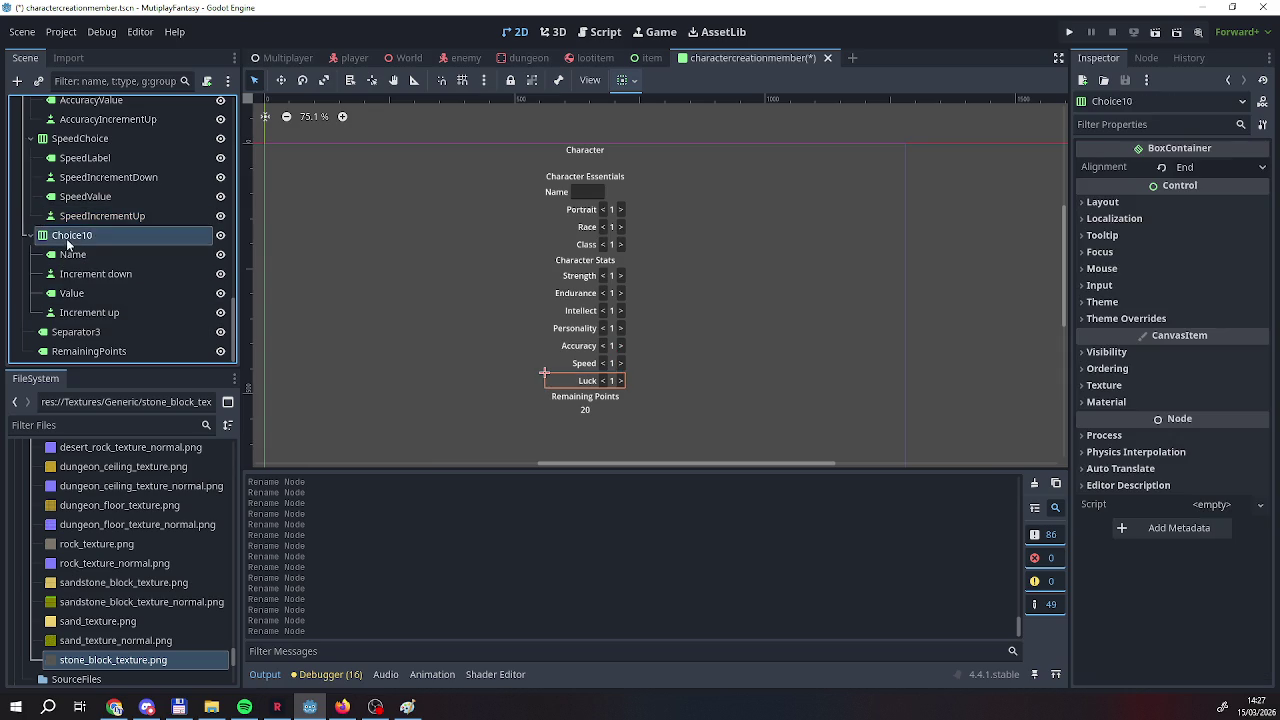
pyautogui.click(67, 238)
pyautogui.write('L')
pyautogui.write('ice')
pyautogui.press('Return')
pyautogui.click(95, 240)
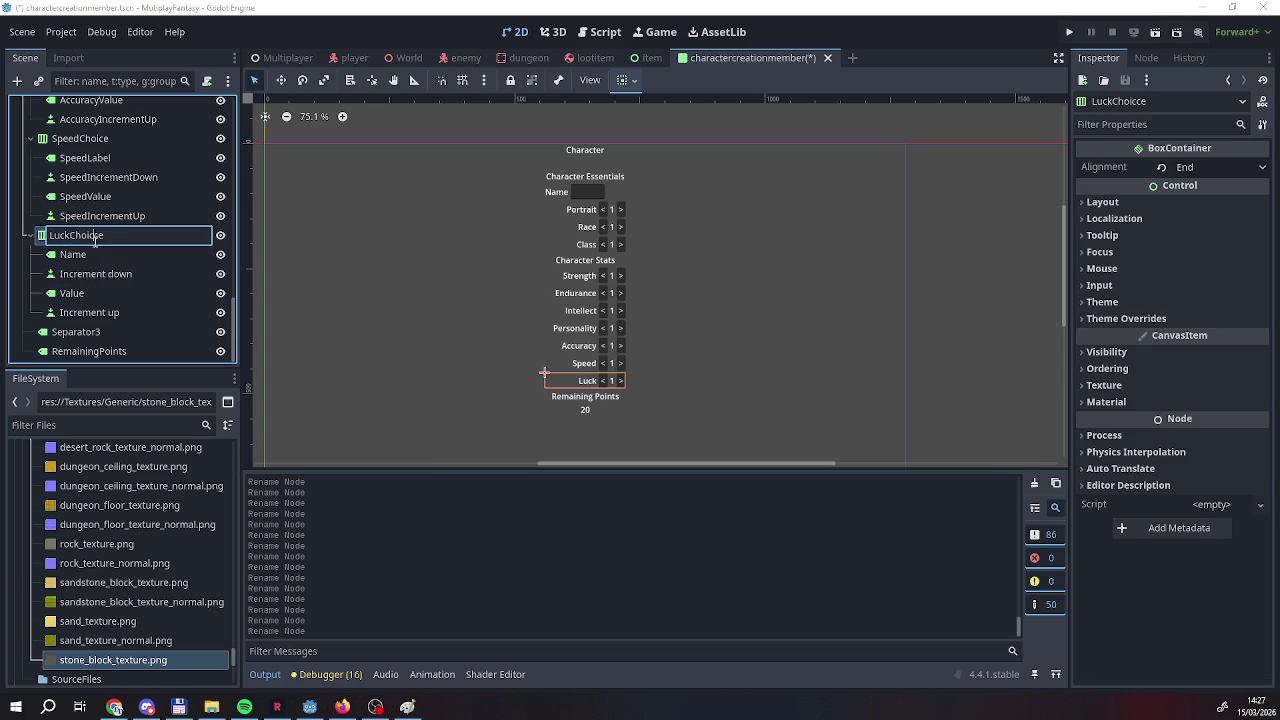
pyautogui.click(92, 254)
pyautogui.click(92, 254)
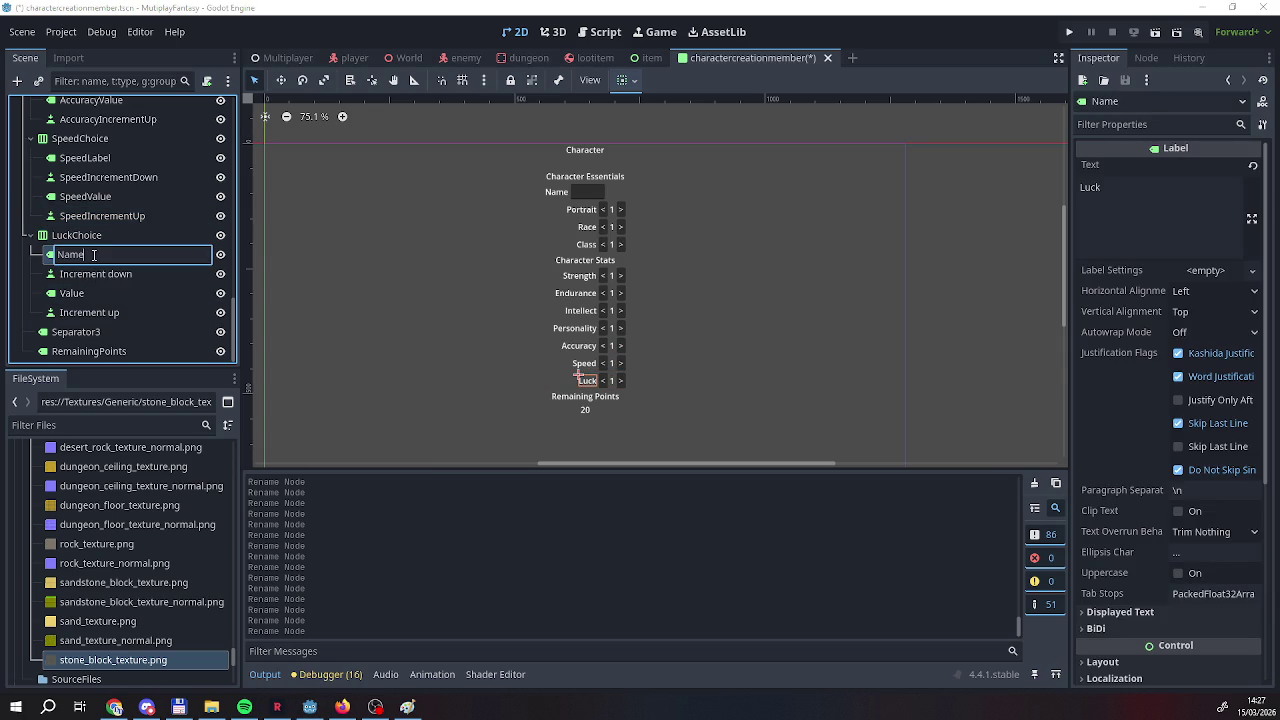
pyautogui.press('BackSpace')
pyautogui.press('BackSpace')
pyautogui.press('BackSpace')
pyautogui.write('LuckLa')
pyautogui.write('bel')
pyautogui.press('Return')
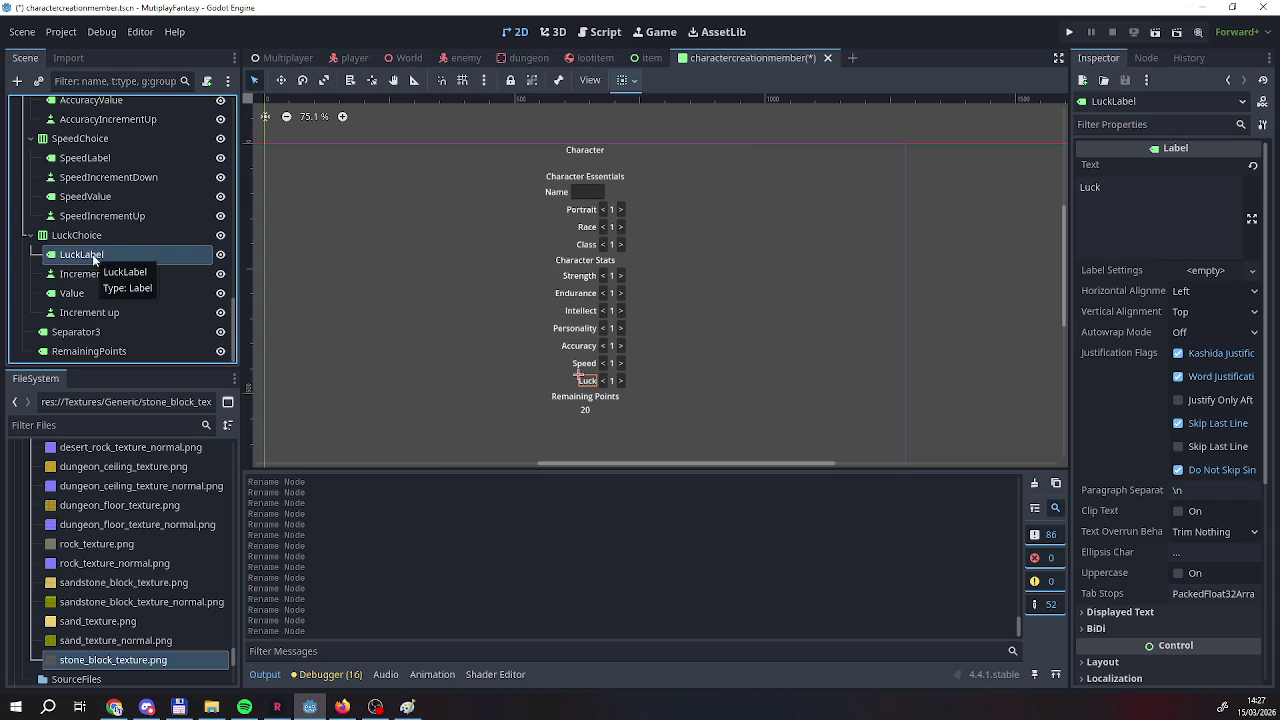
# Rename the Luck decrement node to LuckIncrementDown, fixing a stray space.
pyautogui.doubleClick(130, 273)
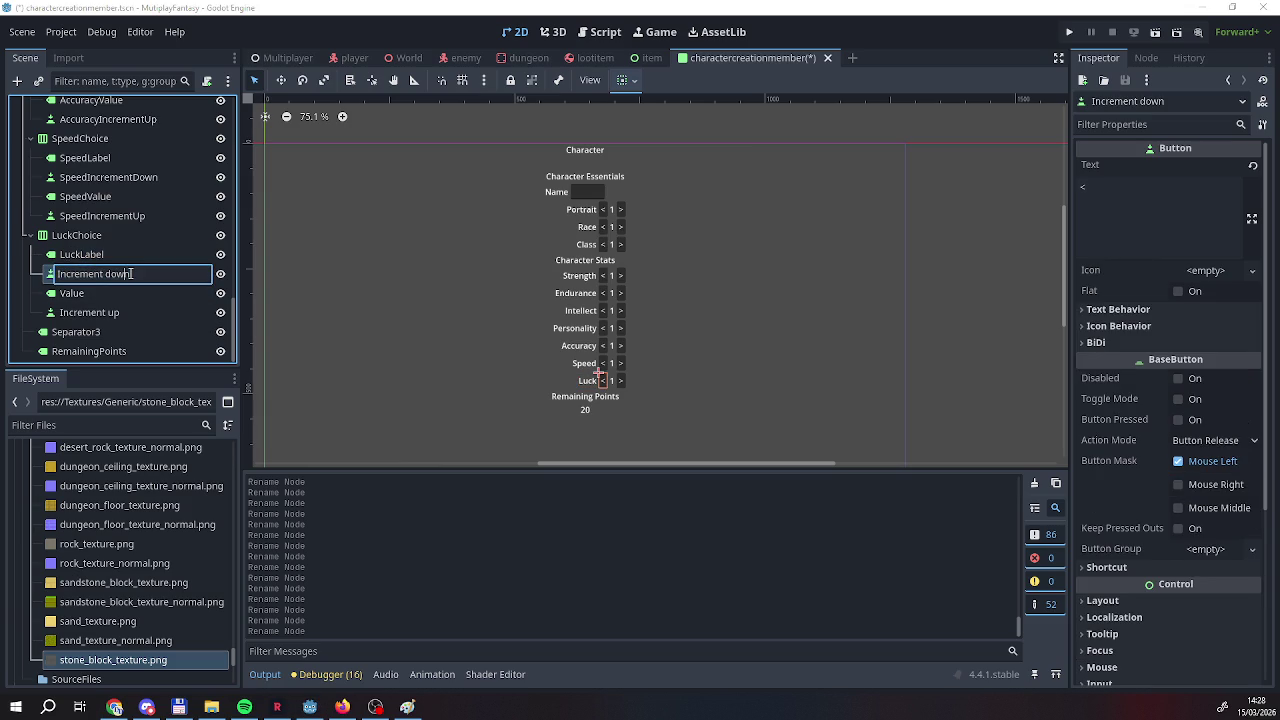
pyautogui.write('Luck')
pyautogui.click(131, 273)
pyautogui.press('BackSpace')
pyautogui.write('D')
pyautogui.press('Return')
pyautogui.doubleClick(129, 273)
pyautogui.click(127, 273)
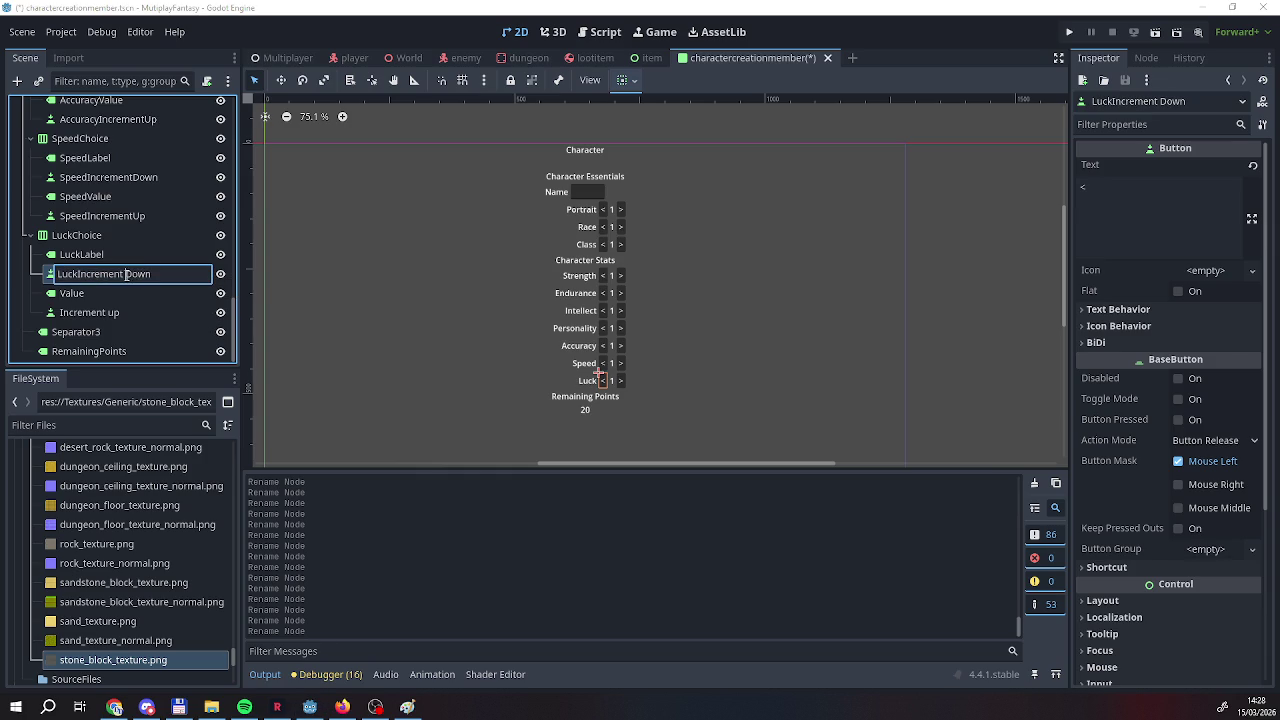
pyautogui.press('Return')
# Rename the Luck value and increment-up nodes to LuckValue and LuckIncrementUp.
pyautogui.doubleClick(82, 294)
pyautogui.click(56, 293)
pyautogui.write('Luck')
pyautogui.press('Return')
pyautogui.doubleClick(58, 313)
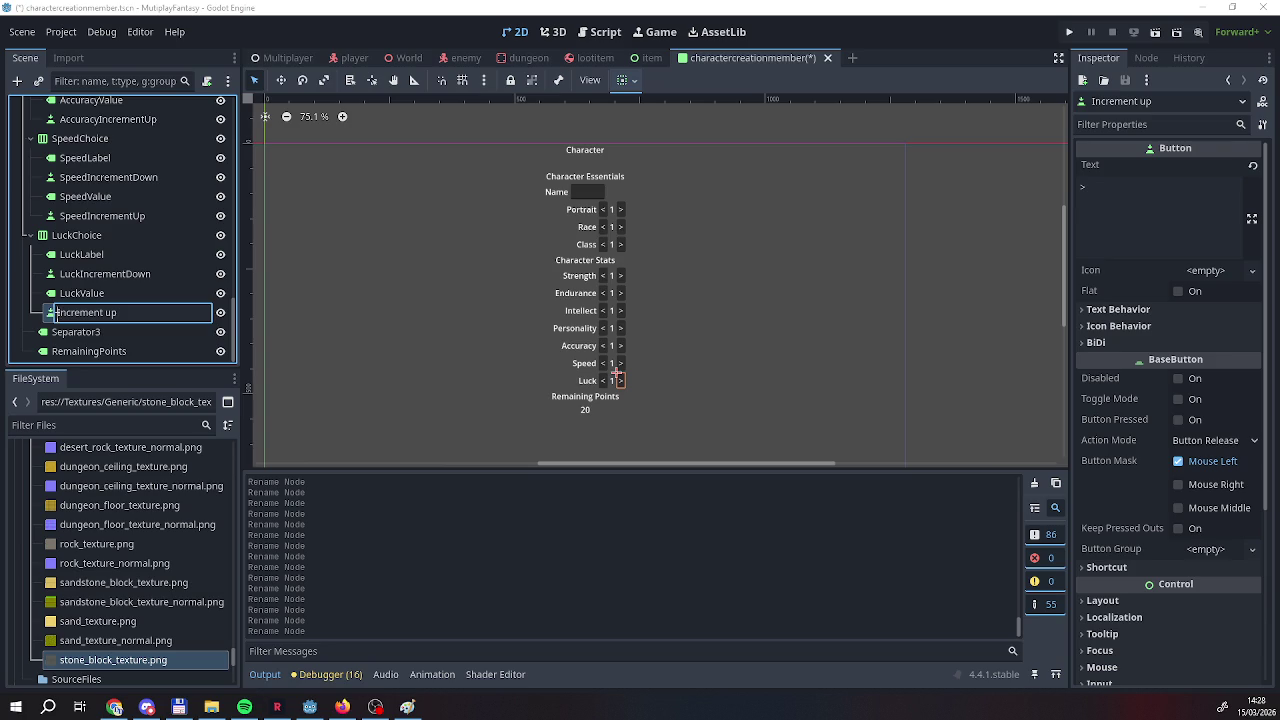
pyautogui.write('Luck')
pyautogui.write('U')
pyautogui.press('Return')
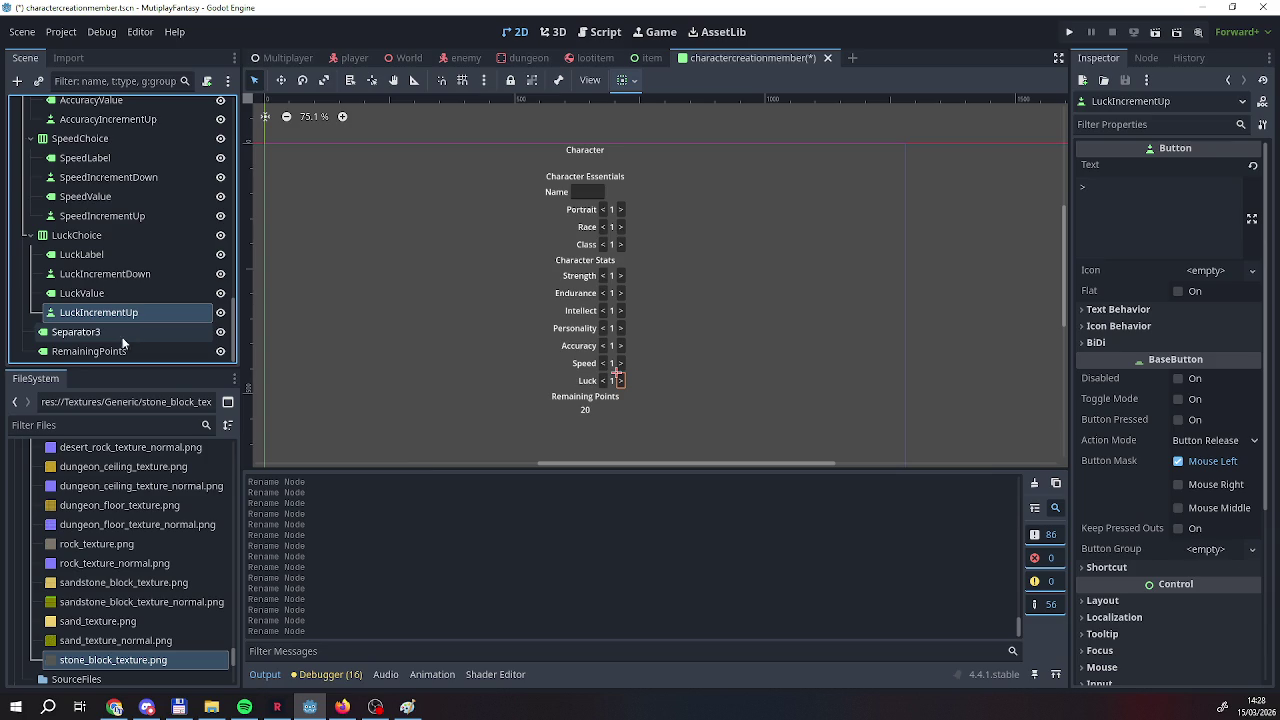
pyautogui.scroll(5, 136, 340)
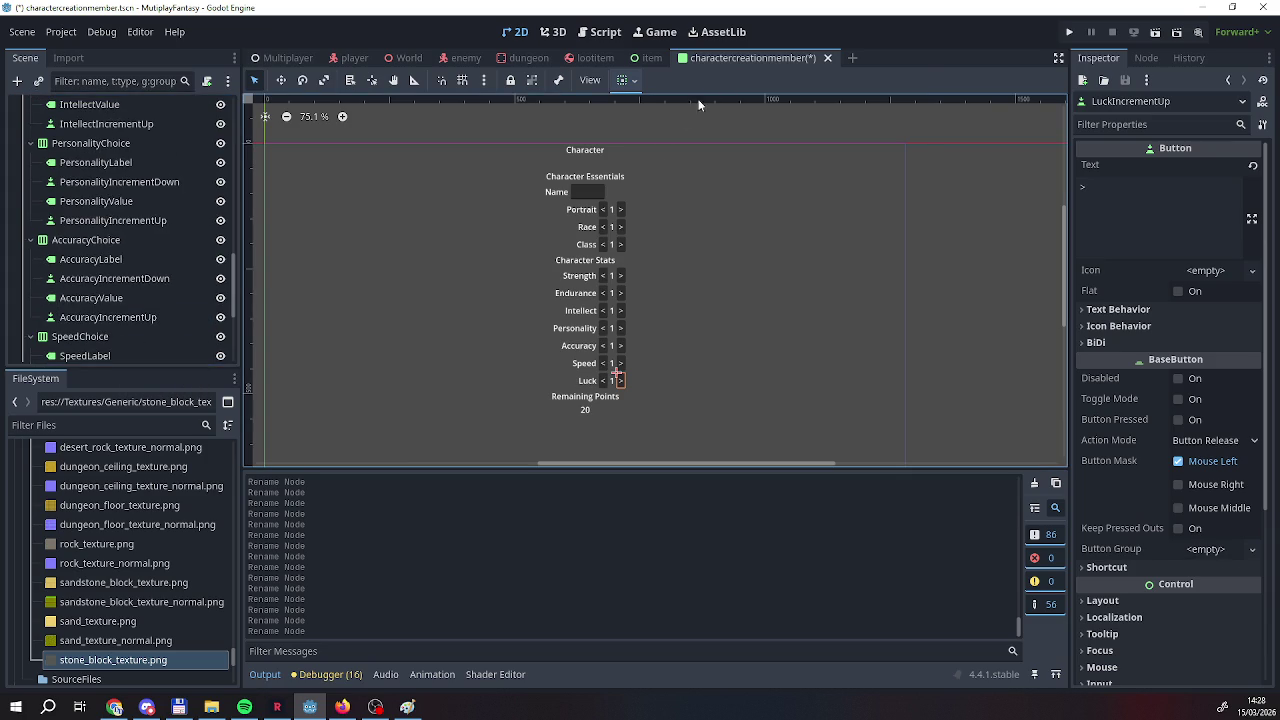
# Save the character creation scene and switch to its script.
pyautogui.rightClick(740, 58)
pyautogui.click(770, 92)
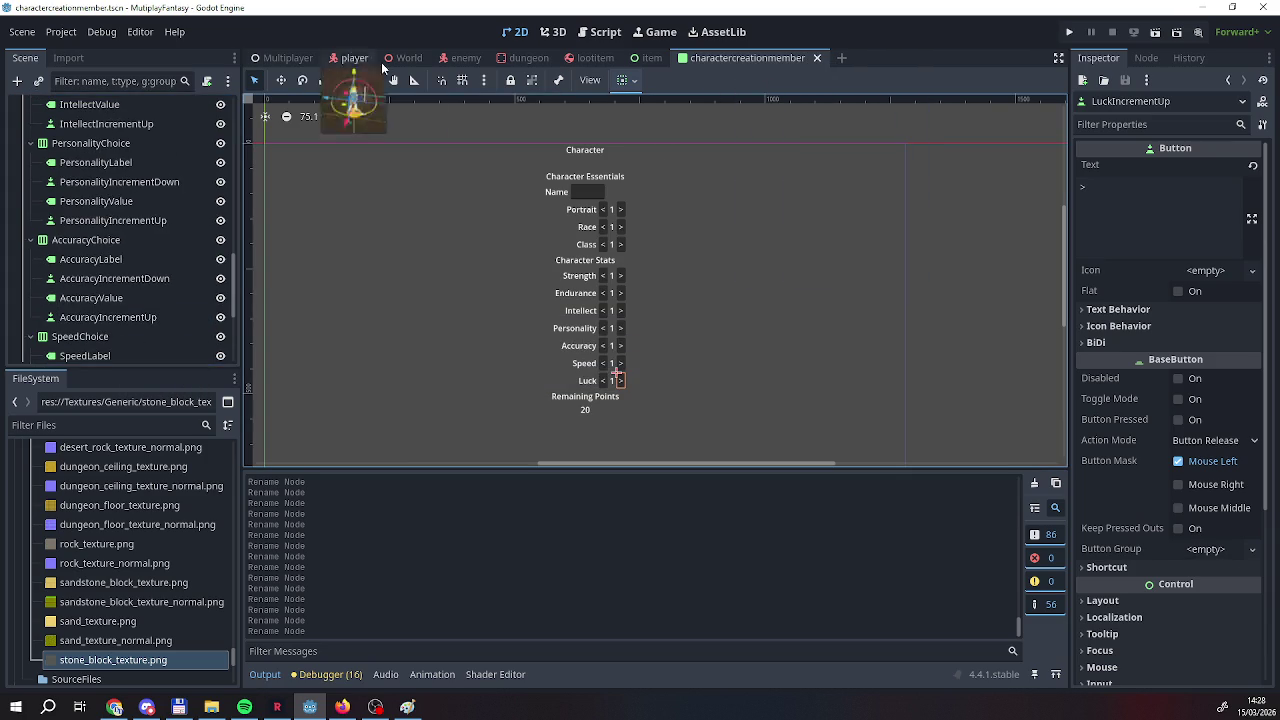
pyautogui.click(600, 32)
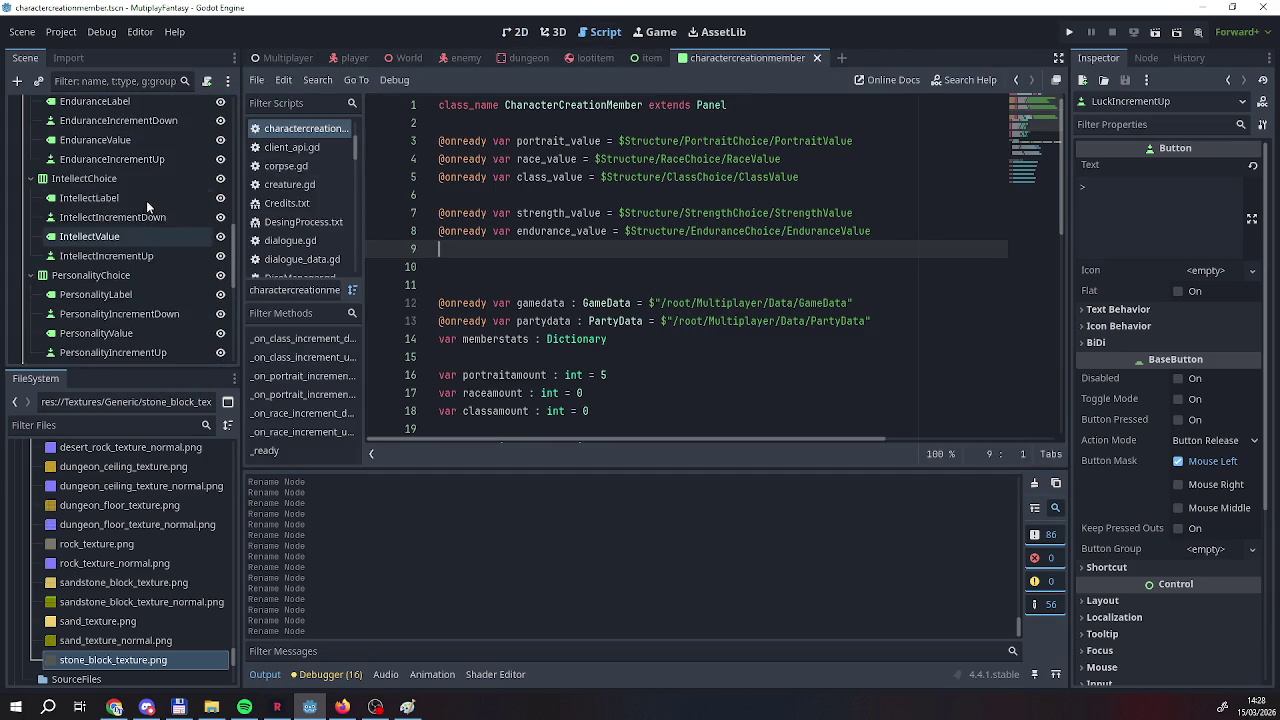
pyautogui.scroll(5, 130, 240)
pyautogui.scroll(3, 171, 236)
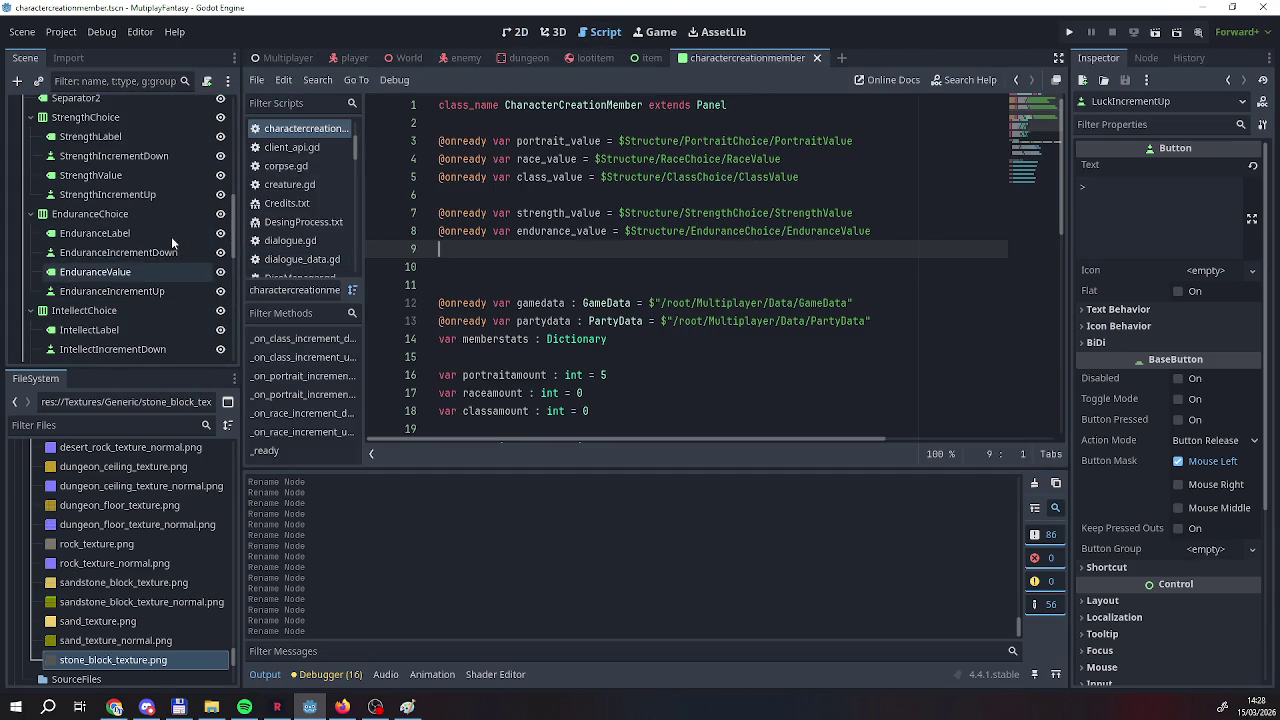
pyautogui.scroll(-3, 129, 246)
# Add onready references for IntellectValue, PersonalityValue and AccuracyValue on lines 9–11.
pyautogui.click(100, 302)
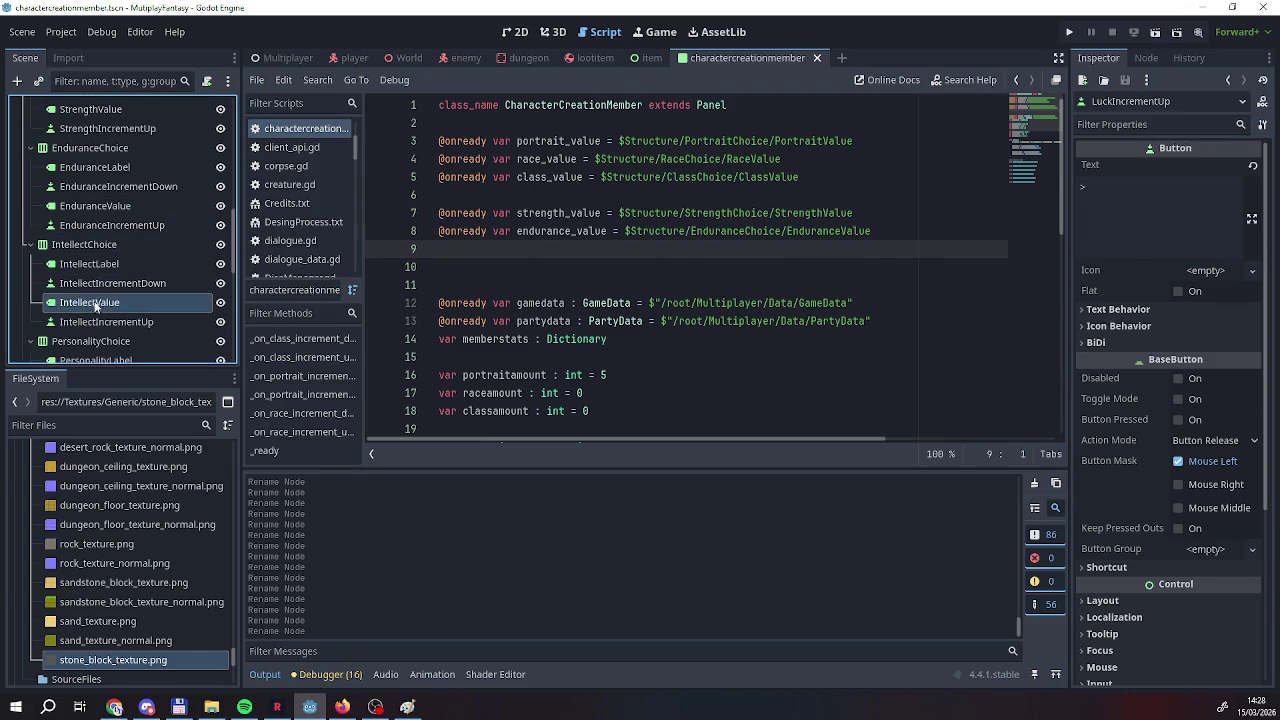
pyautogui.moveTo(52, 303); pyautogui.dragTo(462, 250)
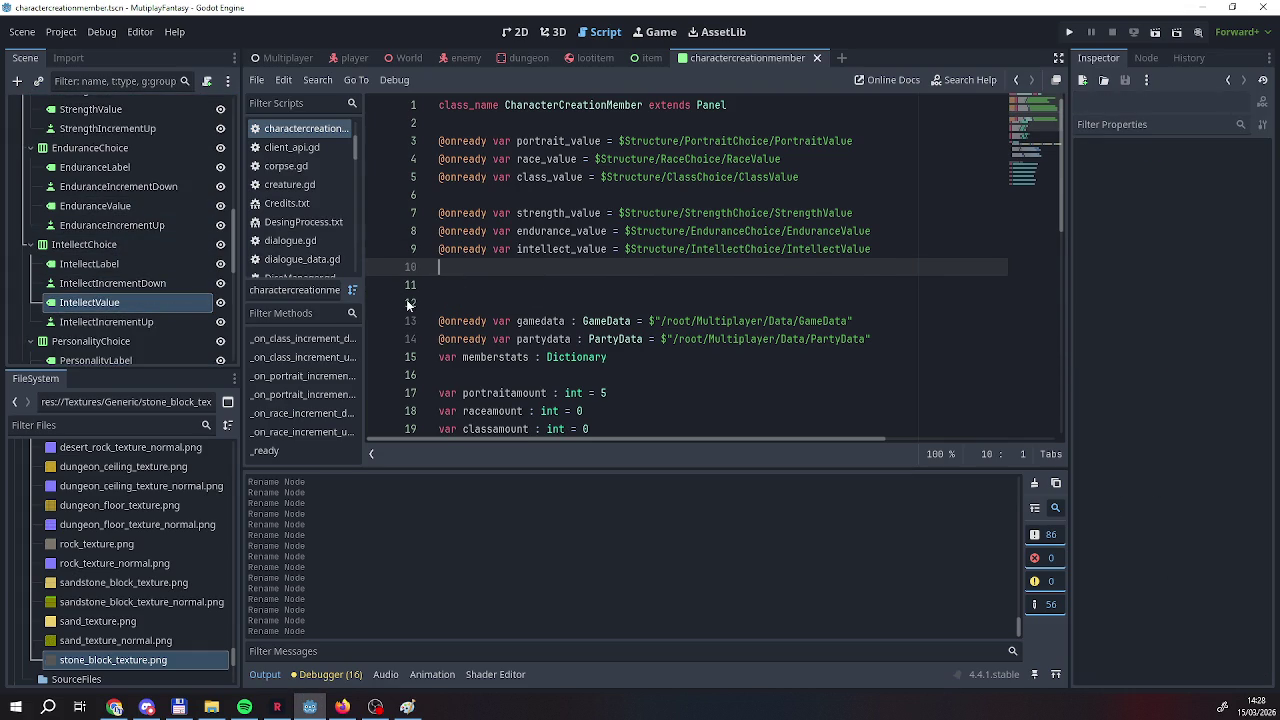
pyautogui.scroll(-3, 172, 313)
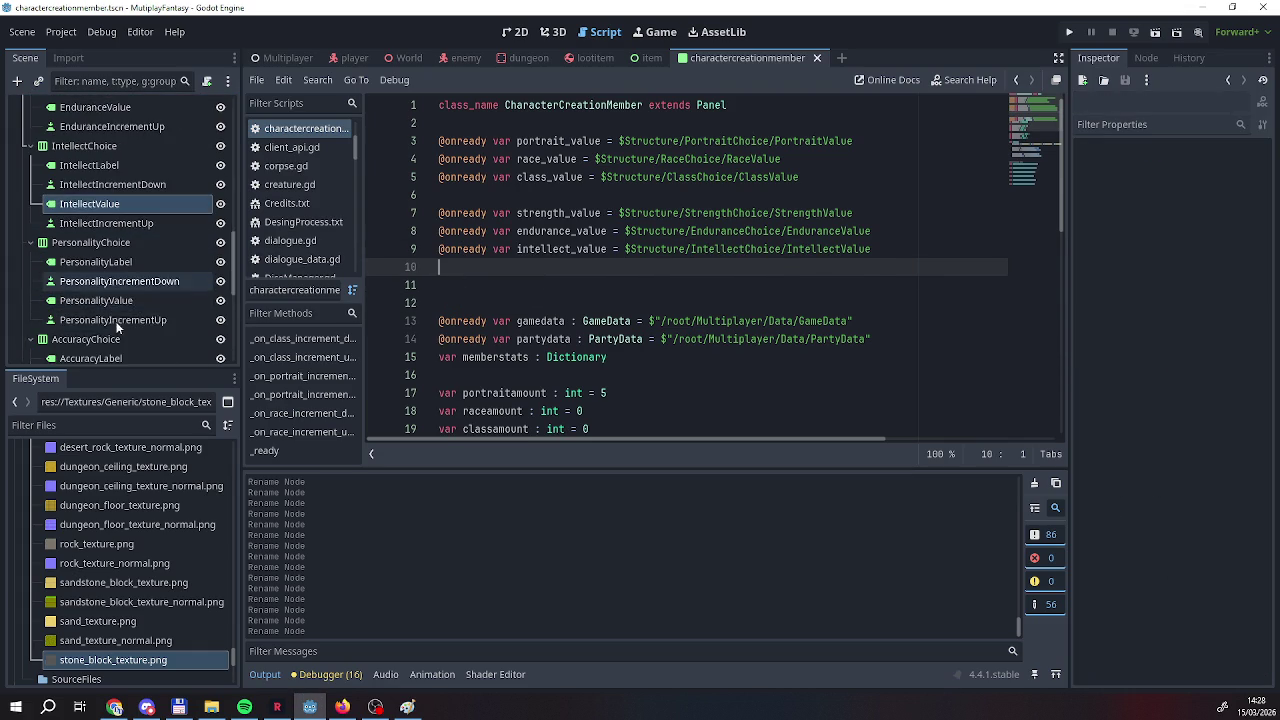
pyautogui.click(66, 303)
pyautogui.moveTo(56, 306); pyautogui.dragTo(437, 278)
pyautogui.scroll(-4, 81, 274)
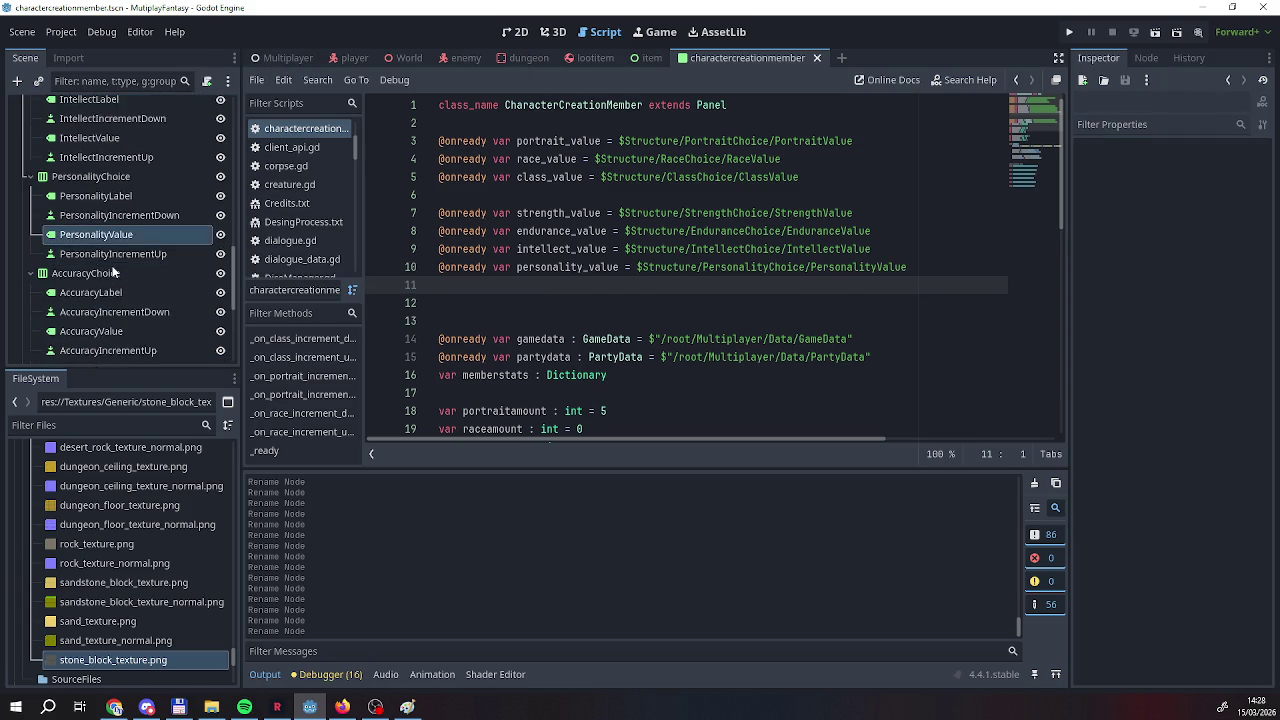
pyautogui.click(62, 266)
pyautogui.moveTo(62, 268)
pyautogui.mouseDown()
pyautogui.moveTo(250, 265)
pyautogui.moveTo(120, 266)
pyautogui.moveTo(430, 290)
pyautogui.mouseUp()
# Add onready references for SpeedValue and LuckValue on lines 12–13.
pyautogui.scroll(-2, 177, 276)
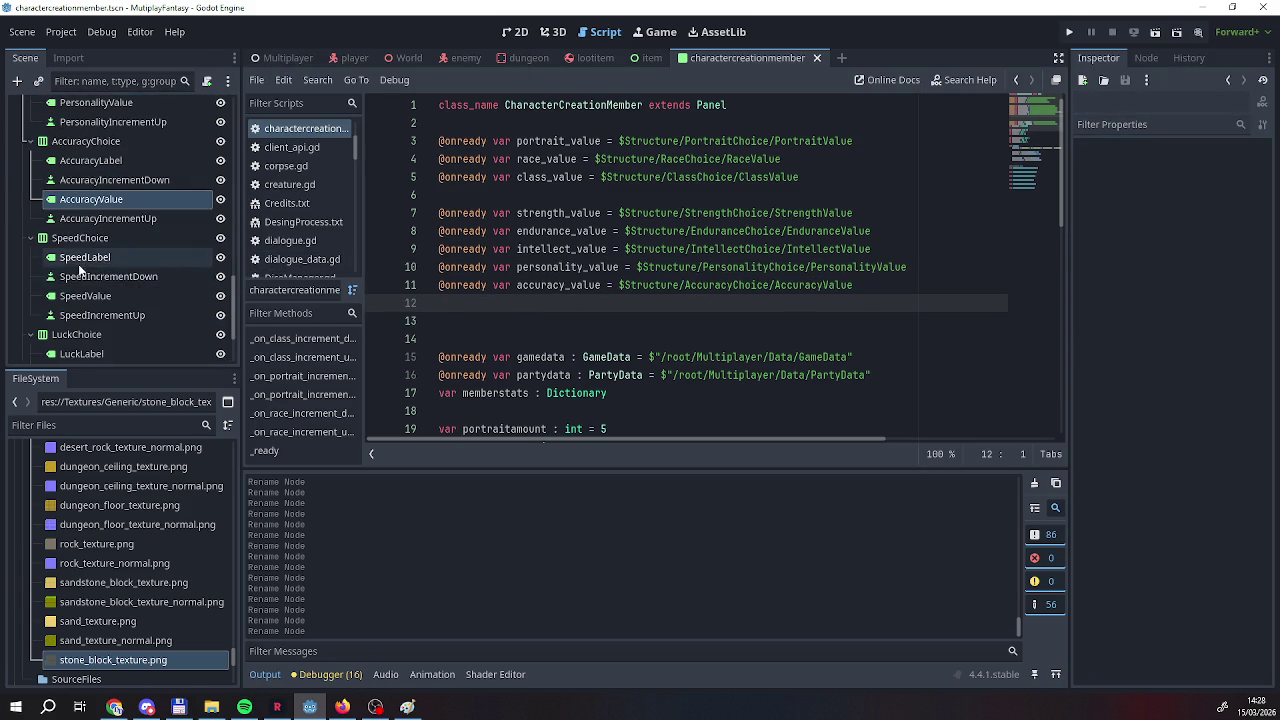
pyautogui.click(62, 296)
pyautogui.moveTo(62, 296); pyautogui.dragTo(418, 309)
pyautogui.scroll(-3, 167, 299)
pyautogui.click(167, 294)
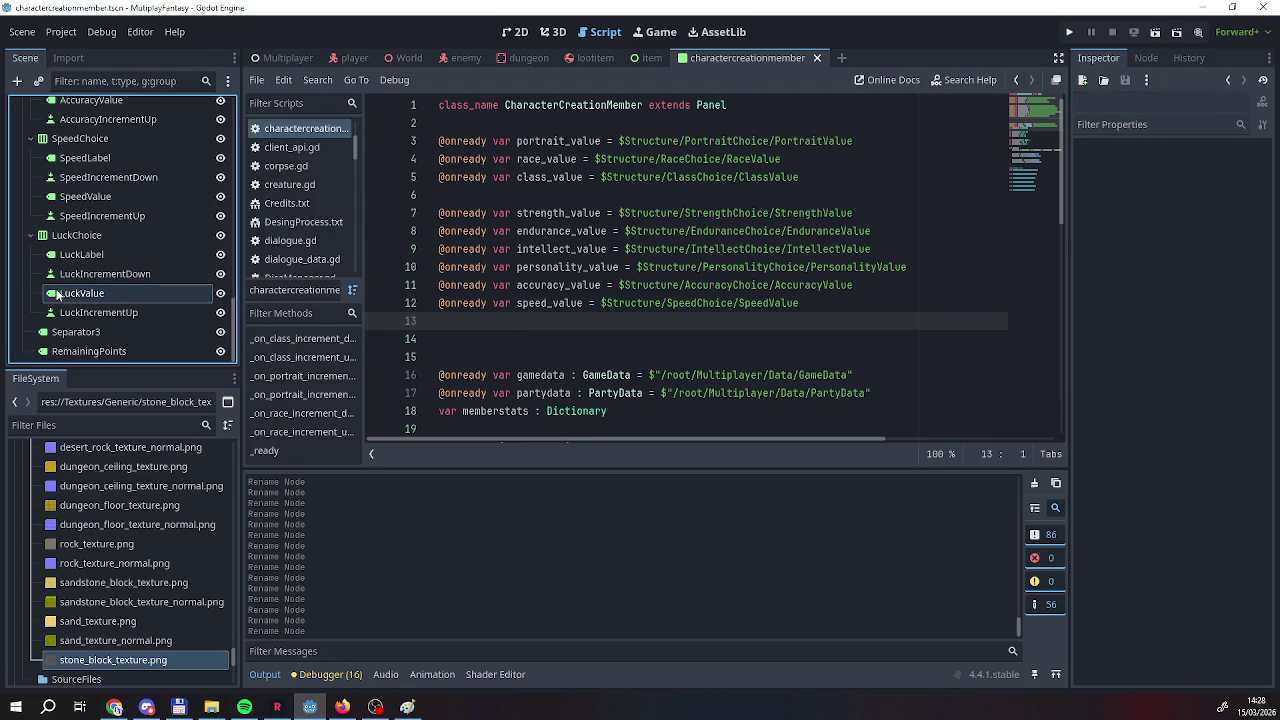
pyautogui.moveTo(167, 294); pyautogui.dragTo(460, 322)
# Start a new line after the class_value assignment in the script.
pyautogui.scroll(-10, 573, 296)
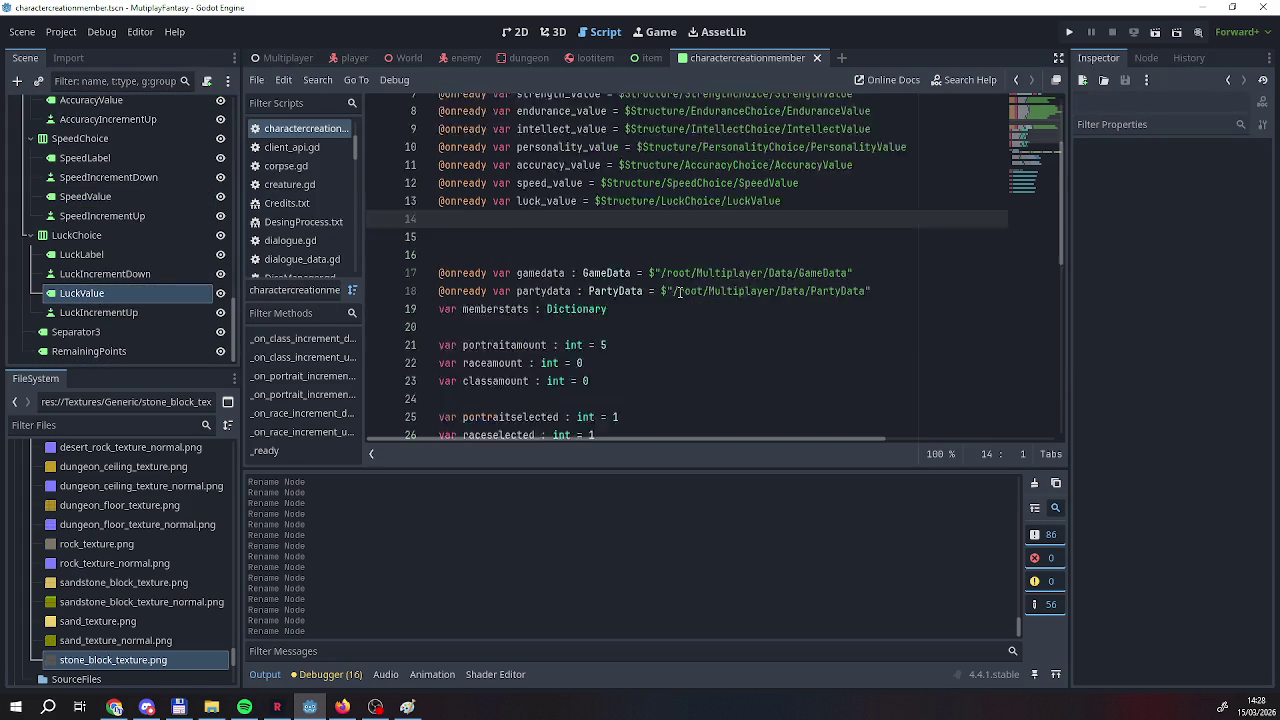
pyautogui.scroll(4, 573, 296)
pyautogui.click(750, 317)
pyautogui.scroll(1, 752, 340)
pyautogui.click(755, 358)
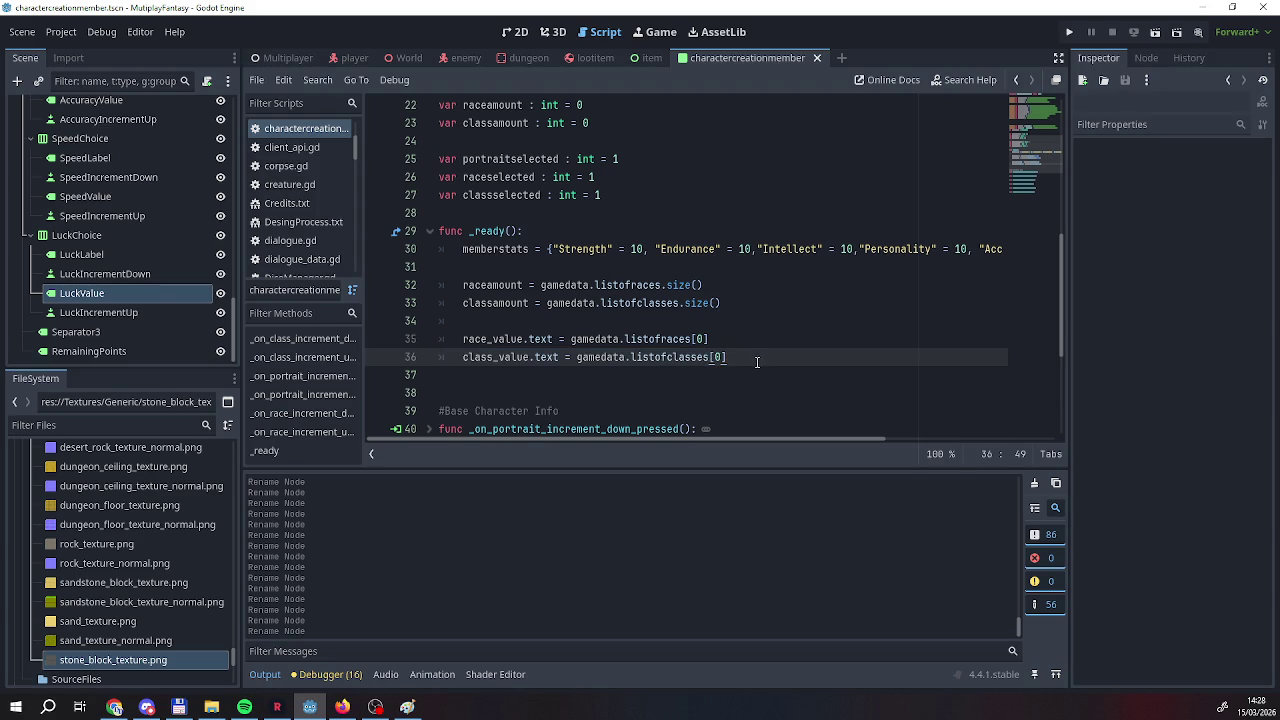
pyautogui.press('Return')
pyautogui.press('Return')
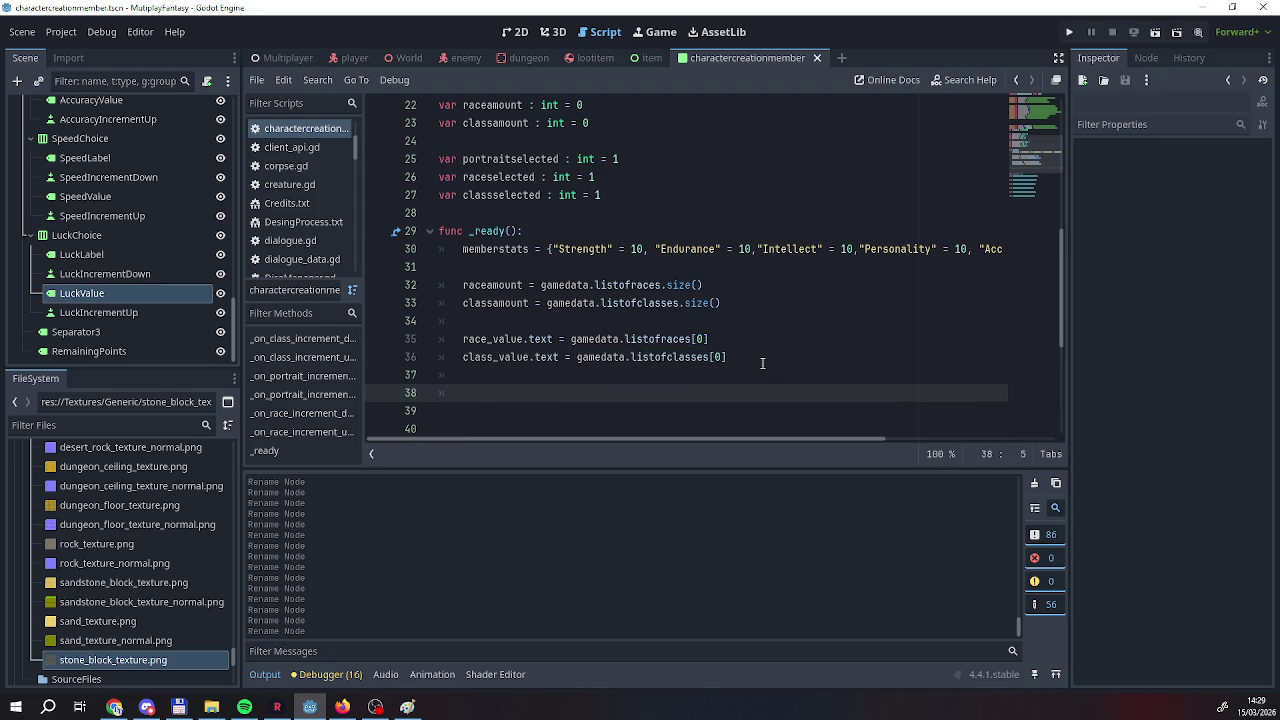
# Add strength_value.text = memberstats["Strength"] to _ready.
pyautogui.write('str')
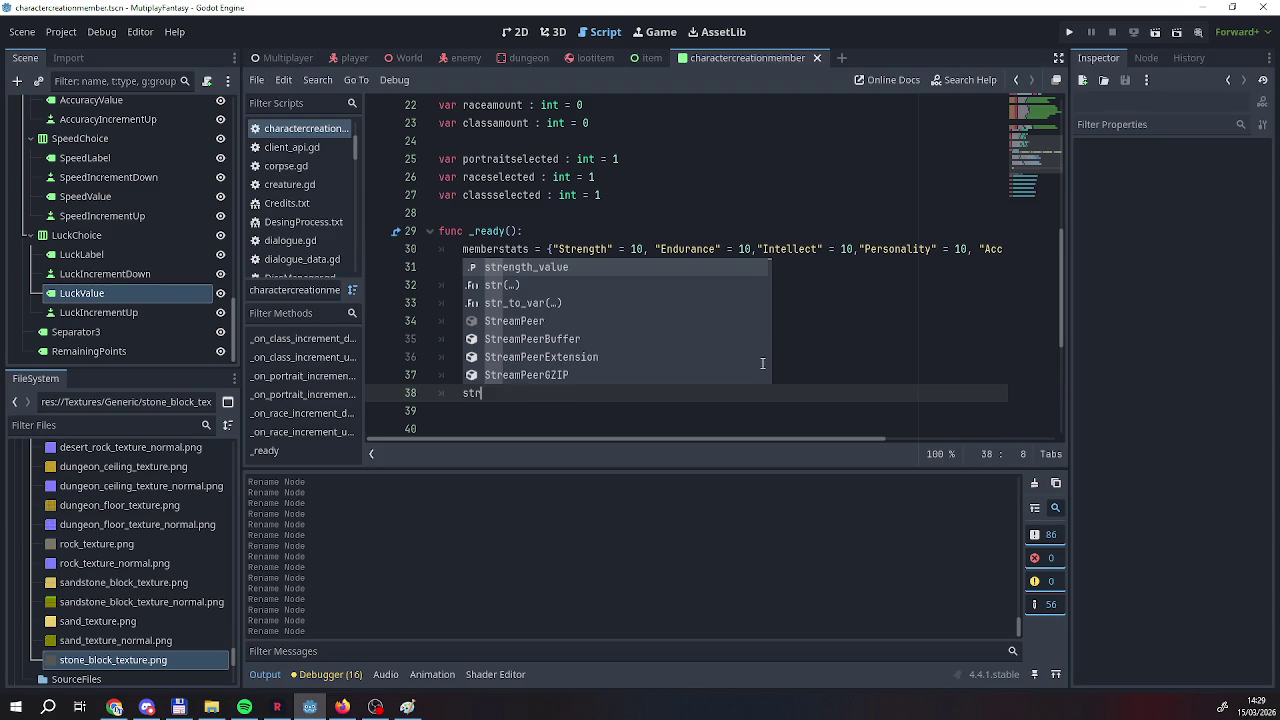
pyautogui.press('Return')
pyautogui.write('.text ')
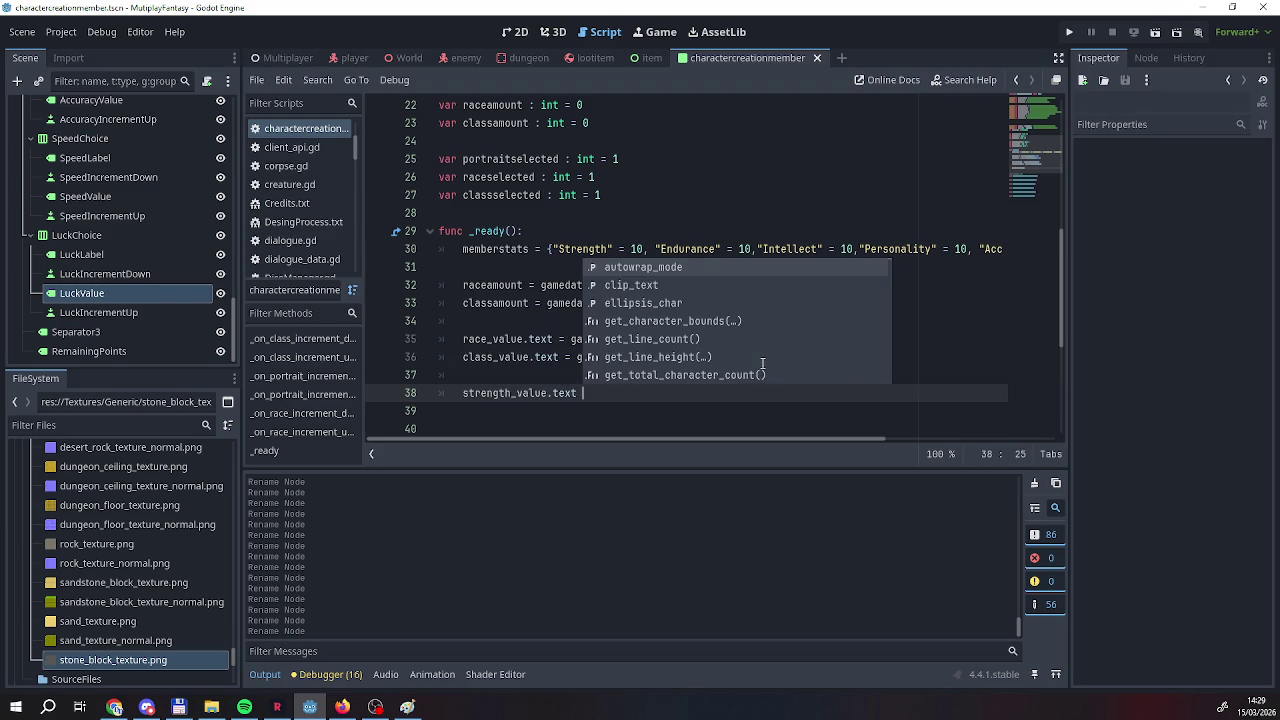
pyautogui.write('= memberstats')
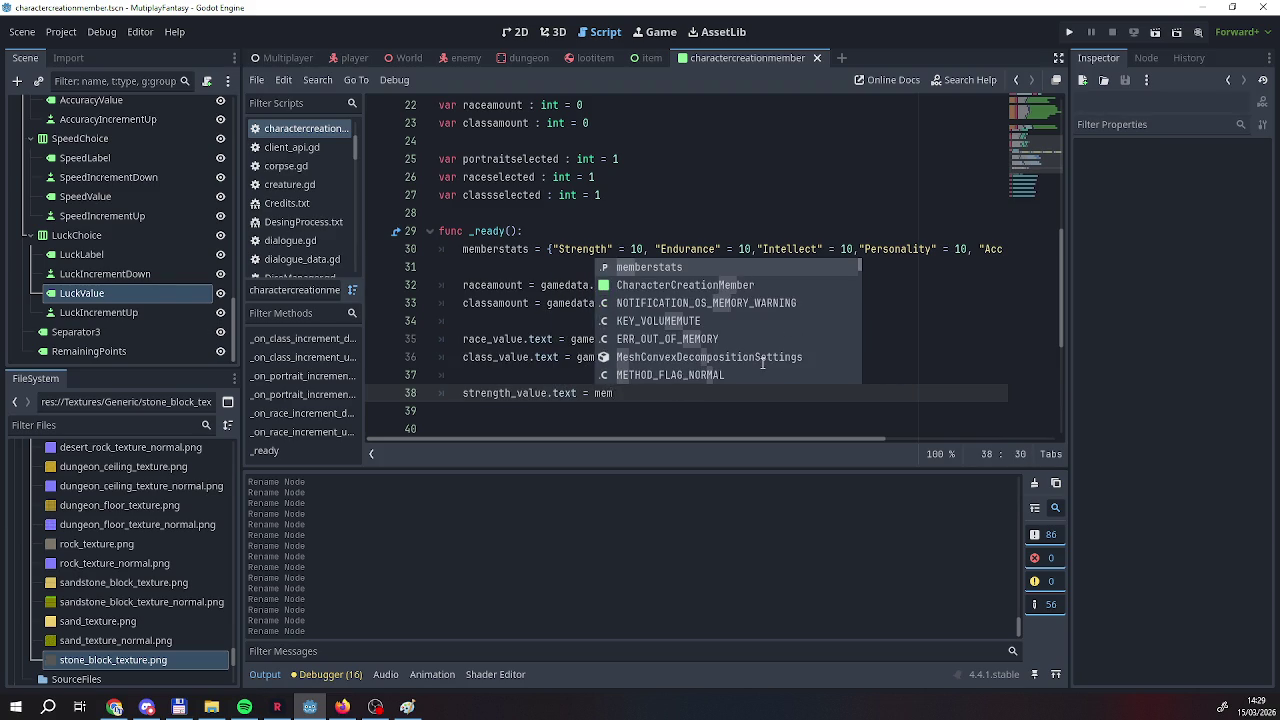
pyautogui.press('Return')
pyautogui.write('["st')
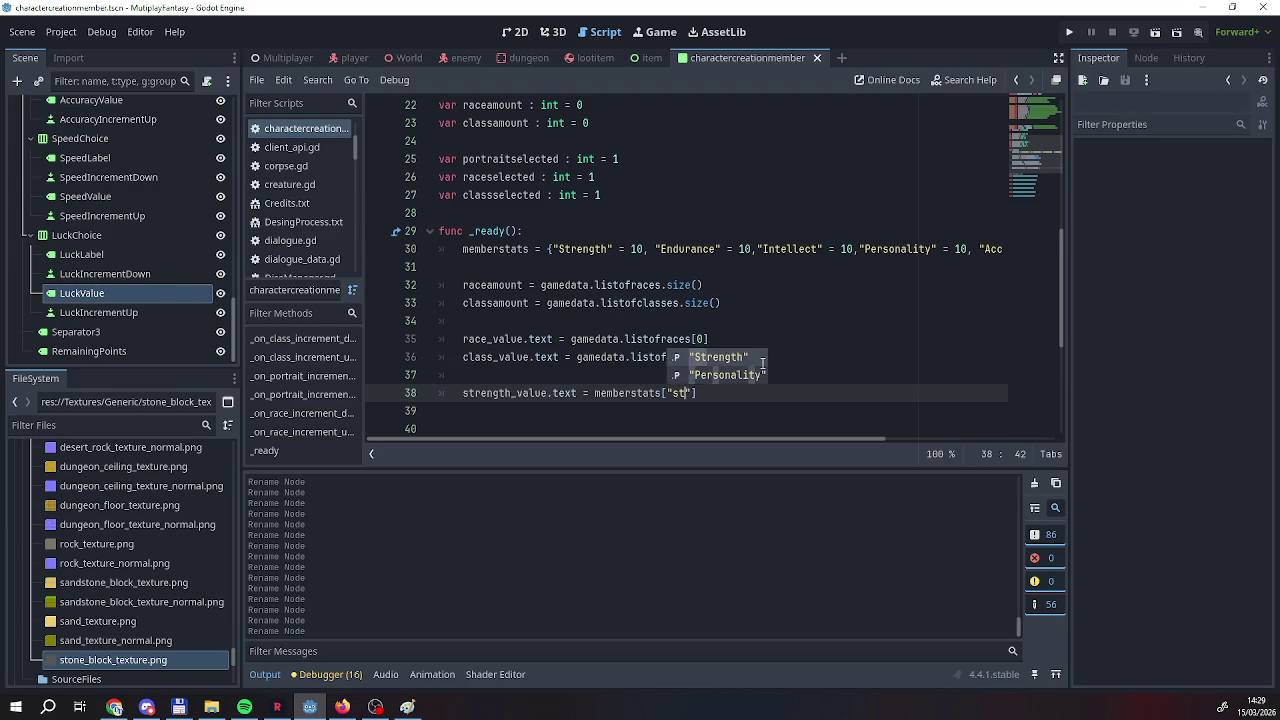
pyautogui.press('Return')
pyautogui.press('End')
pyautogui.press('Return')
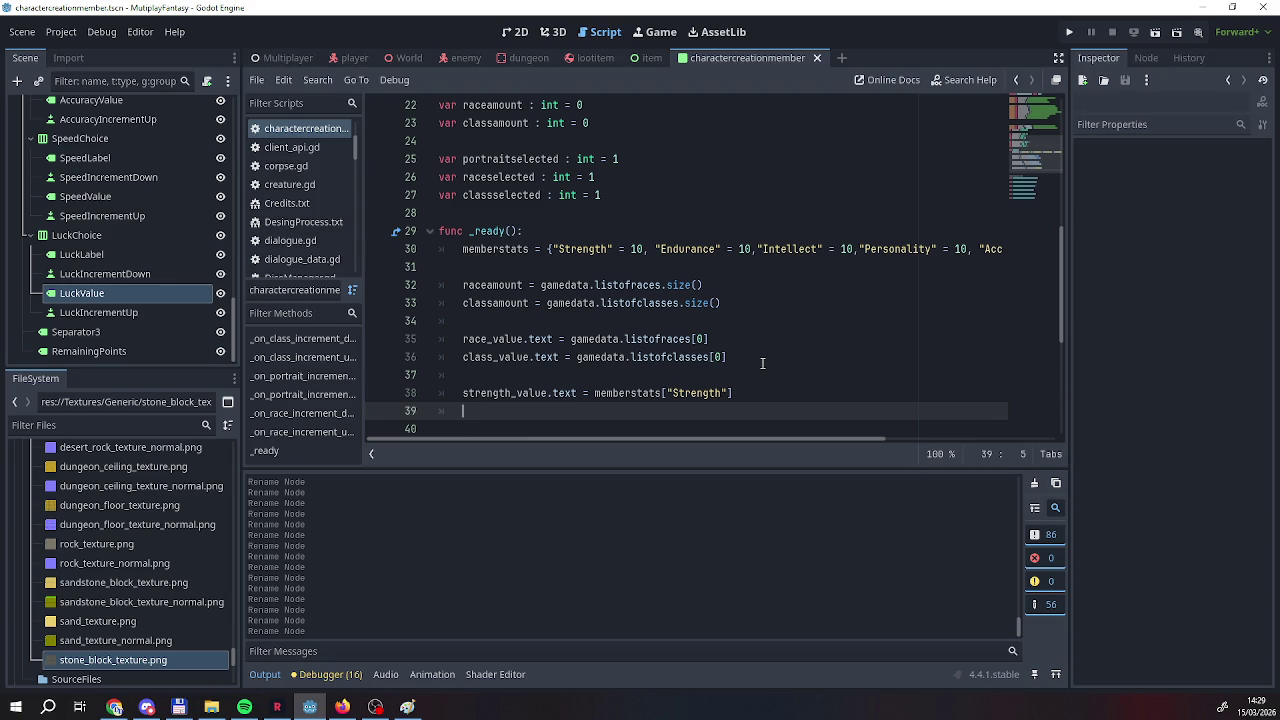
# Start the endurance_value.text line and wrap the Strength value in str().
pyautogui.write('end')
pyautogui.press('Return')
pyautogui.write('.text')
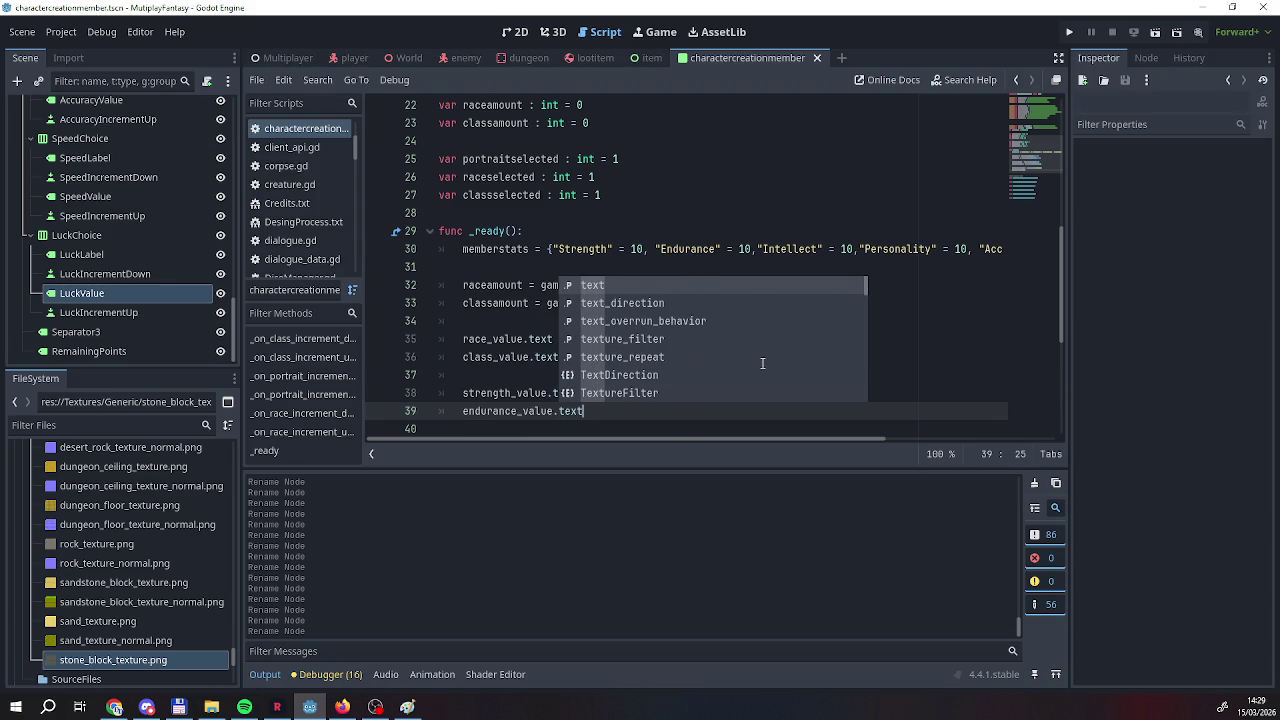
pyautogui.write(' =')
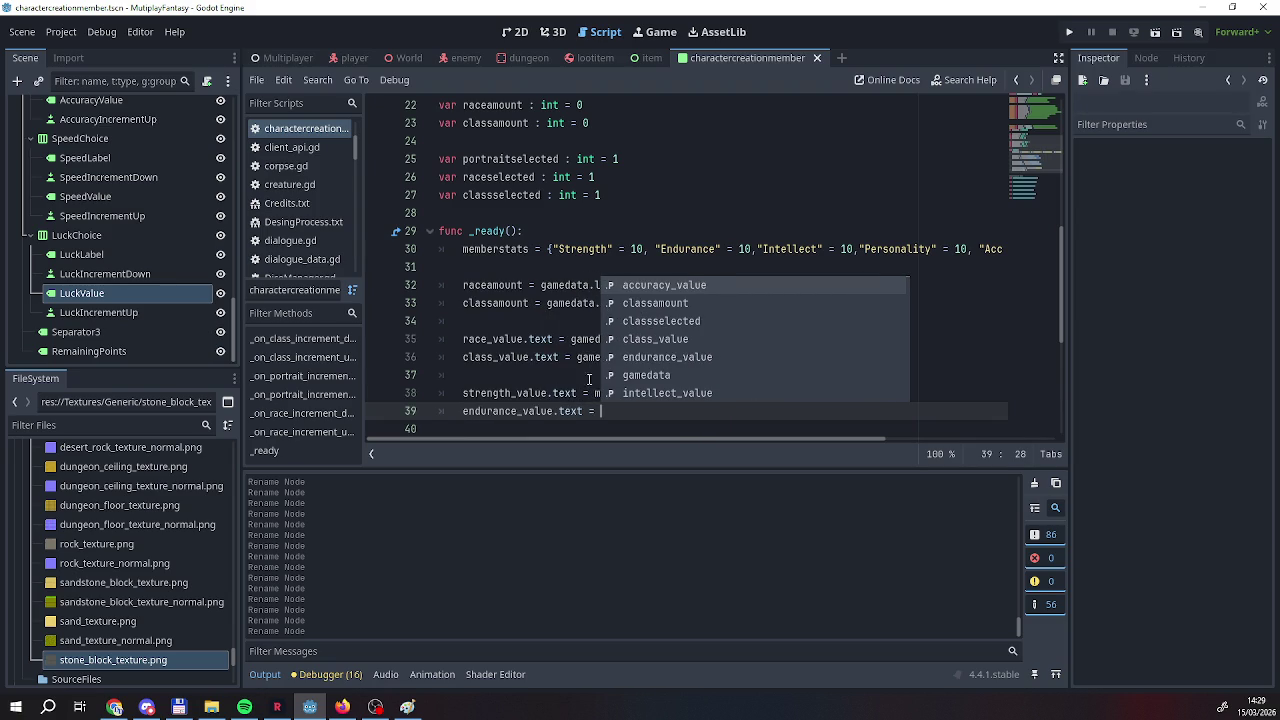
pyautogui.click(598, 392)
pyautogui.write('str(')
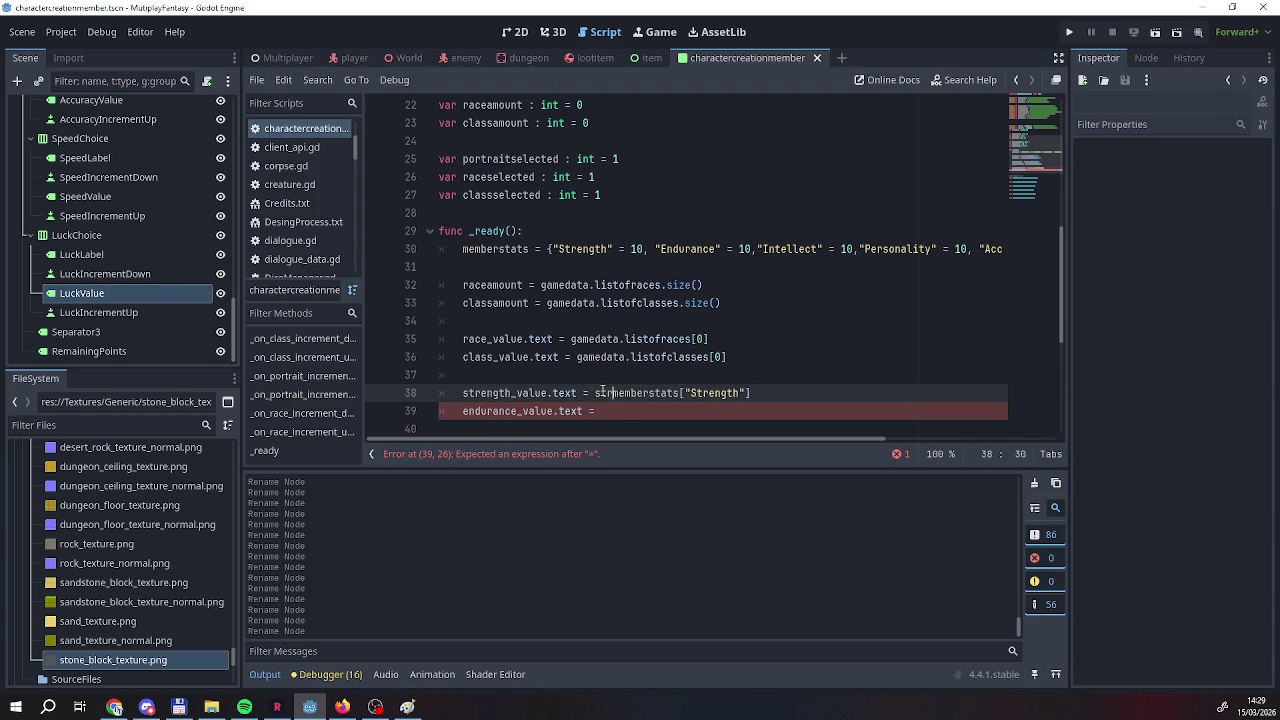
pyautogui.press('End')
pyautogui.write(')')
# Complete endurance_value.text = str(memberstats["Endurance"]).
pyautogui.press('Down')
pyautogui.write('str(mem')
pyautogui.press('Return')
pyautogui.write('.')
pyautogui.press('BackSpace')
pyautogui.write('["End')
pyautogui.press('Return')
pyautogui.press('Down')
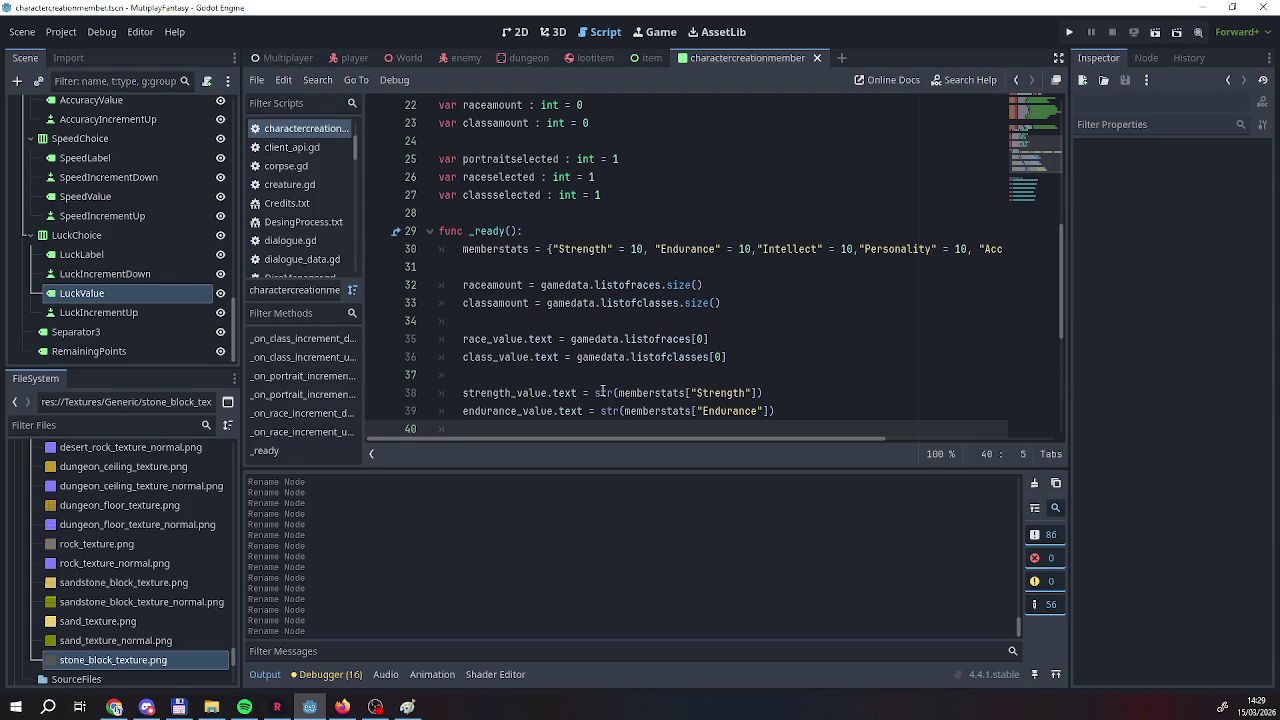
# Add intellect_value.text = str(memberstats["Intellect"]) on the next line.
pyautogui.write('_')
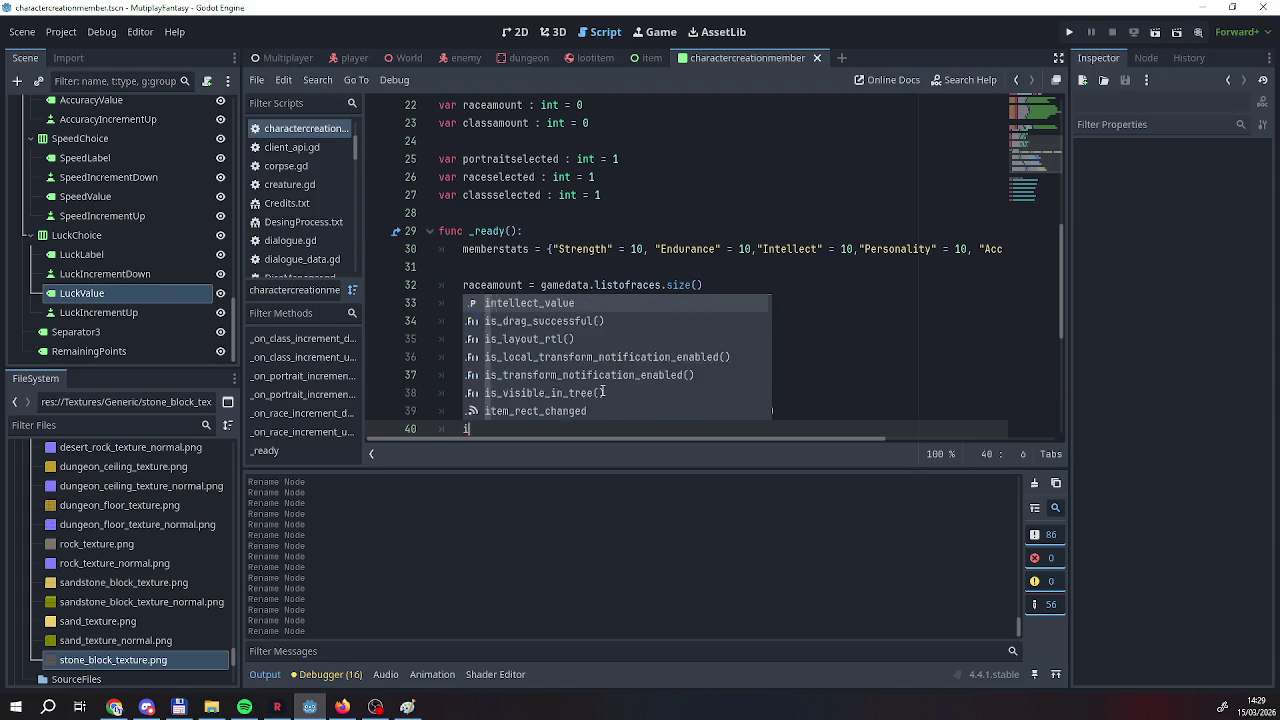
pyautogui.press('BackSpace')
pyautogui.write('int')
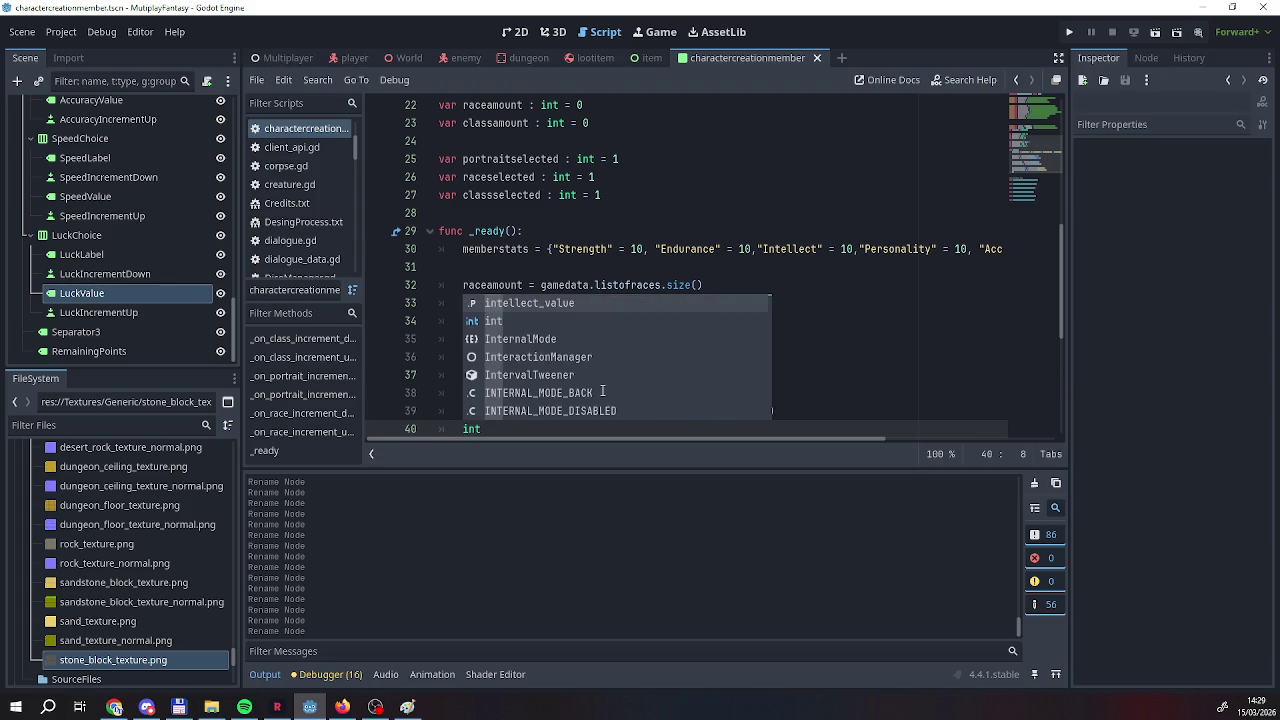
pyautogui.write('ellect_value.tab_stops')
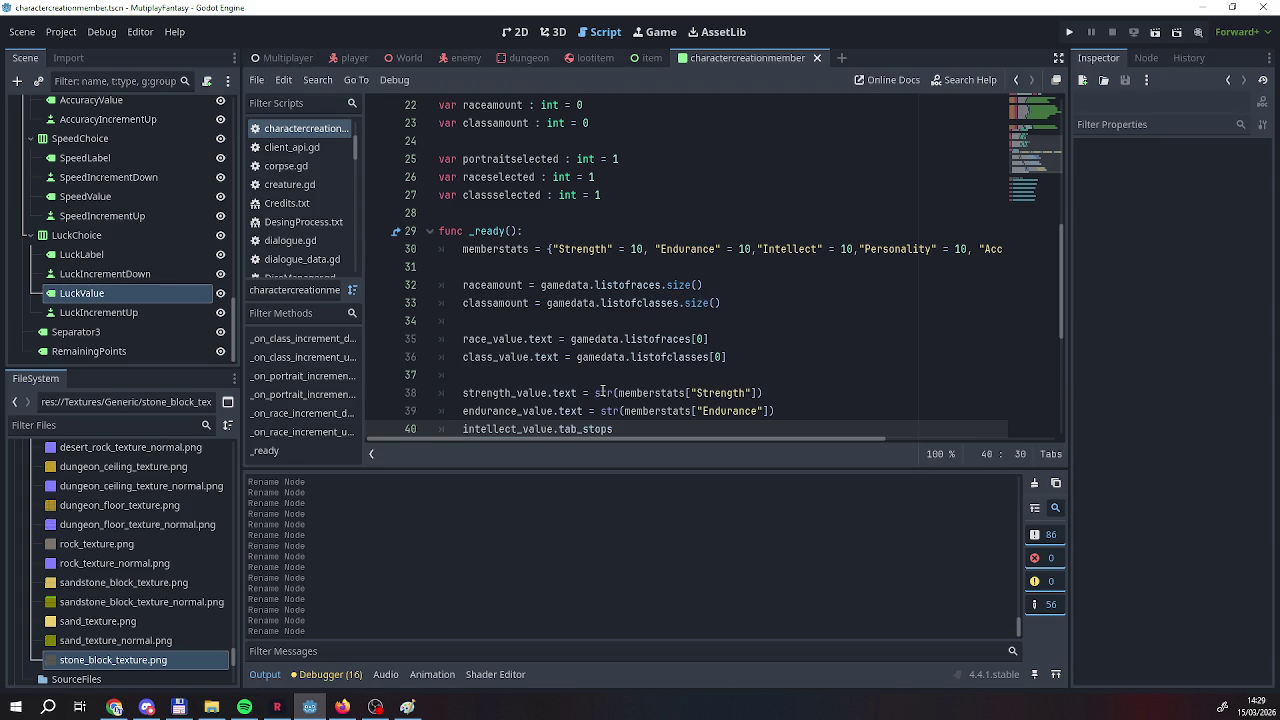
pyautogui.press('BackSpace')
pyautogui.press('BackSpace')
pyautogui.press('BackSpace')
pyautogui.press('BackSpace')
pyautogui.press('BackSpace')
pyautogui.press('BackSpace')
pyautogui.press('BackSpace')
pyautogui.press('BackSpace')
pyautogui.write('e')
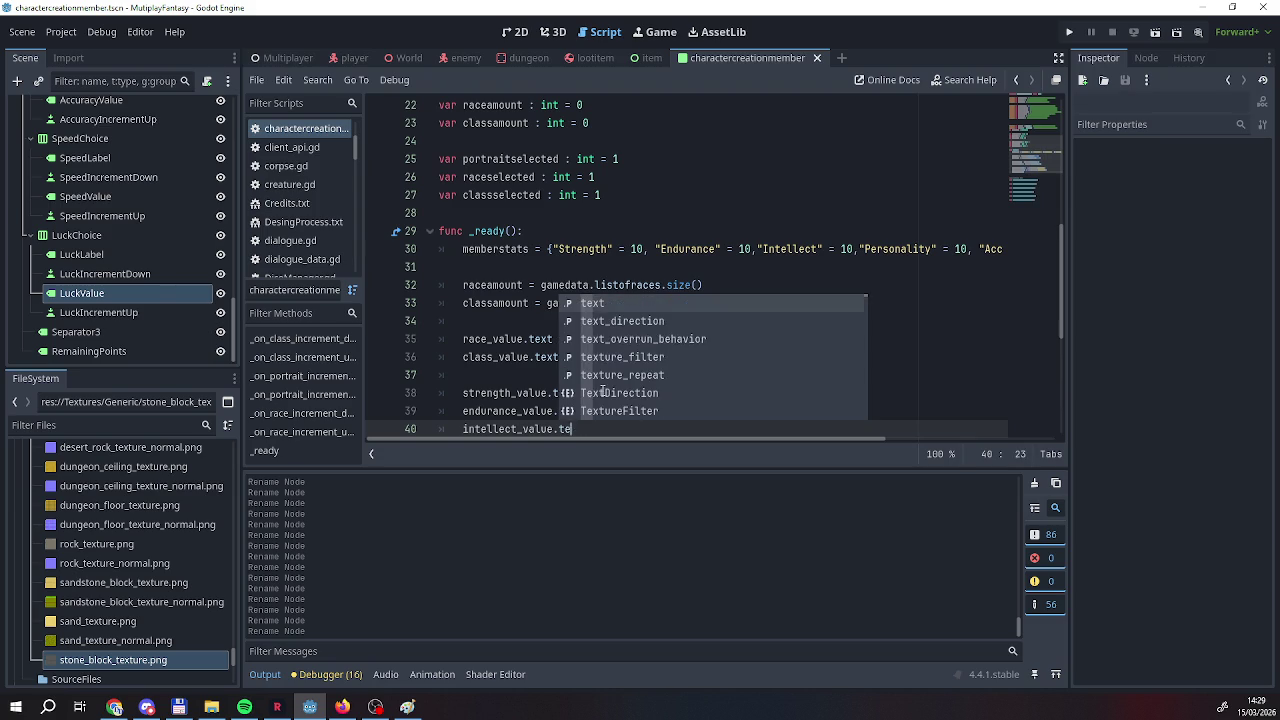
pyautogui.write('xt = str(mem')
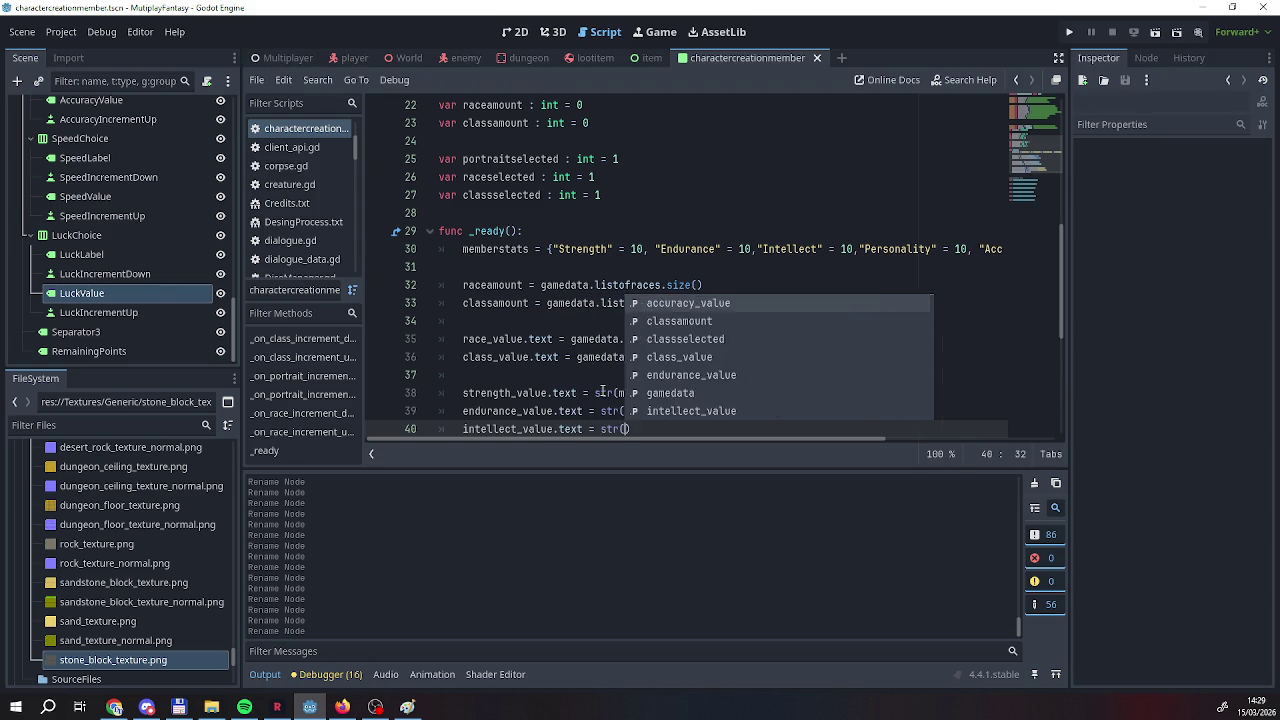
pyautogui.press('Return')
pyautogui.write('[')
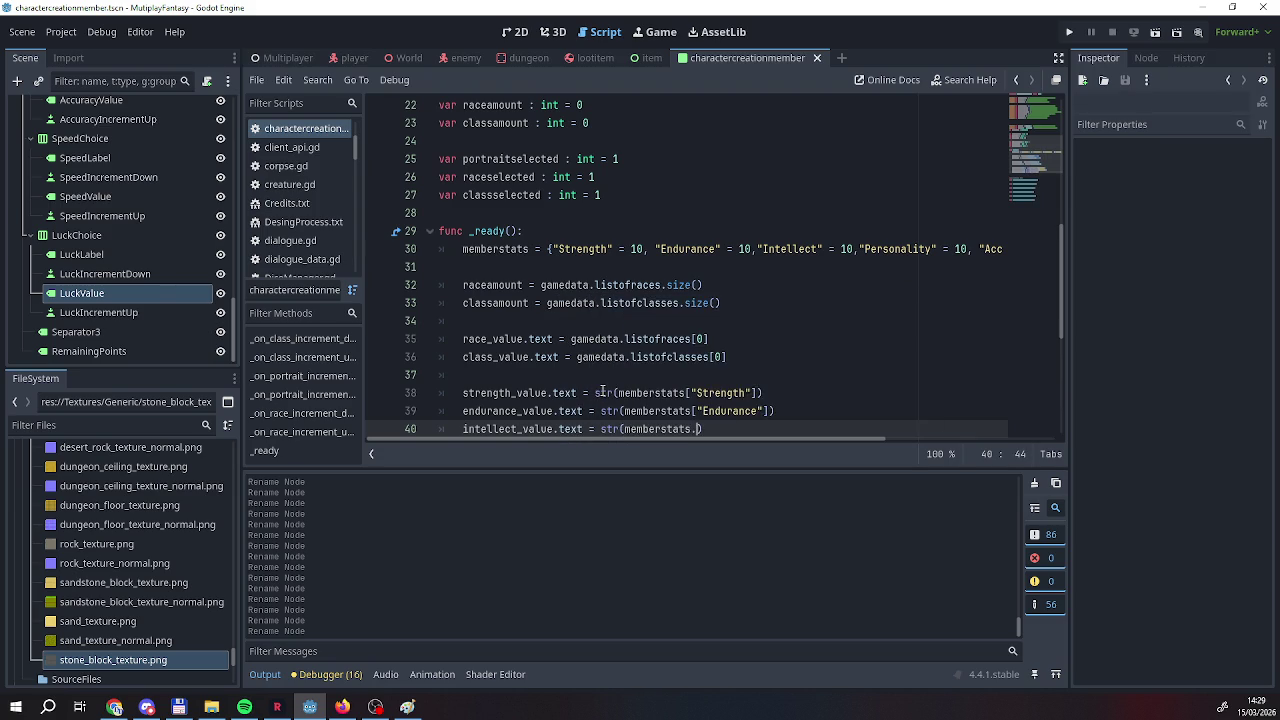
pyautogui.press('Escape')
pyautogui.write('I')
pyautogui.press('BackSpace')
pyautogui.write('"Intel')
pyautogui.press('Return')
pyautogui.press('End')
pyautogui.press('Return')
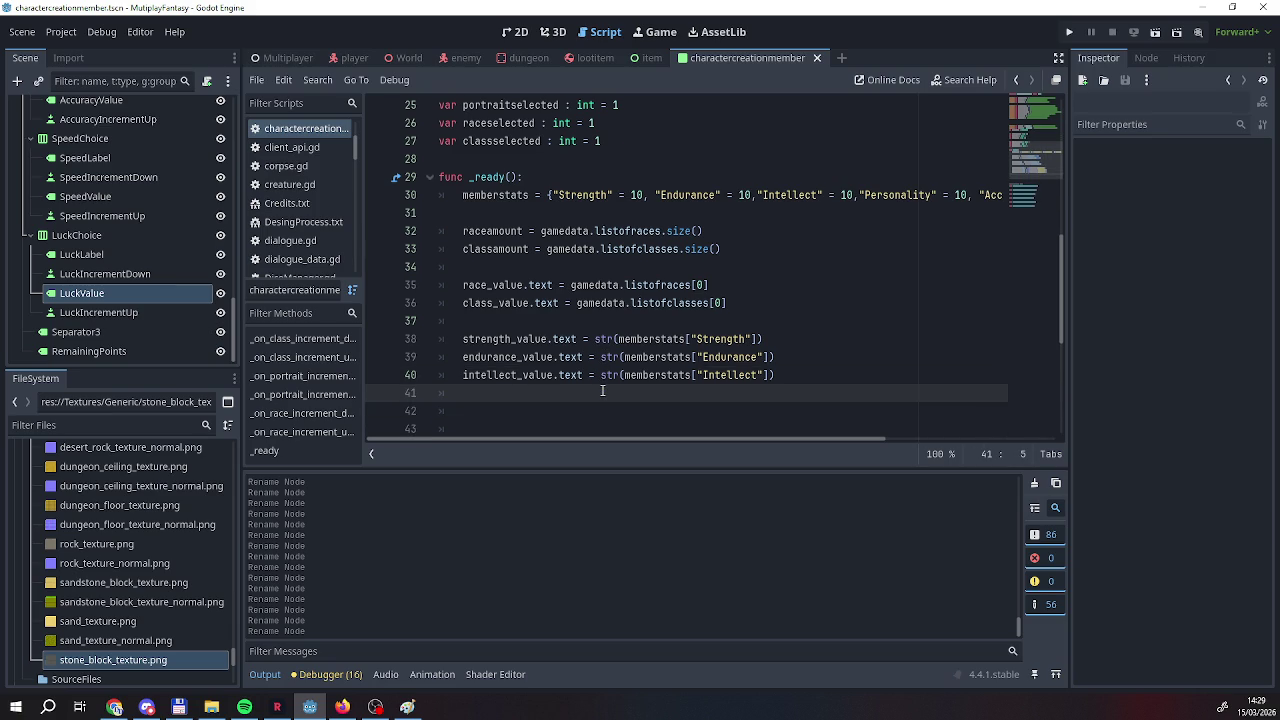
# Add personality_value.text = str(memberstats["Personality"]).
pyautogui.write('personality_value.te')
pyautogui.press('Return')
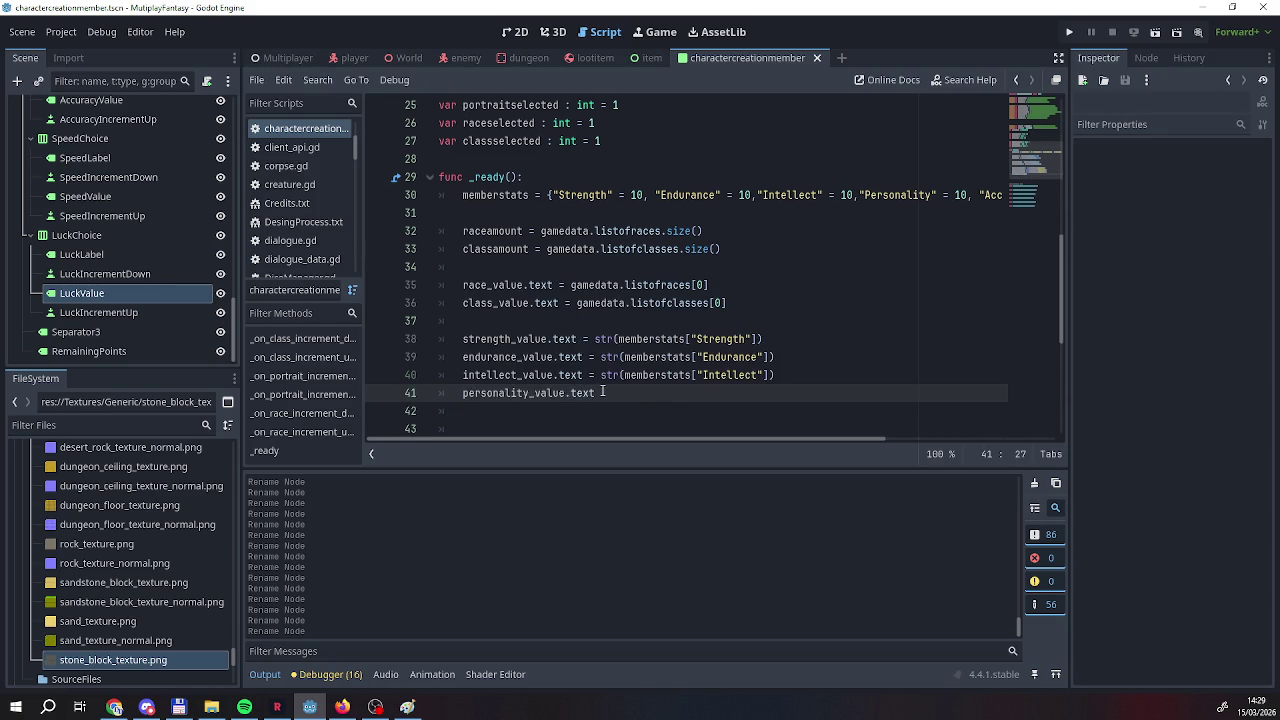
pyautogui.write(' = str')
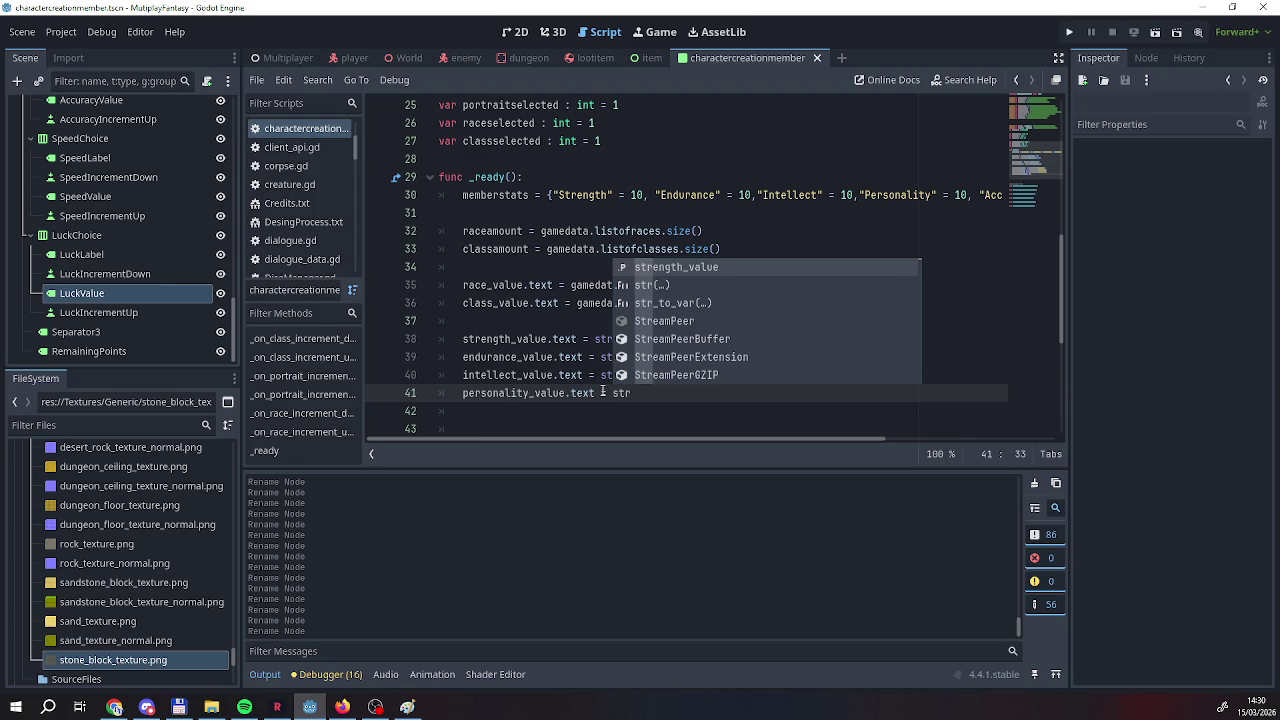
pyautogui.write('(')
pyautogui.press('Escape')
pyautogui.write('mem')
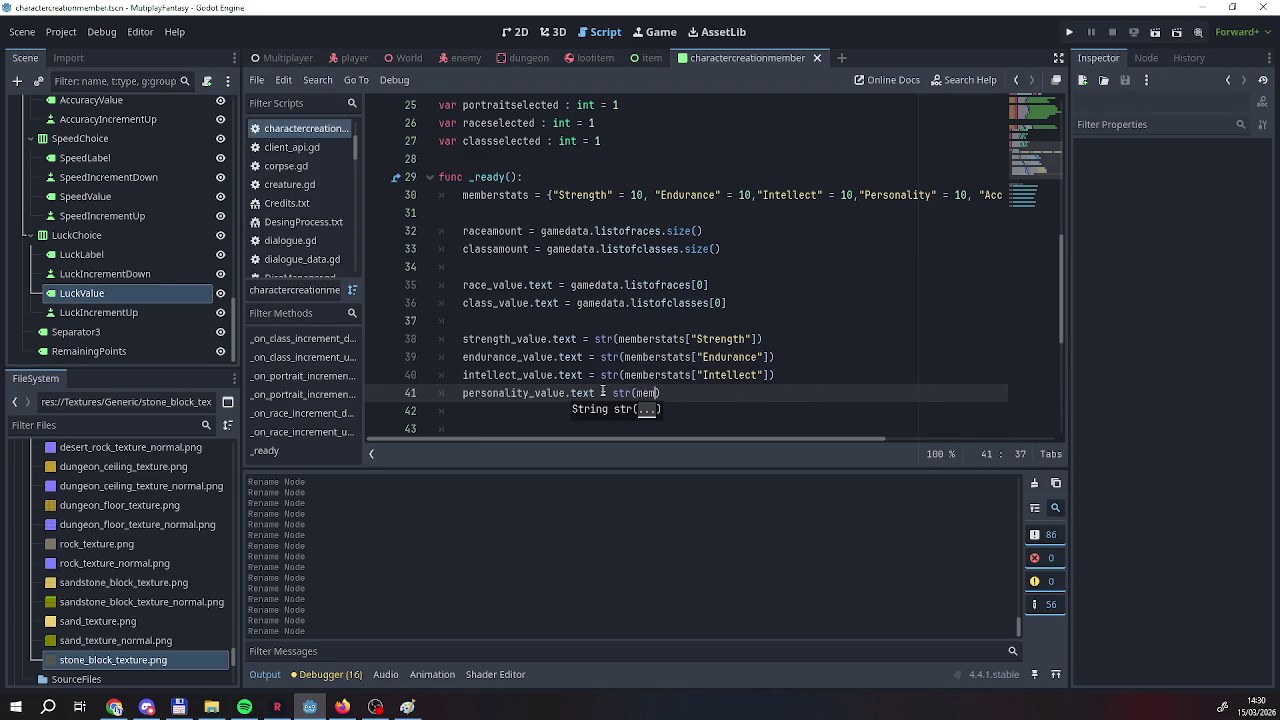
pyautogui.press('Return')
pyautogui.write('["')
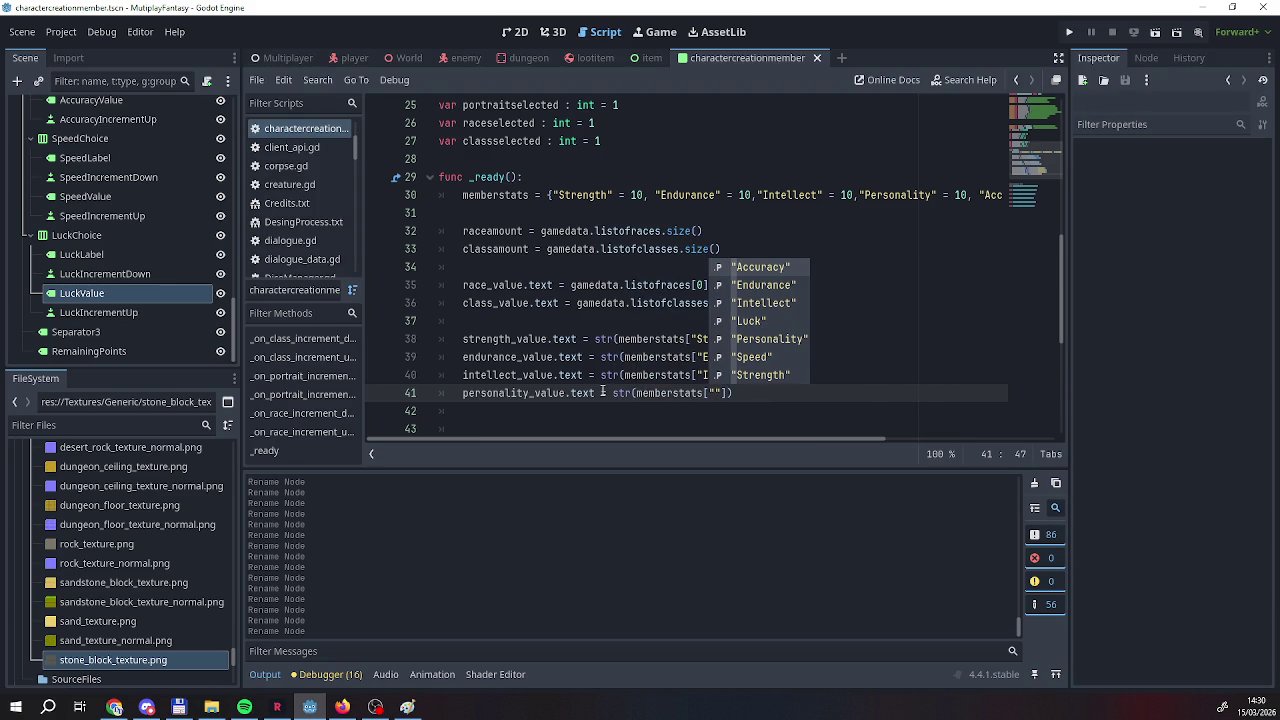
pyautogui.write('p')
pyautogui.press('Return')
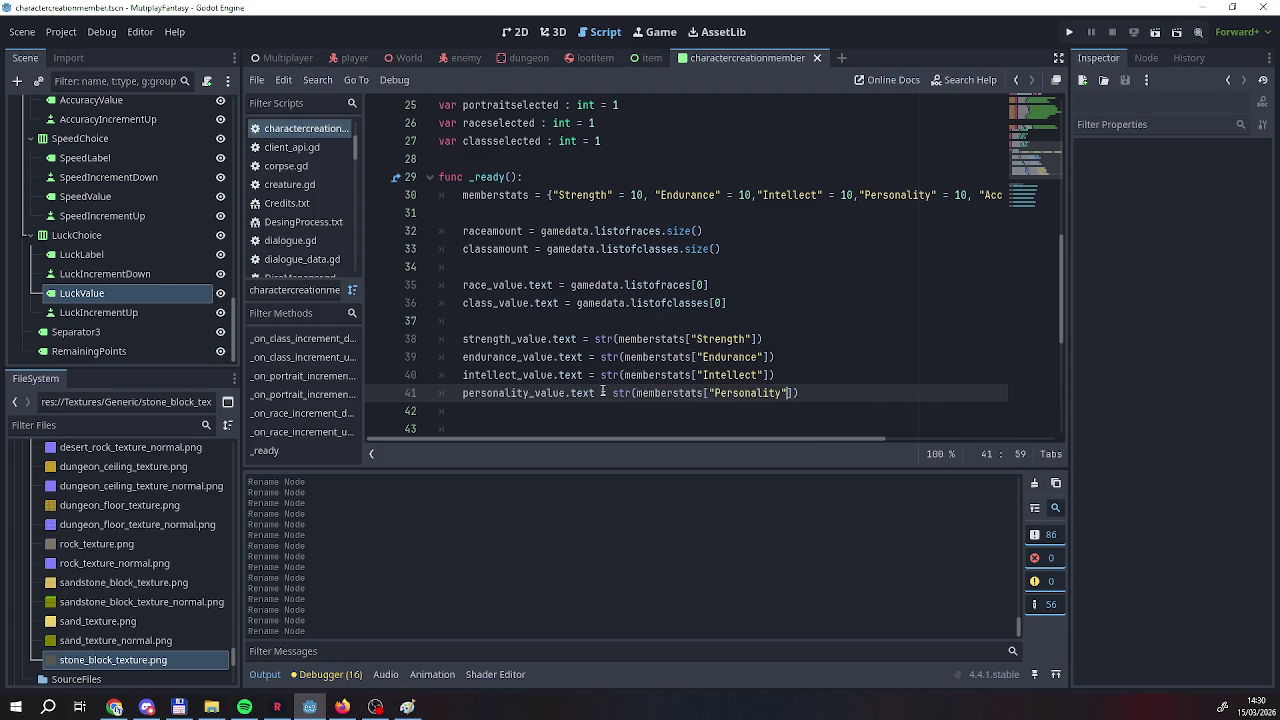
pyautogui.press('Down')
pyautogui.press('Down')
pyautogui.press('Up')
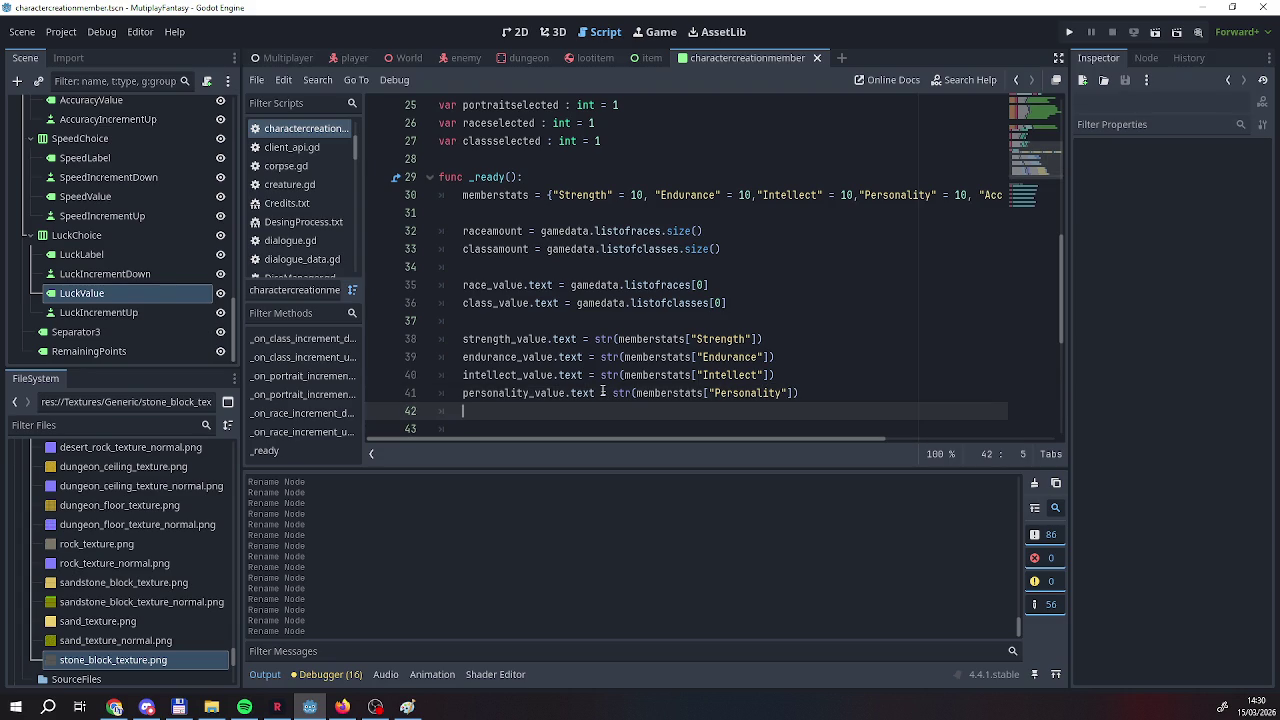
# Add accuracy_value.text = str(memberstats["Accuracy"]).
pyautogui.write('ac')
pyautogui.press('Return')
pyautogui.write('.te')
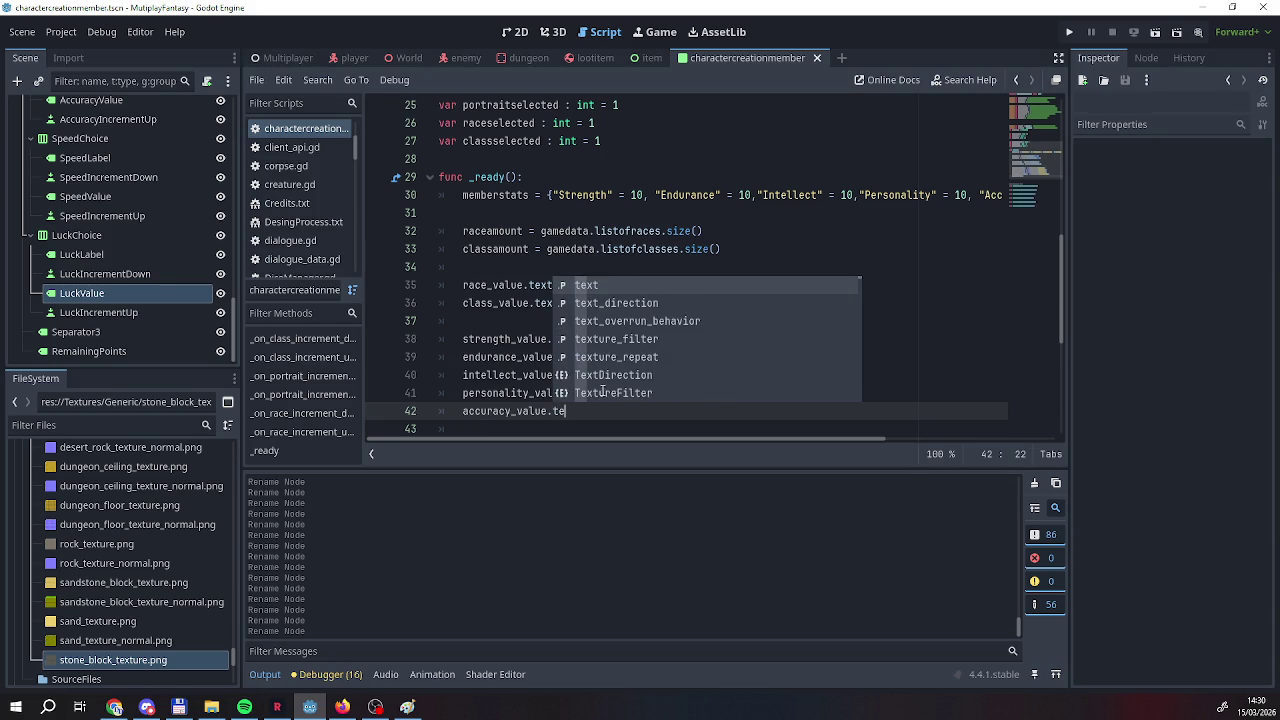
pyautogui.press('Return')
pyautogui.write('= sre')
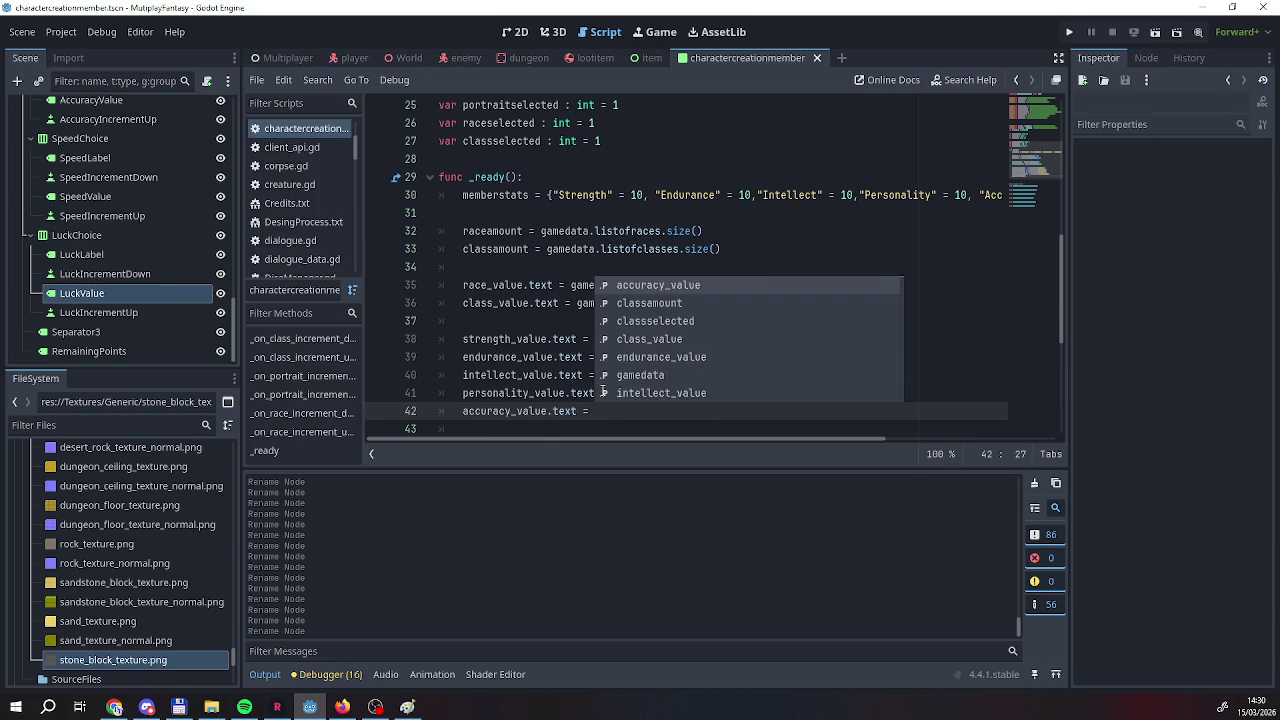
pyautogui.press('BackSpace')
pyautogui.press('BackSpace')
pyautogui.write('tr')
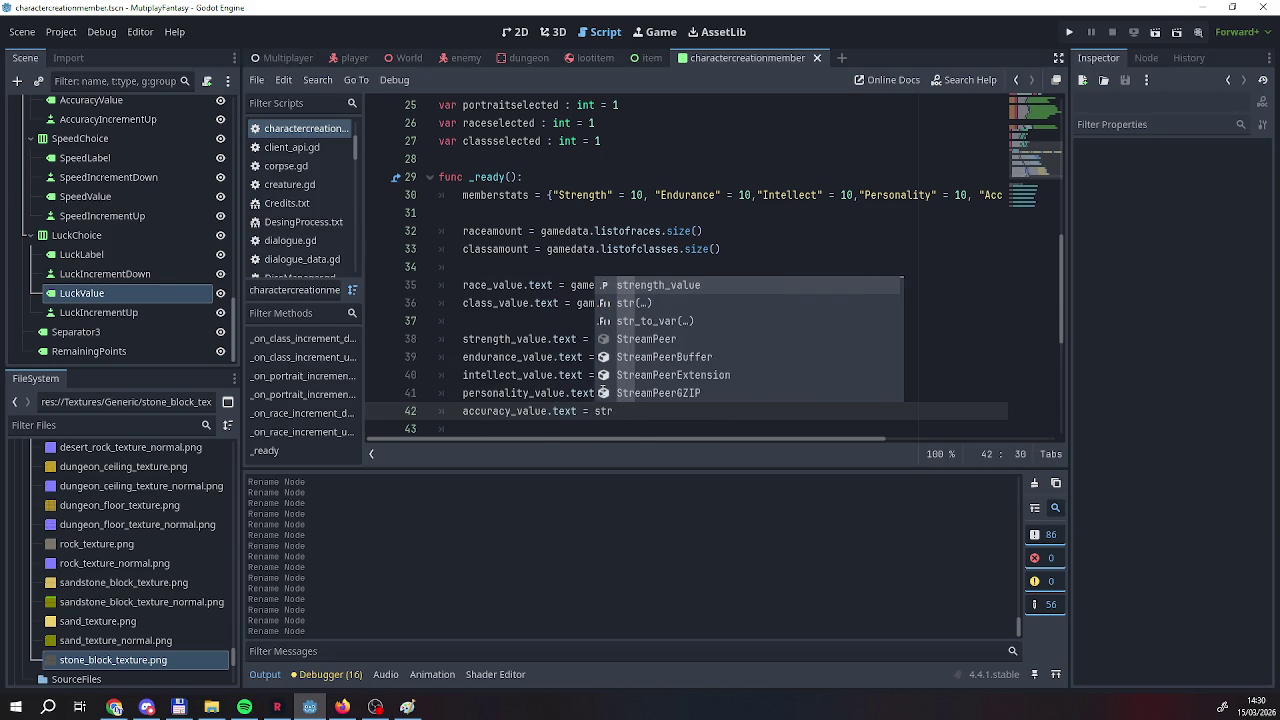
pyautogui.write('(mem')
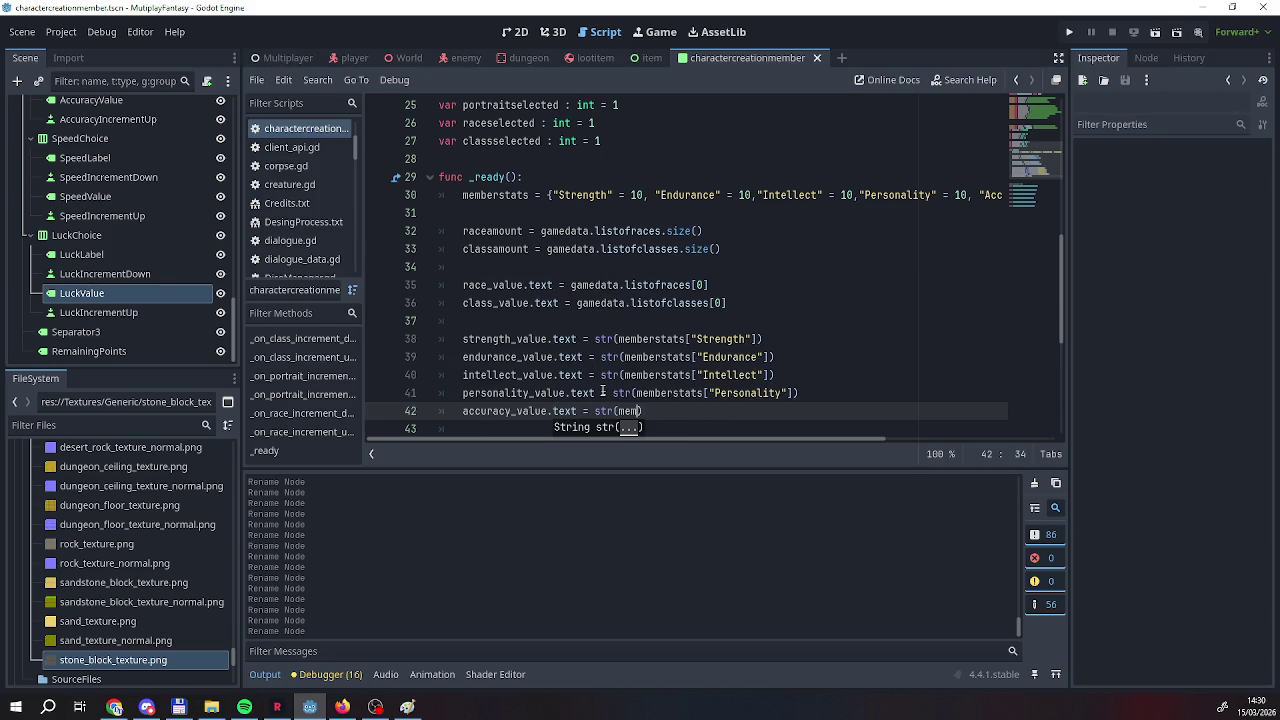
pyautogui.press('Return')
pyautogui.write('["Accuracy"]')
pyautogui.press('Down')
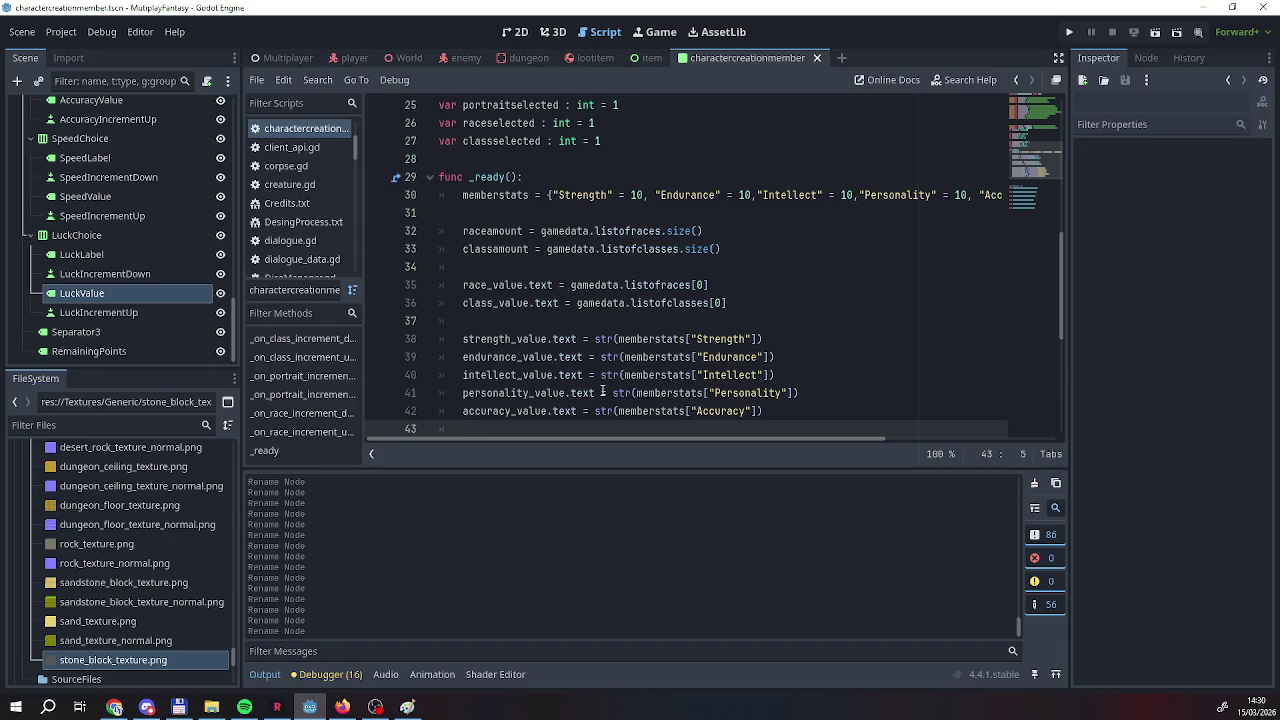
# Add speed_value.text = str(memberstats["Speed"]).
pyautogui.write('speed_')
pyautogui.press('Return')
pyautogui.write('.text')
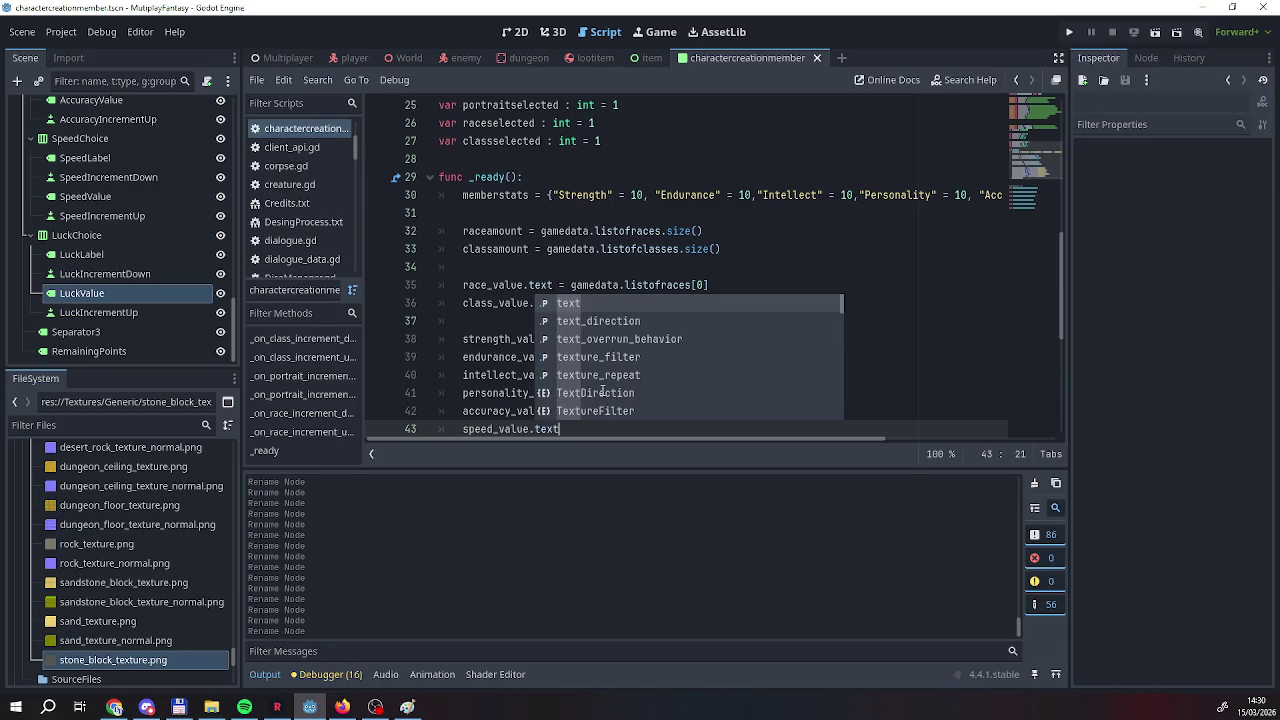
pyautogui.write(' = str("')
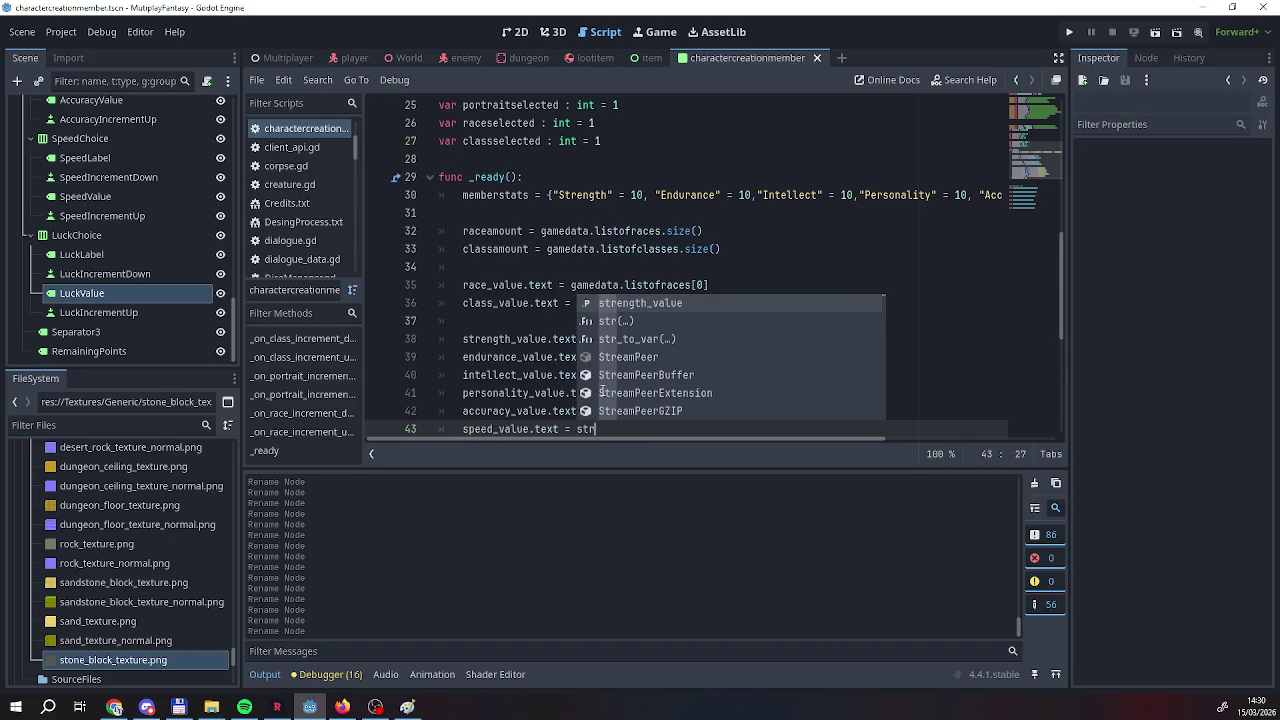
pyautogui.press('BackSpace')
pyautogui.write('mem')
pyautogui.press('Return')
pyautogui.write('["spe"])')
pyautogui.press('Return')
pyautogui.press('End')
pyautogui.press('Return')
# Add luck_value.text = str(memberstats["Luck"]) to finish the seven stat labels.
pyautogui.write('uck')
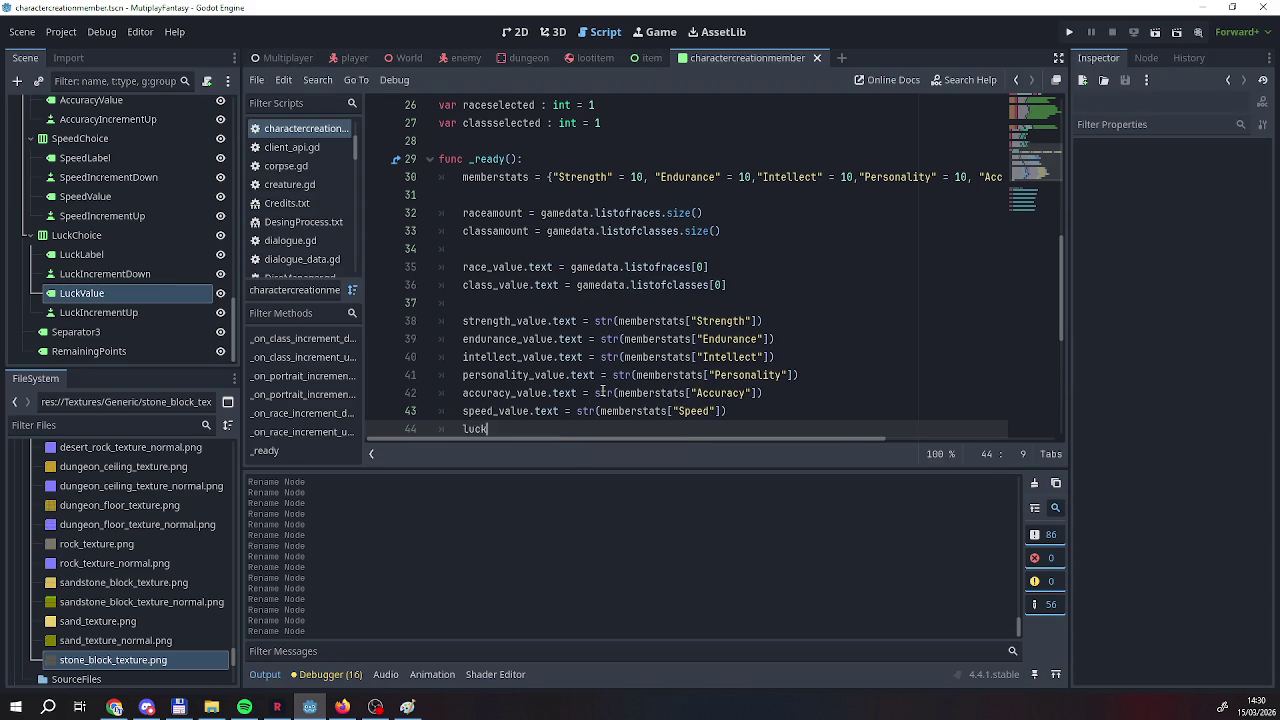
pyautogui.write('_value.text = ')
pyautogui.write('str')
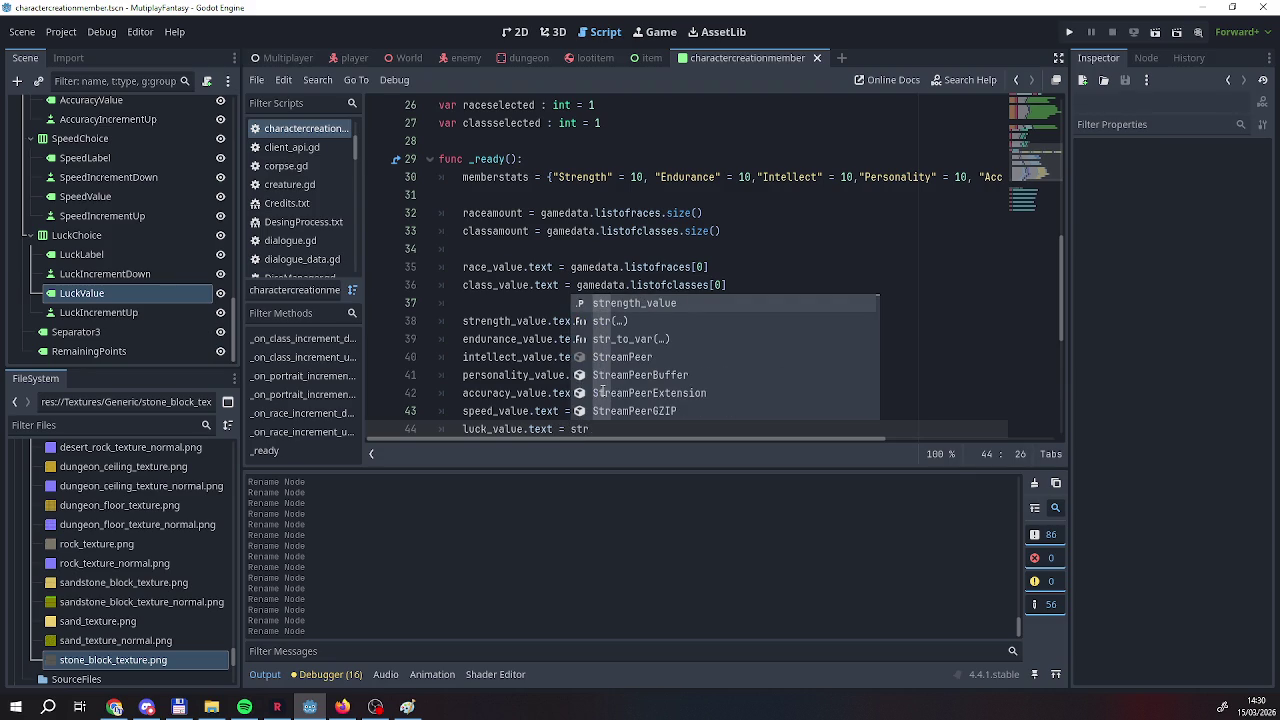
pyautogui.write('(mem')
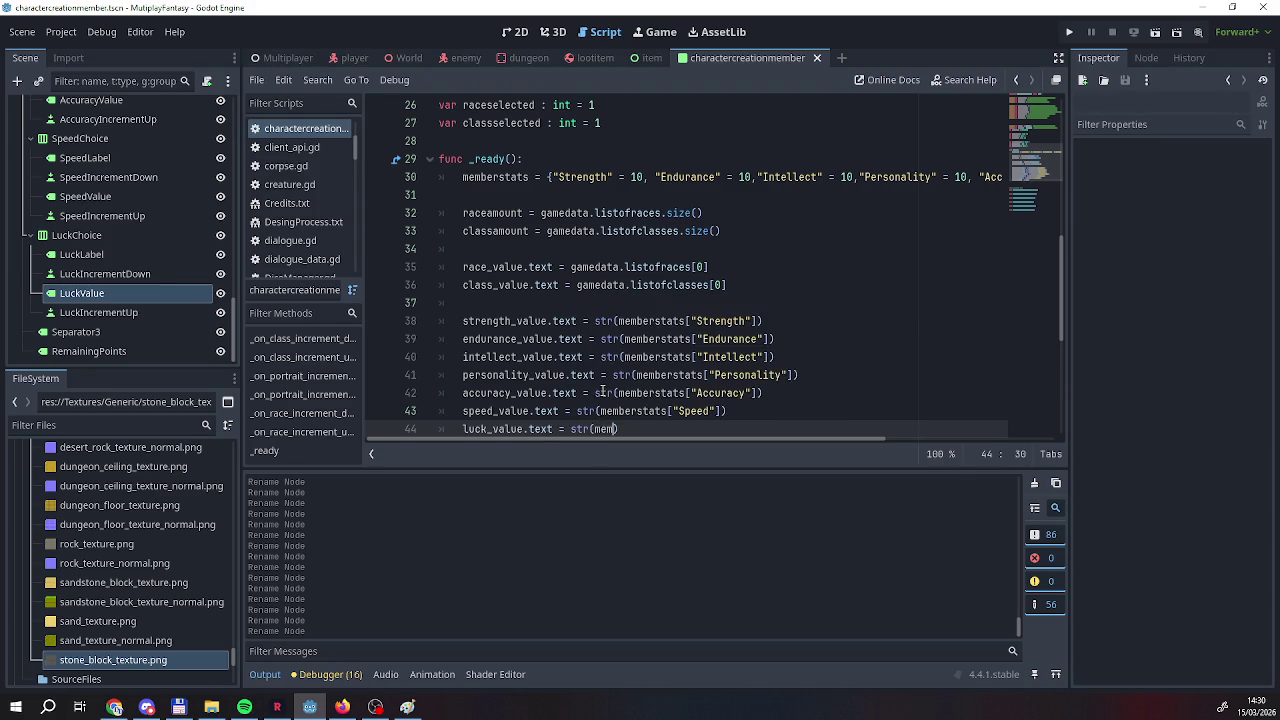
pyautogui.press('Return')
pyautogui.write('[0')
pyautogui.press('BackSpace')
pyautogui.write('"Luck"])')
pyautogui.scroll(-3, 603, 391)
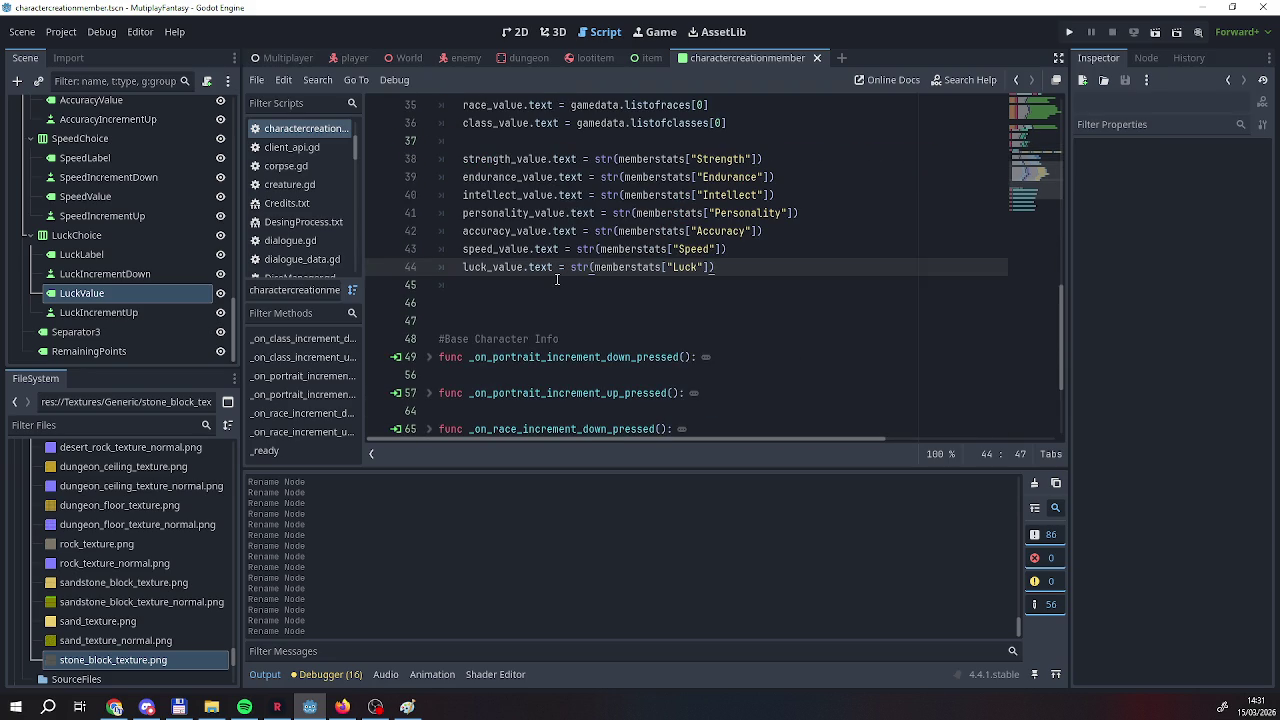
pyautogui.scroll(1, 557, 280)
pyautogui.scroll(-4, 557, 280)
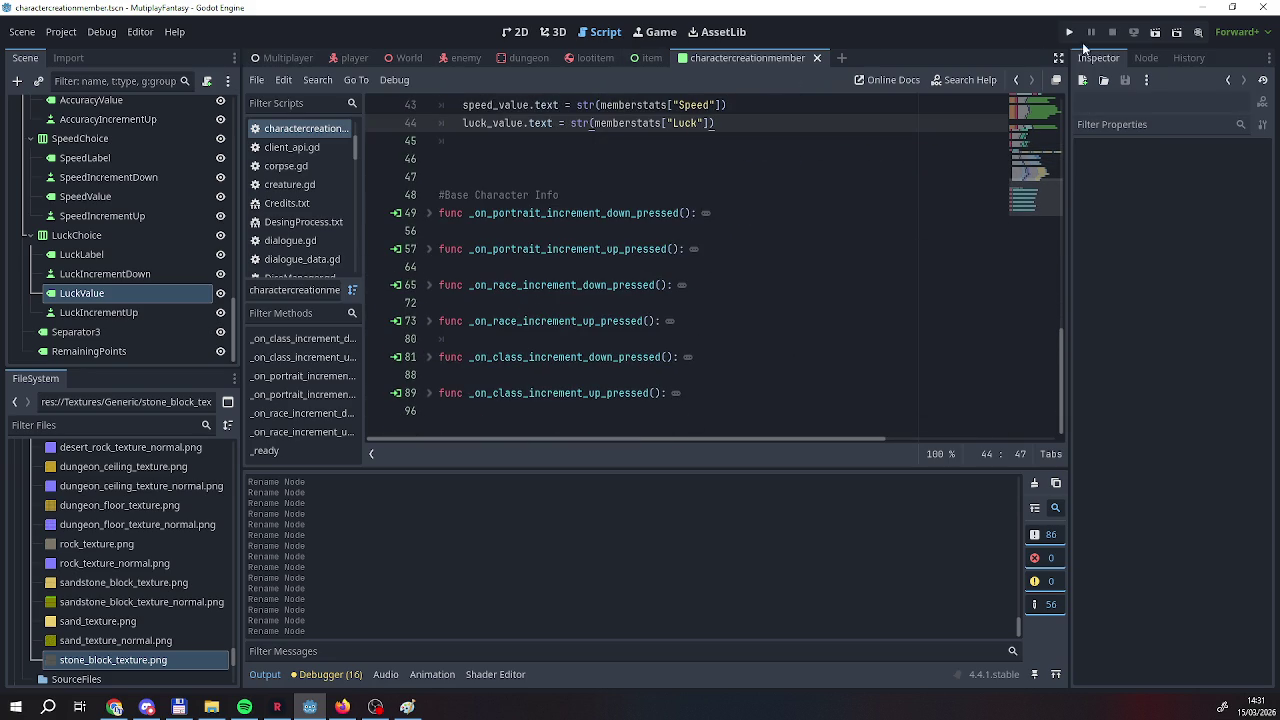
# Run the project and cycle the first character's class on the creation screen several times, then stop it.
pyautogui.click(1067, 37)
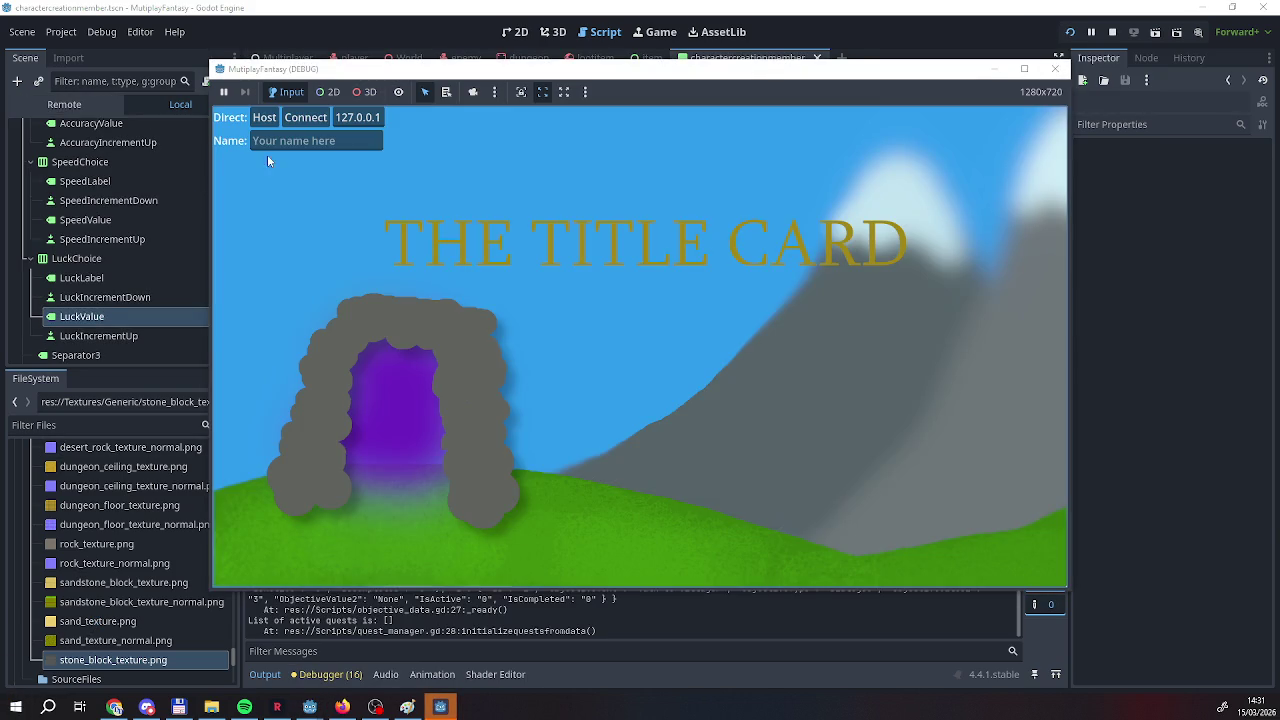
pyautogui.click(265, 118)
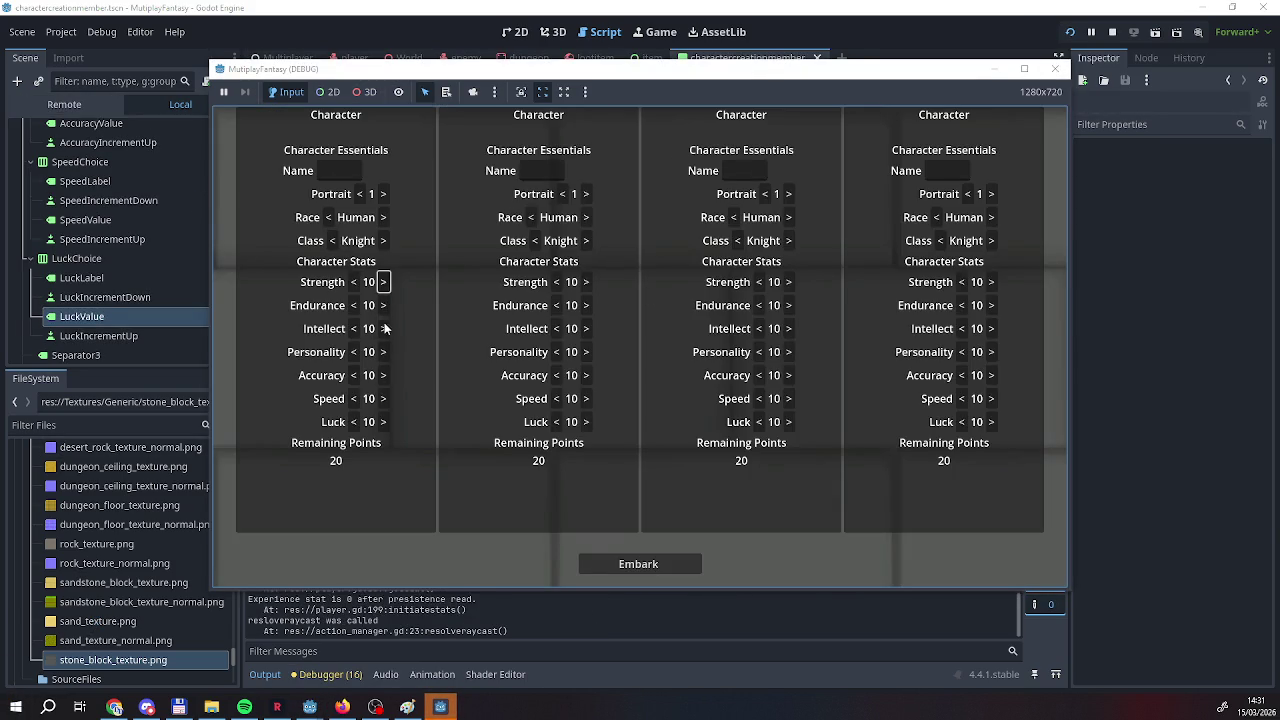
pyautogui.click(383, 241)
pyautogui.click(383, 241)
pyautogui.click(383, 241)
pyautogui.click(383, 241)
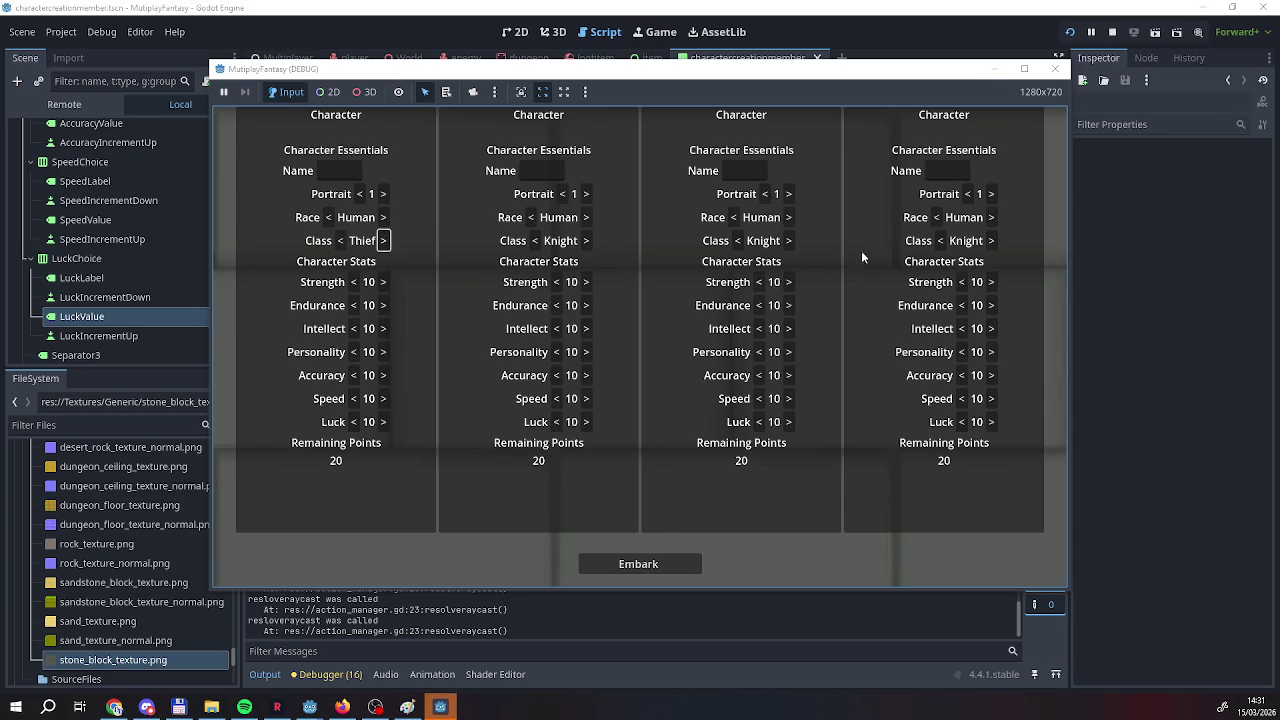
pyautogui.click(1112, 32)
pyautogui.scroll(4, 426, 275)
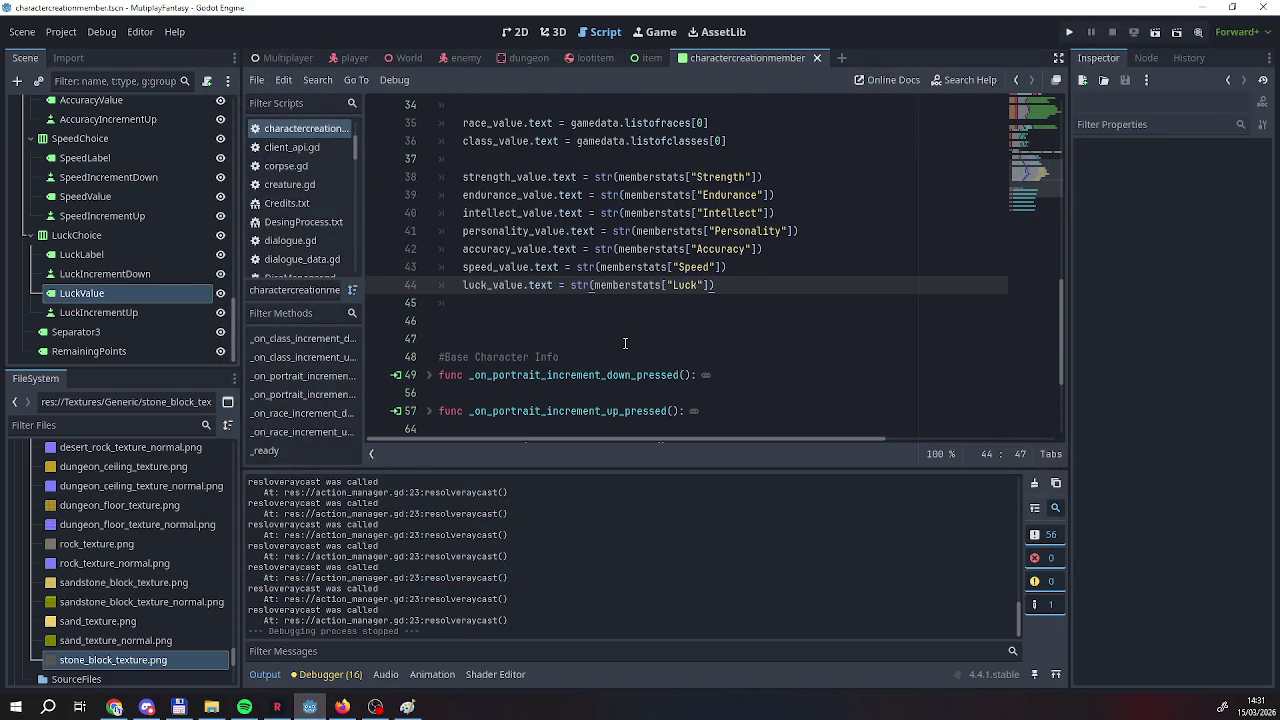
# Select the seven stat-label lines 38–44 in _ready and copy them.
pyautogui.scroll(4, 624, 343)
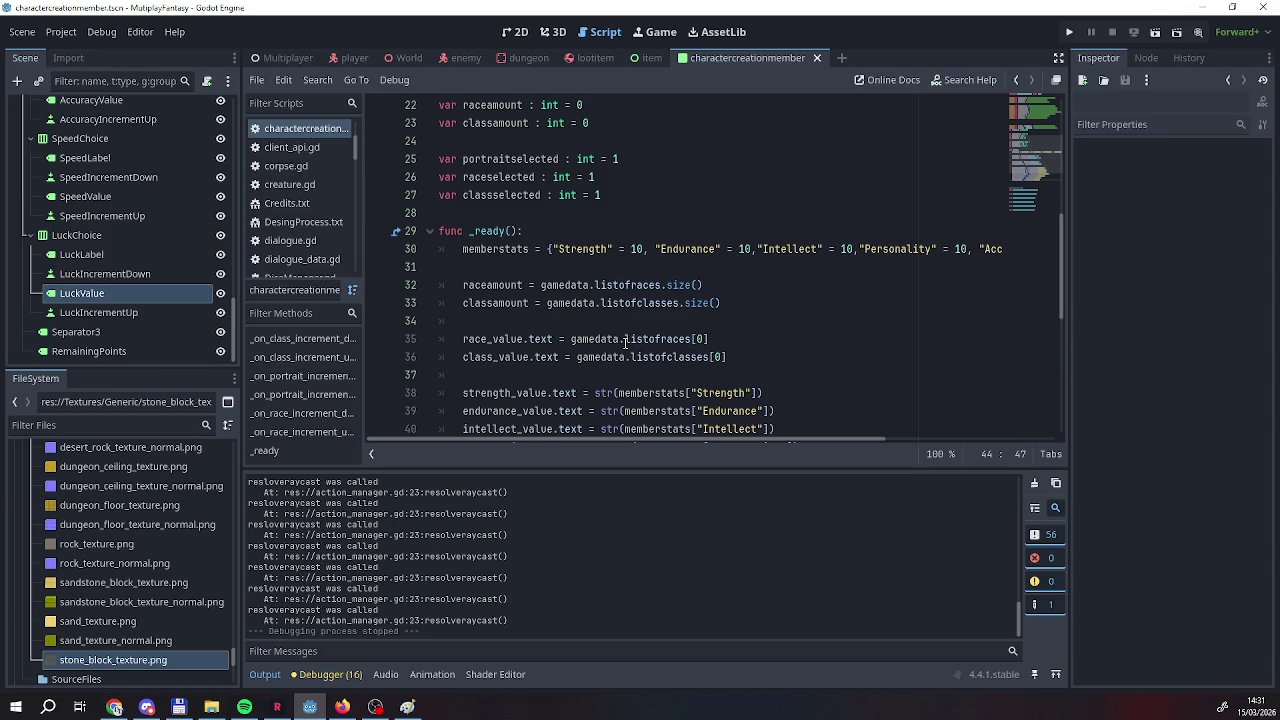
pyautogui.scroll(2, 600, 330)
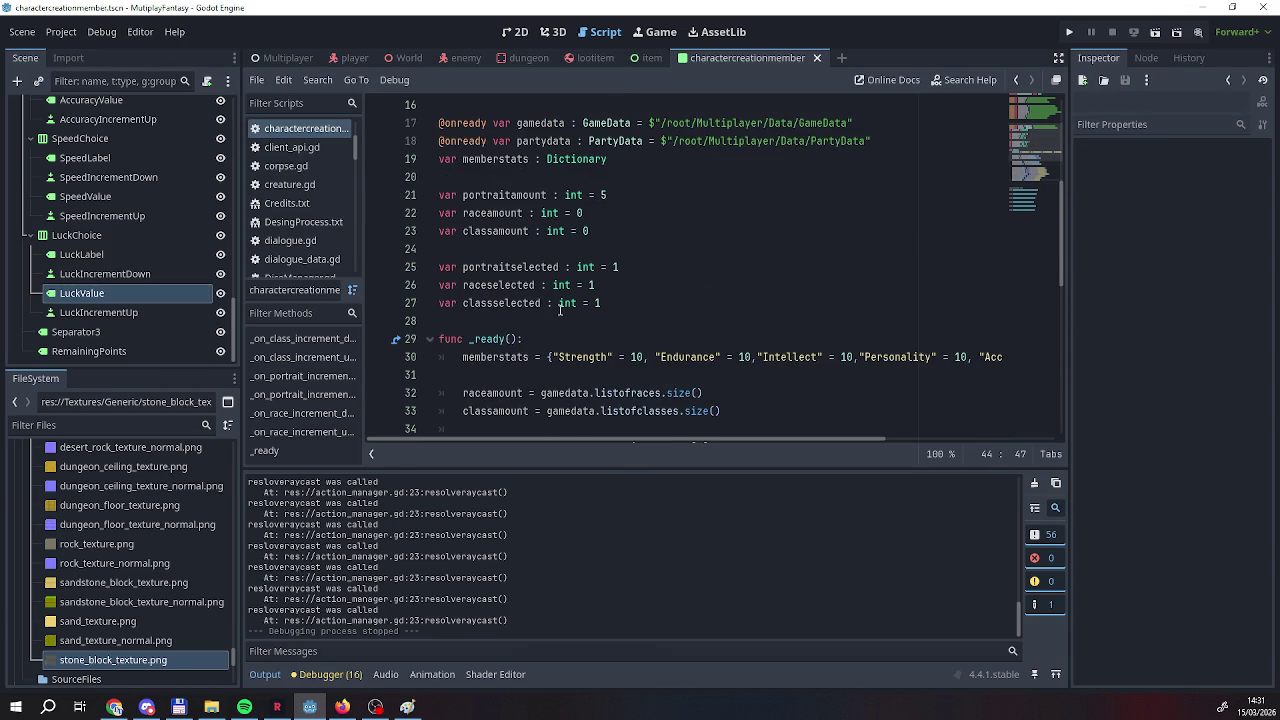
pyautogui.scroll(-4, 556, 310)
pyautogui.scroll(-3, 481, 305)
pyautogui.scroll(2, 476, 295)
pyautogui.scroll(2, 474, 291)
pyautogui.scroll(-2, 474, 289)
pyautogui.scroll(2, 474, 289)
pyautogui.scroll(-4, 474, 289)
pyautogui.scroll(3, 474, 287)
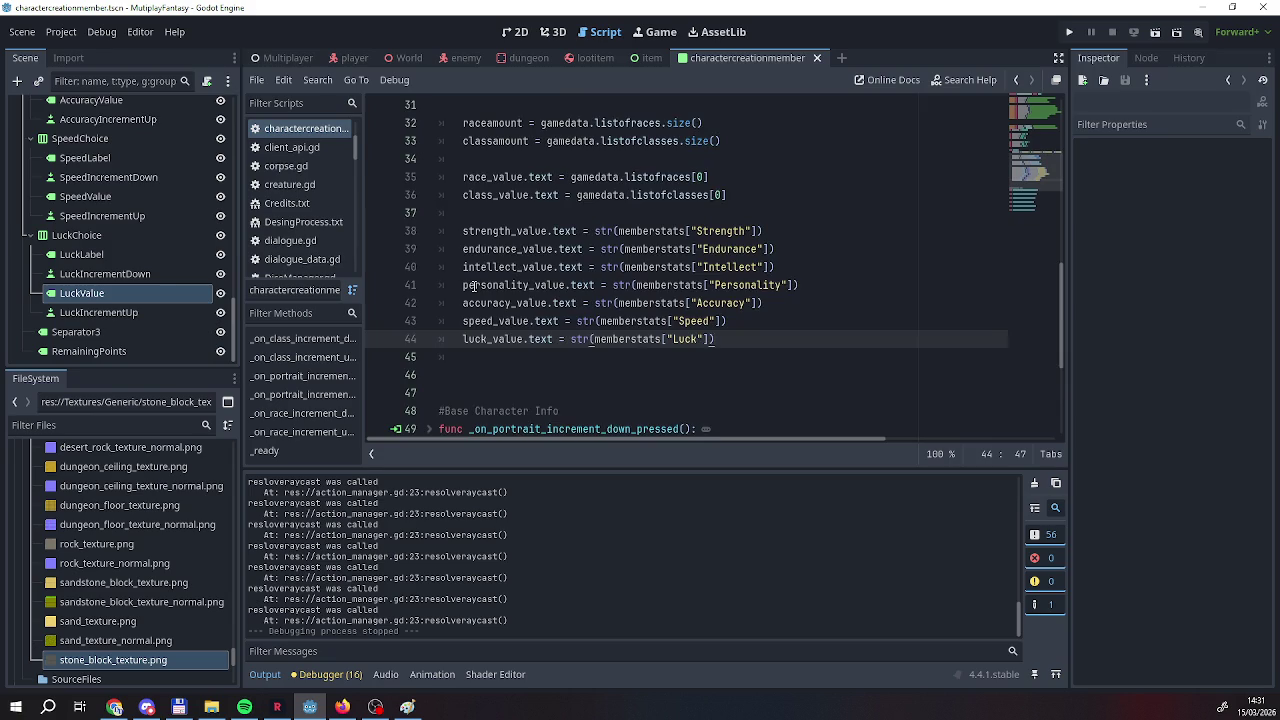
pyautogui.scroll(2, 474, 287)
pyautogui.scroll(-6, 474, 287)
pyautogui.scroll(1, 474, 287)
pyautogui.scroll(3, 474, 287)
pyautogui.scroll(-3, 474, 287)
pyautogui.scroll(3, 474, 287)
pyautogui.scroll(-3, 474, 287)
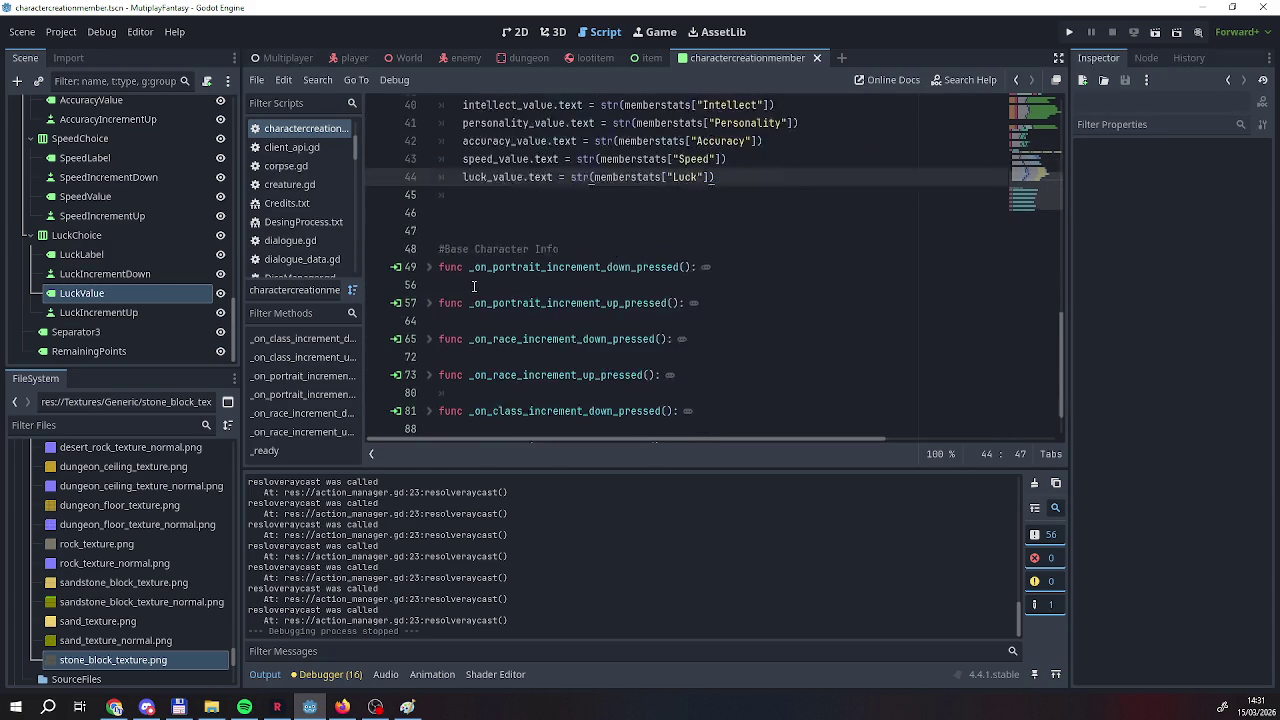
pyautogui.scroll(-1, 474, 287)
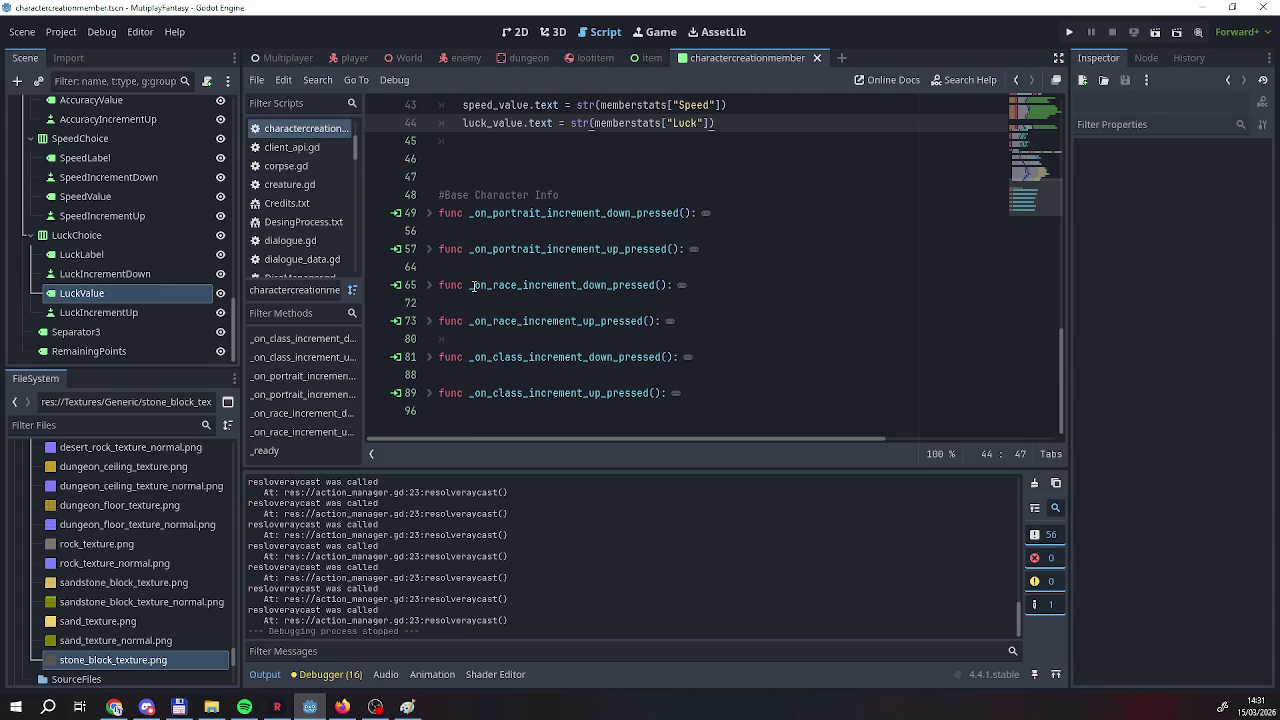
pyautogui.scroll(2, 476, 292)
pyautogui.scroll(2, 548, 312)
pyautogui.moveTo(716, 340)
pyautogui.mouseDown()
pyautogui.moveTo(420, 249)
pyautogui.moveTo(400, 229)
pyautogui.mouseUp()
pyautogui.hotkey('ctrl', 'c')
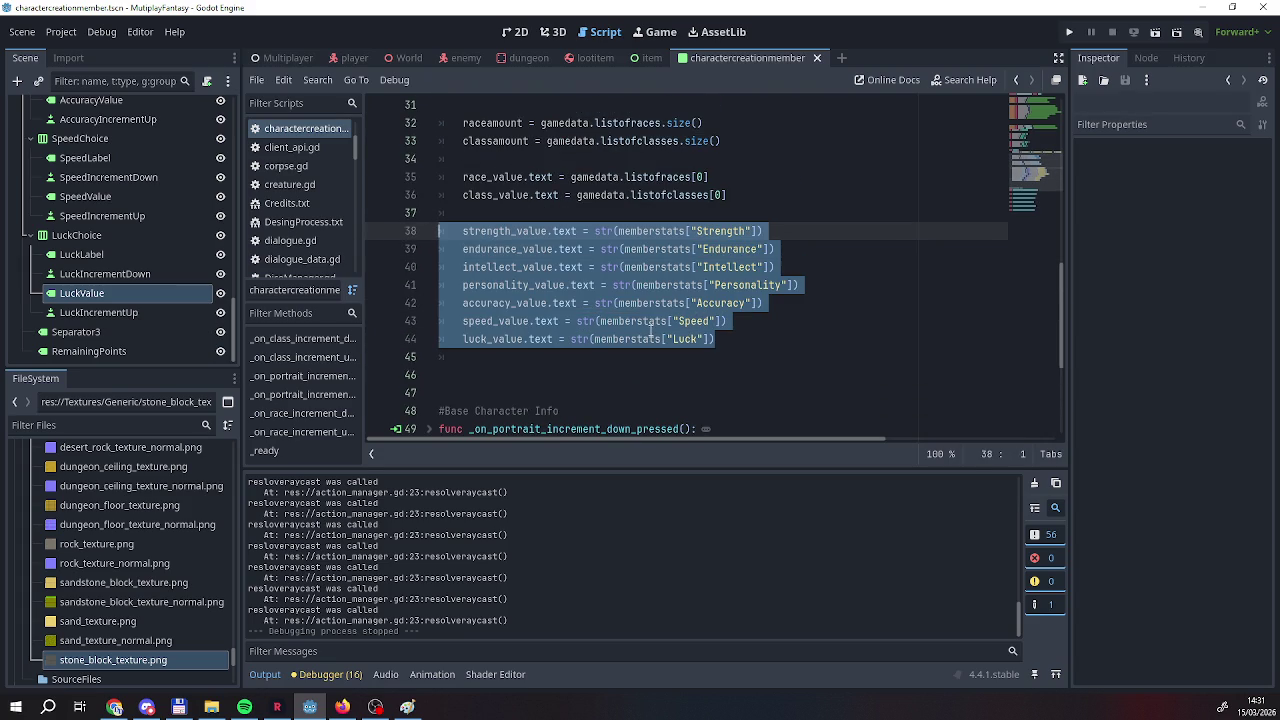
# Deselect the lines and place the caret just after the _ready function.
pyautogui.scroll(-3, 440, 320)
pyautogui.click(477, 411)
pyautogui.keyDown('shift'); pyautogui.click(505, 158); pyautogui.keyUp('shift')
# Open blank lines after _ready and rename the comment to 'Base Character Info Buttons'.
pyautogui.click(505, 158)
pyautogui.press('Return')
pyautogui.press('Return')
pyautogui.press('Up')
pyautogui.click(587, 231)
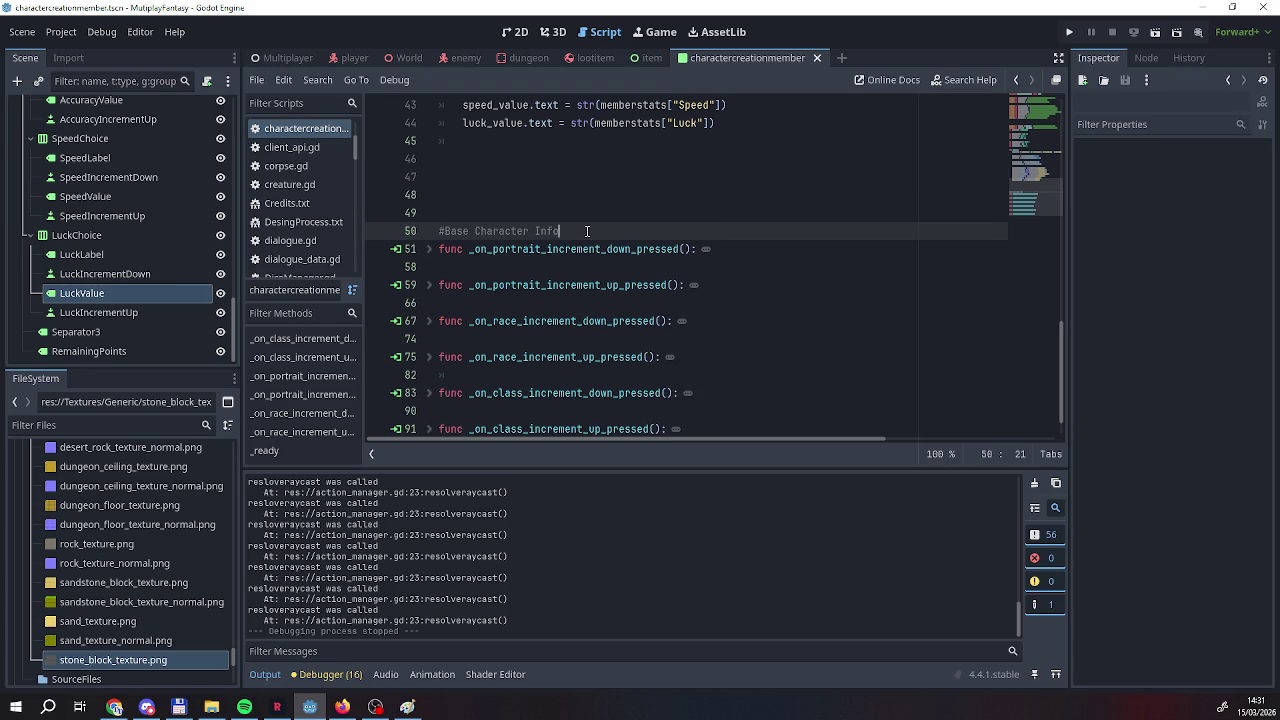
pyautogui.write('Buttons')
# Create func updatestatvalues(): and paste the stat-label lines into it with correct indent.
pyautogui.press('Up')
pyautogui.press('Up')
pyautogui.press('Up')
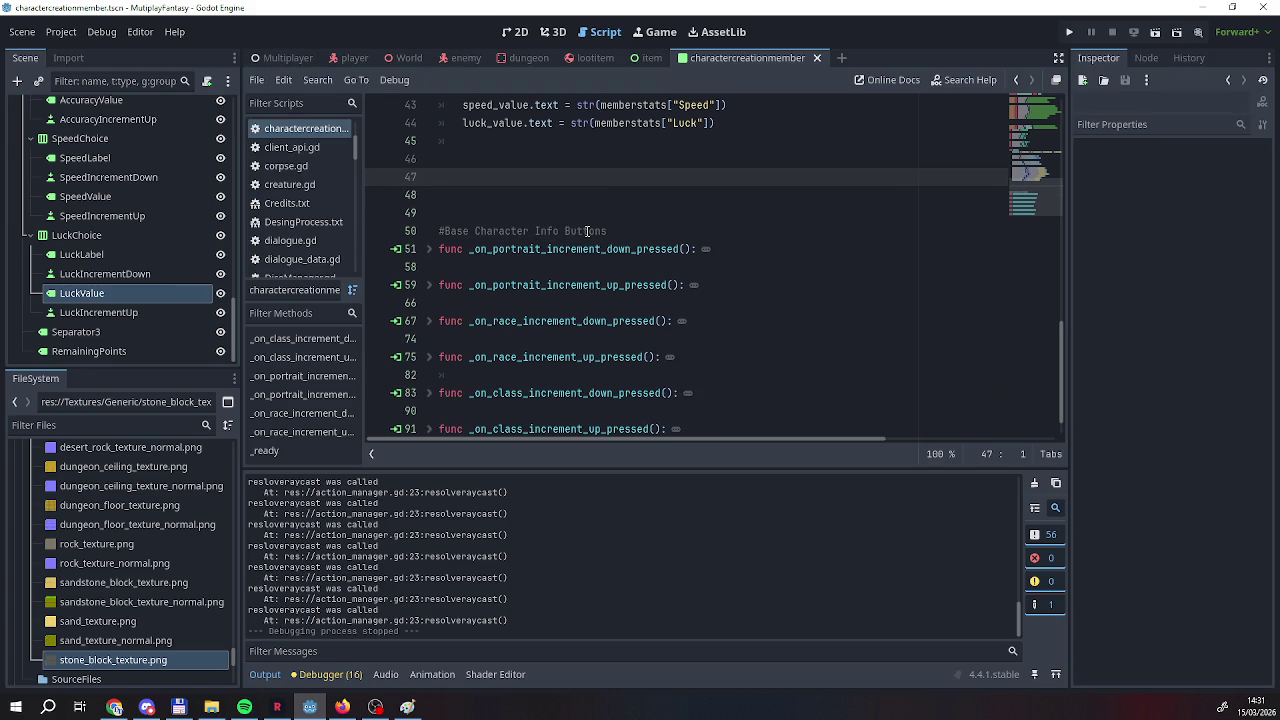
pyautogui.write('func updatestatvalues')
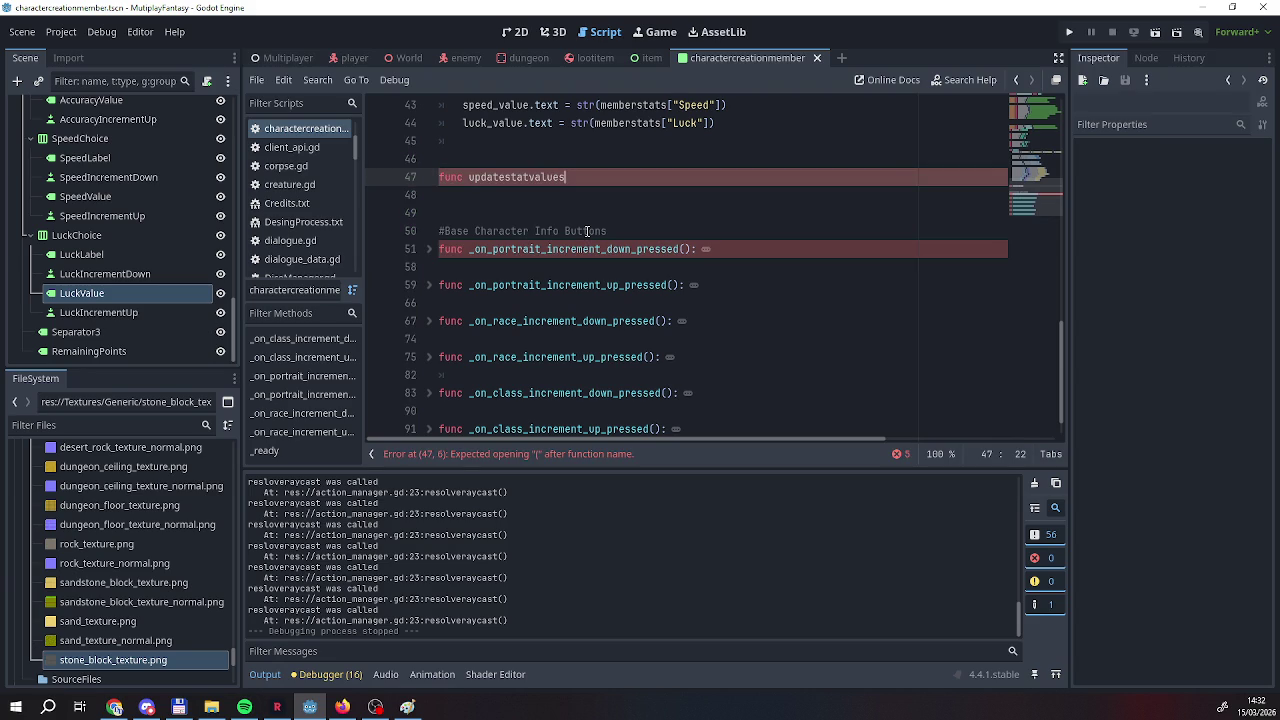
pyautogui.write('(')
pyautogui.write('):')
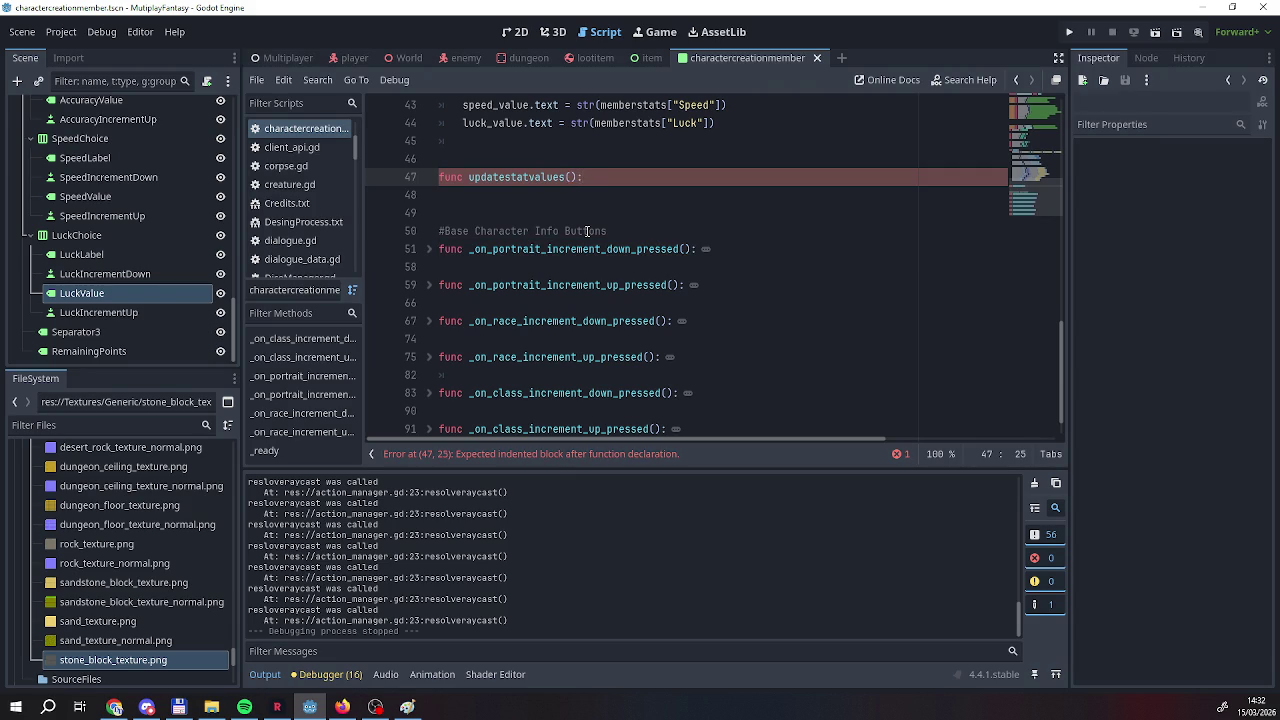
pyautogui.press('Return')
pyautogui.hotkey('ctrl', 'v')
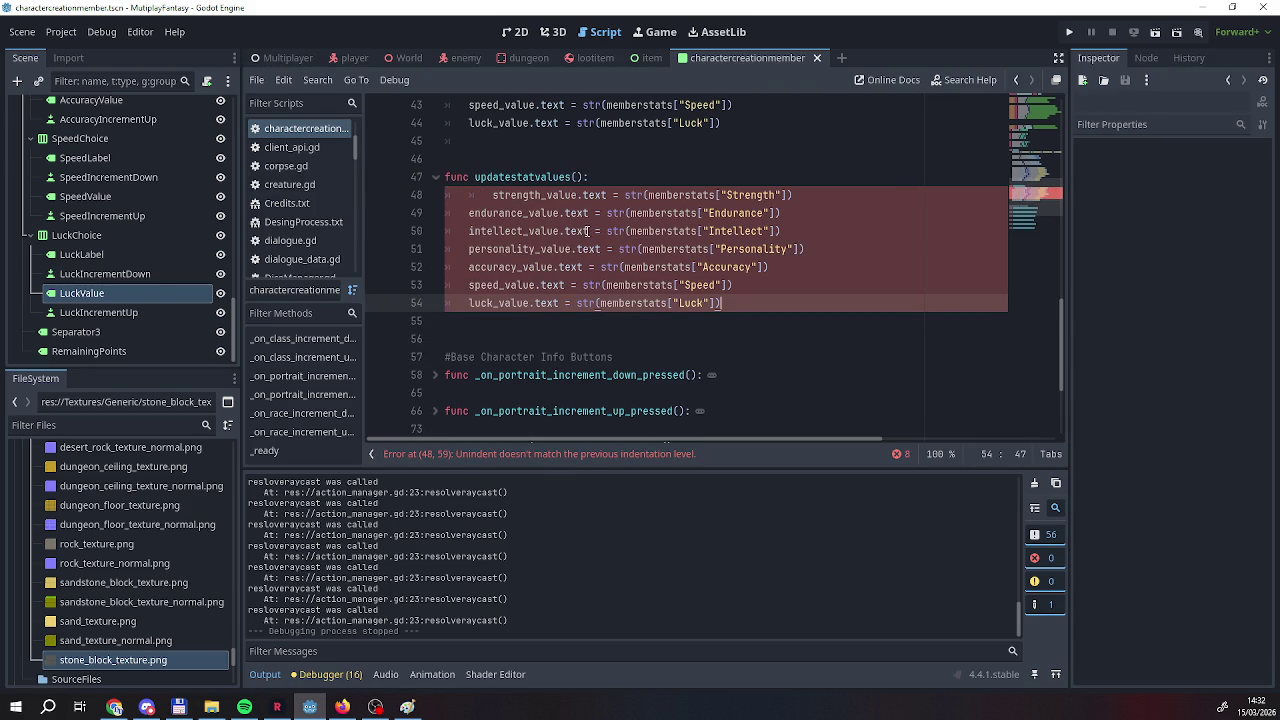
pyautogui.click(494, 195)
pyautogui.press('BackSpace')
# Replace the original stat-label lines in _ready with a call to updatestatvalues().
pyautogui.scroll(6, 575, 213)
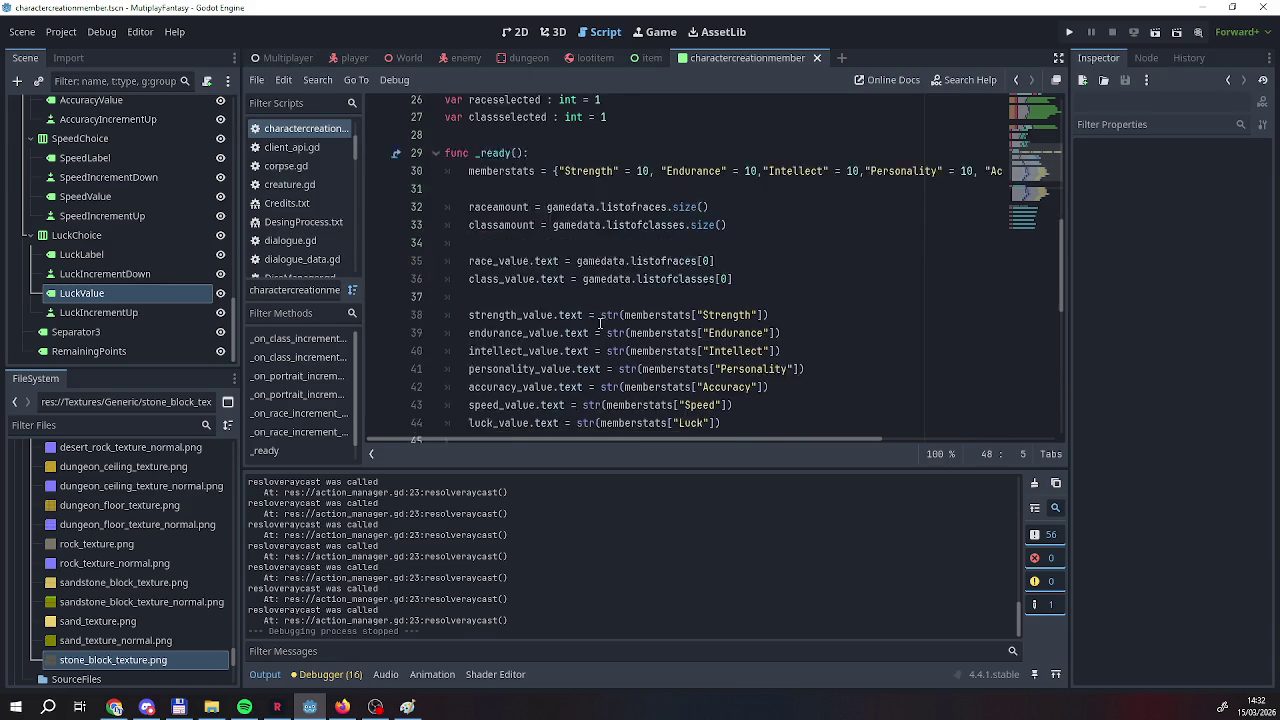
pyautogui.scroll(-2, 600, 322)
pyautogui.moveTo(744, 339)
pyautogui.mouseDown()
pyautogui.moveTo(614, 321)
pyautogui.moveTo(470, 231)
pyautogui.mouseUp()
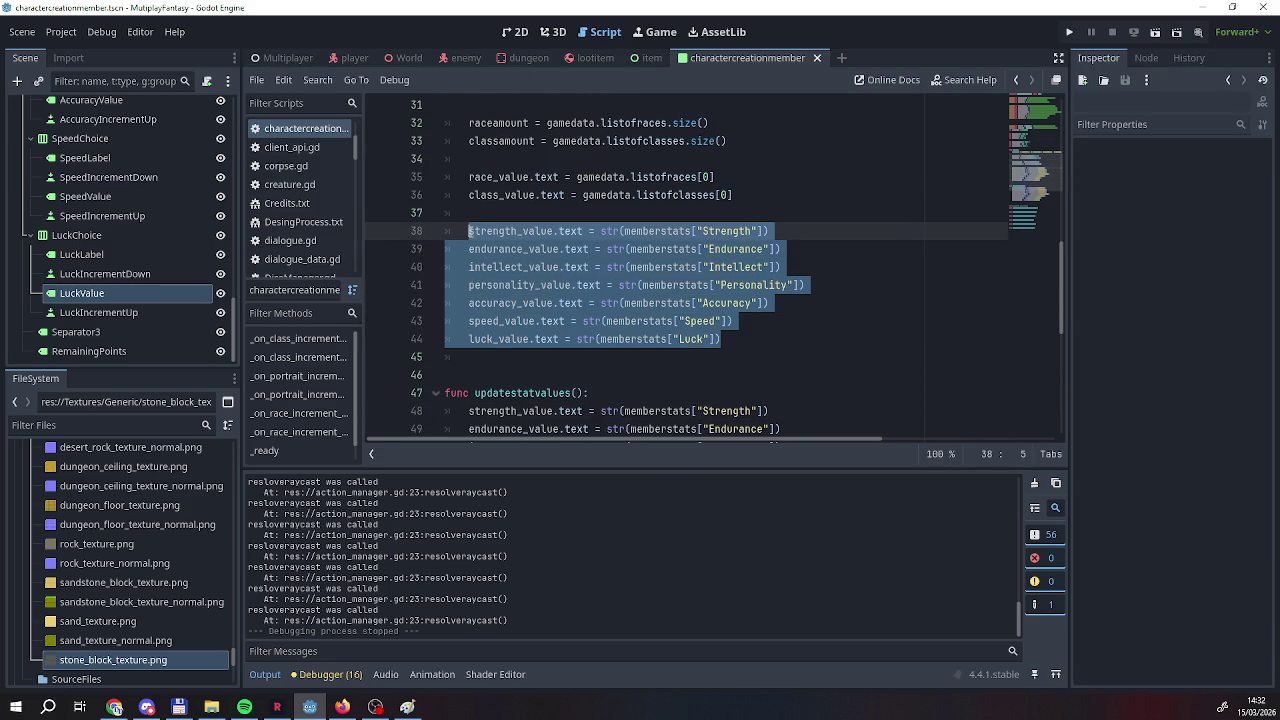
pyautogui.press('BackSpace')
pyautogui.write('upd')
pyautogui.press('Return')
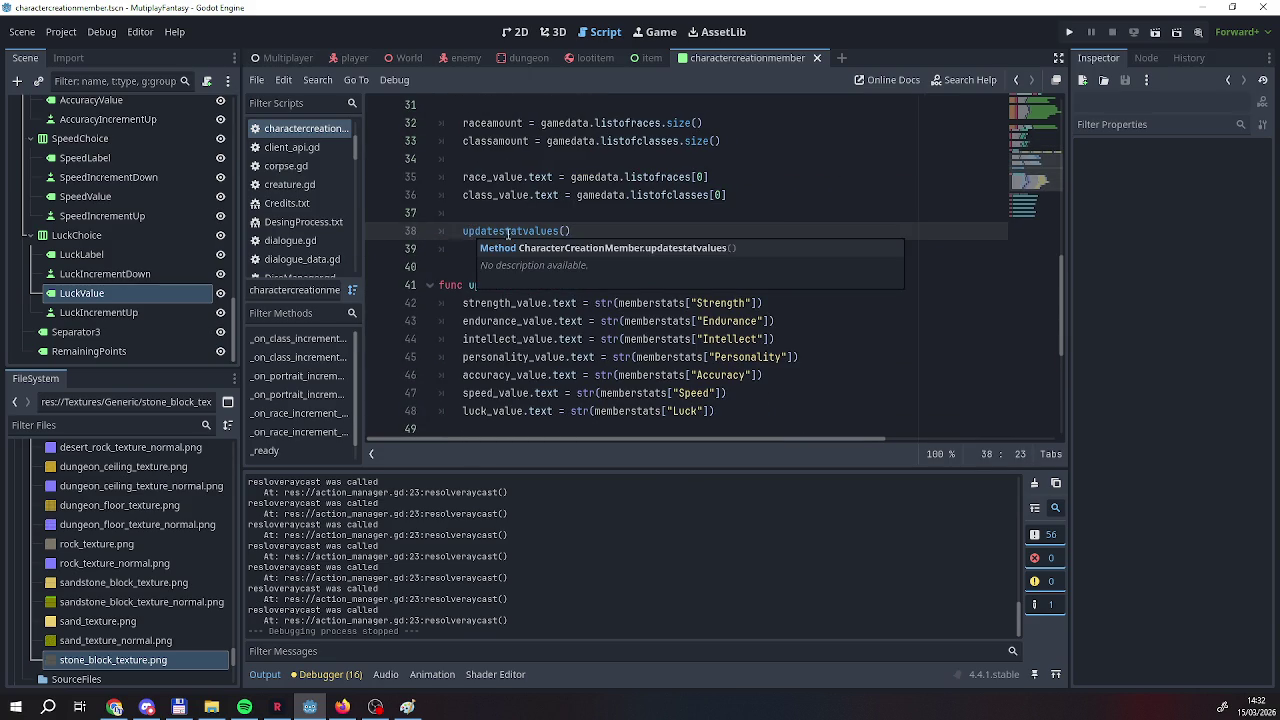
pyautogui.click(589, 339)
pyautogui.scroll(1, 615, 281)
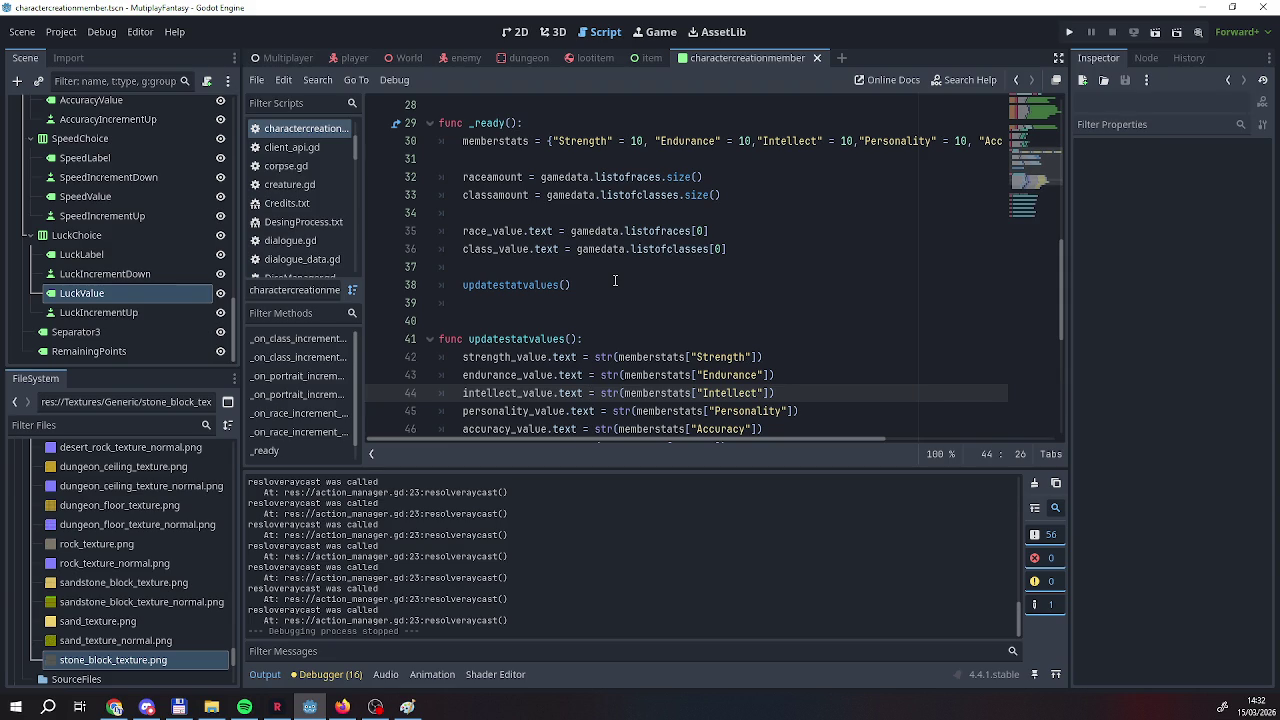
pyautogui.scroll(4, 615, 281)
# Declare a new basememberstats variable of type Dictionary on a line above memberstats.
pyautogui.scroll(-2, 440, 301)
pyautogui.scroll(2, 440, 301)
pyautogui.scroll(1, 440, 301)
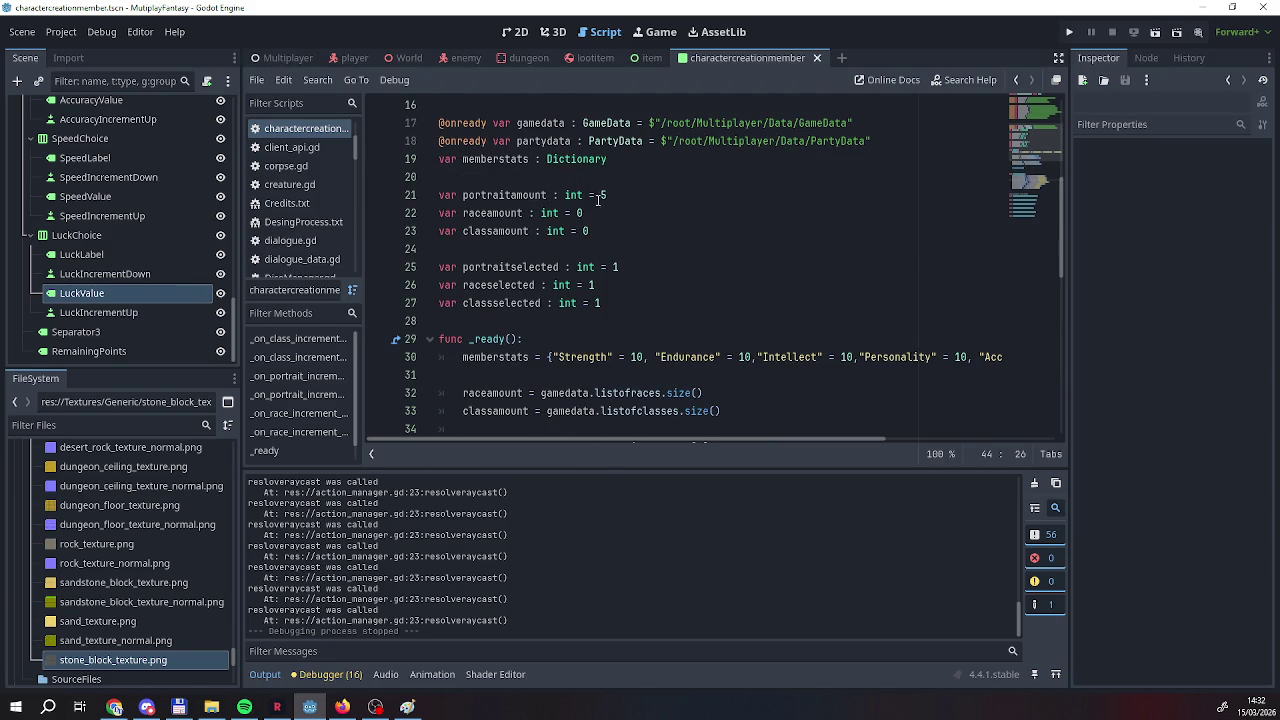
pyautogui.click(436, 160)
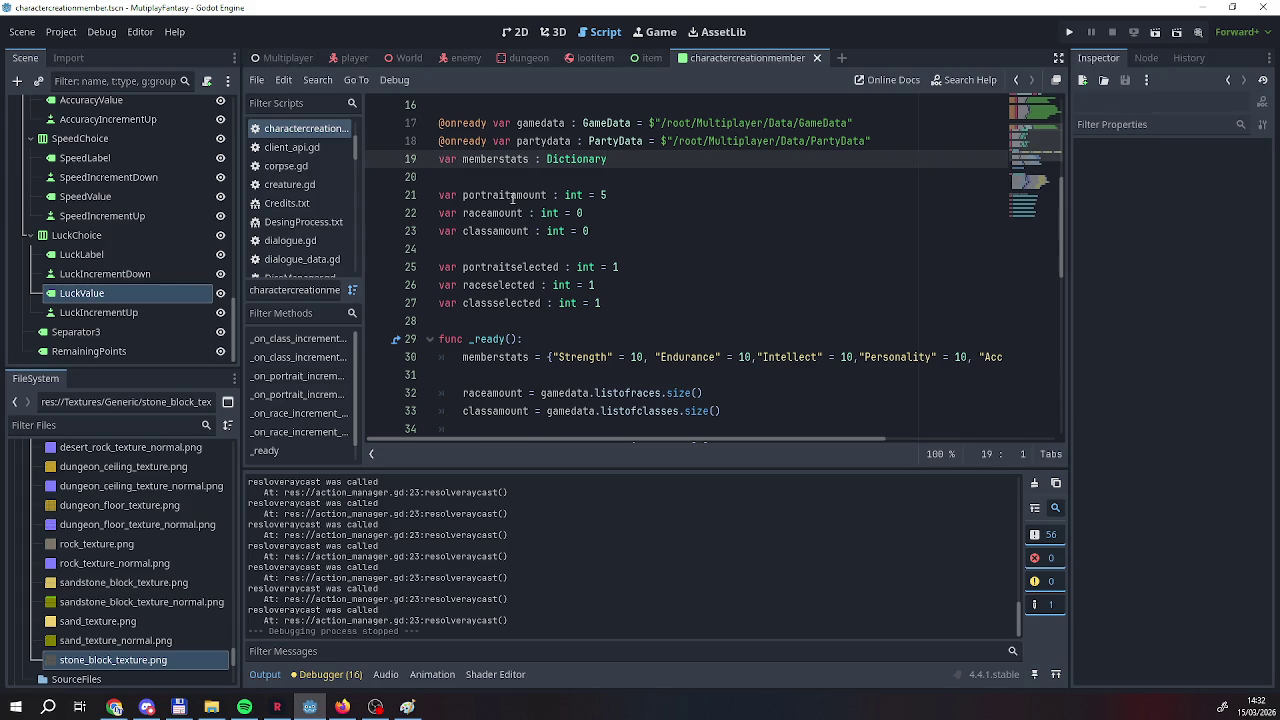
pyautogui.press('Return')
pyautogui.press('Up')
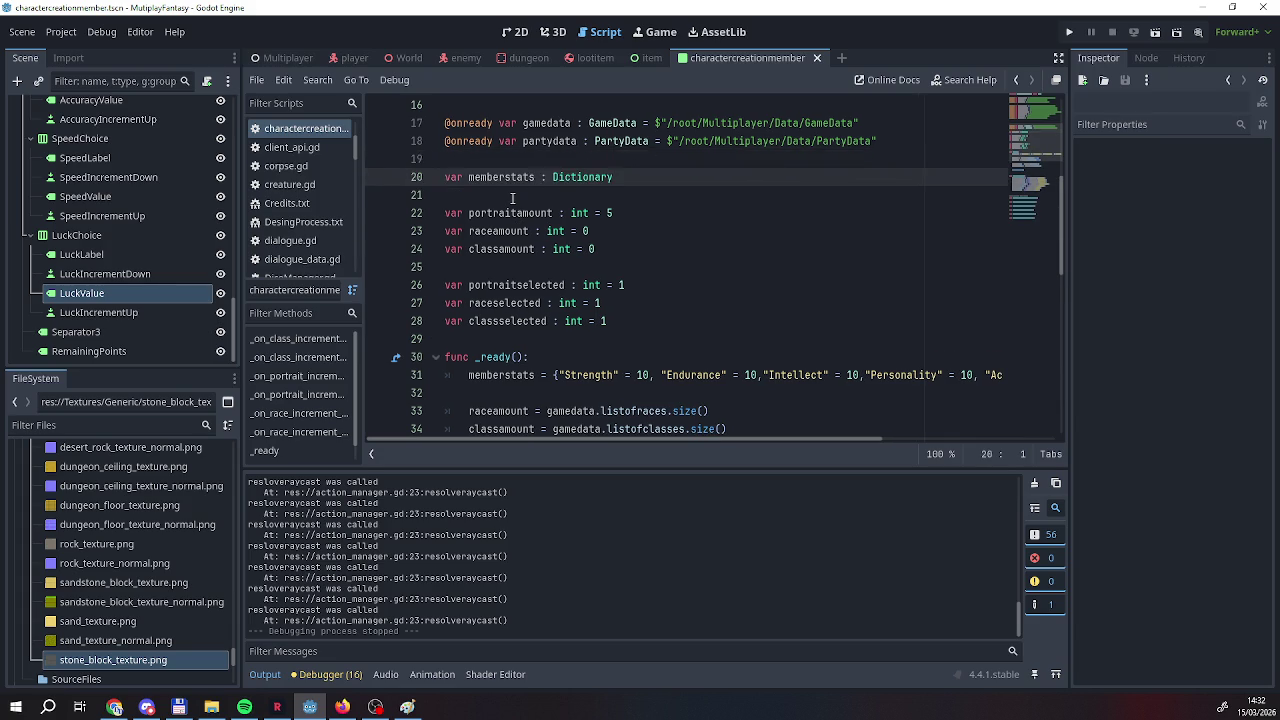
pyautogui.write('var bas')
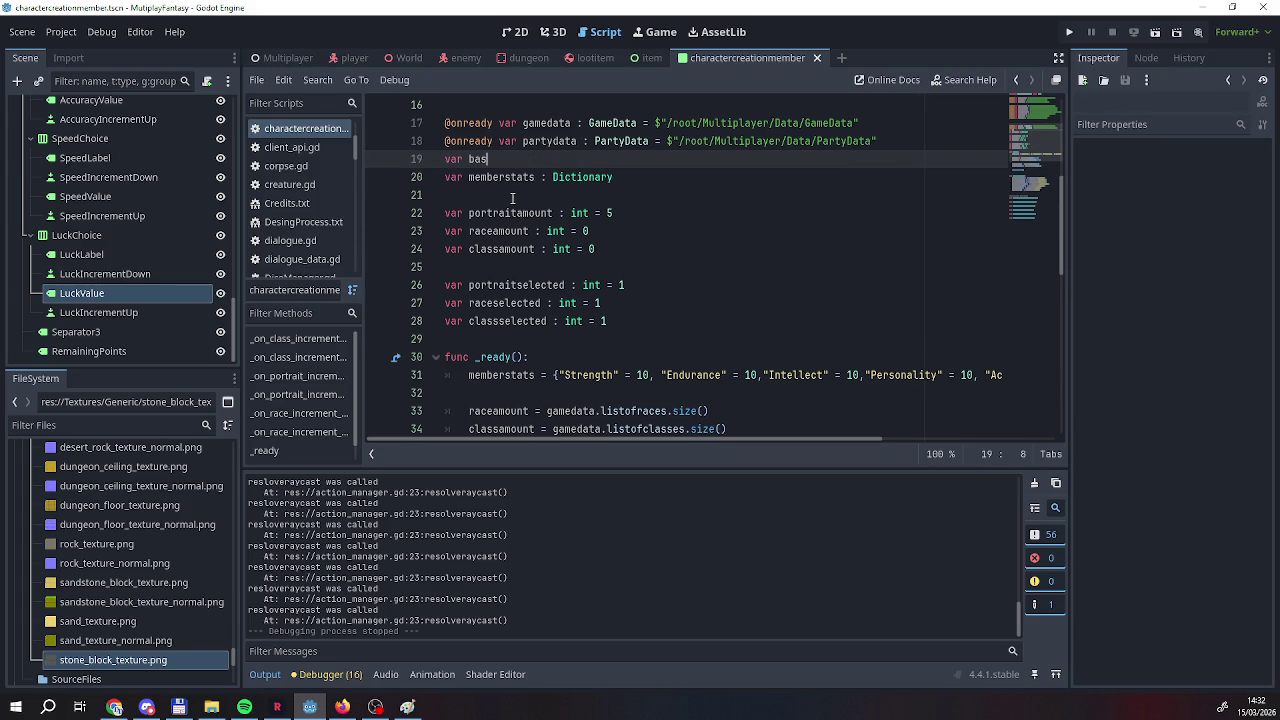
pyautogui.write('ememerstats: ')
pyautogui.write(': Di')
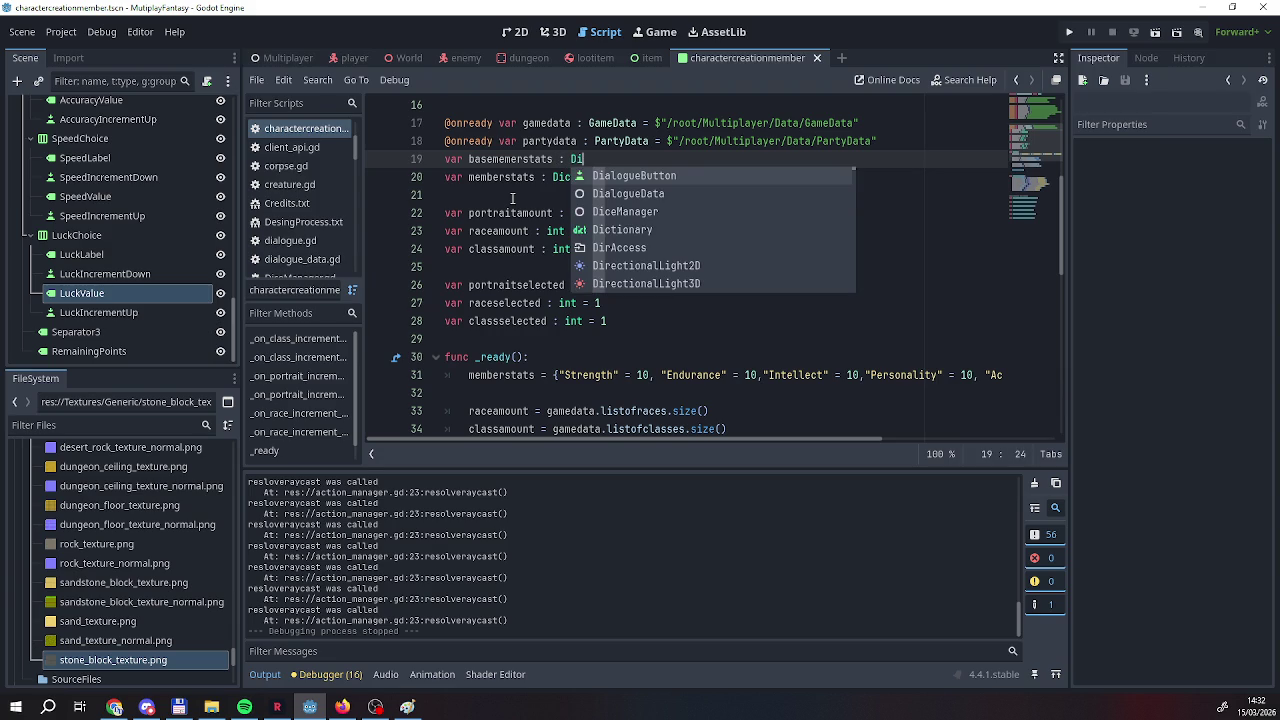
pyautogui.press('Down')
pyautogui.press('Down')
pyautogui.press('Return')
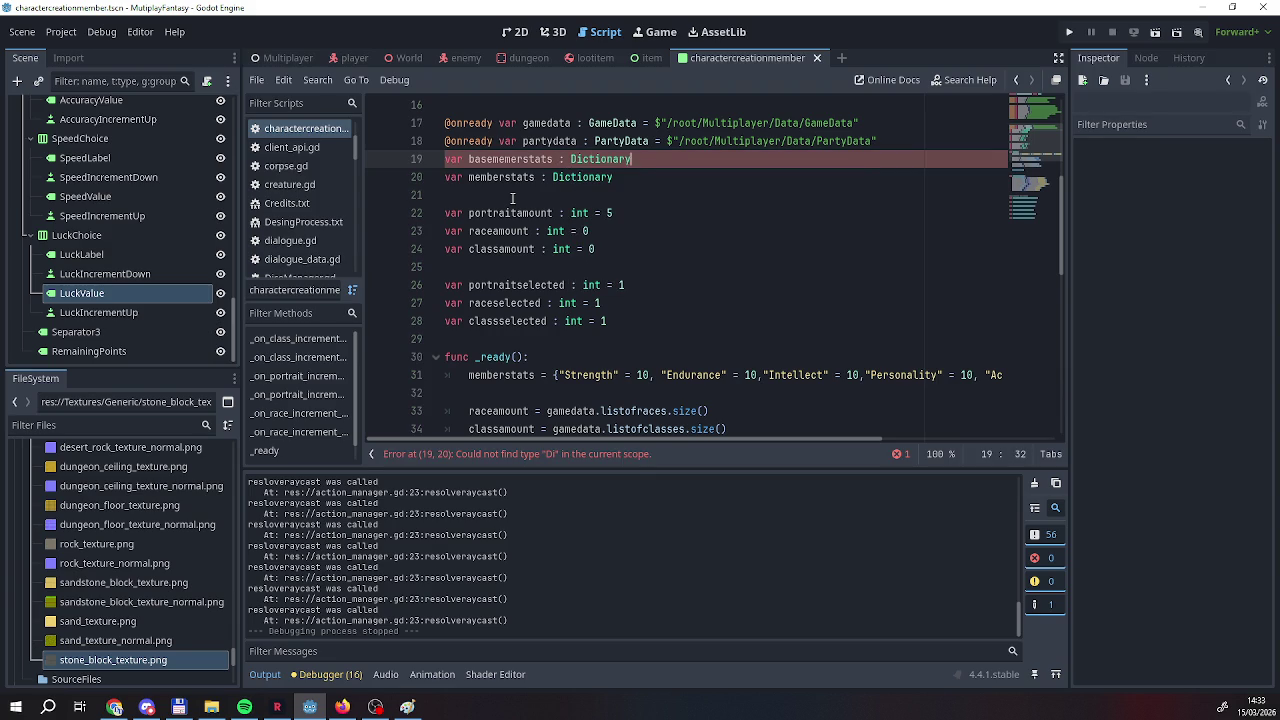
# Assign it the _ready stats dictionary, every stat at 10, fix the stray character, and add a blank line above.
pyautogui.write(' =')
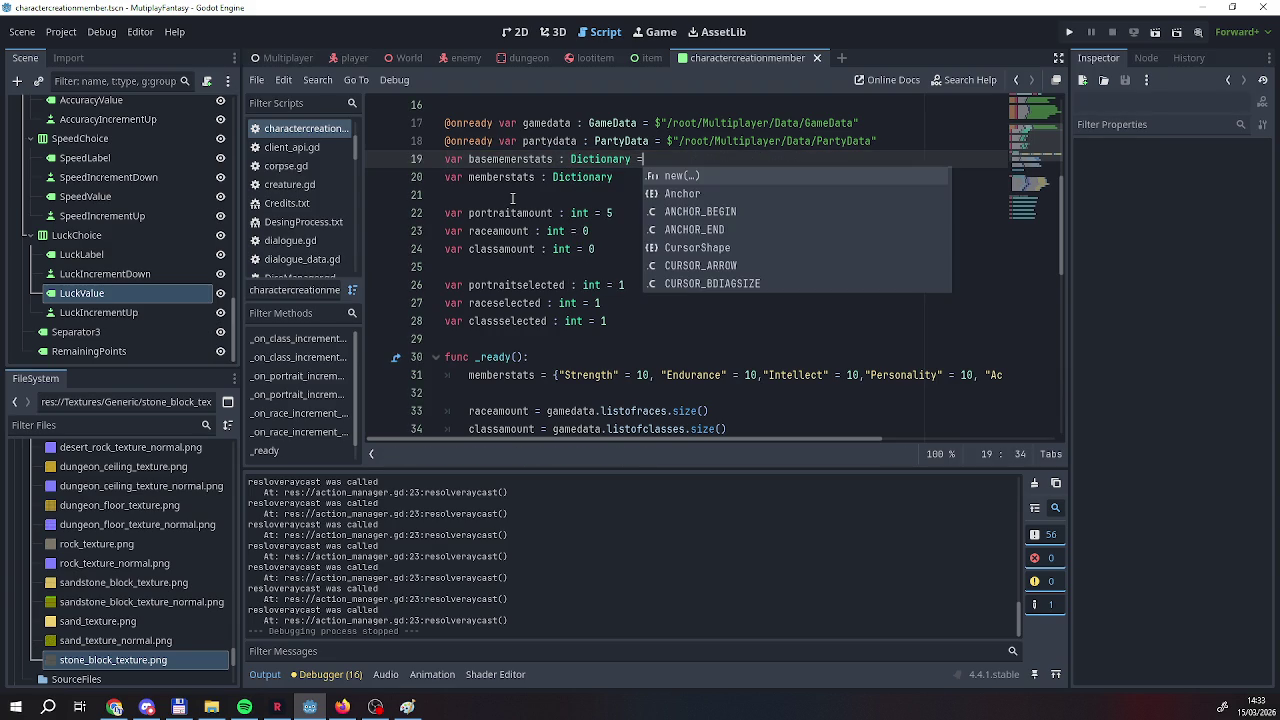
pyautogui.moveTo(556, 376)
pyautogui.mouseDown()
pyautogui.moveTo(1099, 393)
pyautogui.moveTo(1088, 371)
pyautogui.moveTo(1049, 381)
pyautogui.mouseUp()
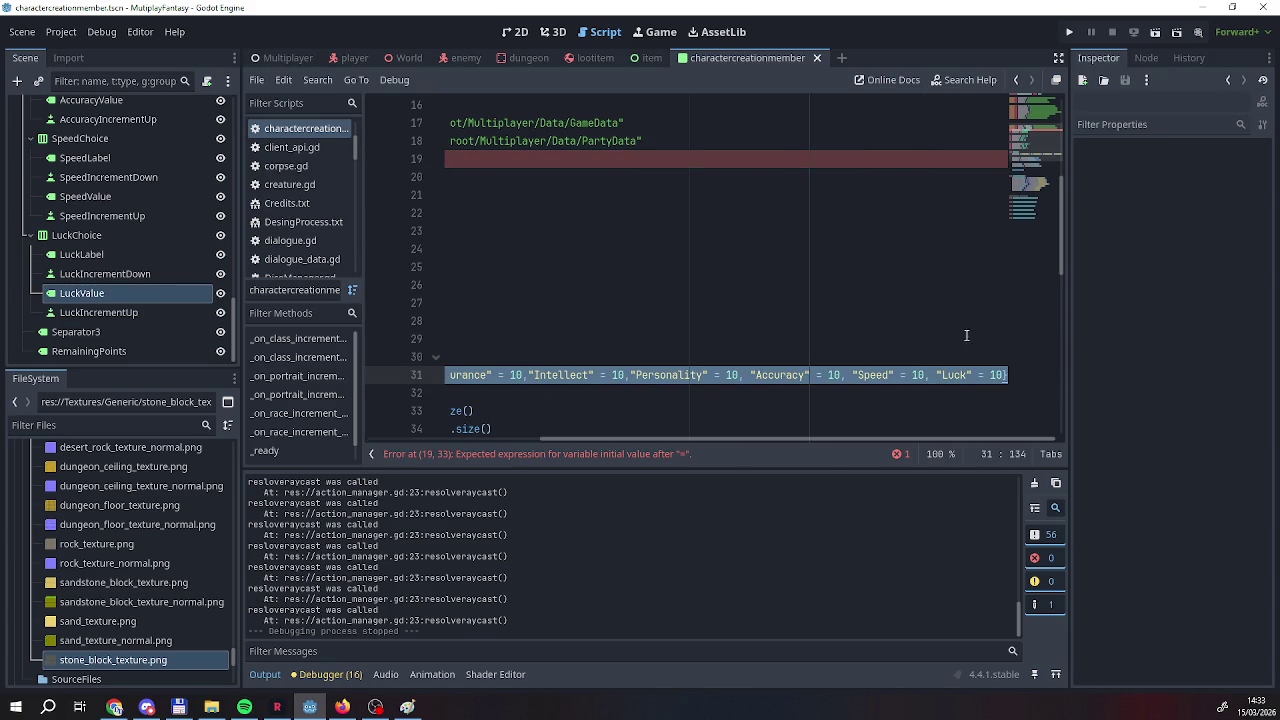
pyautogui.moveTo(635, 440); pyautogui.dragTo(460, 440)
pyautogui.click(643, 165)
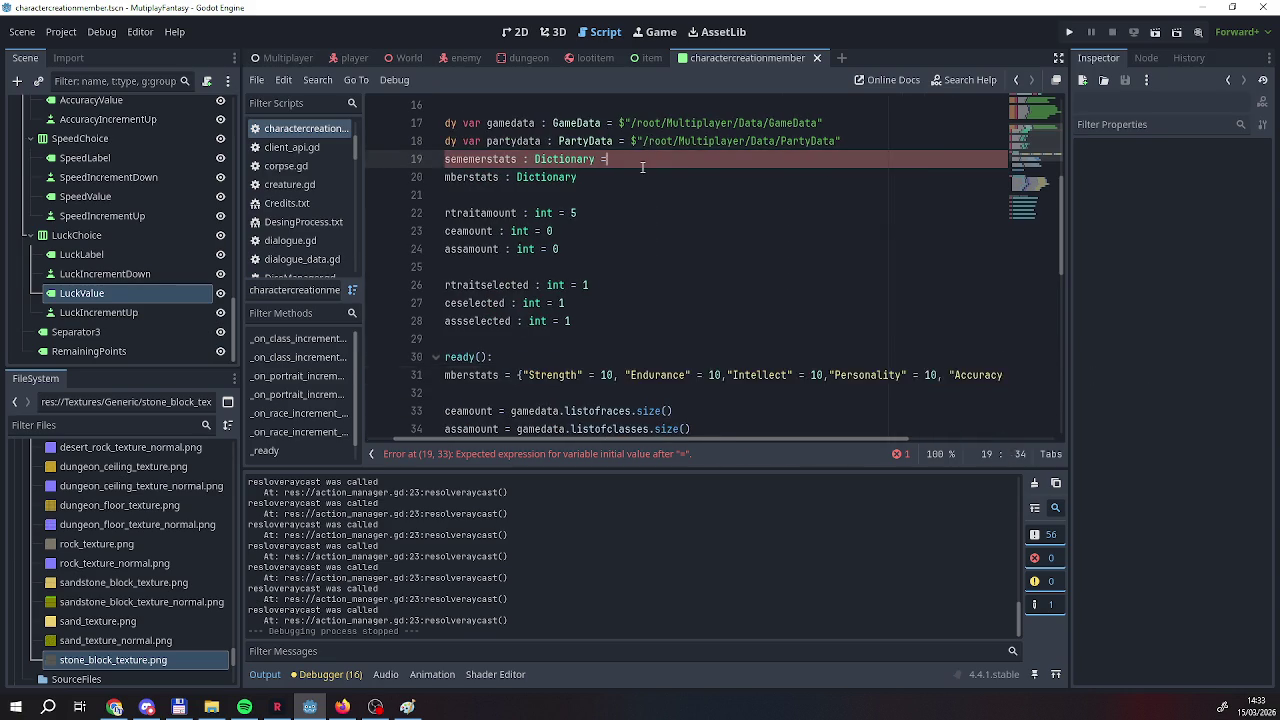
pyautogui.write('{"Strength" = 10, "Endurance" = 10,"Intellect" = 10,"Personality" = 10, "Accuracy" = 10, "Speed" = 10, "Luck" = 10}')
pyautogui.moveTo(669, 438); pyautogui.dragTo(513, 438)
pyautogui.click(555, 160)
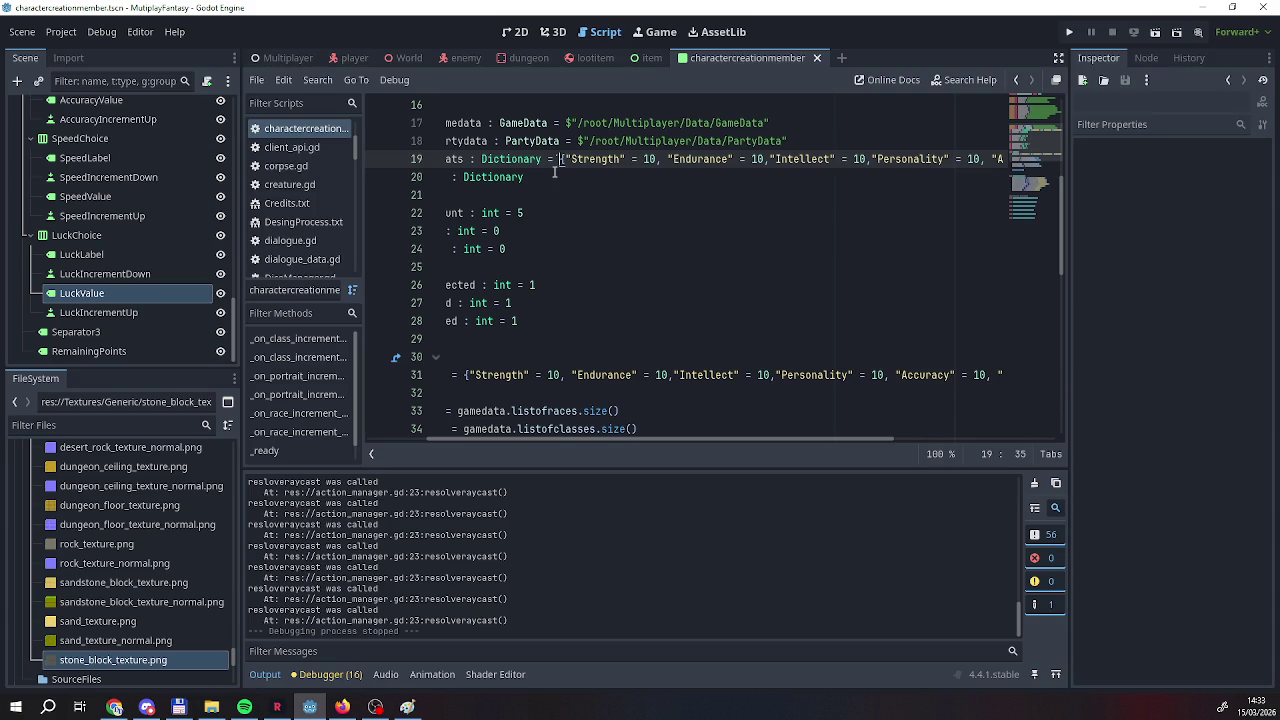
pyautogui.press('BackSpace')
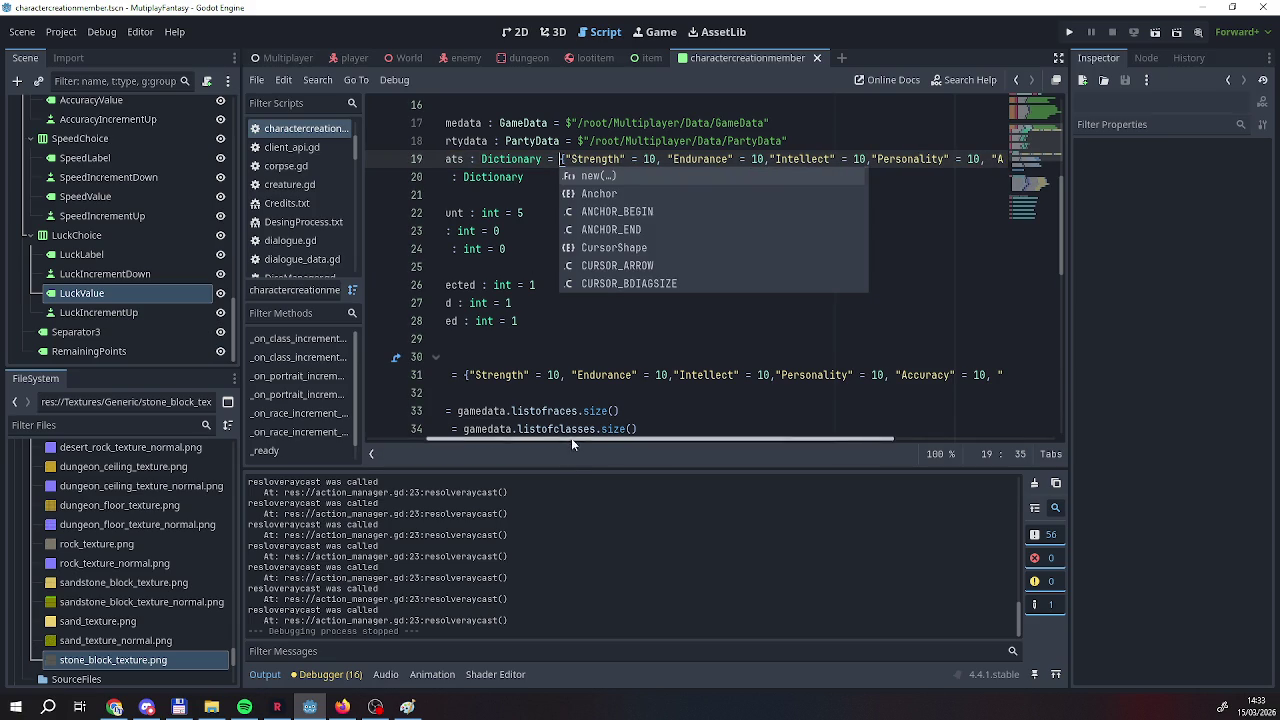
pyautogui.moveTo(571, 444); pyautogui.dragTo(442, 438)
pyautogui.click(890, 141)
pyautogui.press('Return')
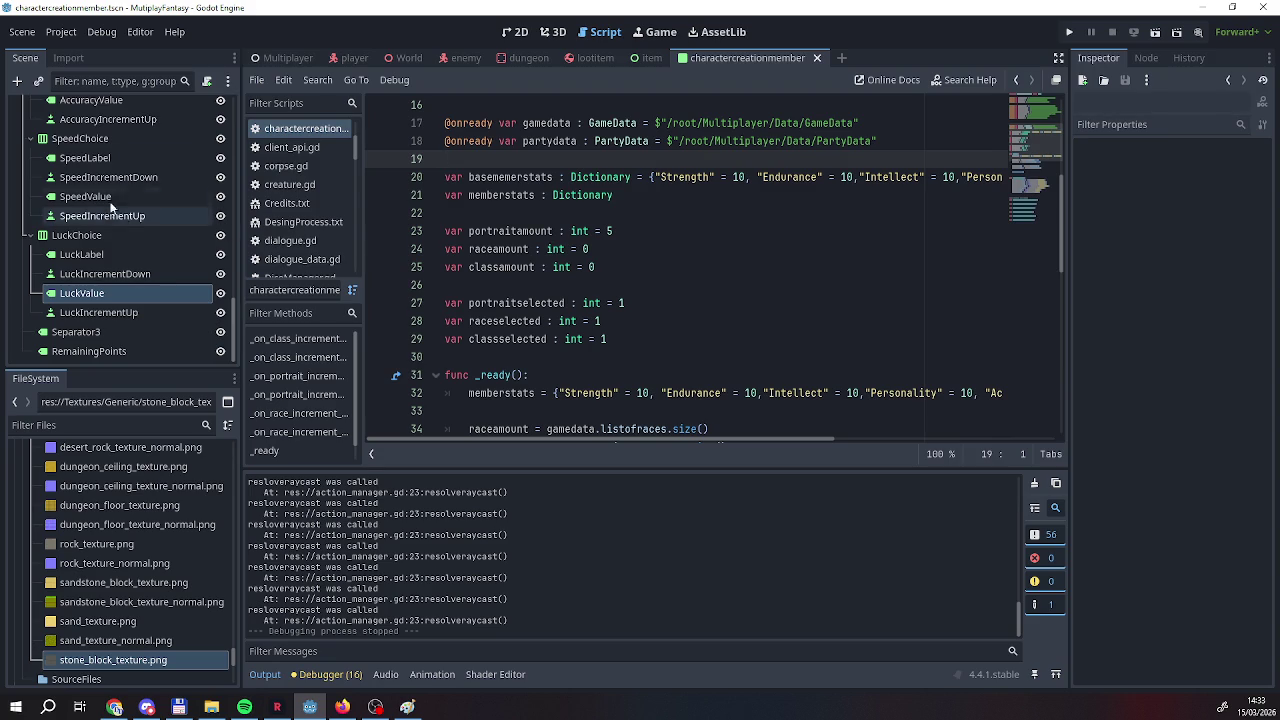
# Open the GameData node's script from the Multiplayer scene.
pyautogui.click(264, 60)
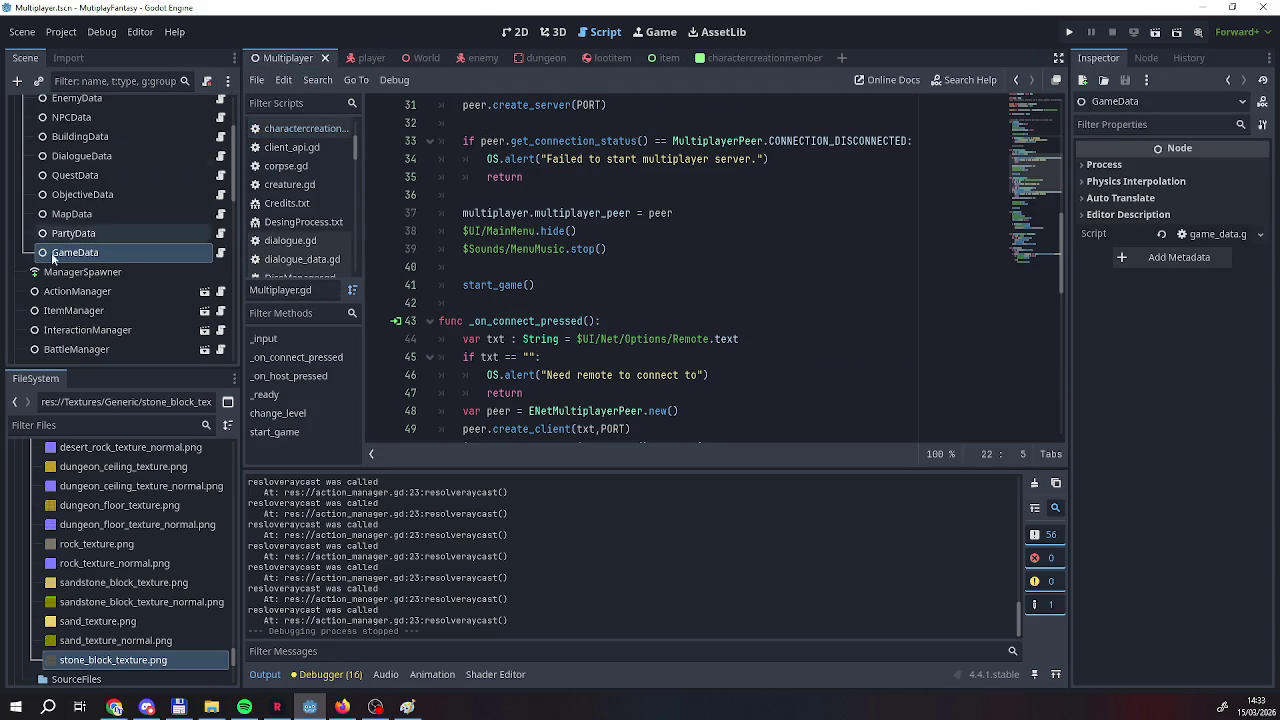
pyautogui.scroll(-5, 209, 259)
pyautogui.scroll(2, 200, 220)
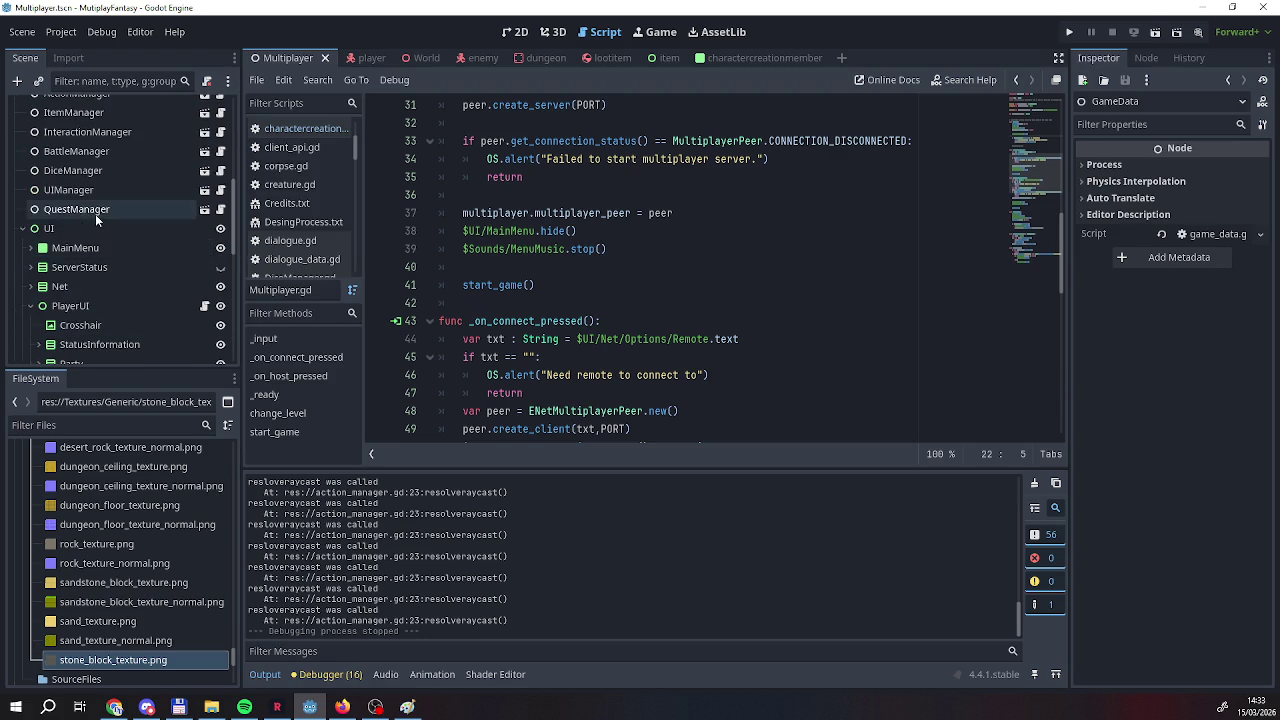
pyautogui.scroll(4, 199, 195)
pyautogui.click(221, 187)
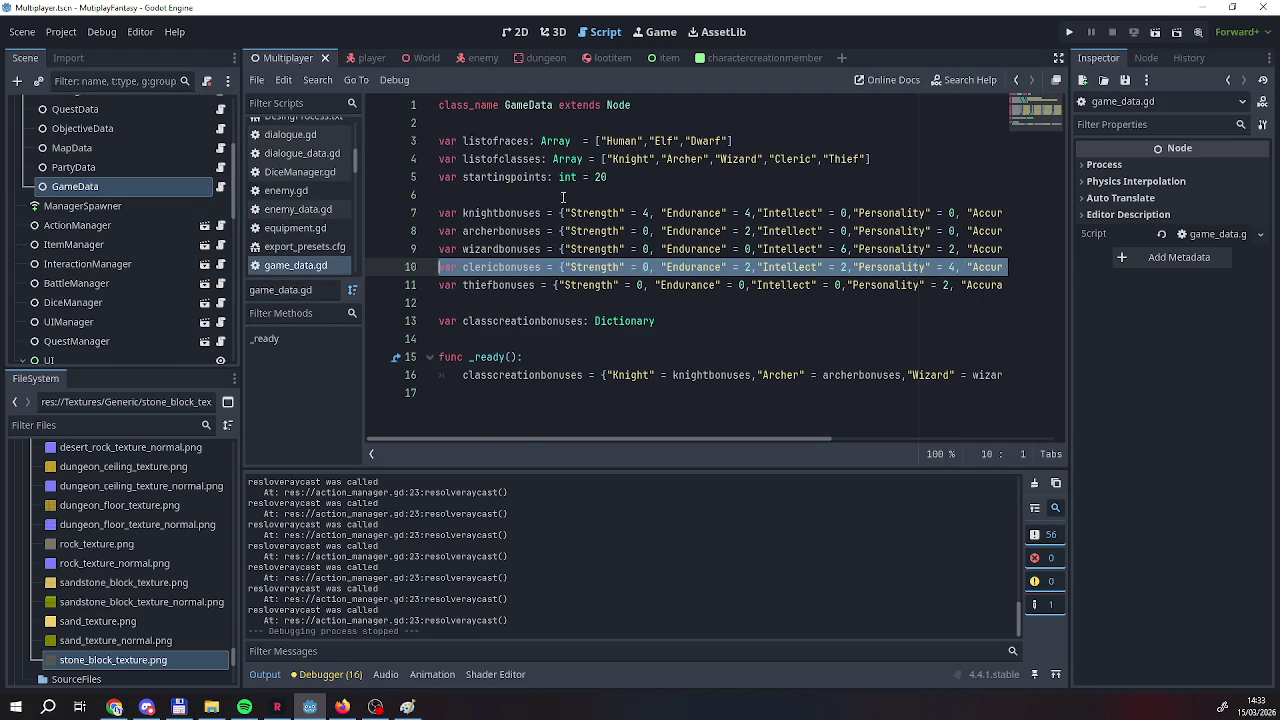
# Add var basecharacterstats below startingpoints, set to the pasted dictionary of stats at 10.
pyautogui.click(640, 176)
pyautogui.press('Return')
pyautogui.press('Return')
pyautogui.write('c')
pyautogui.press('BackSpace')
pyautogui.write('var basesta')
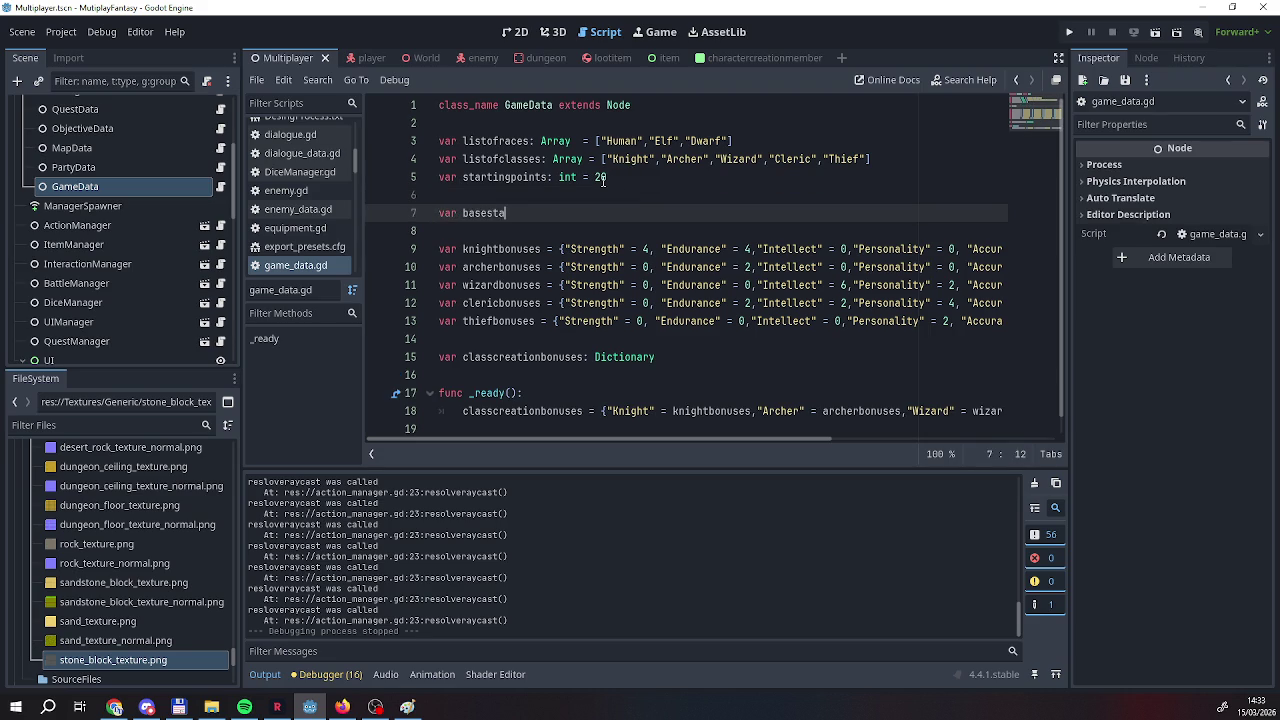
pyautogui.press('BackSpace')
pyautogui.write('characterstats')
pyautogui.write('{"Strength" = 10, "Endurance" = 10,"Intellect" = 10,"Personality" = 10, "Accuracy" = 10, "Speed" = 10, "Luck" = 10}')
pyautogui.moveTo(568, 443); pyautogui.dragTo(273, 430)
# Save game_data.gd and return to the character creation script.
pyautogui.rightClick(316, 264)
pyautogui.click(340, 276)
pyautogui.click(740, 58)
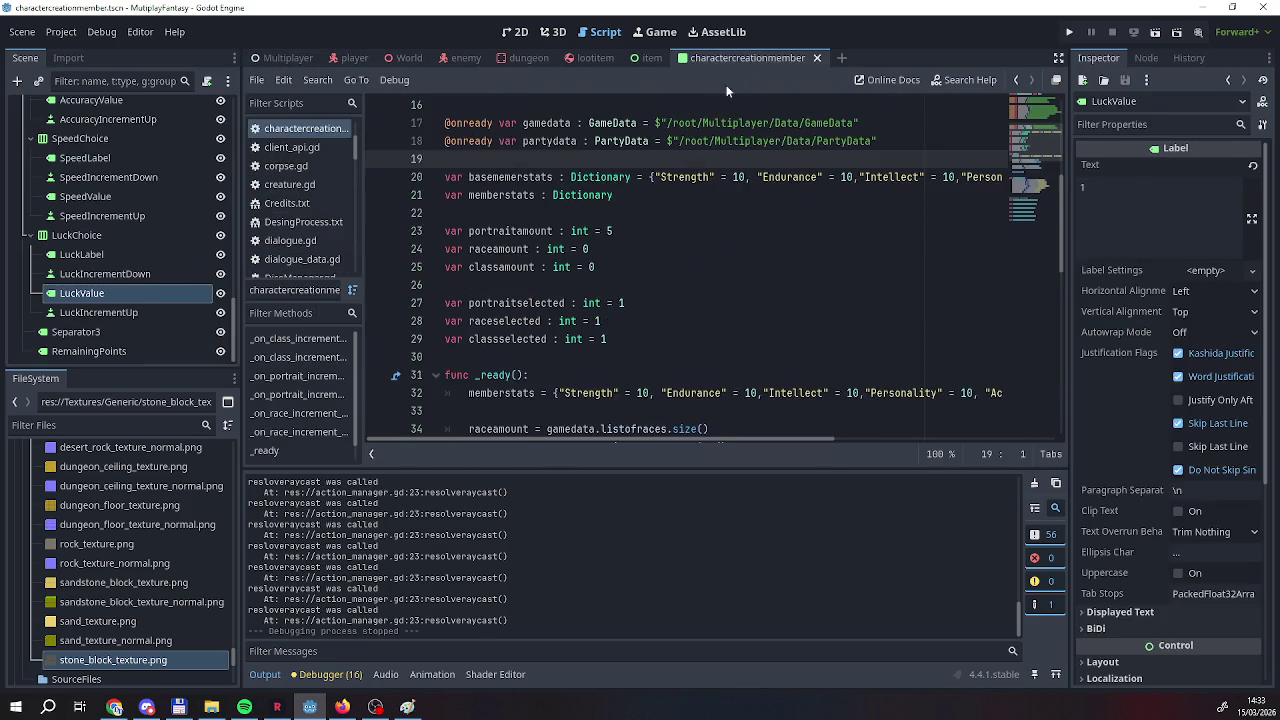
# Delete the local basememberstats declaration line.
pyautogui.scroll(2, 590, 216)
pyautogui.scroll(-2, 612, 286)
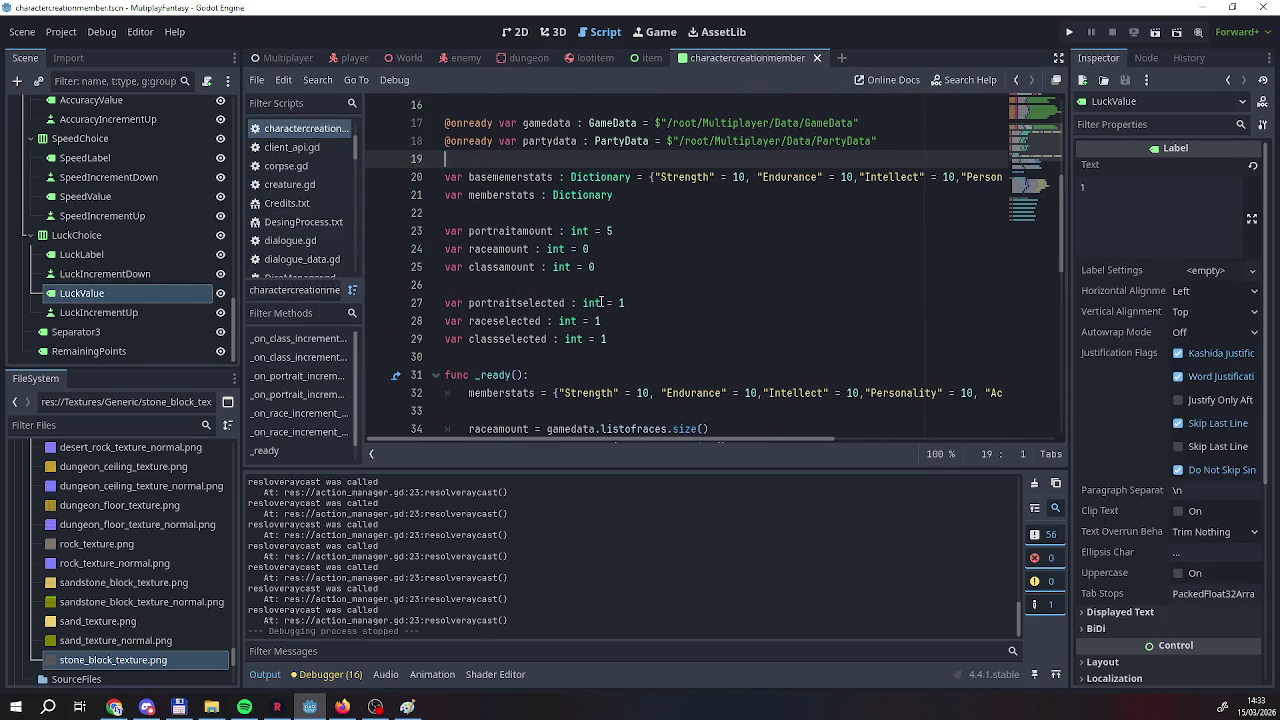
pyautogui.click(445, 177)
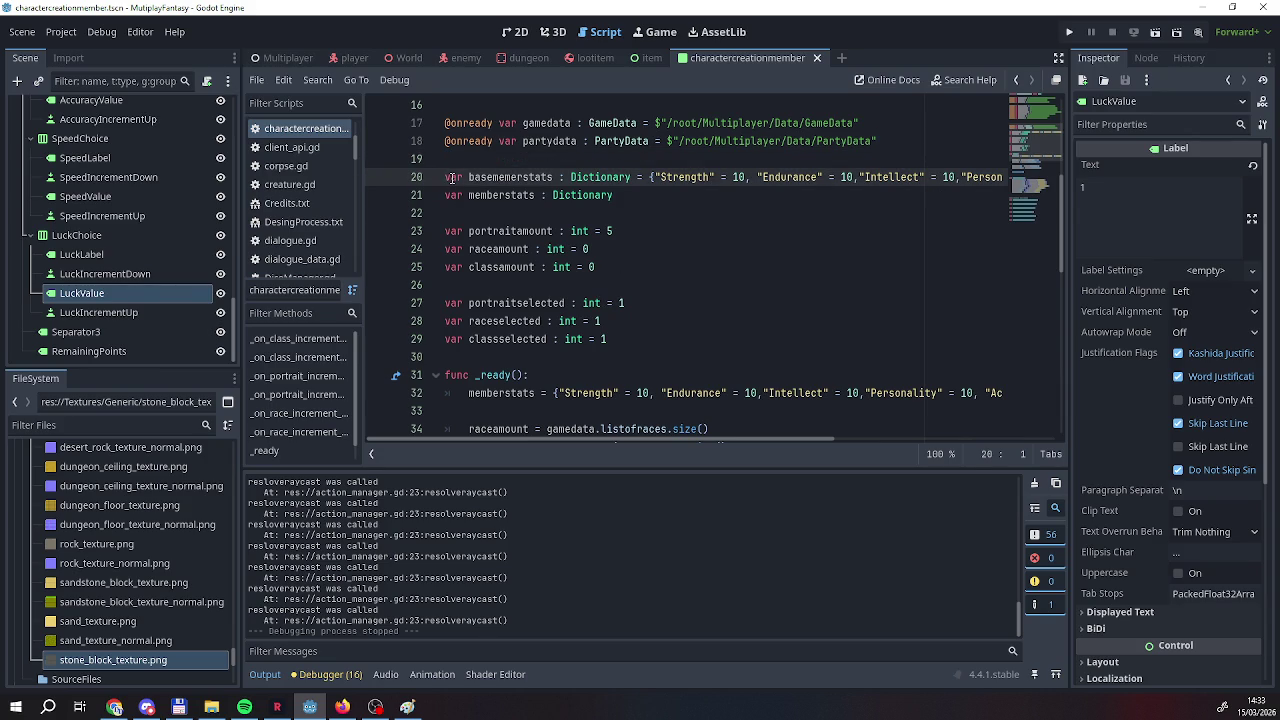
pyautogui.moveTo(446, 177); pyautogui.dragTo(1130, 184)
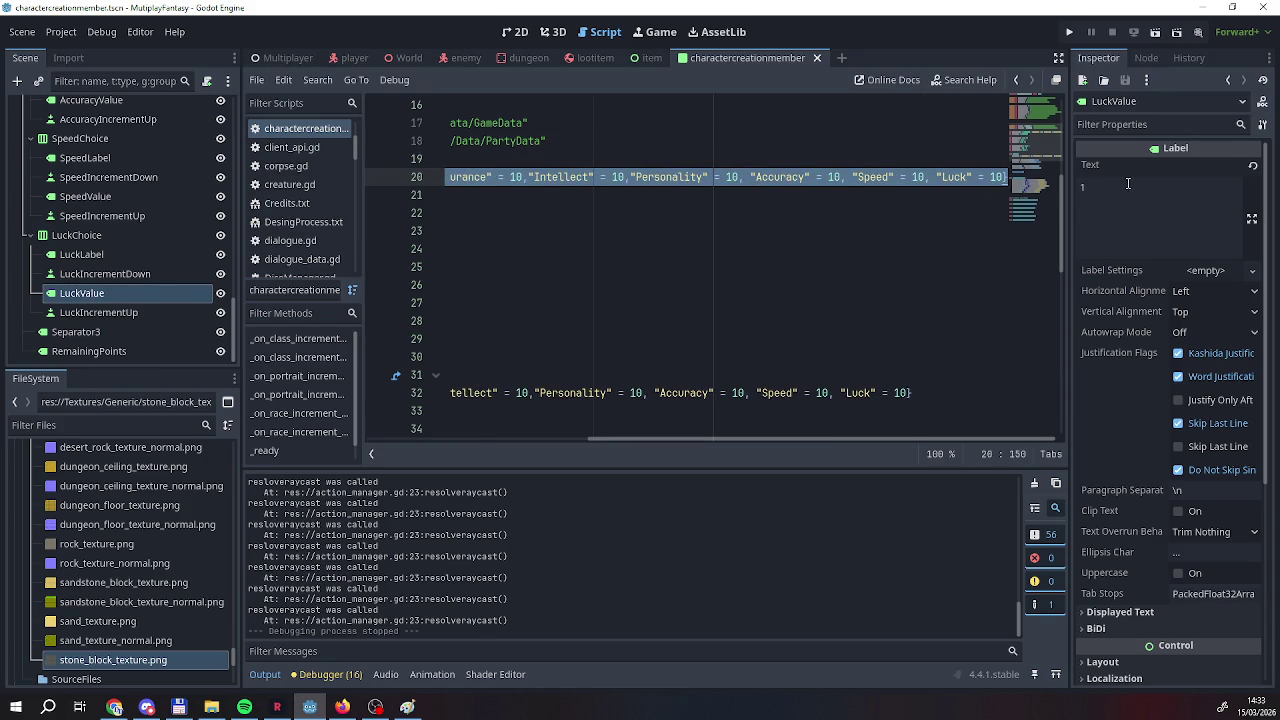
pyautogui.press('BackSpace')
# Replace the hard-coded dictionary in _ready so memberstats = gamedata.basecharacterstats.
pyautogui.click(597, 391)
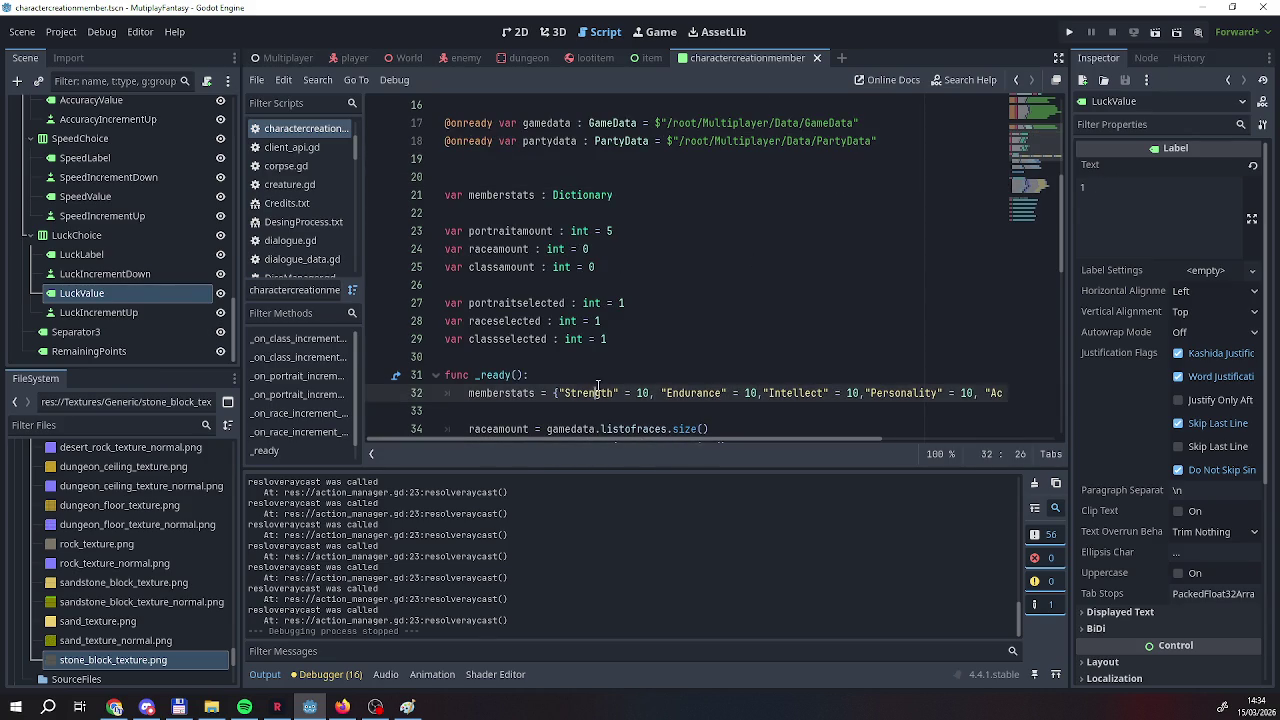
pyautogui.hotkey('ctrl', 'shift', 'Return')
pyautogui.scroll(-1, 540, 390)
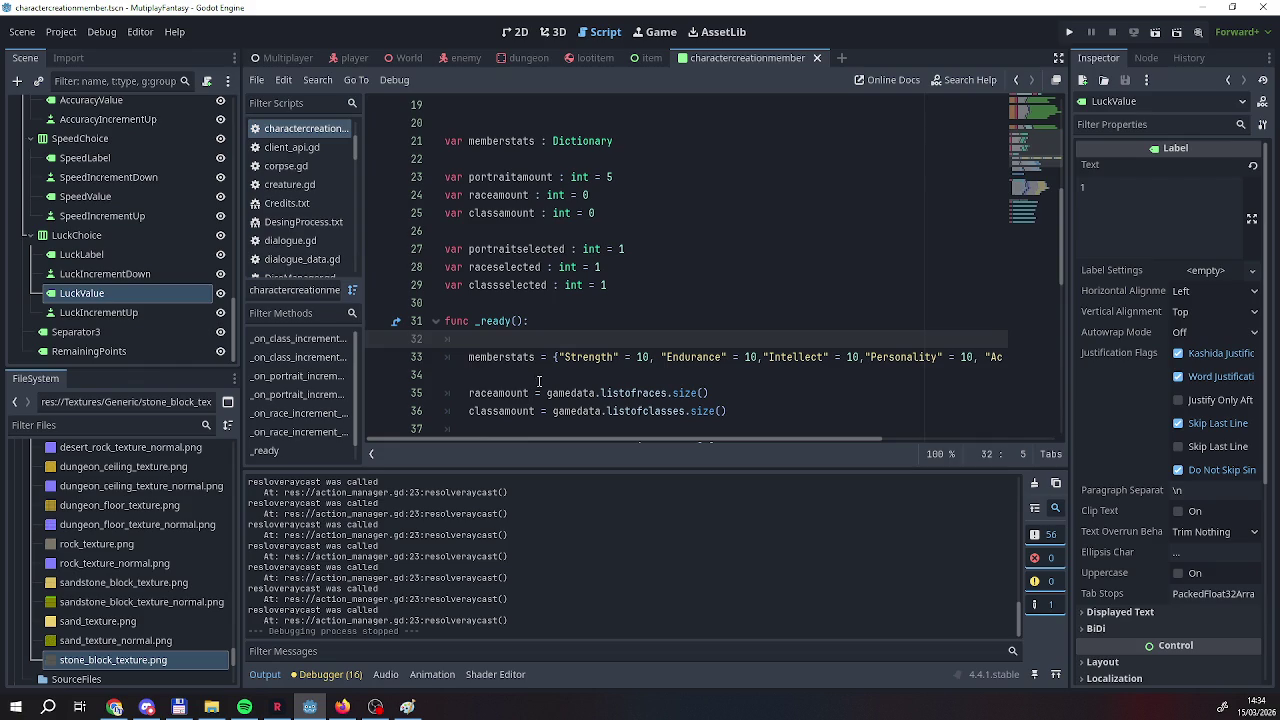
pyautogui.click(554, 357)
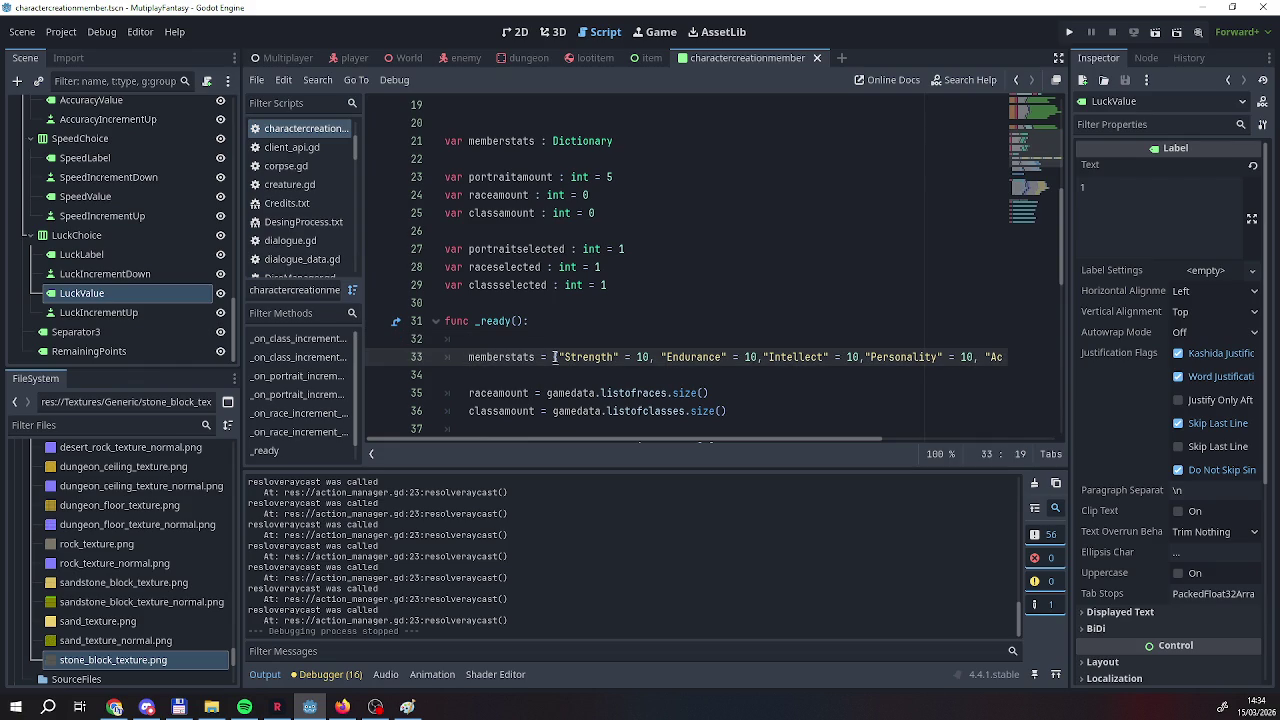
pyautogui.moveTo(554, 357); pyautogui.dragTo(1040, 363)
pyautogui.press('BackSpace')
pyautogui.write('gamedata.')
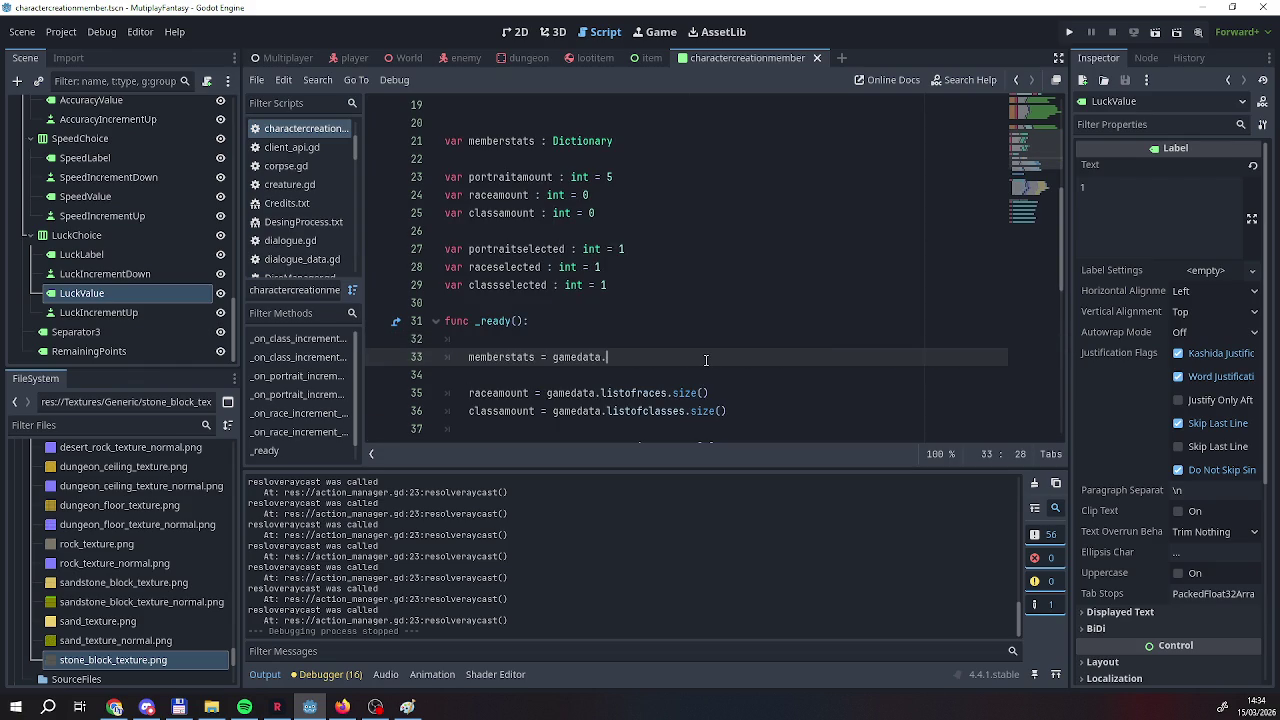
pyautogui.press('Down')
pyautogui.press('Return')
pyautogui.scroll(-2, 706, 360)
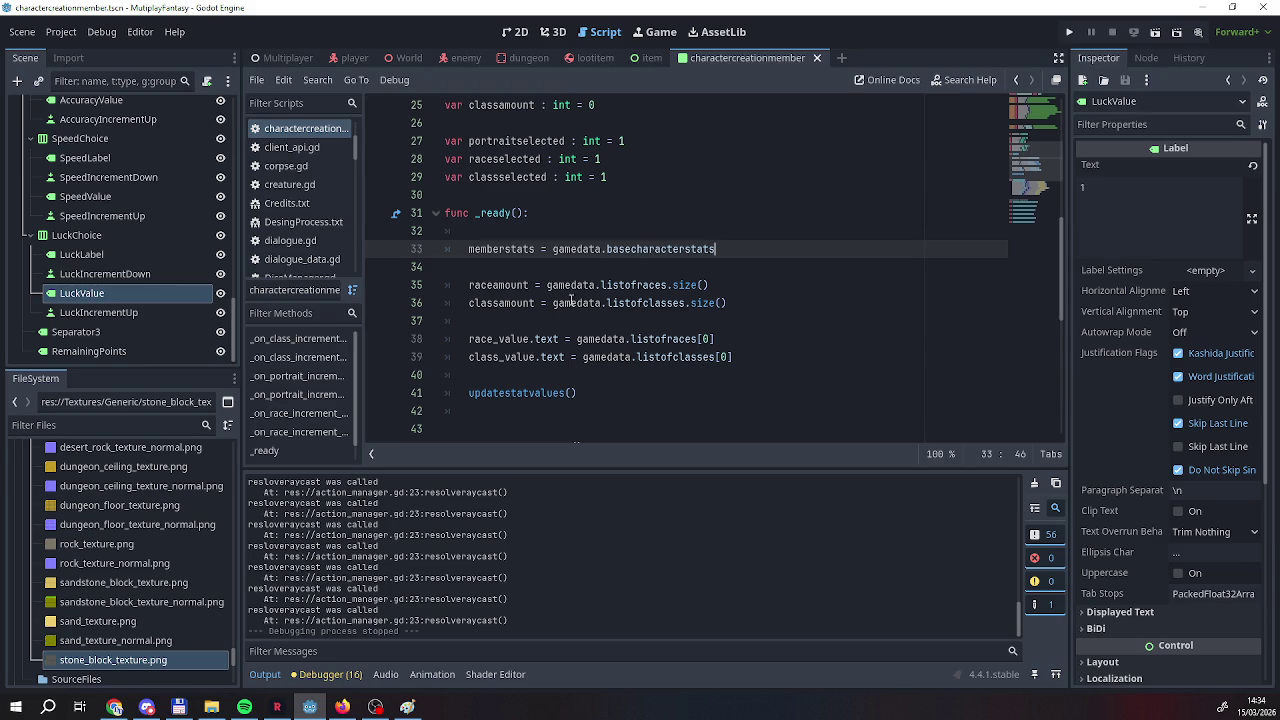
pyautogui.scroll(-1, 599, 311)
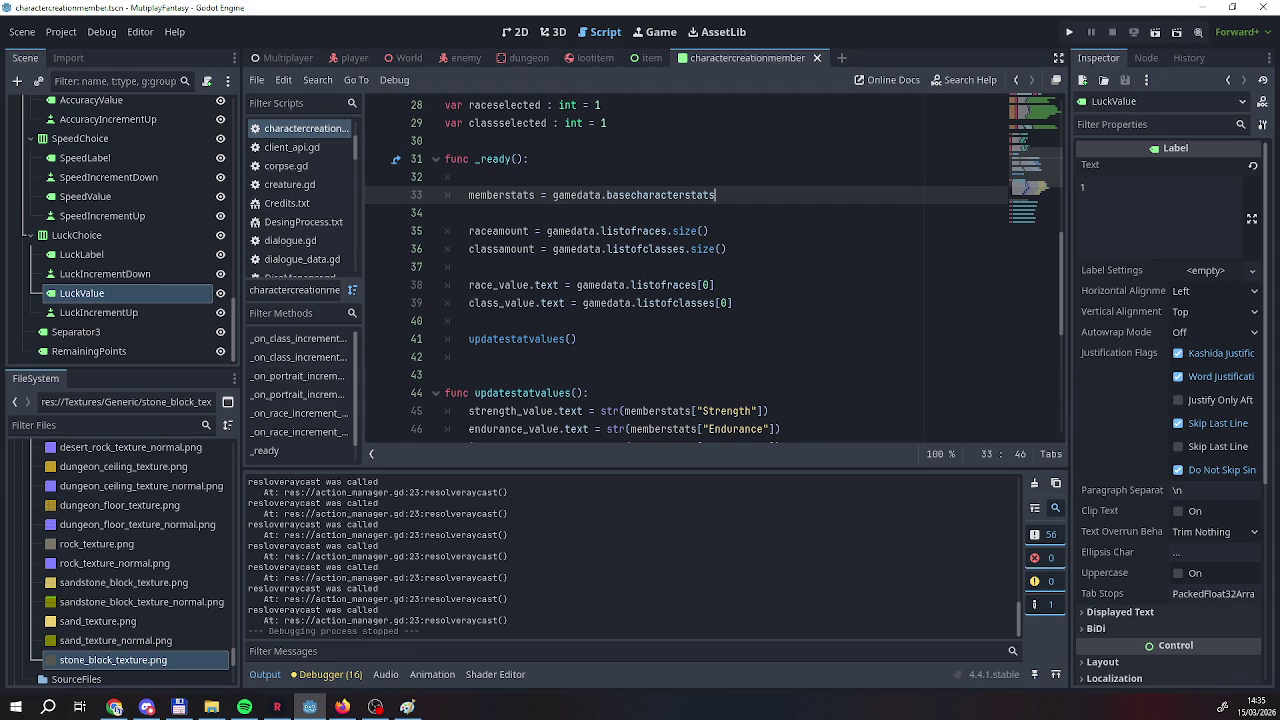
pyautogui.scroll(-6, 539, 314)
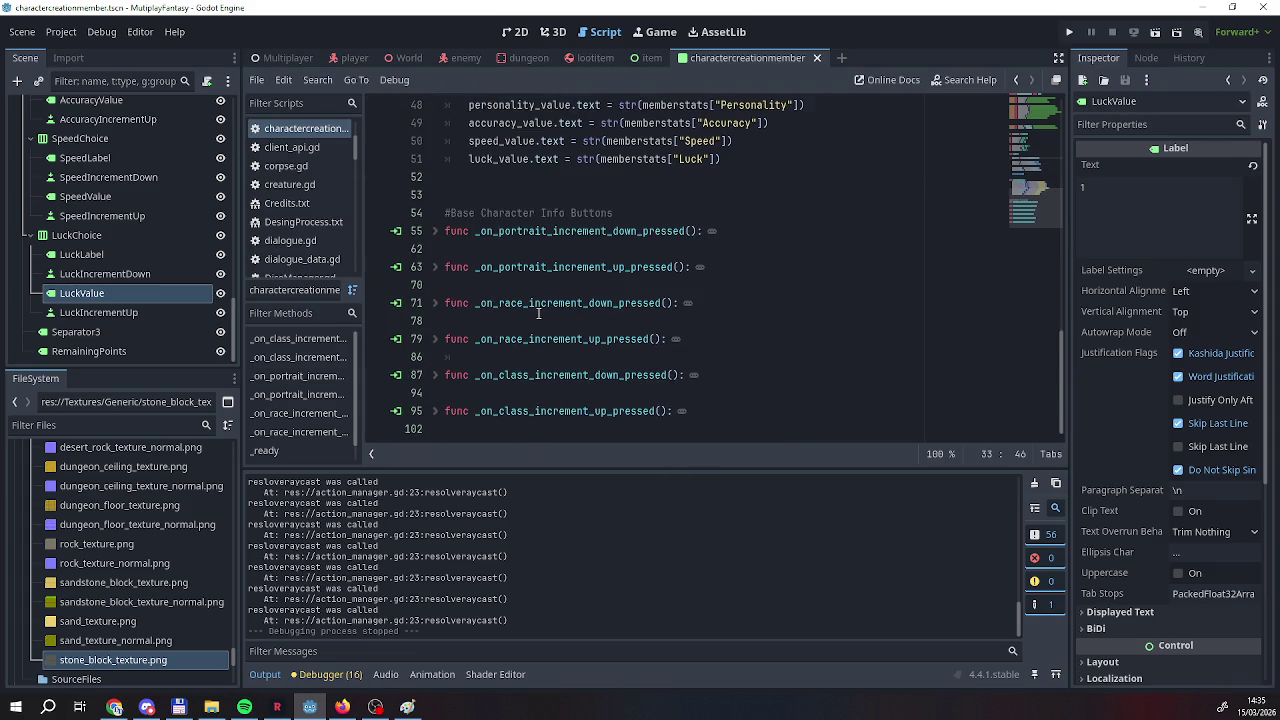
# Declare a new function resetstats() below updatestatvalues, after trying several other names.
pyautogui.scroll(3, 539, 314)
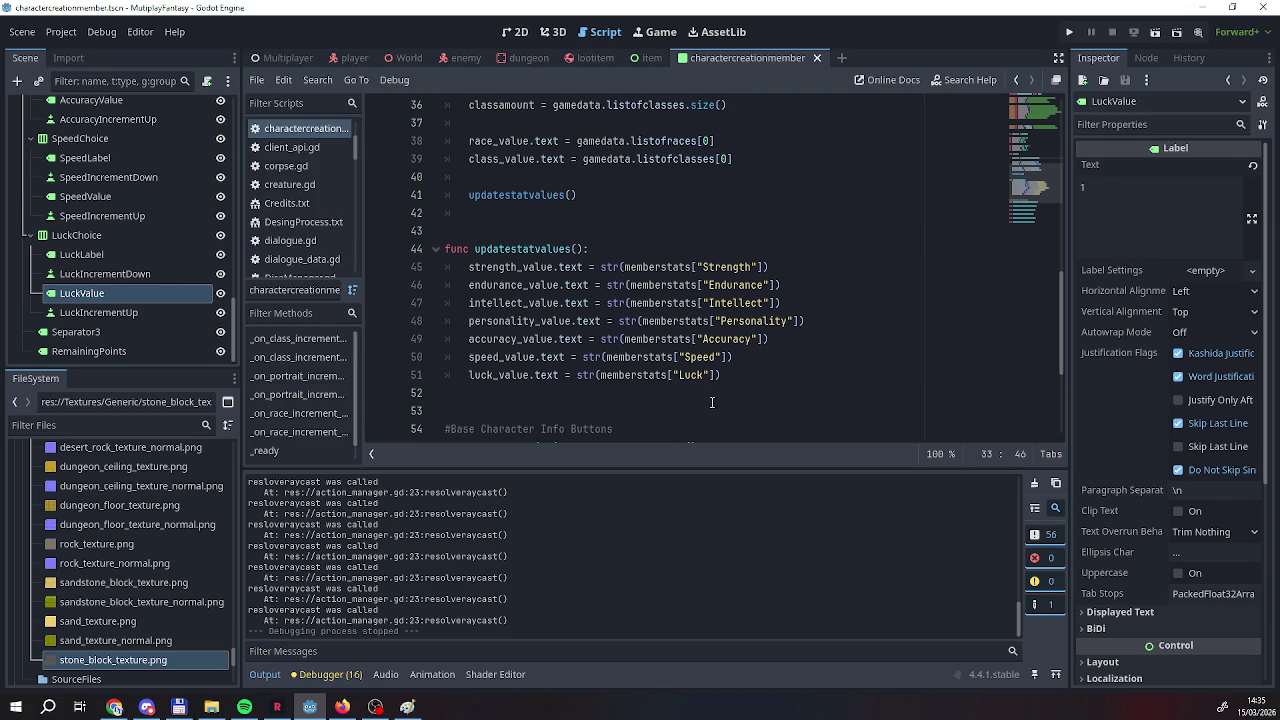
pyautogui.click(735, 388)
pyautogui.press('Return')
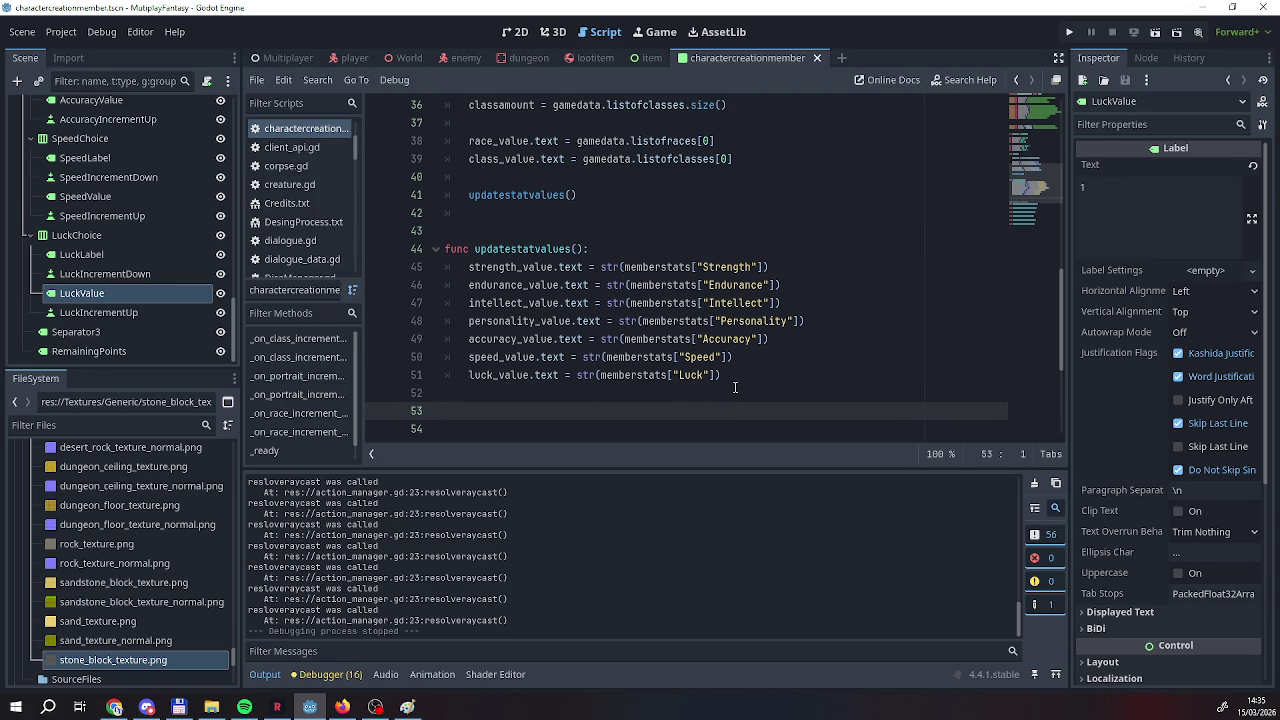
pyautogui.write('drfuco')
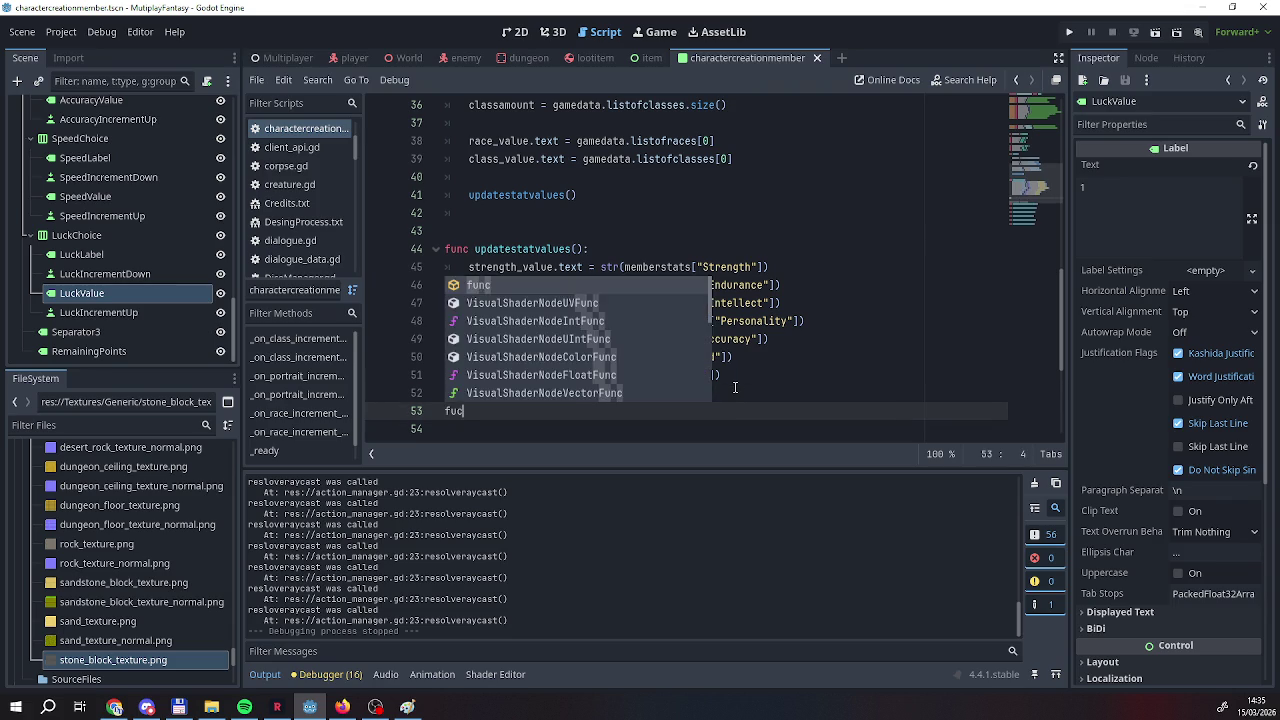
pyautogui.press('BackSpace')
pyautogui.write('nc a')
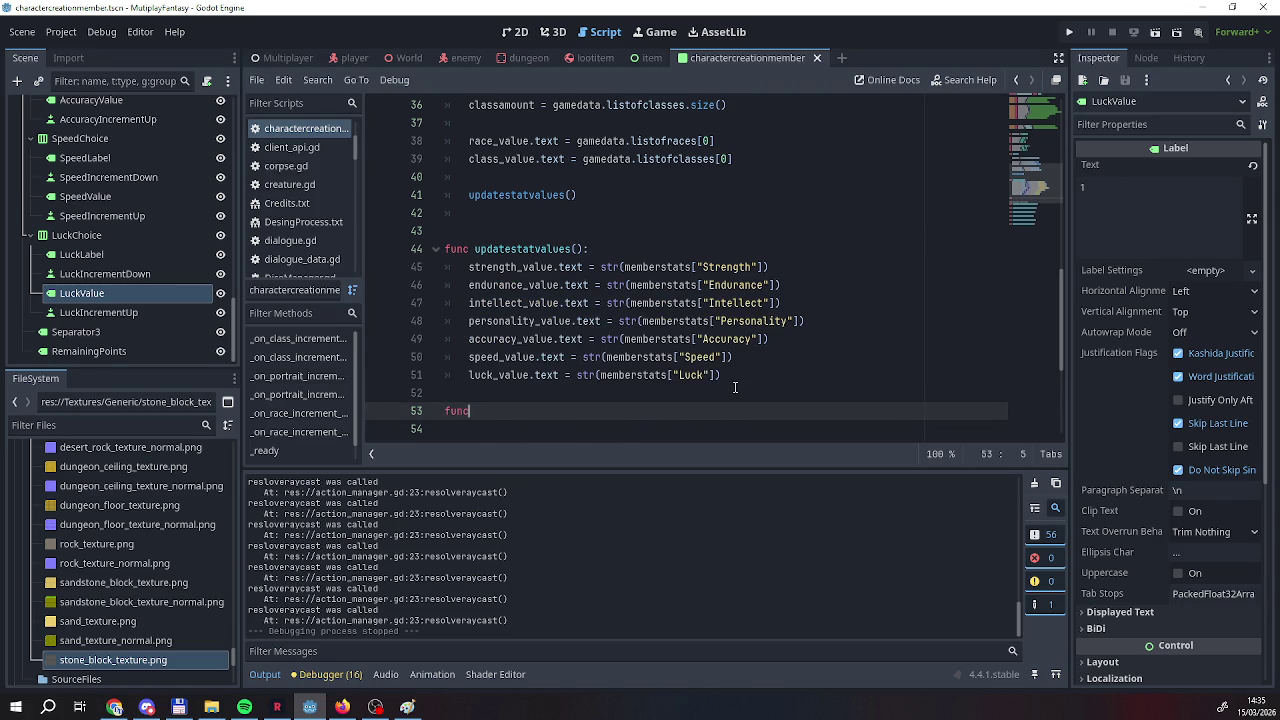
pyautogui.write('ddclass')
pyautogui.write('bonuses')
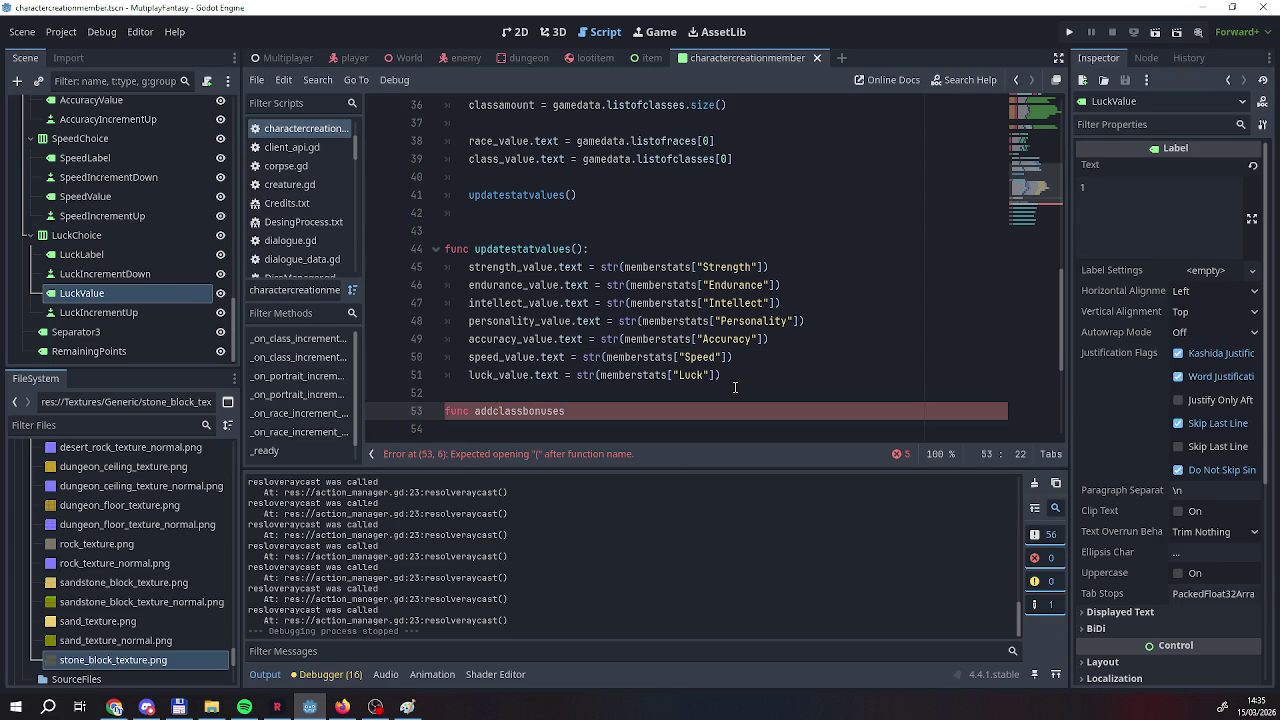
pyautogui.press('BackSpace')
pyautogui.press('BackSpace')
pyautogui.press('BackSpace')
pyautogui.write('swich')
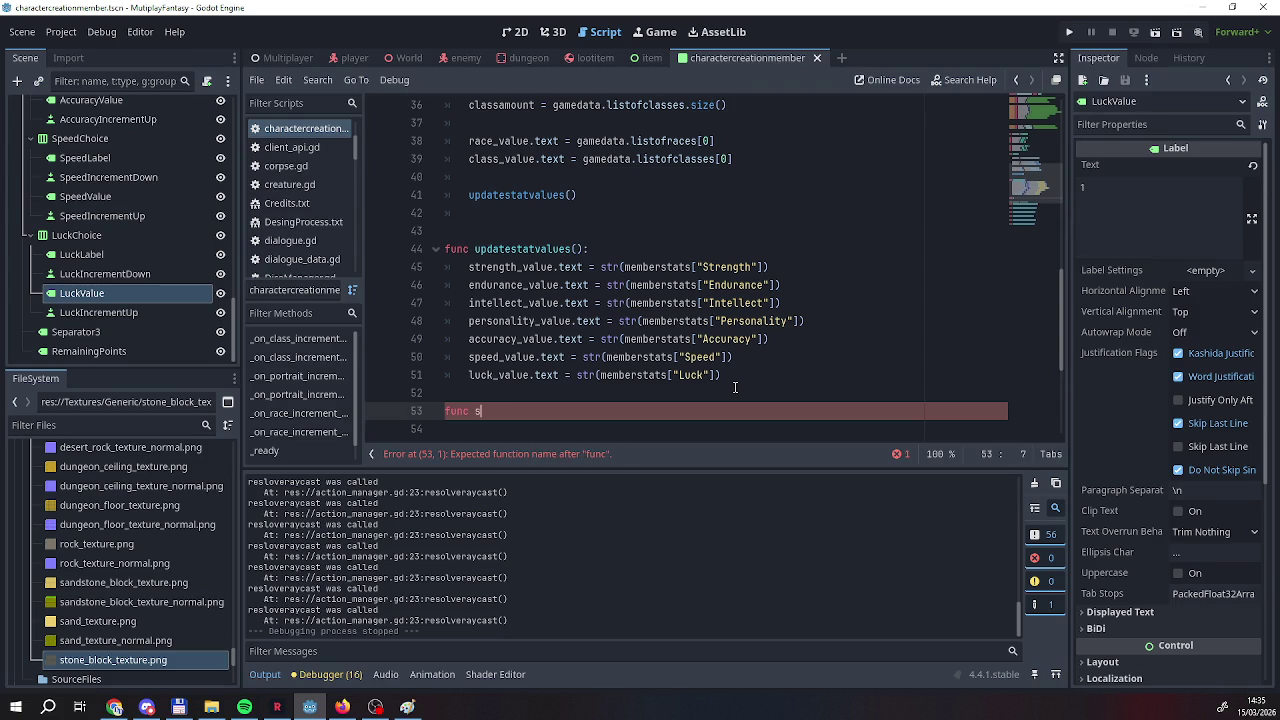
pyautogui.press('BackSpace')
pyautogui.press('BackSpace')
pyautogui.write('tch')
pyautogui.press('BackSpace')
pyautogui.write('class')
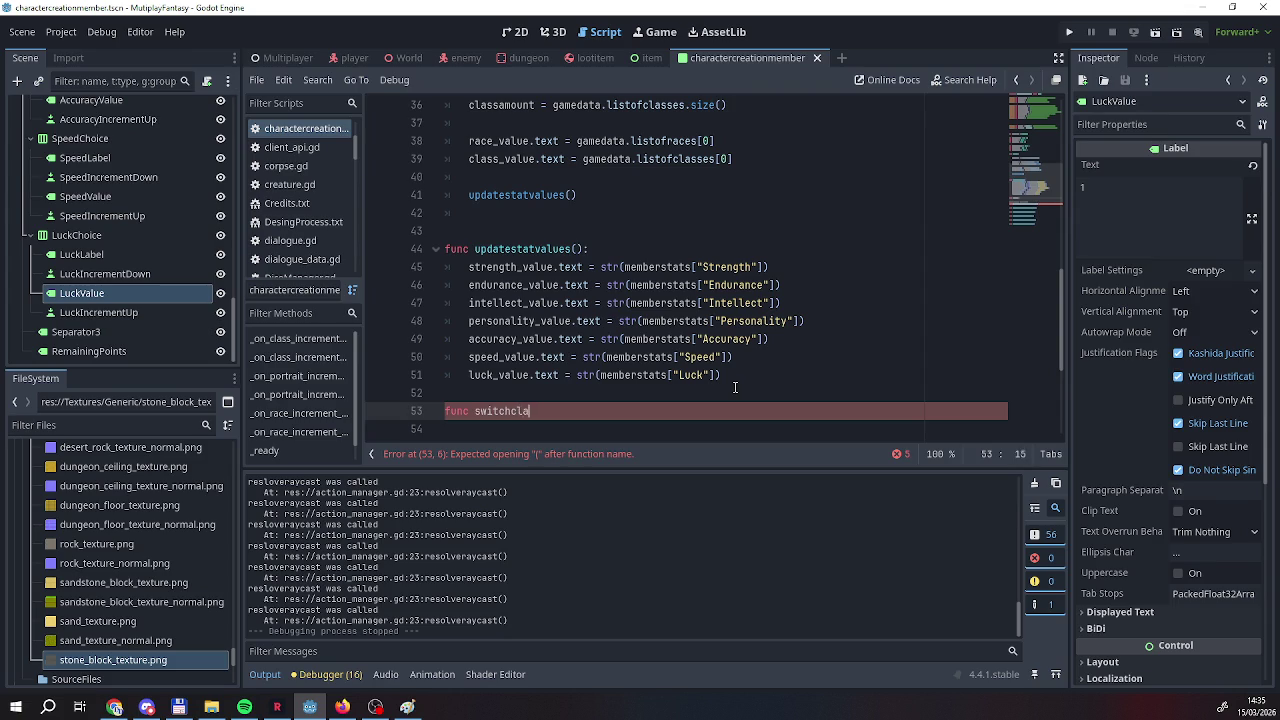
pyautogui.press('BackSpace')
pyautogui.press('BackSpace')
pyautogui.press('BackSpace')
pyautogui.write('reset')
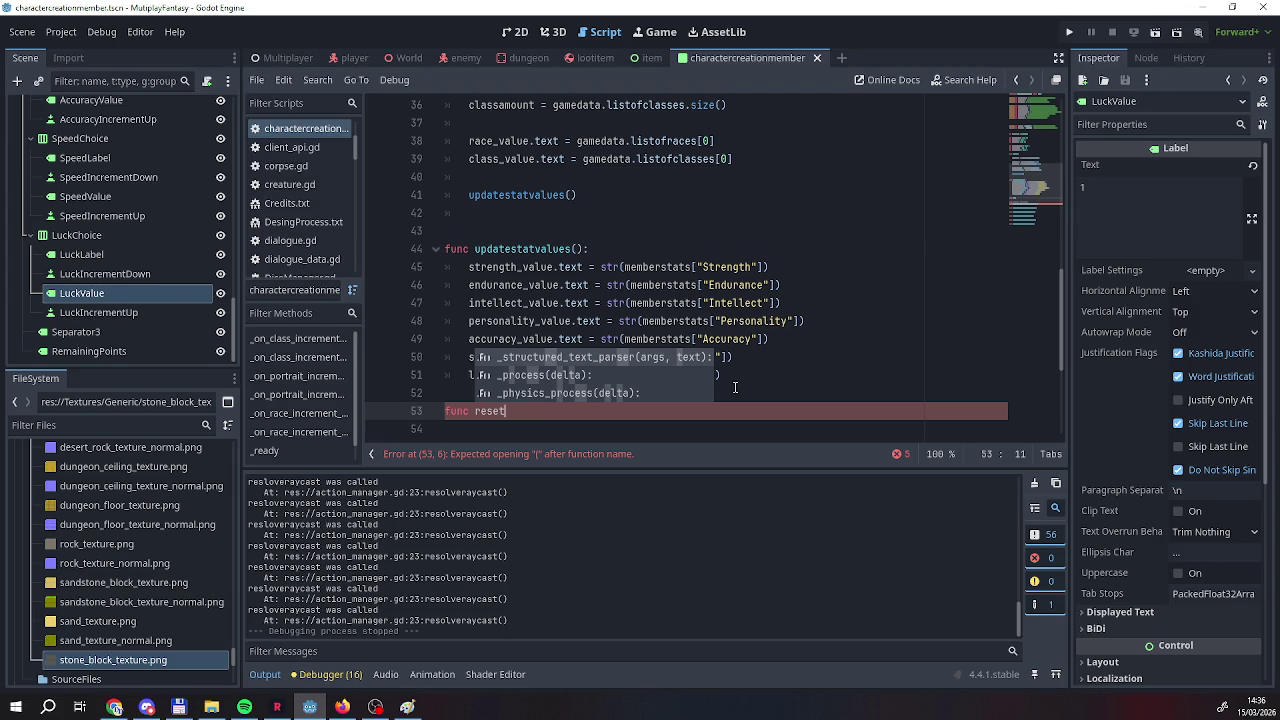
pyautogui.press('BackSpace')
pyautogui.press('BackSpace')
pyautogui.press('BackSpace')
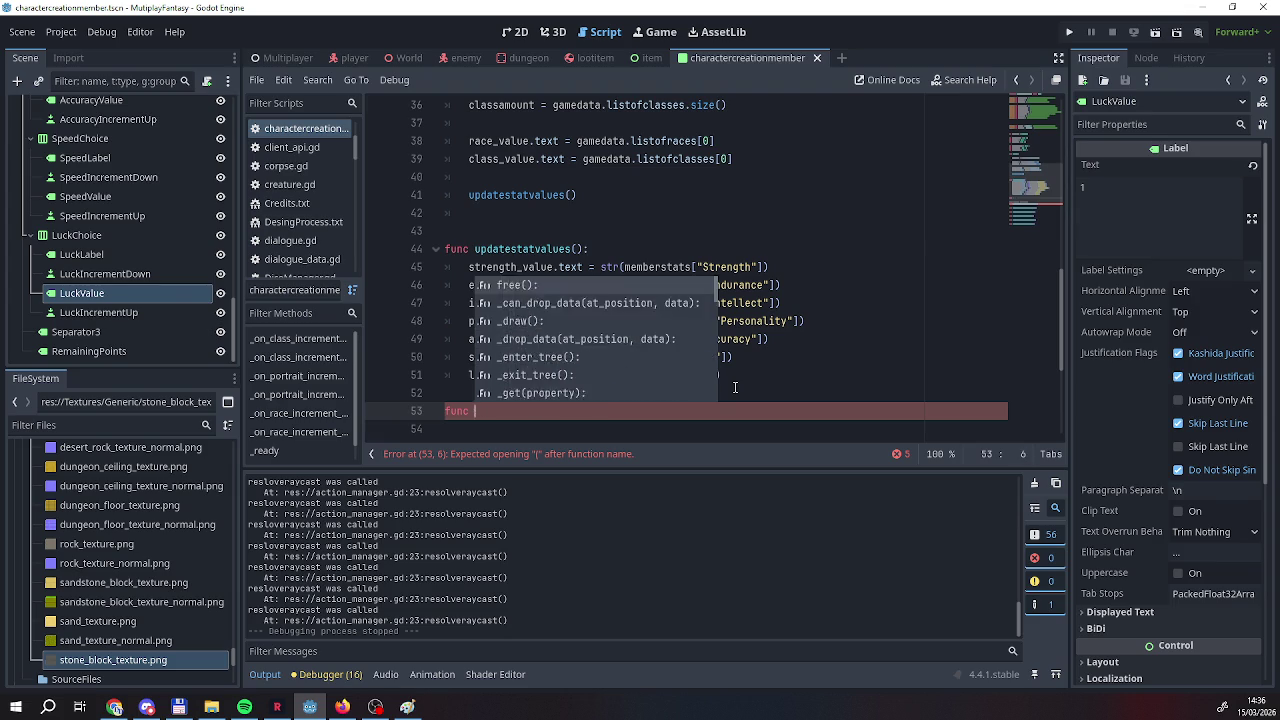
pyautogui.write('switch')
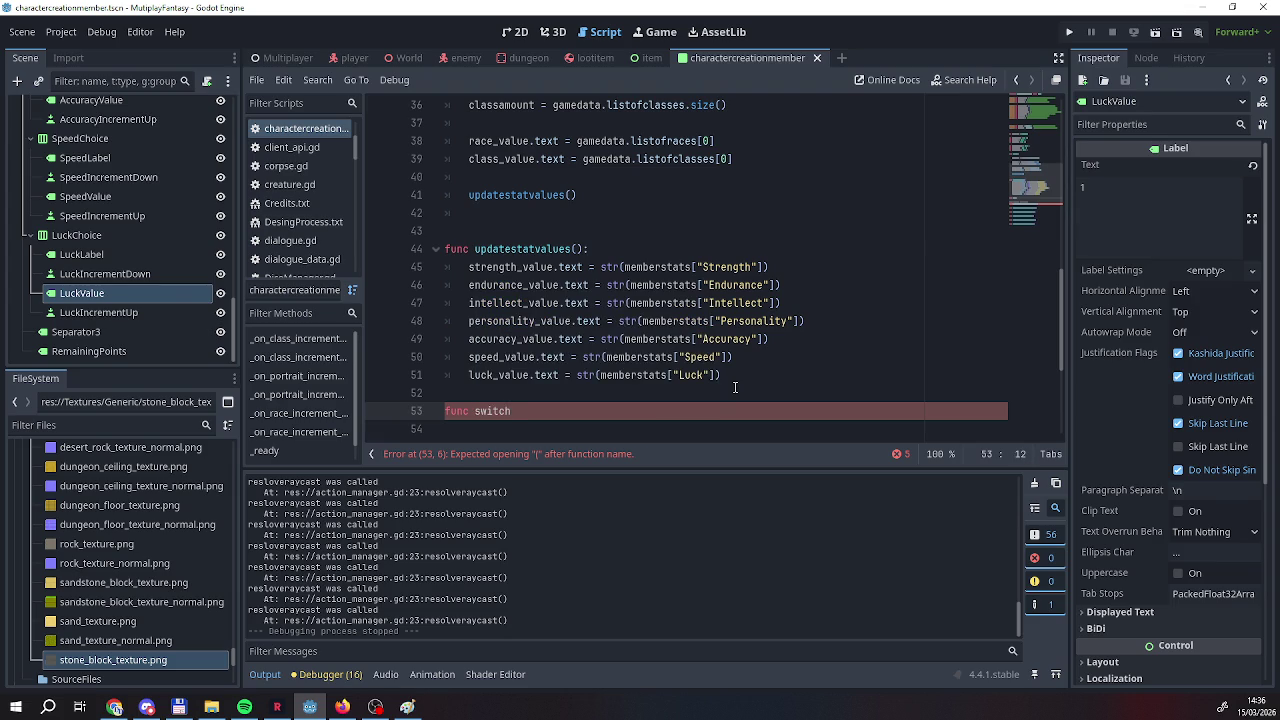
pyautogui.press('BackSpace')
pyautogui.press('BackSpace')
pyautogui.press('BackSpace')
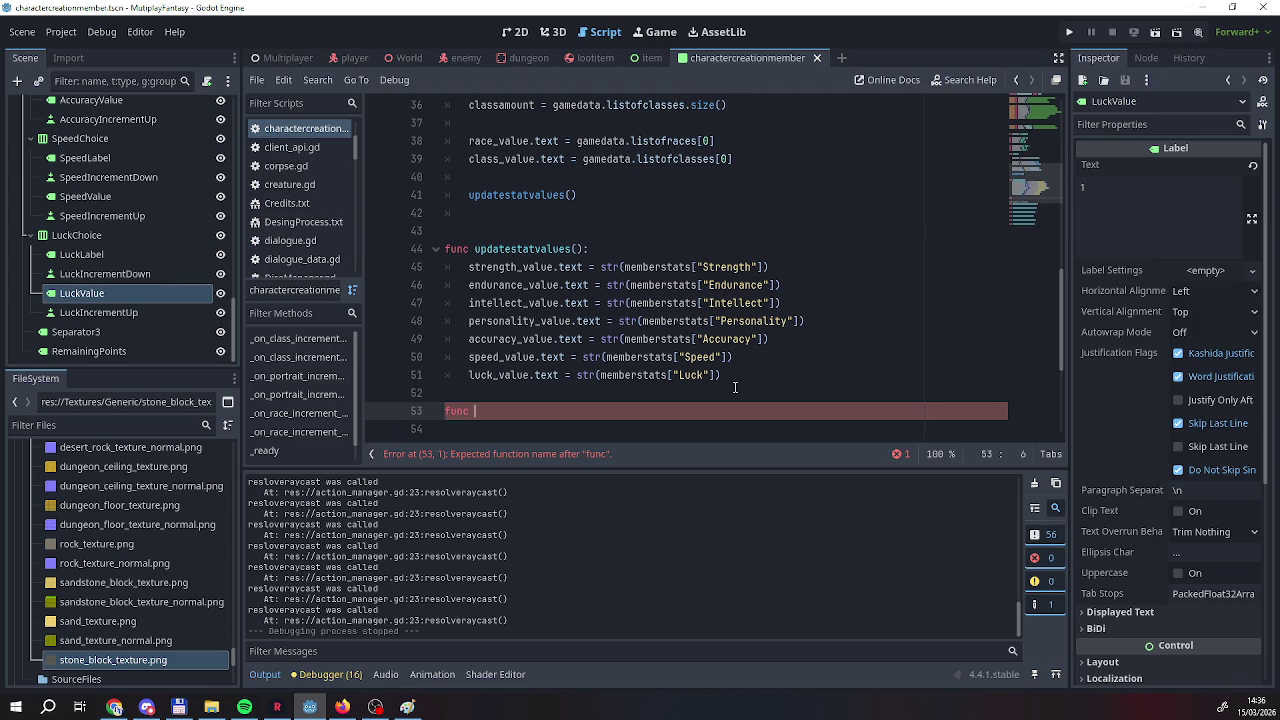
pyautogui.write('reset')
pyautogui.write('stats():')
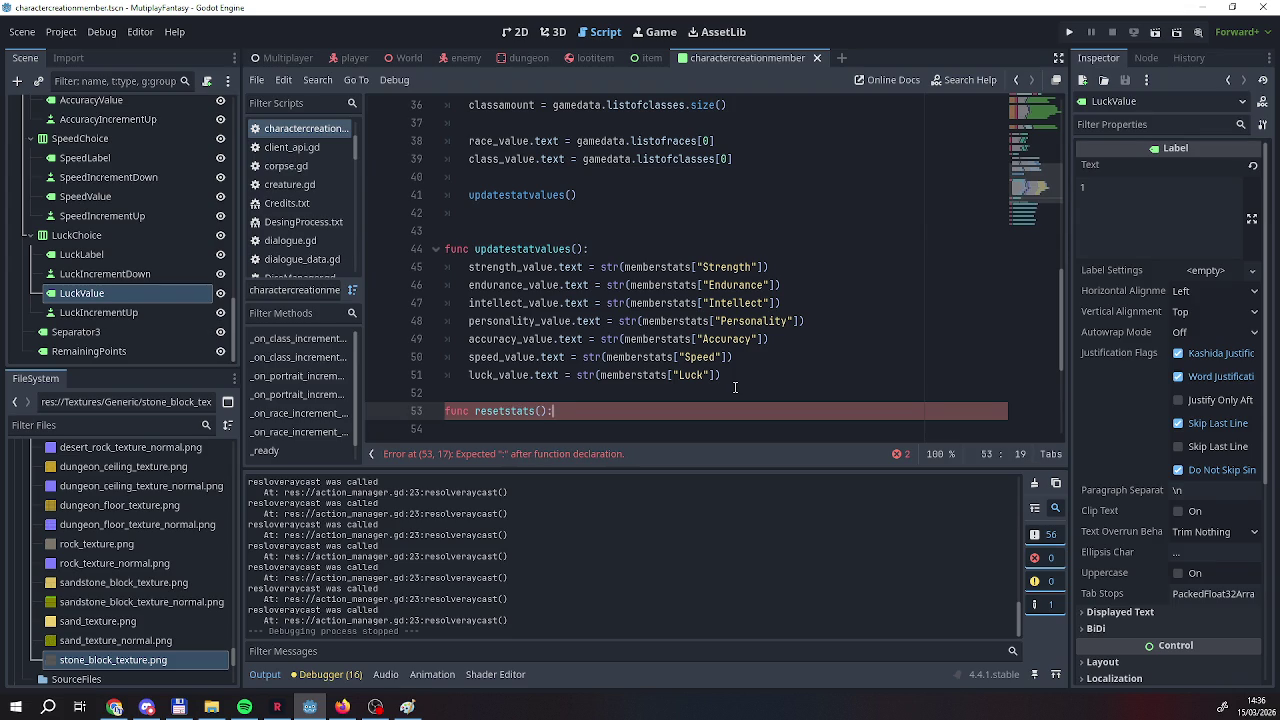
# Give resetstats the body memberstats = gamedata.basecharacterstats.
pyautogui.press('Return')
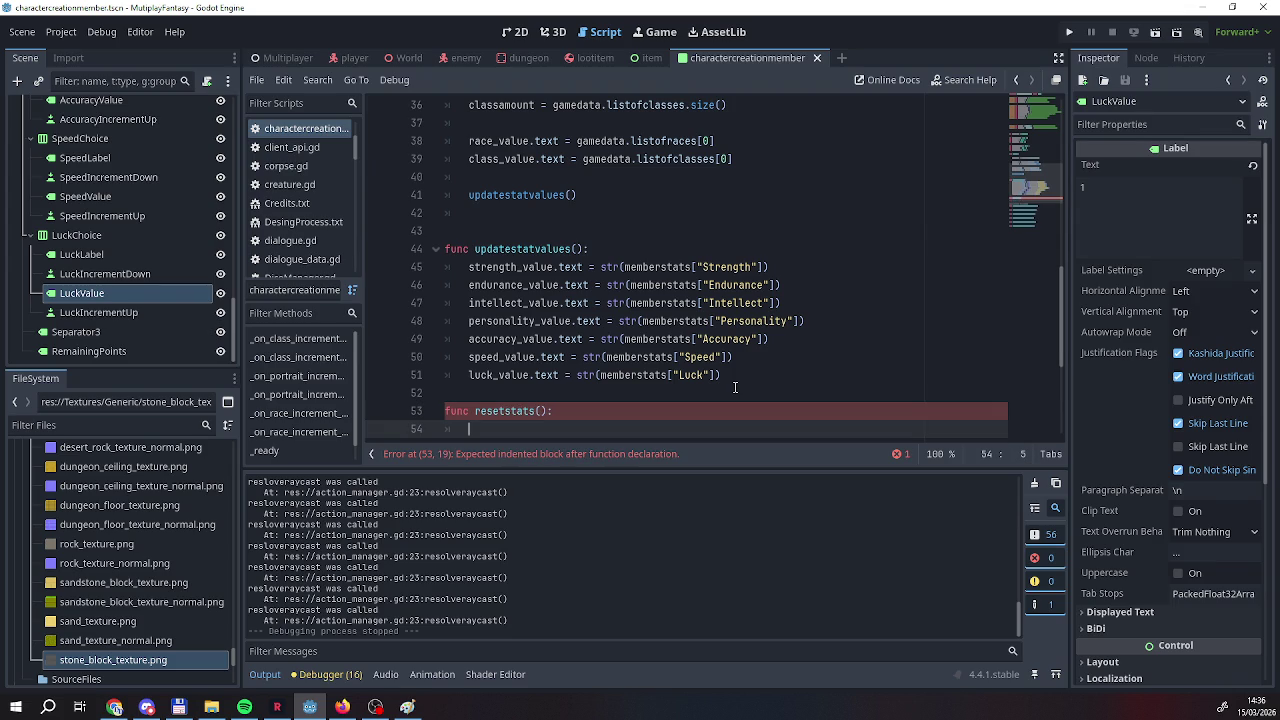
pyautogui.write('memberstats  =')
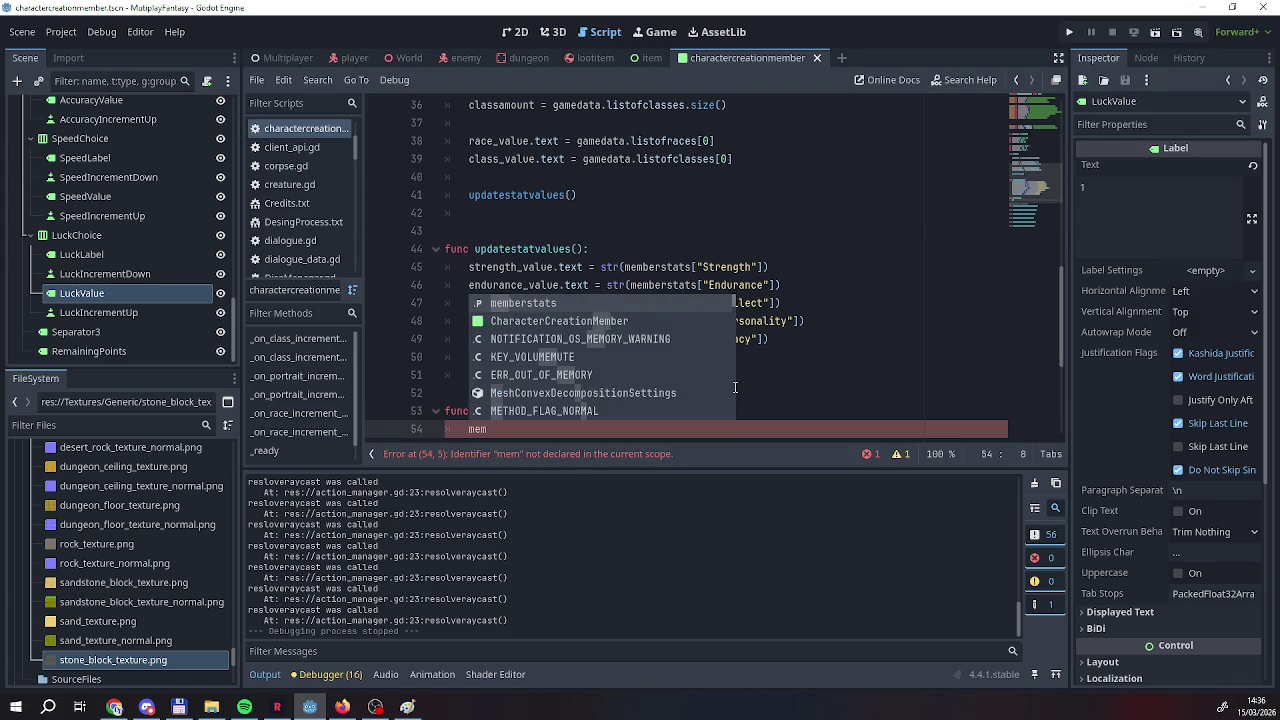
pyautogui.hotkey('ctrl', 'space')
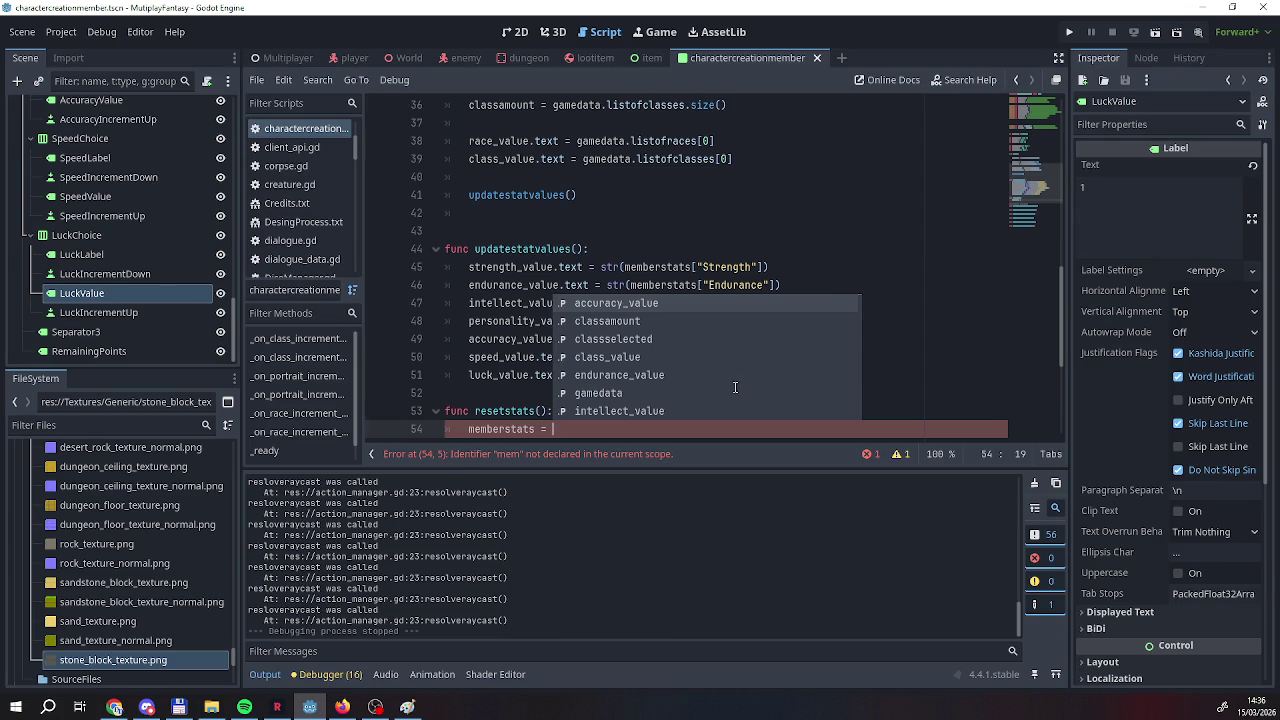
pyautogui.press('Escape')
pyautogui.write('gameda')
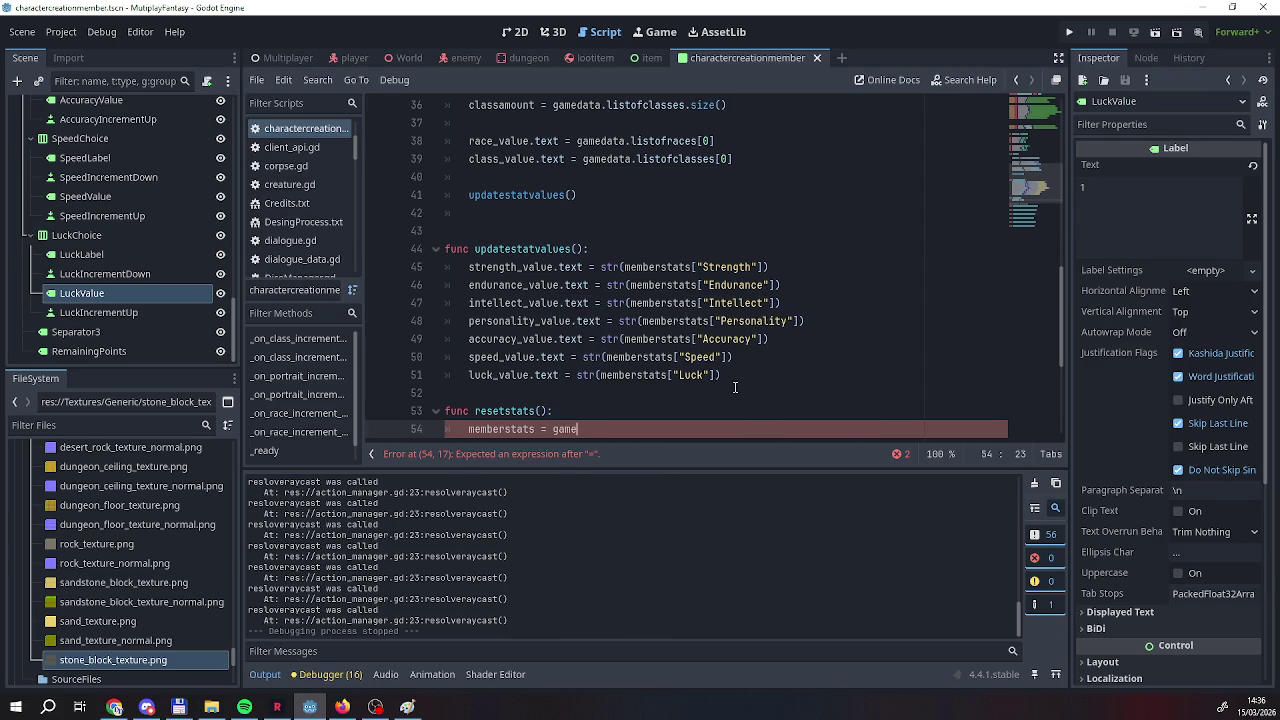
pyautogui.write('ta.')
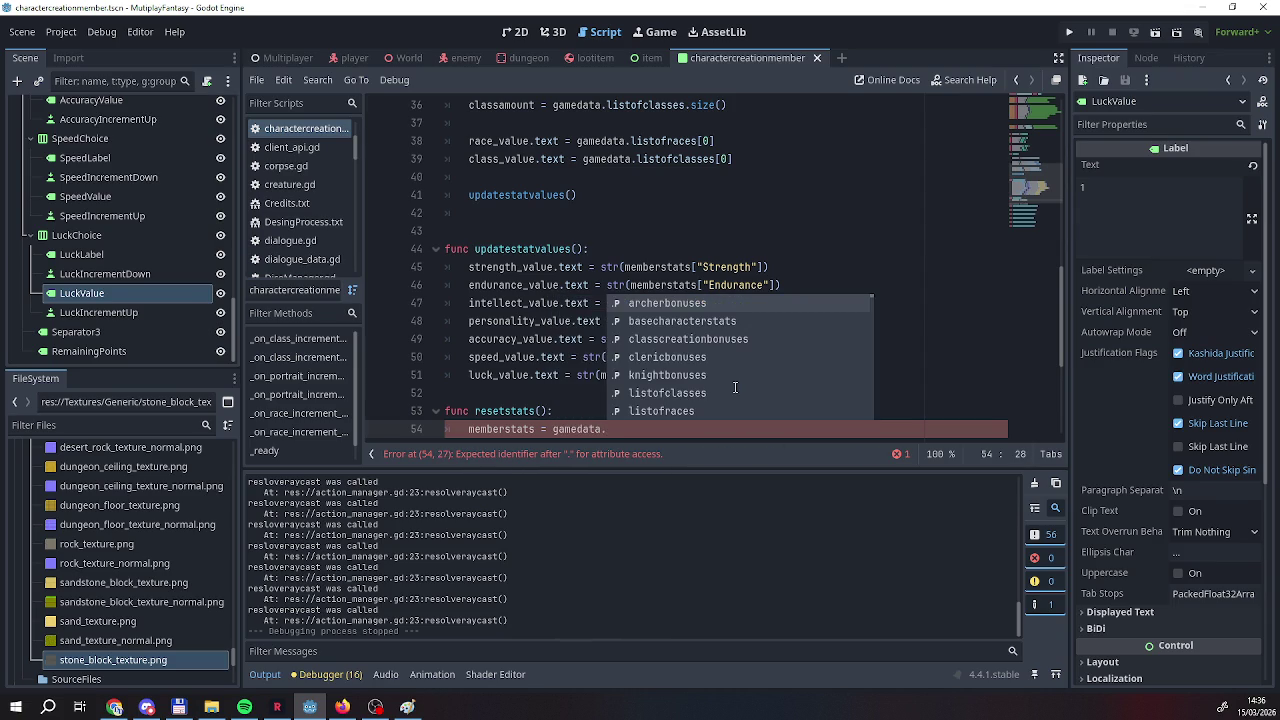
pyautogui.write('base')
pyautogui.press('Return')
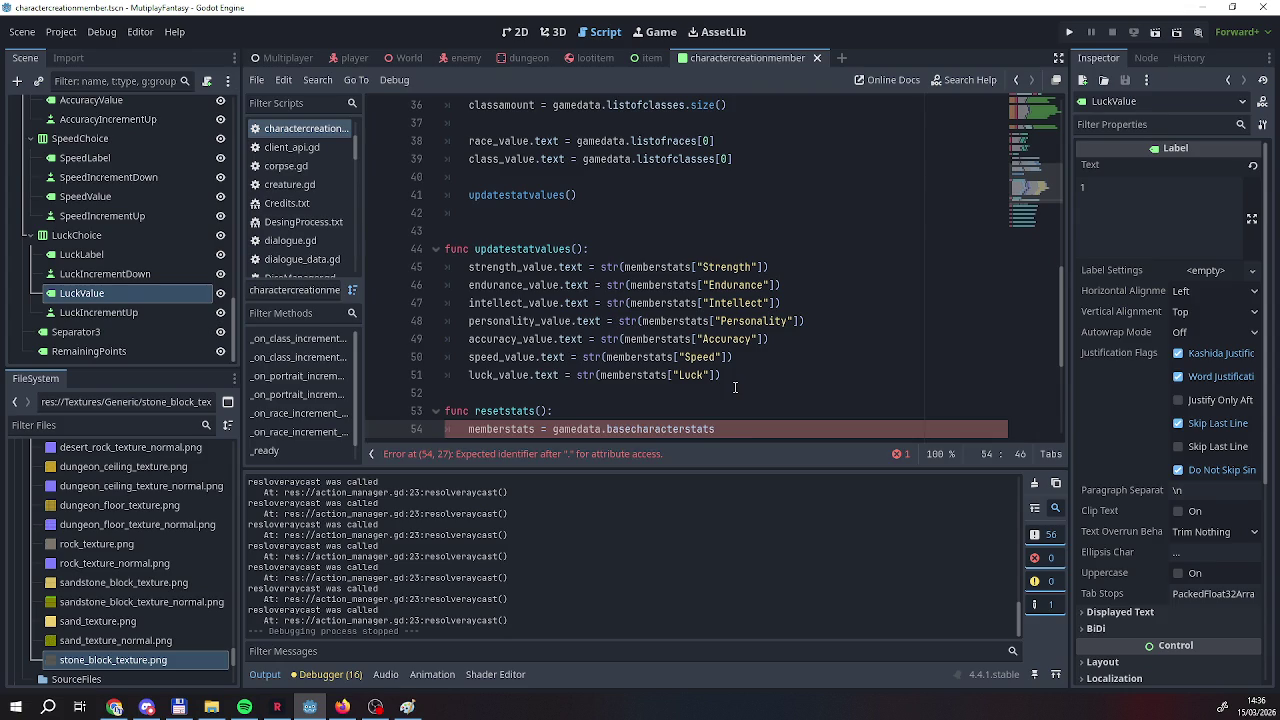
pyautogui.scroll(-3, 800, 390)
pyautogui.scroll(3, 576, 303)
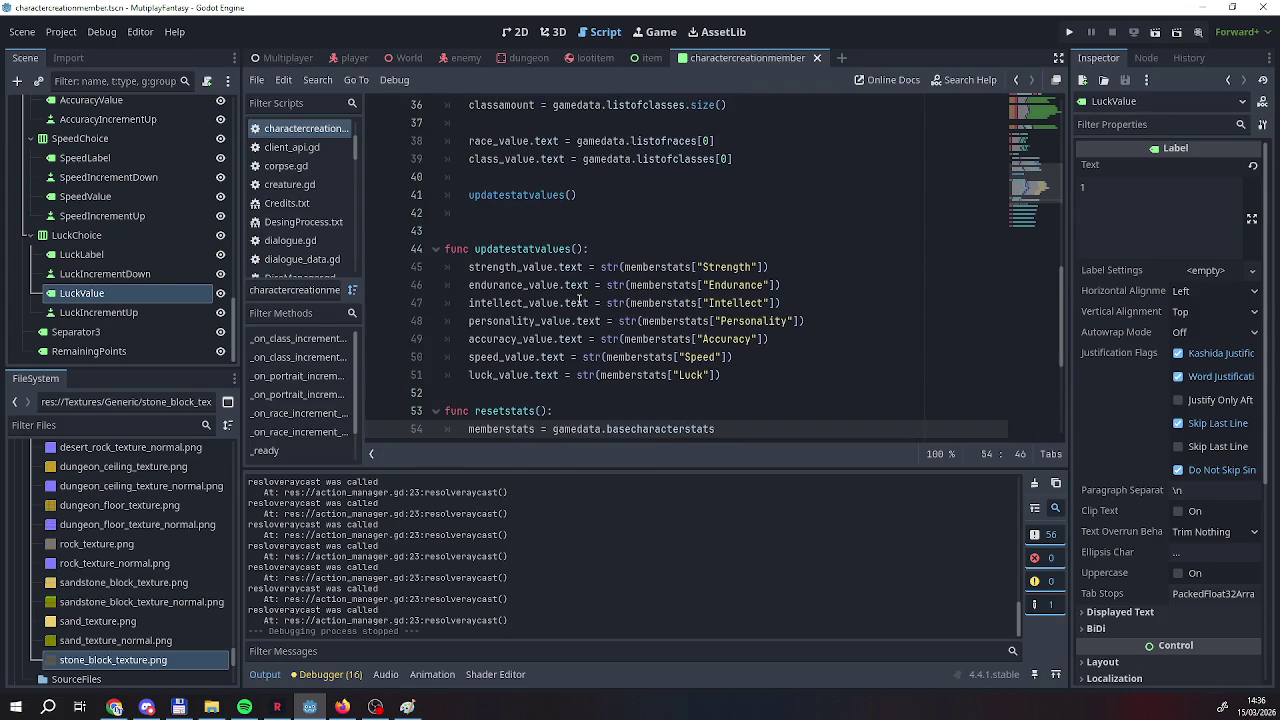
pyautogui.scroll(-2, 582, 283)
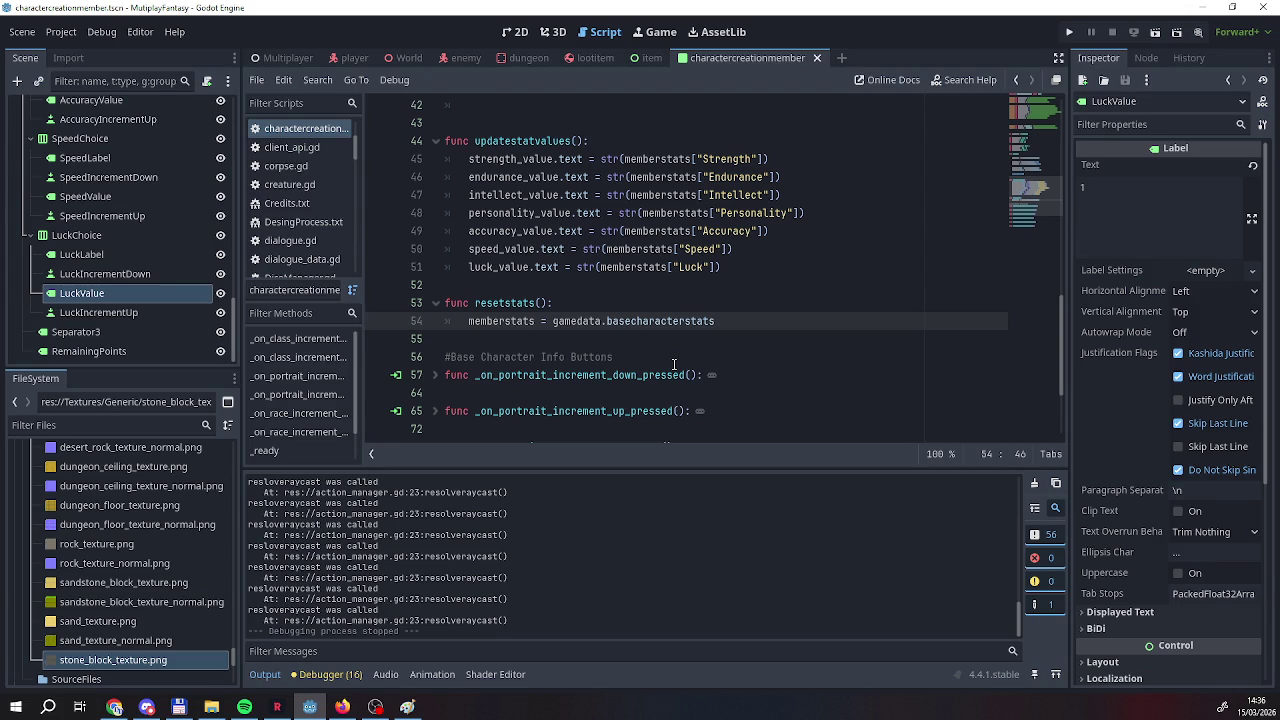
# Declare func addclassbonues(): a couple of lines below resetstats.
pyautogui.scroll(4, 674, 362)
pyautogui.scroll(-4, 674, 362)
pyautogui.scroll(-3, 674, 362)
pyautogui.scroll(2, 674, 362)
pyautogui.scroll(-2, 674, 362)
pyautogui.scroll(3, 674, 362)
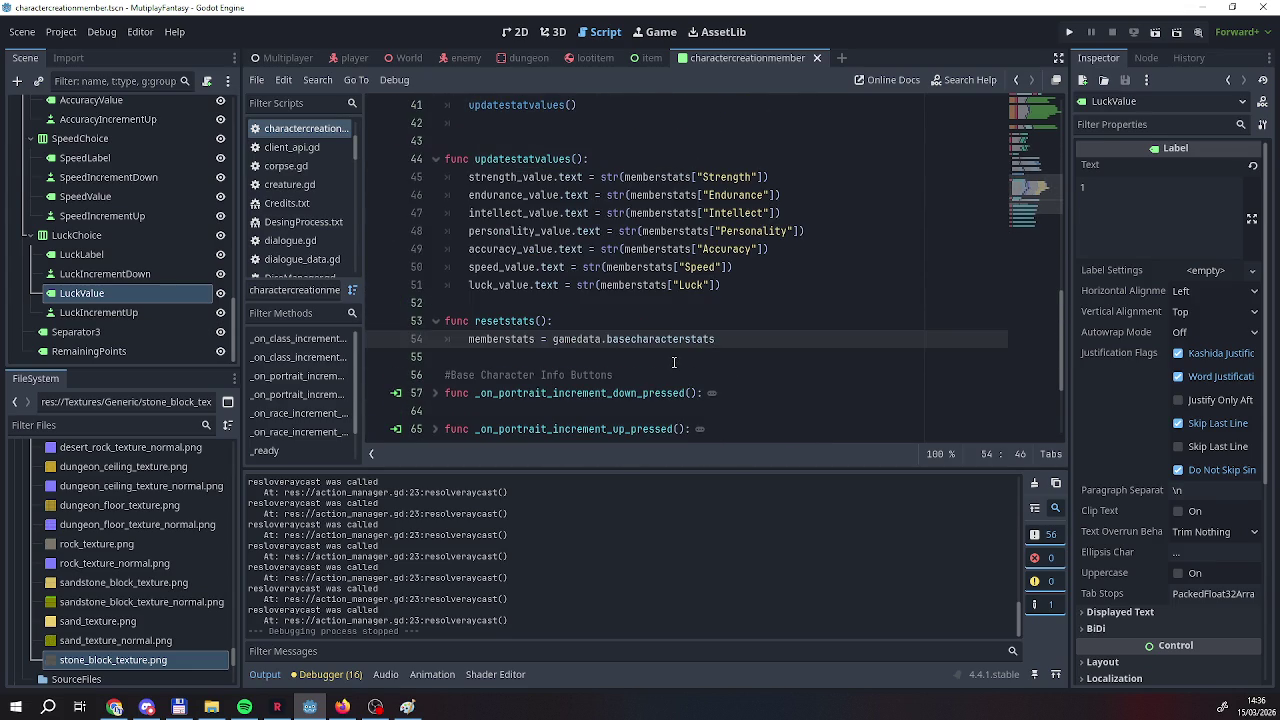
pyautogui.scroll(2, 674, 362)
pyautogui.scroll(-5, 674, 362)
pyautogui.scroll(2, 674, 362)
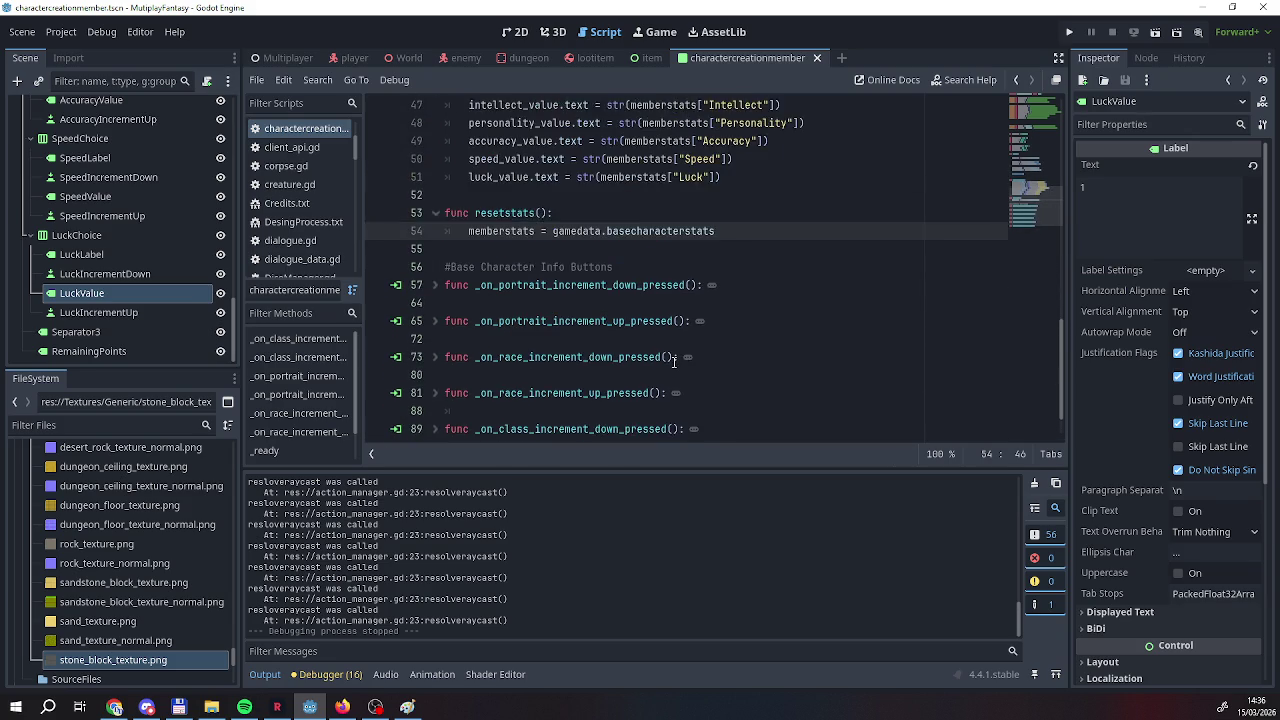
pyautogui.press('Return')
pyautogui.press('Return')
pyautogui.press('BackSpace')
pyautogui.press('Return')
pyautogui.write('func addclass')
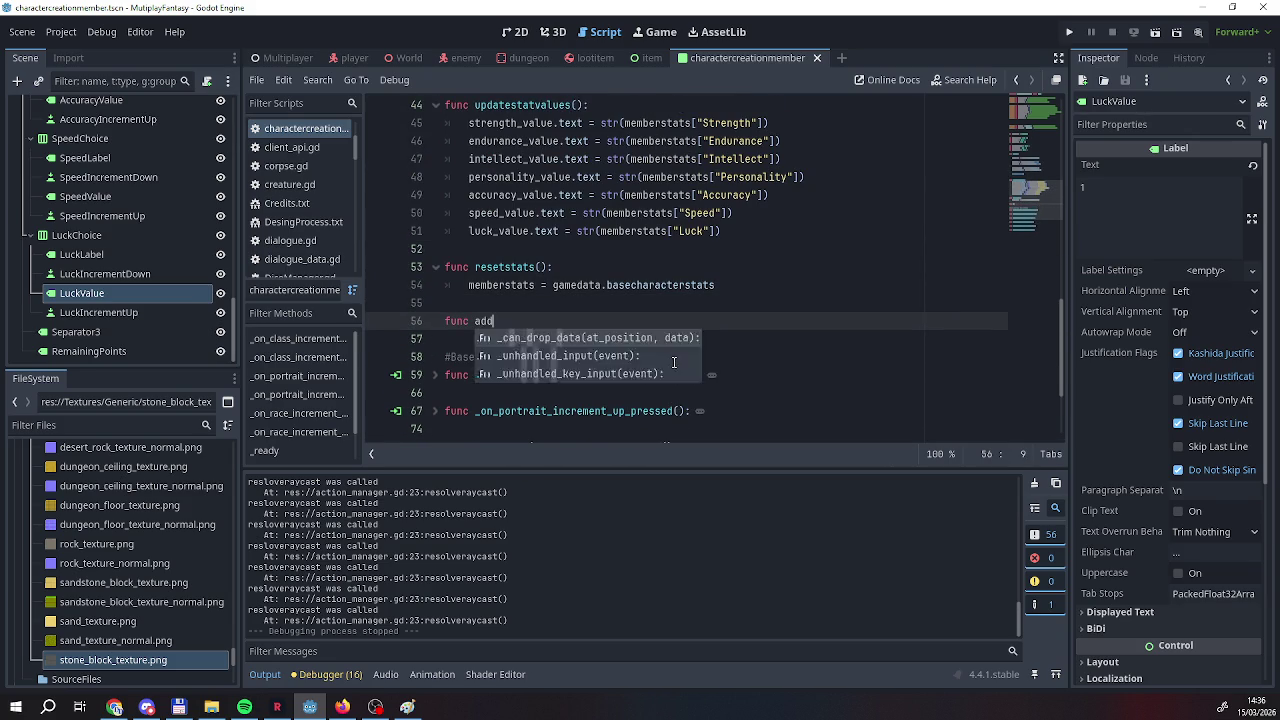
pyautogui.write('bonues():')
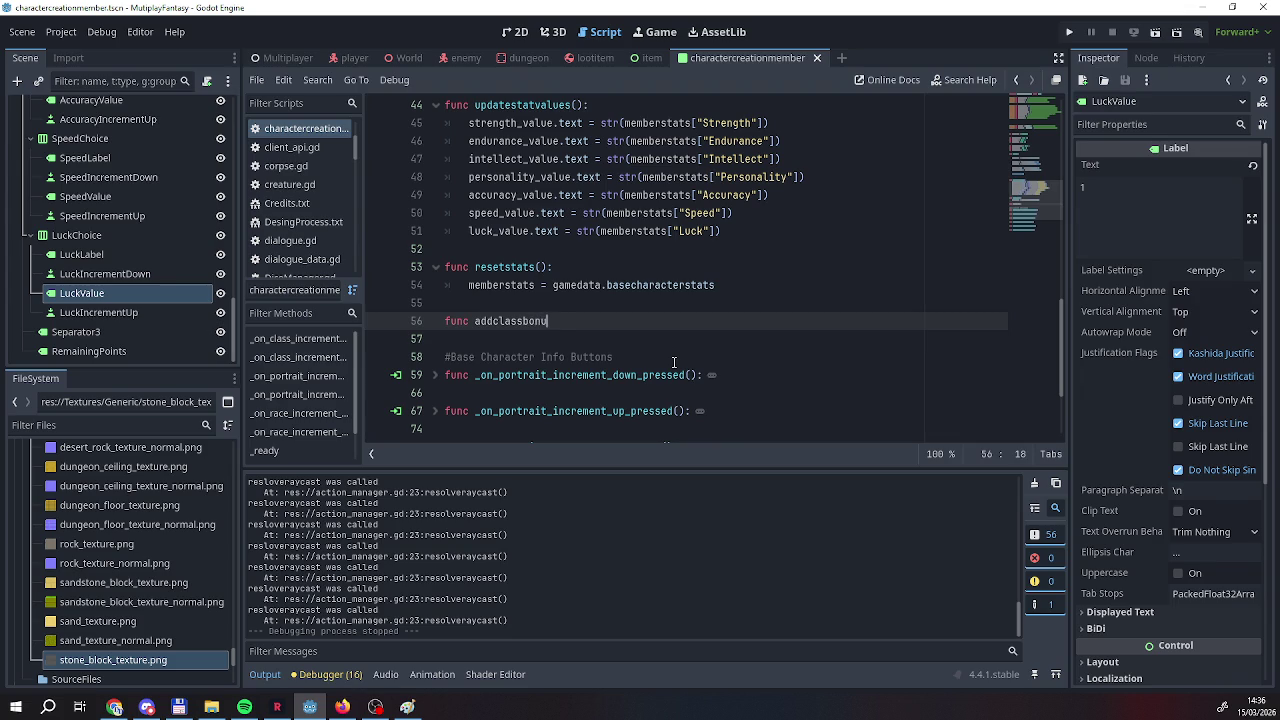
pyautogui.press('Return')
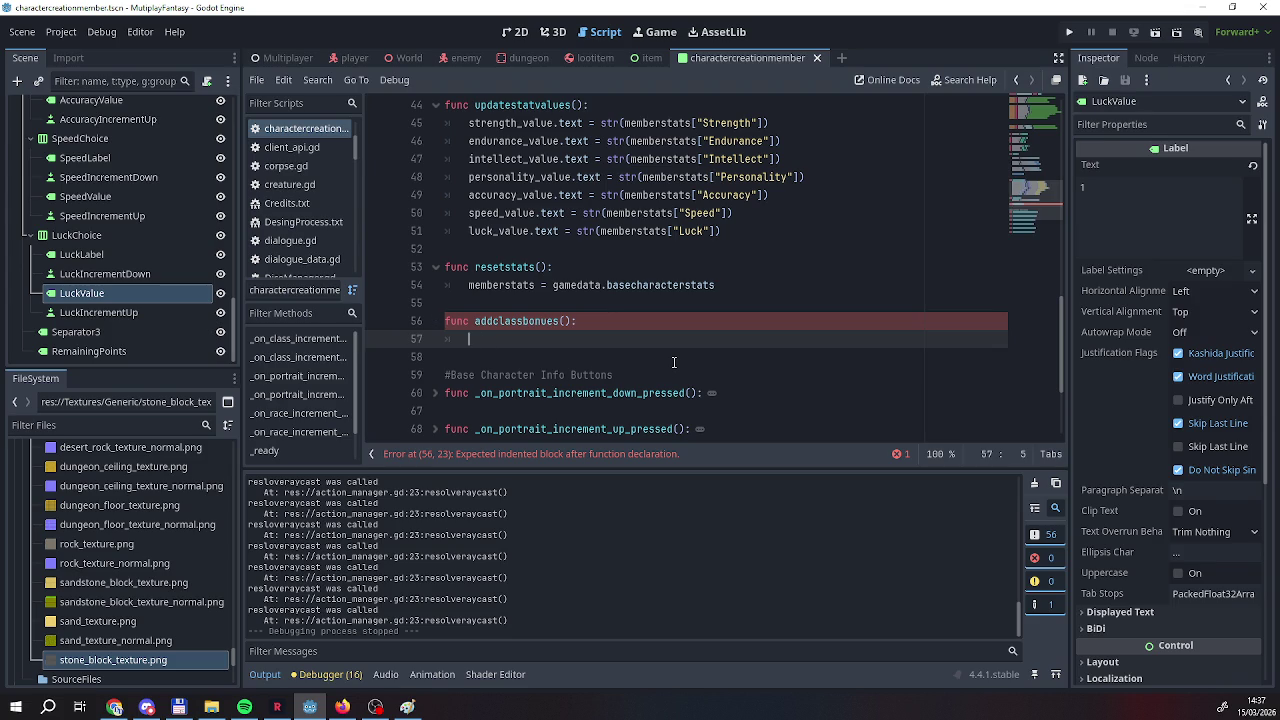
# Begin its body with memberstats["Strength"] on the indented line.
pyautogui.write('mem')
pyautogui.press('Return')
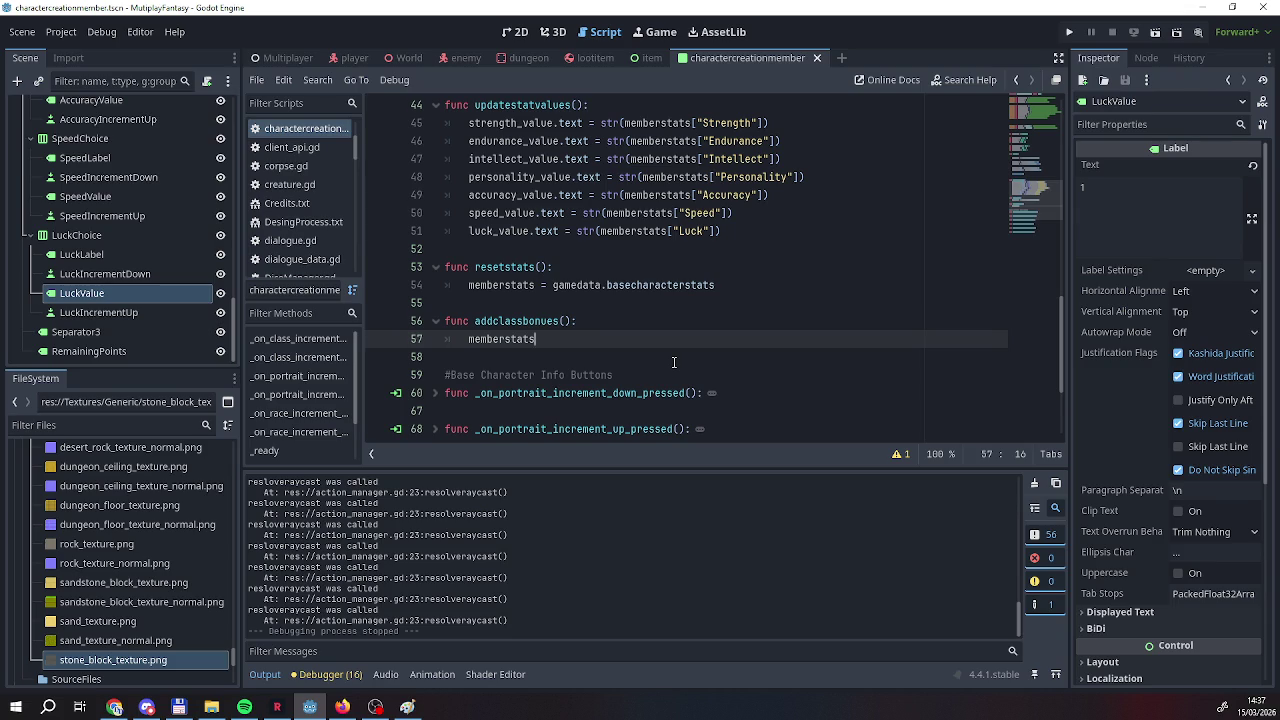
pyautogui.write('.')
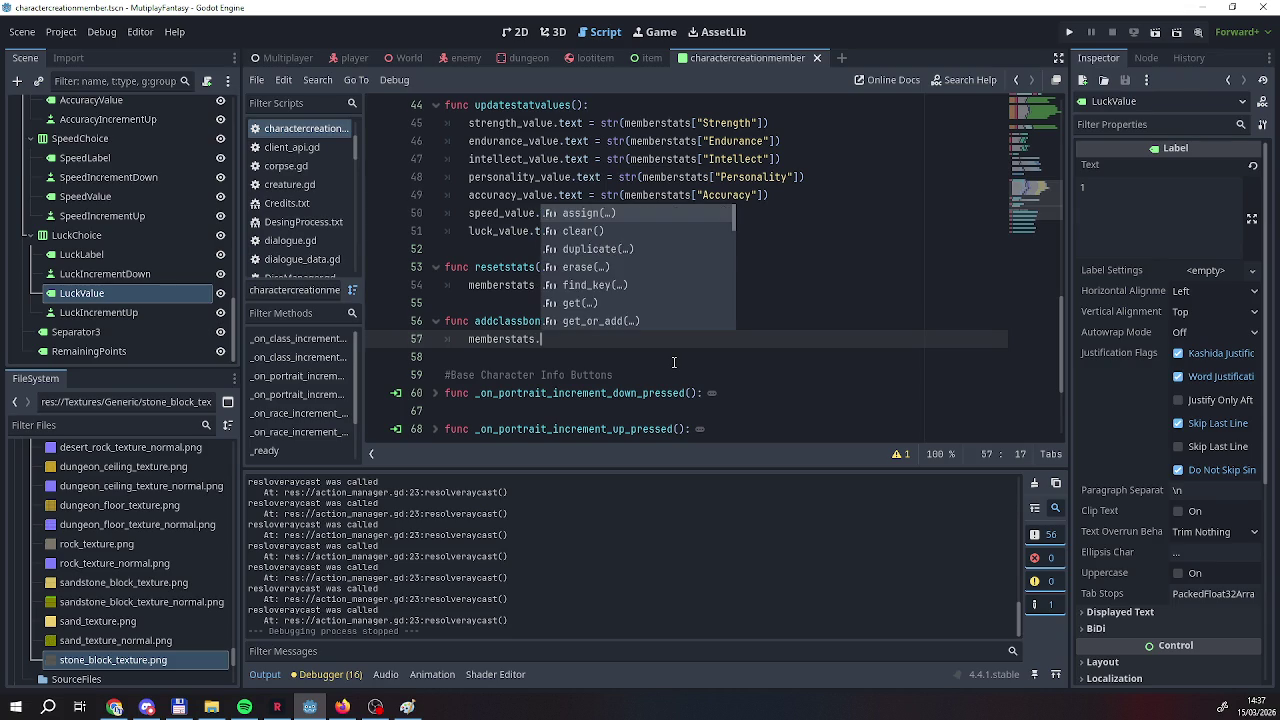
pyautogui.press('BackSpace')
pyautogui.write('["S')
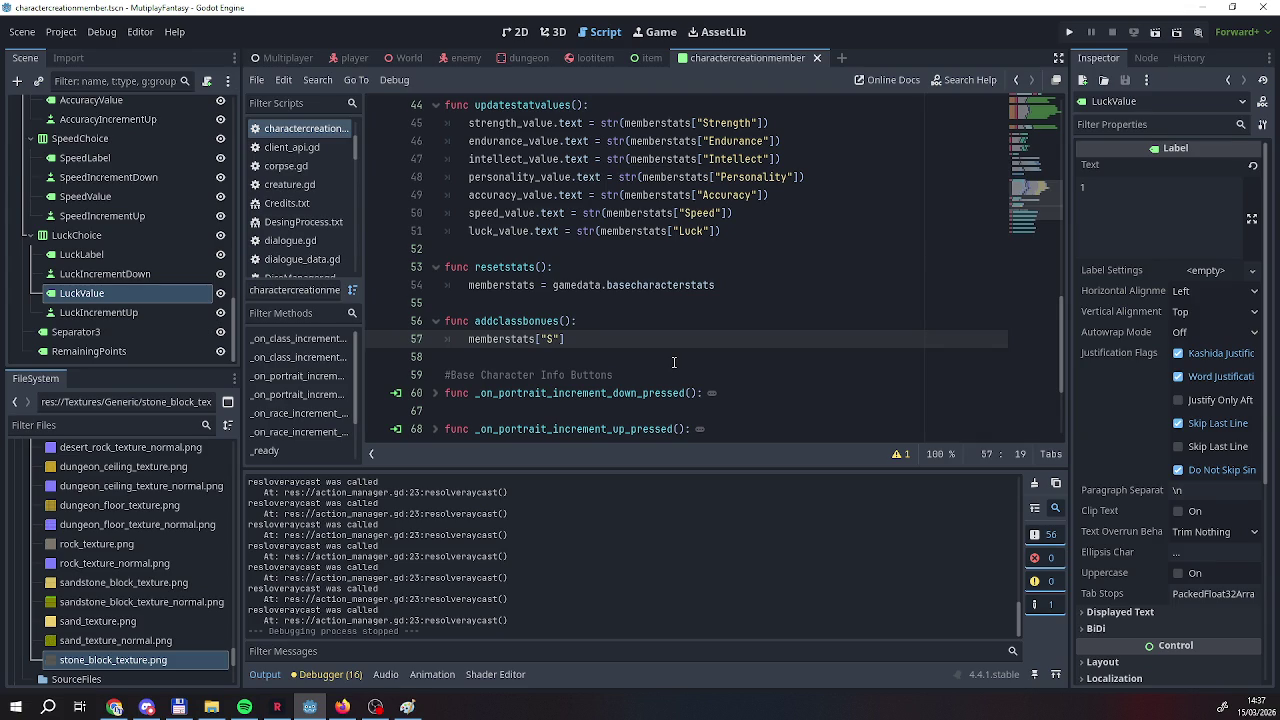
pyautogui.write('tre')
pyautogui.write('ngth')
pyautogui.press('Home')
pyautogui.press('Home')
pyautogui.press('End')
pyautogui.scroll(10, 674, 362)
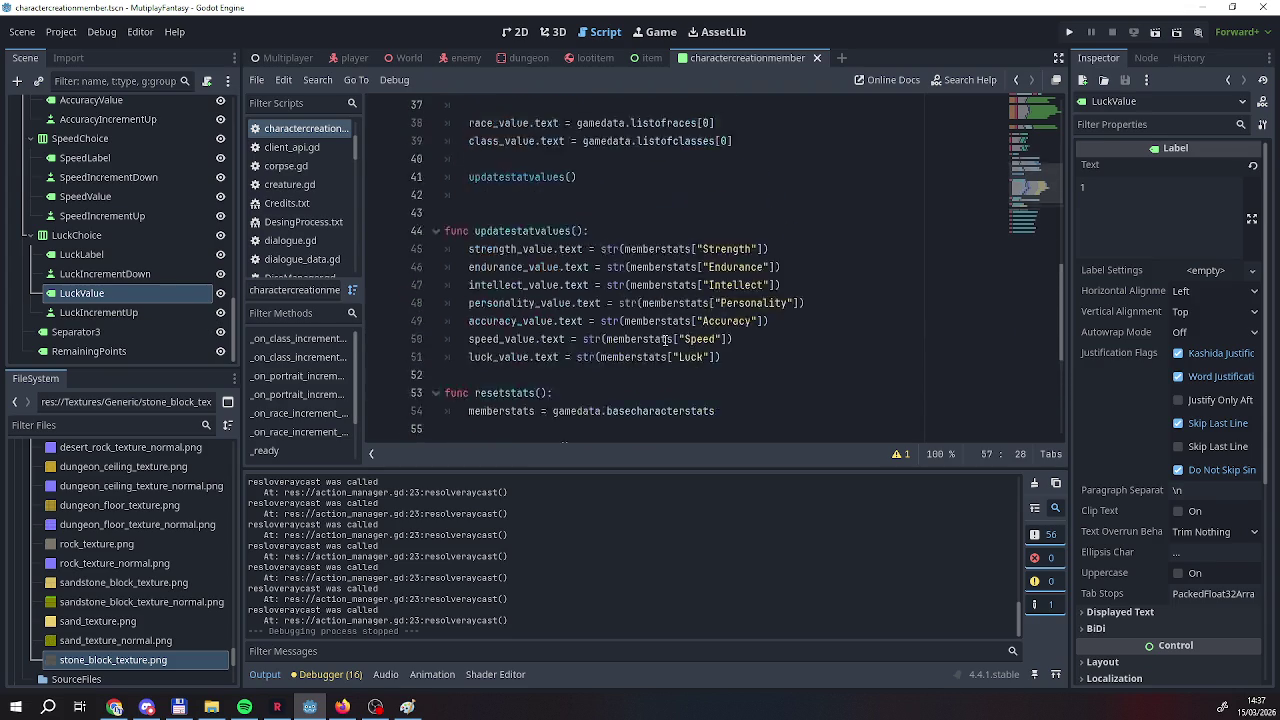
pyautogui.scroll(5, 664, 340)
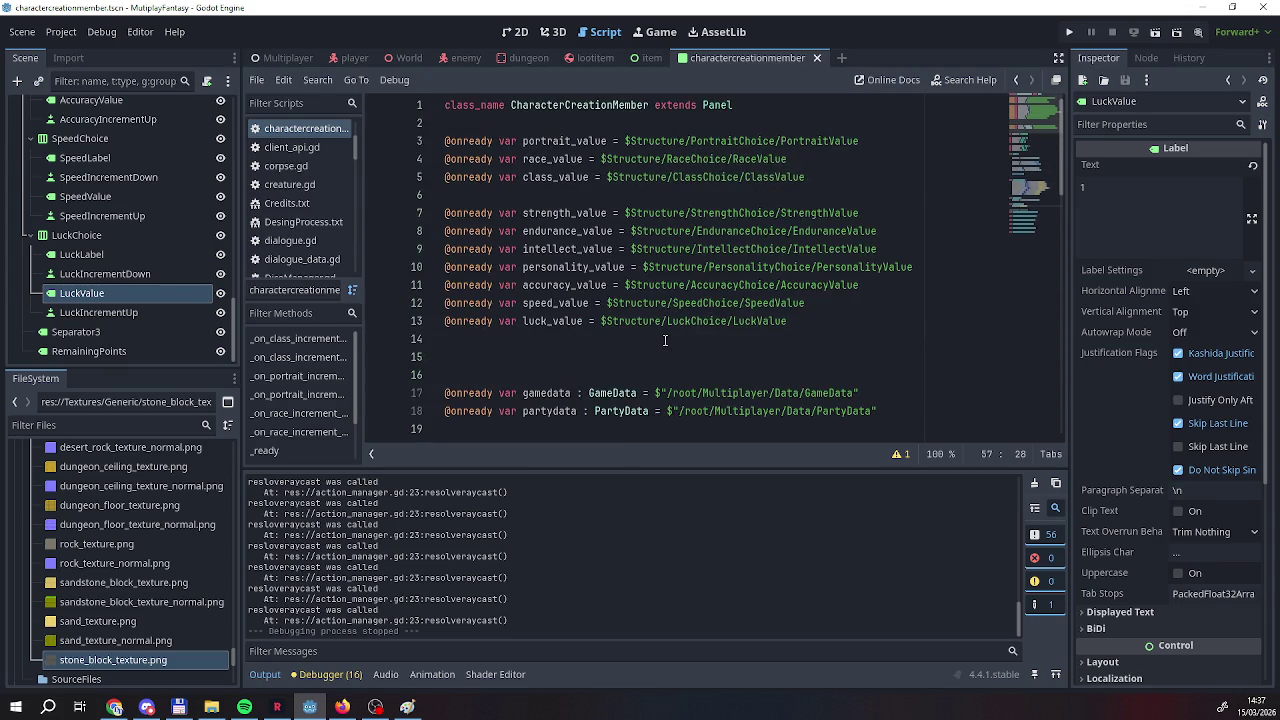
pyautogui.scroll(-4, 664, 340)
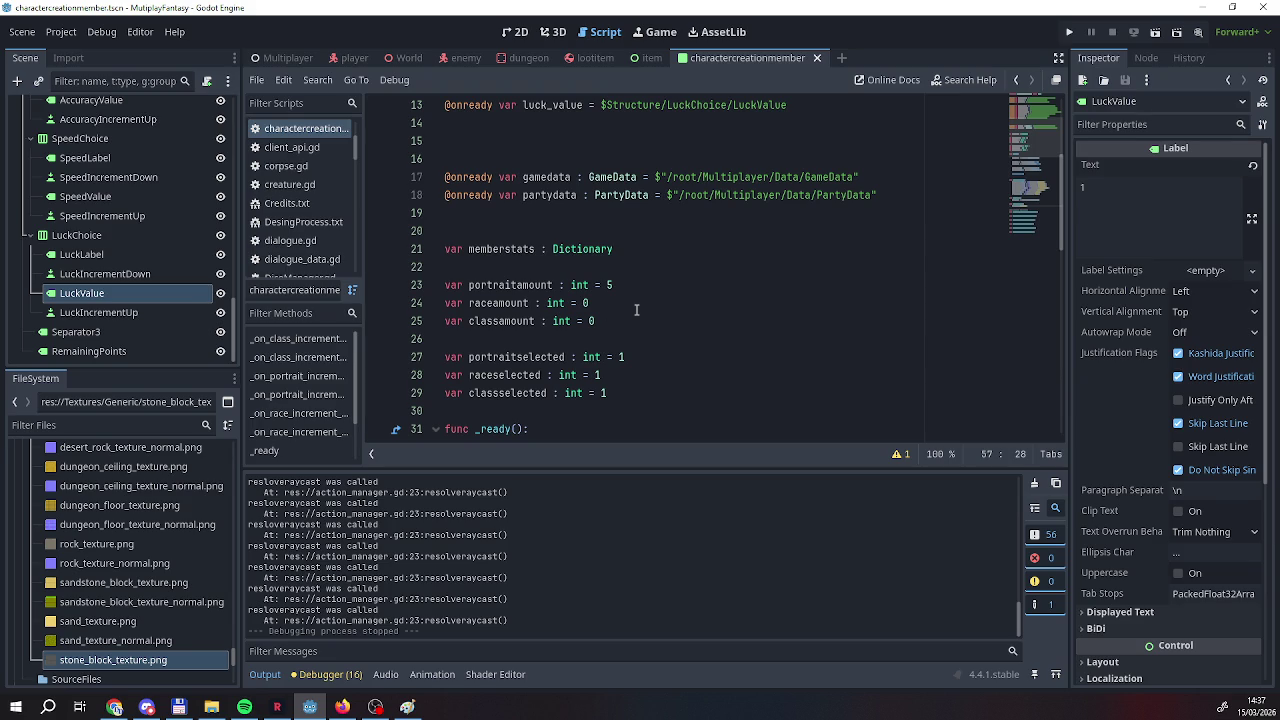
pyautogui.scroll(-9, 636, 310)
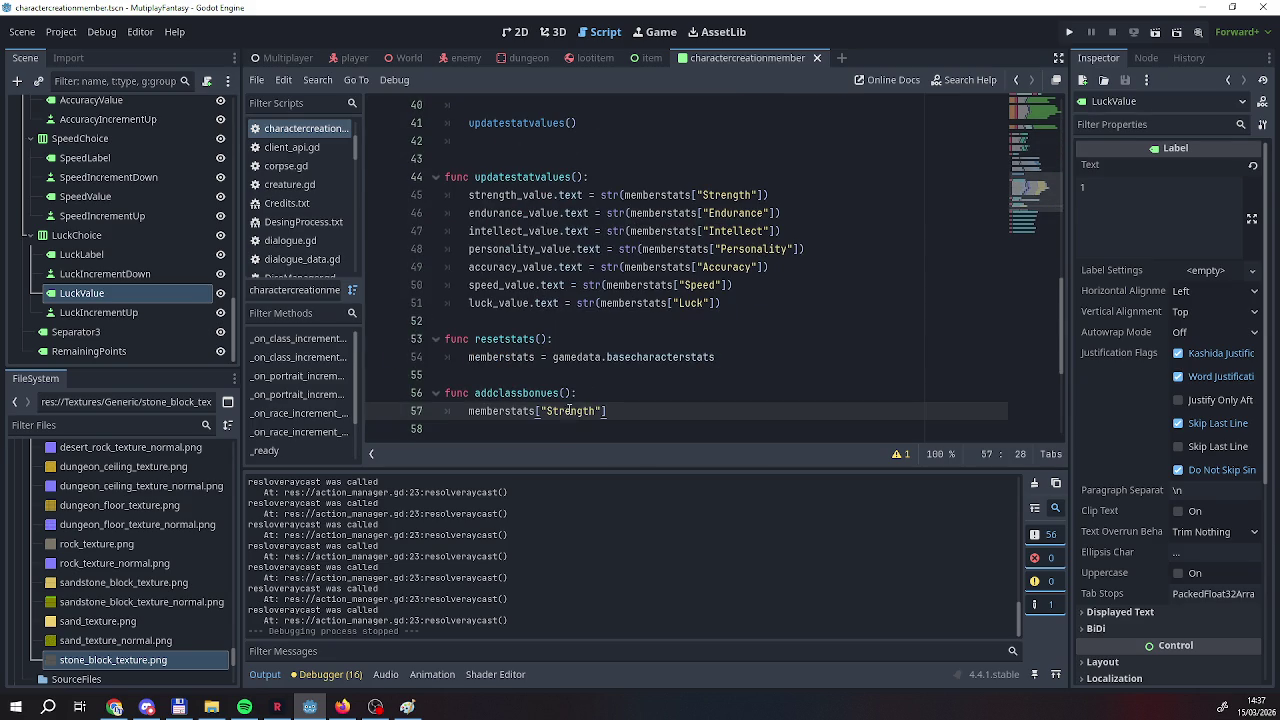
pyautogui.scroll(4, 617, 361)
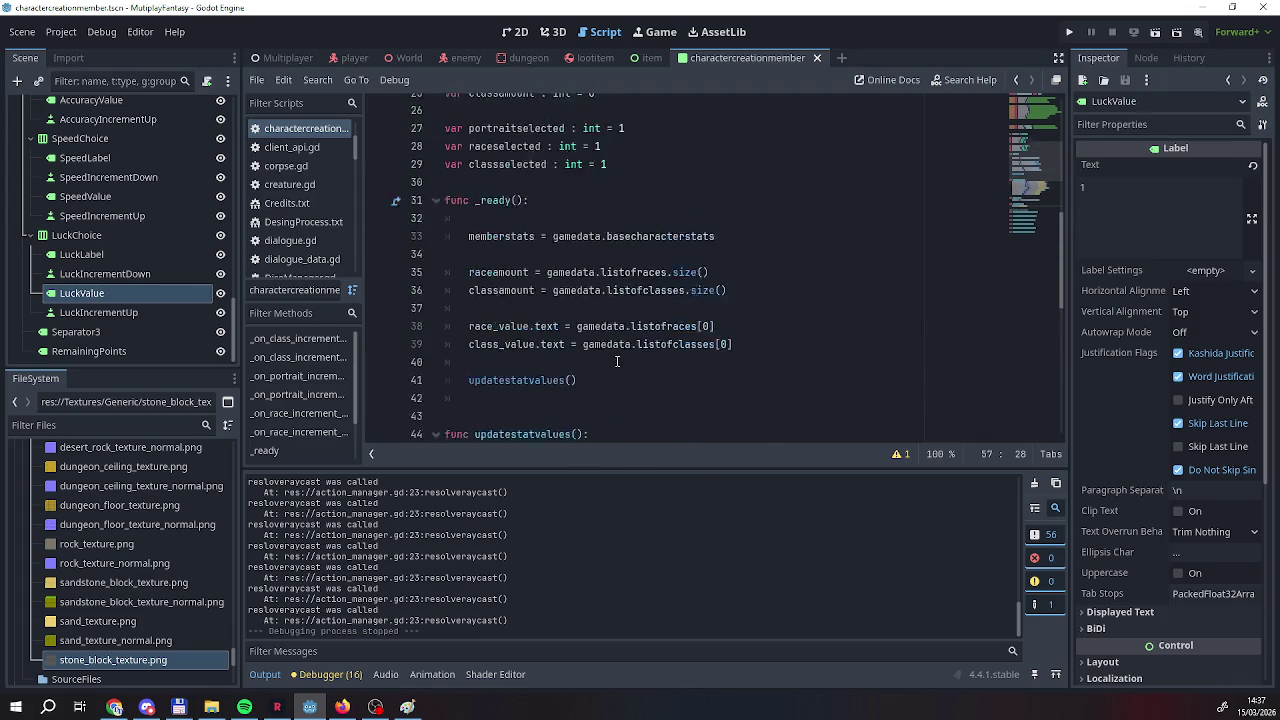
pyautogui.scroll(5, 617, 361)
pyautogui.scroll(-8, 574, 347)
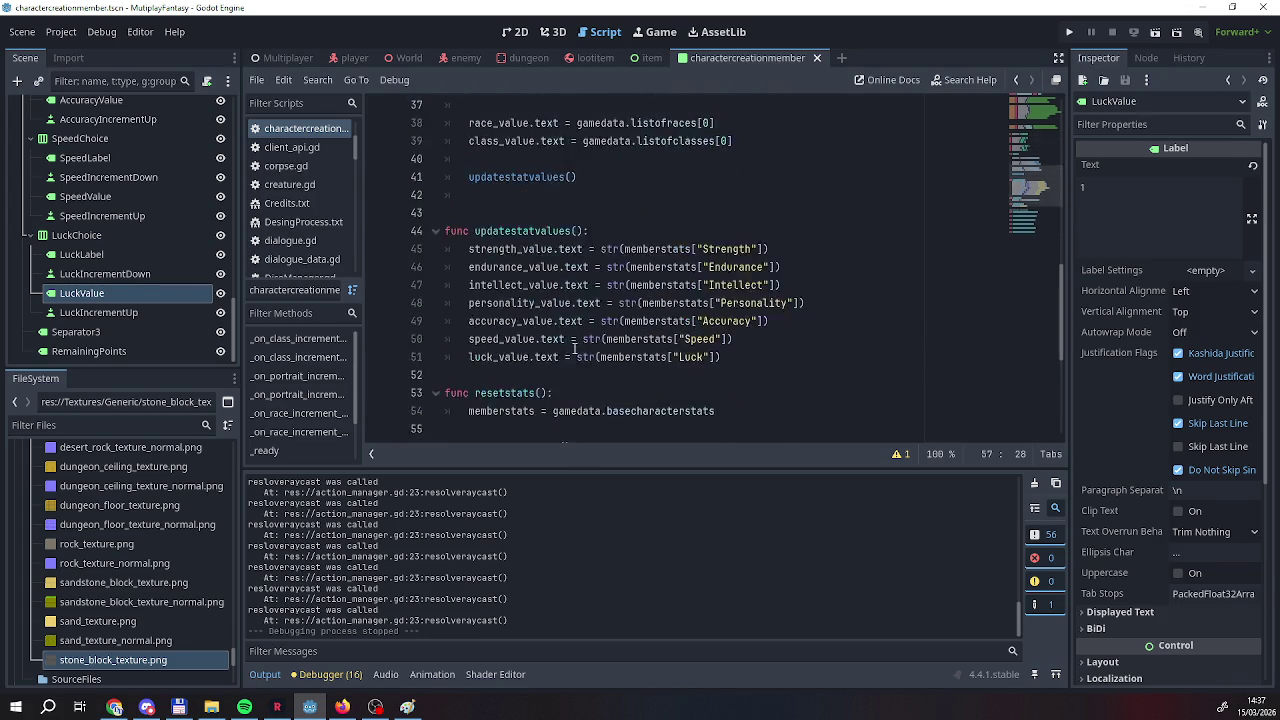
pyautogui.scroll(-5, 574, 347)
pyautogui.scroll(2, 580, 316)
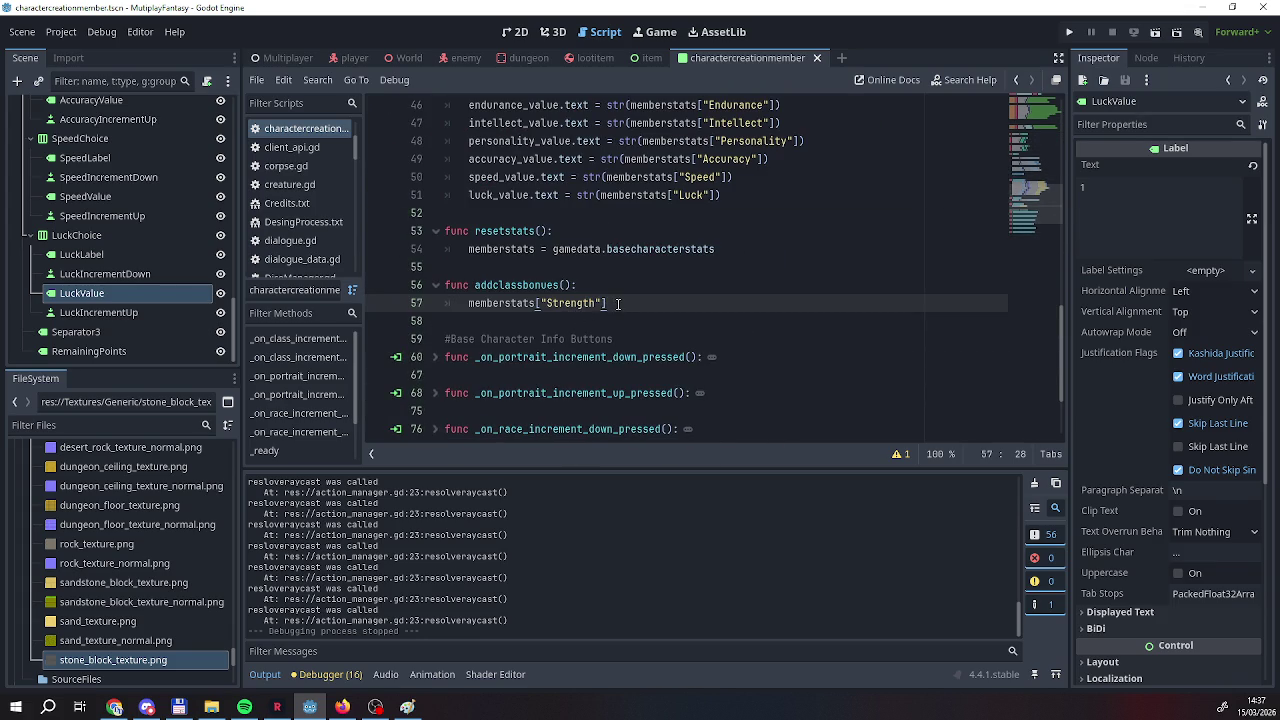
pyautogui.scroll(5, 618, 303)
pyautogui.scroll(-5, 620, 303)
# Extend line 57 to memberstats["Strength"] = memberstats["Strength"] + gamedata.classcreationbonuses[.
pyautogui.write(' =')
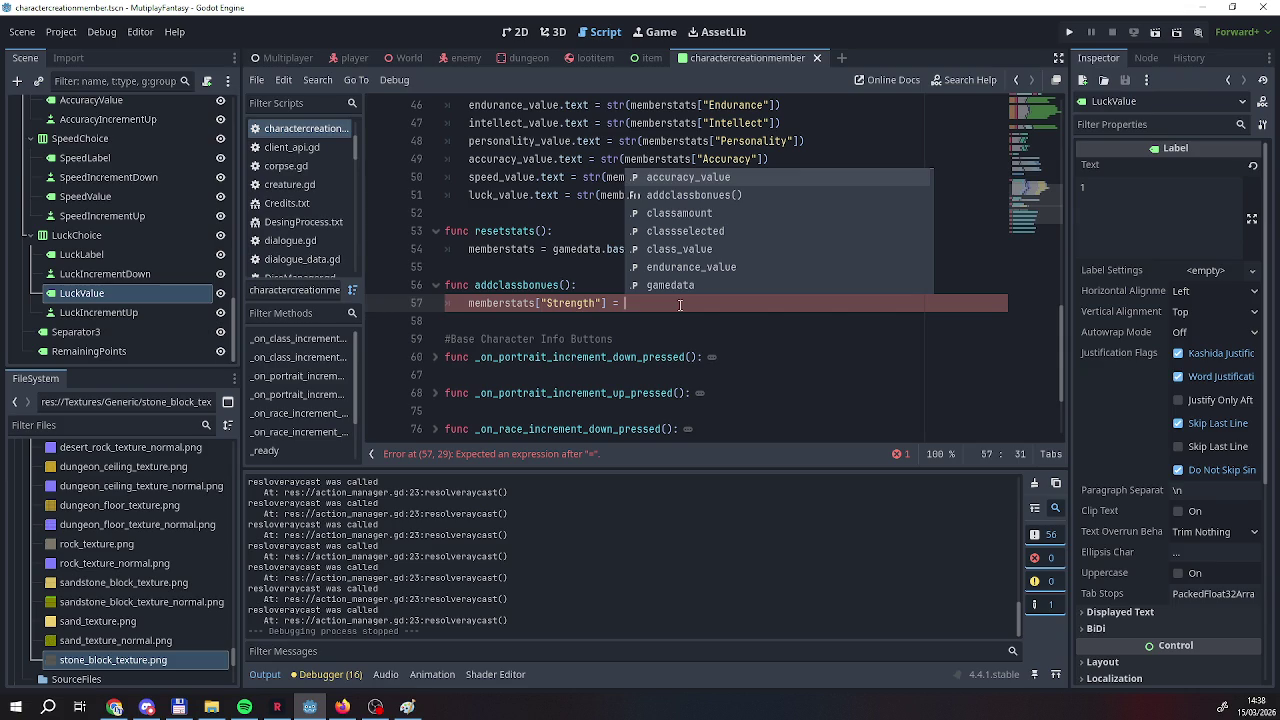
pyautogui.write('memberstats.')
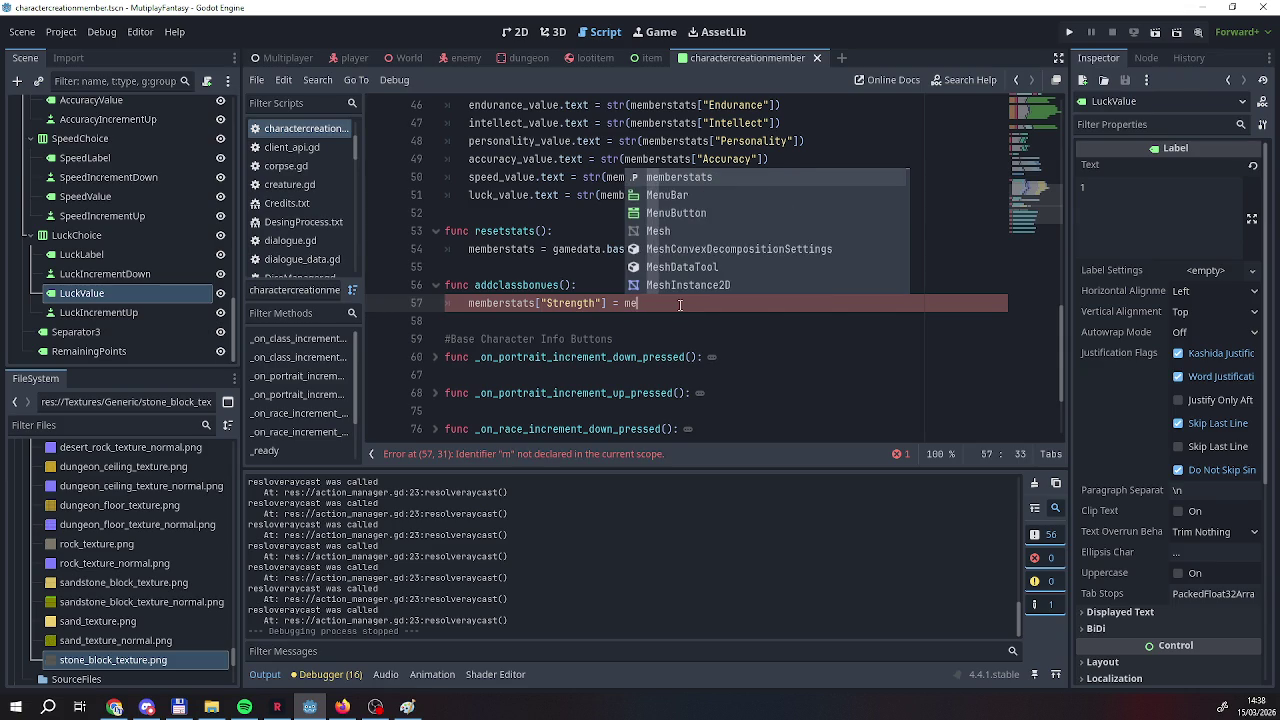
pyautogui.press('BackSpace')
pyautogui.write('[S')
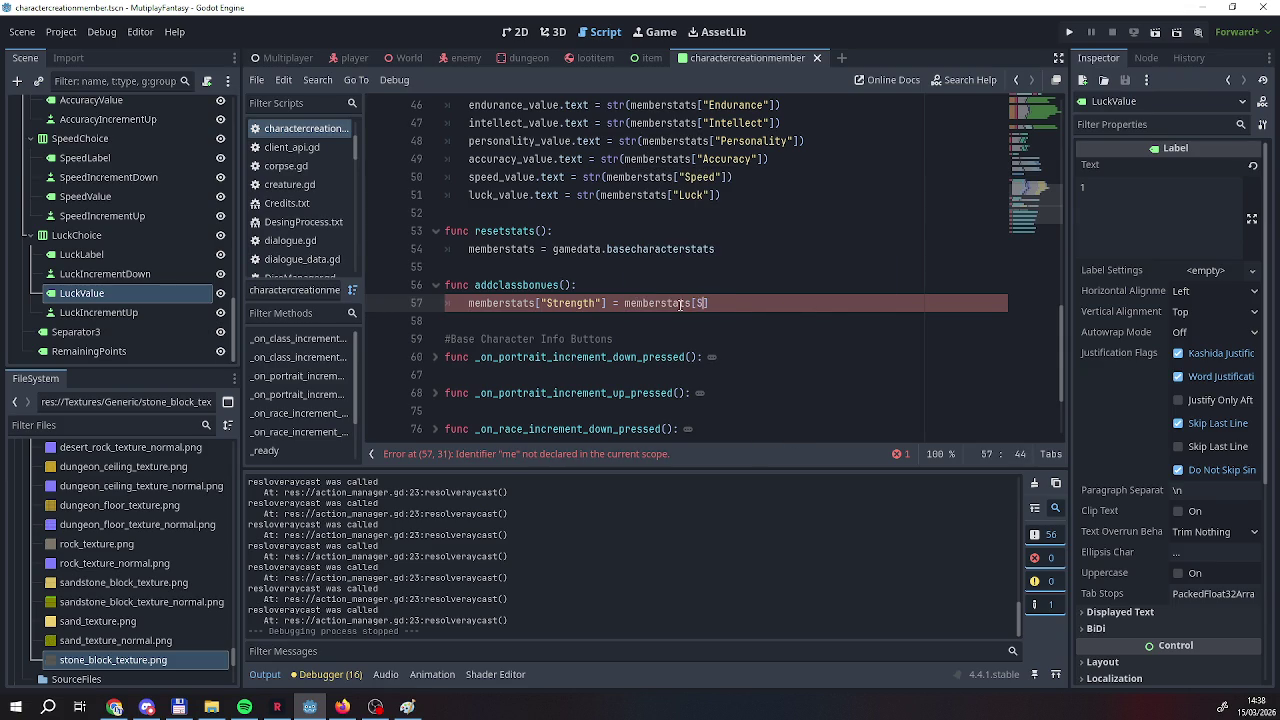
pyautogui.write('"Stren')
pyautogui.write('gth"]')
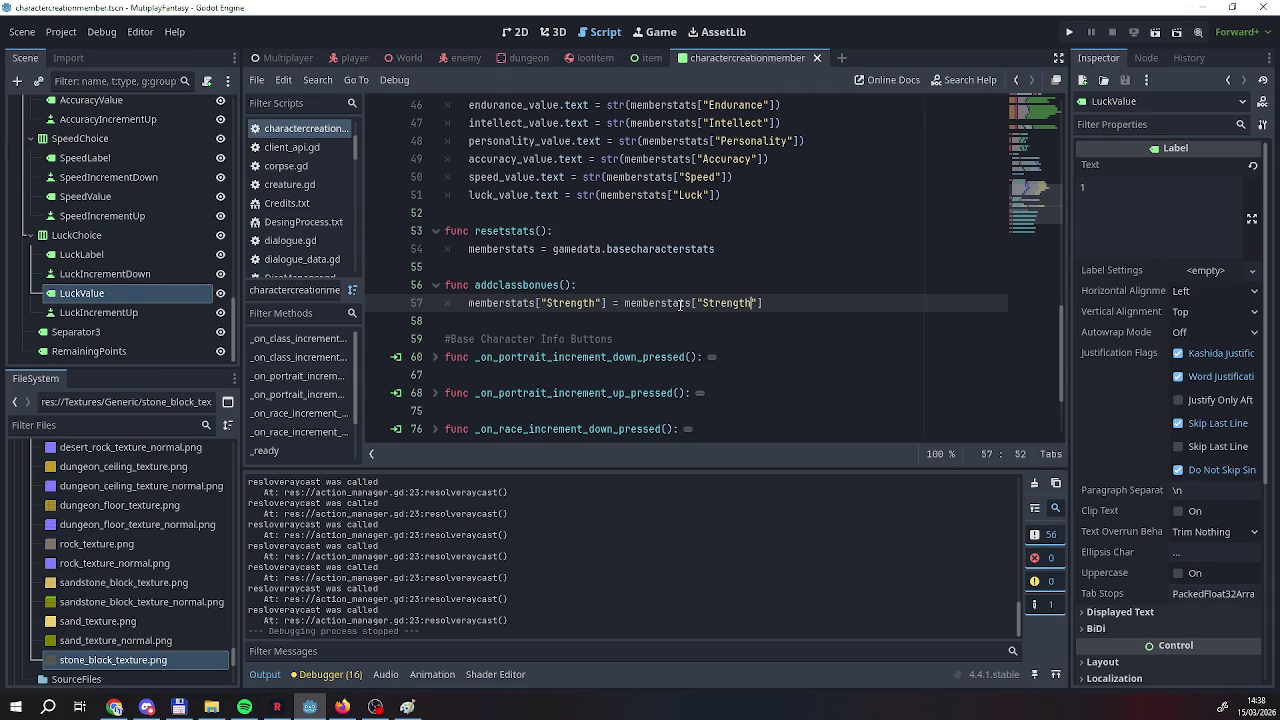
pyautogui.write(' +')
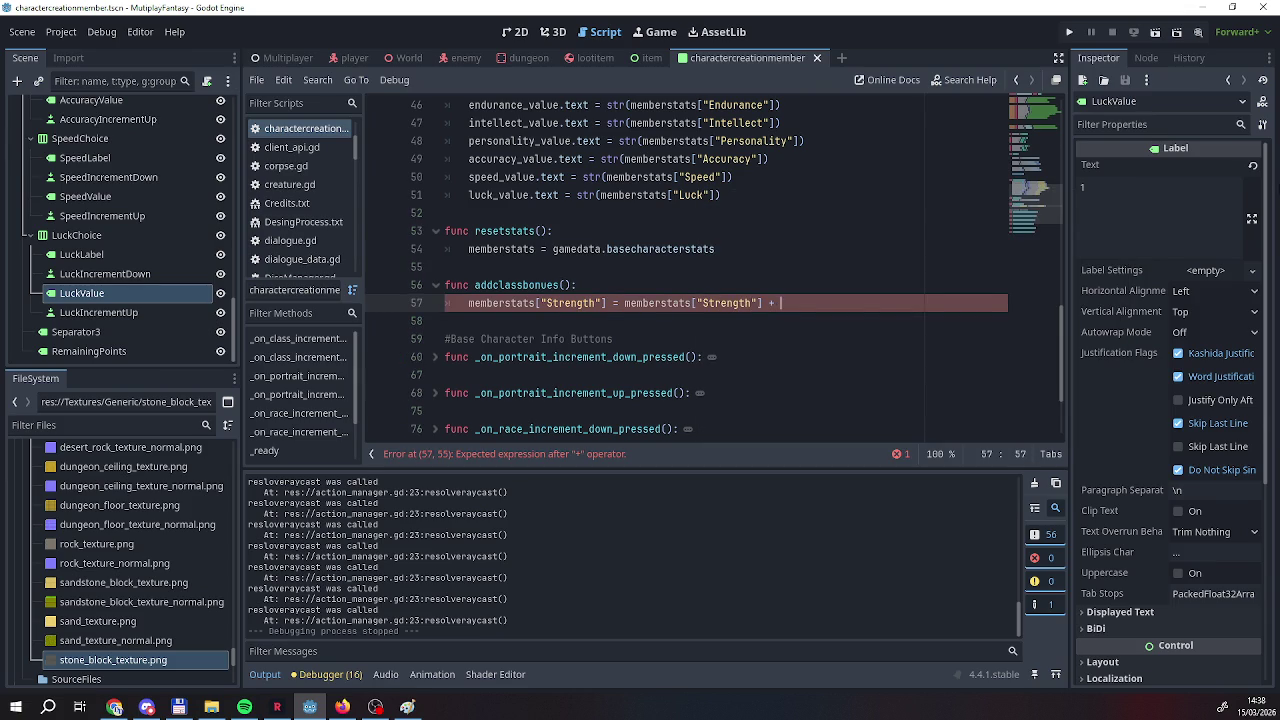
pyautogui.write('game')
pyautogui.press('Return')
pyautogui.write('.')
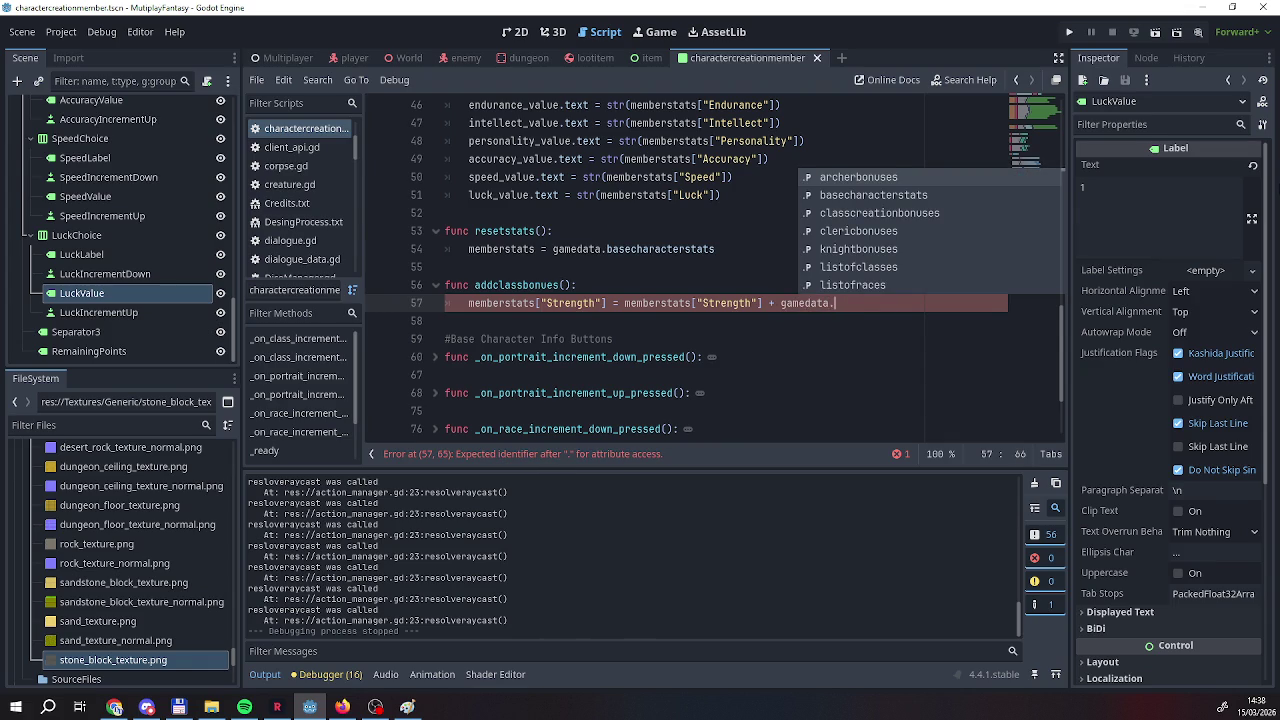
pyautogui.press('Down')
pyautogui.press('Down')
pyautogui.press('Return')
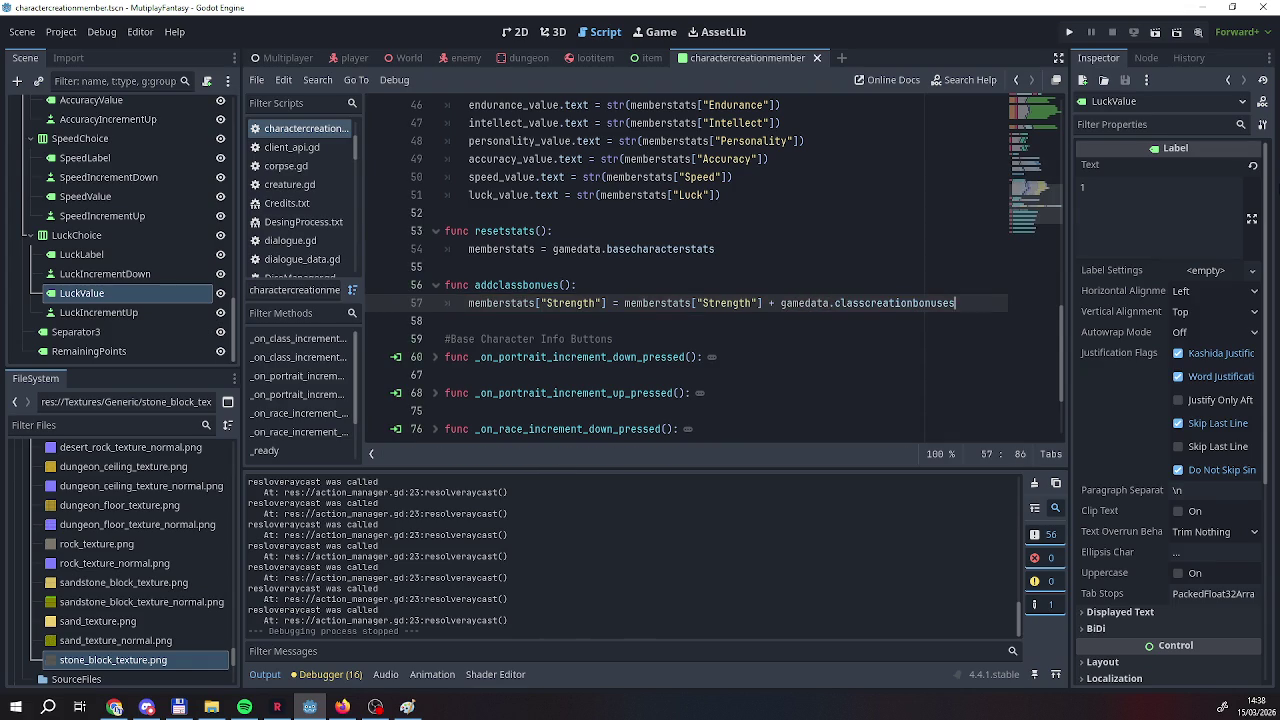
pyautogui.write('["')
pyautogui.press('BackSpace')
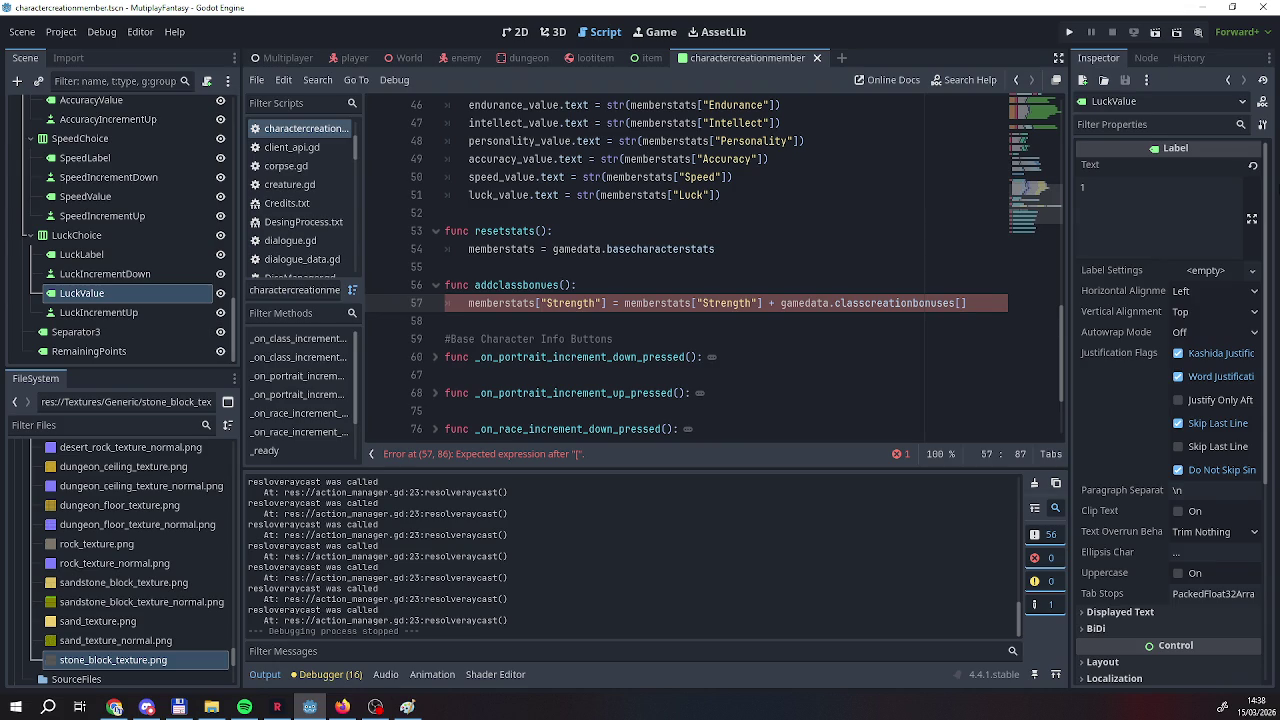
# Index the bonuses by gamedata.listofclasses[classselected-1] followed by ["Strength"].
pyautogui.scroll(2, 613, 169)
pyautogui.scroll(-3, 613, 169)
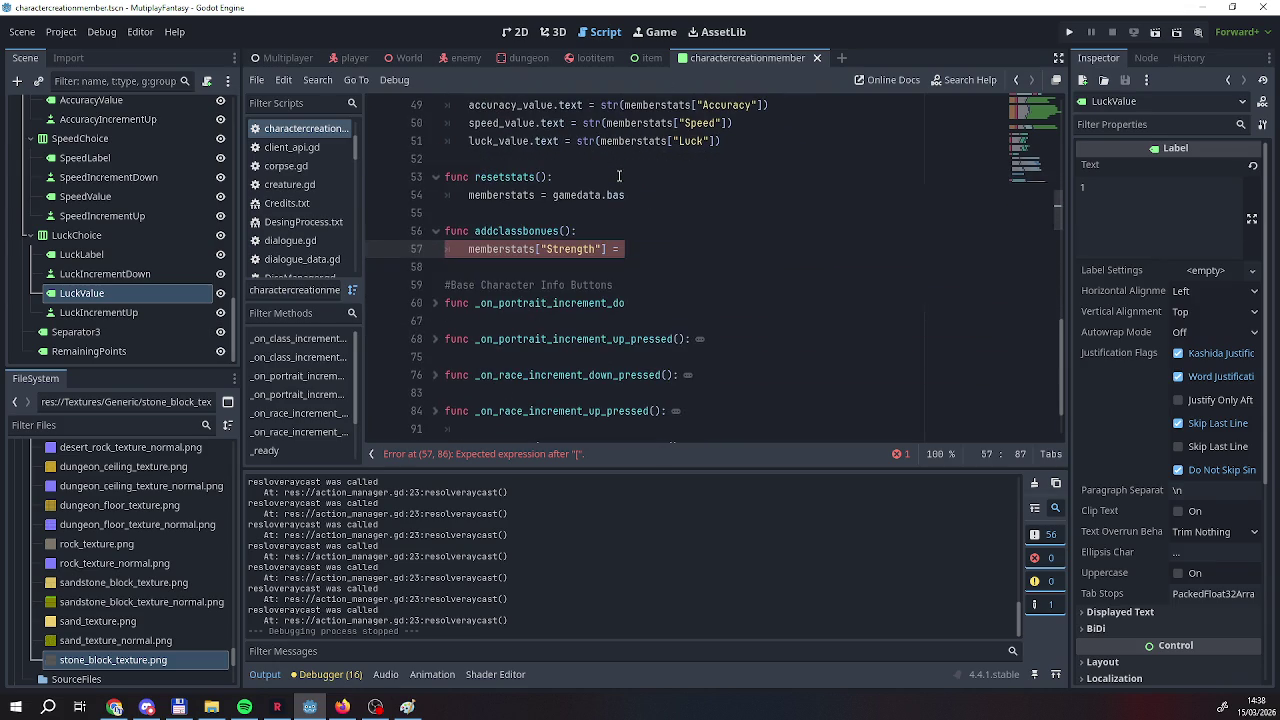
pyautogui.scroll(3, 613, 169)
pyautogui.write('gamedata.classcreationbonuses[ga')
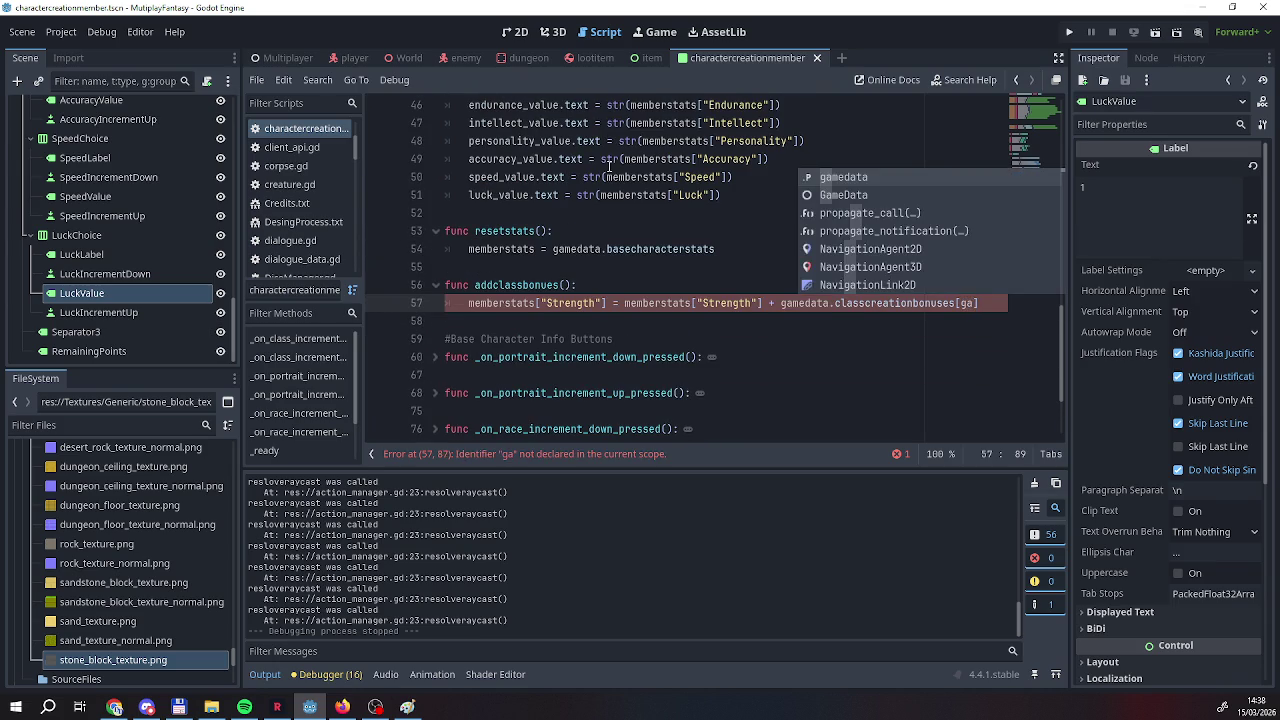
pyautogui.press('Return')
pyautogui.write('.')
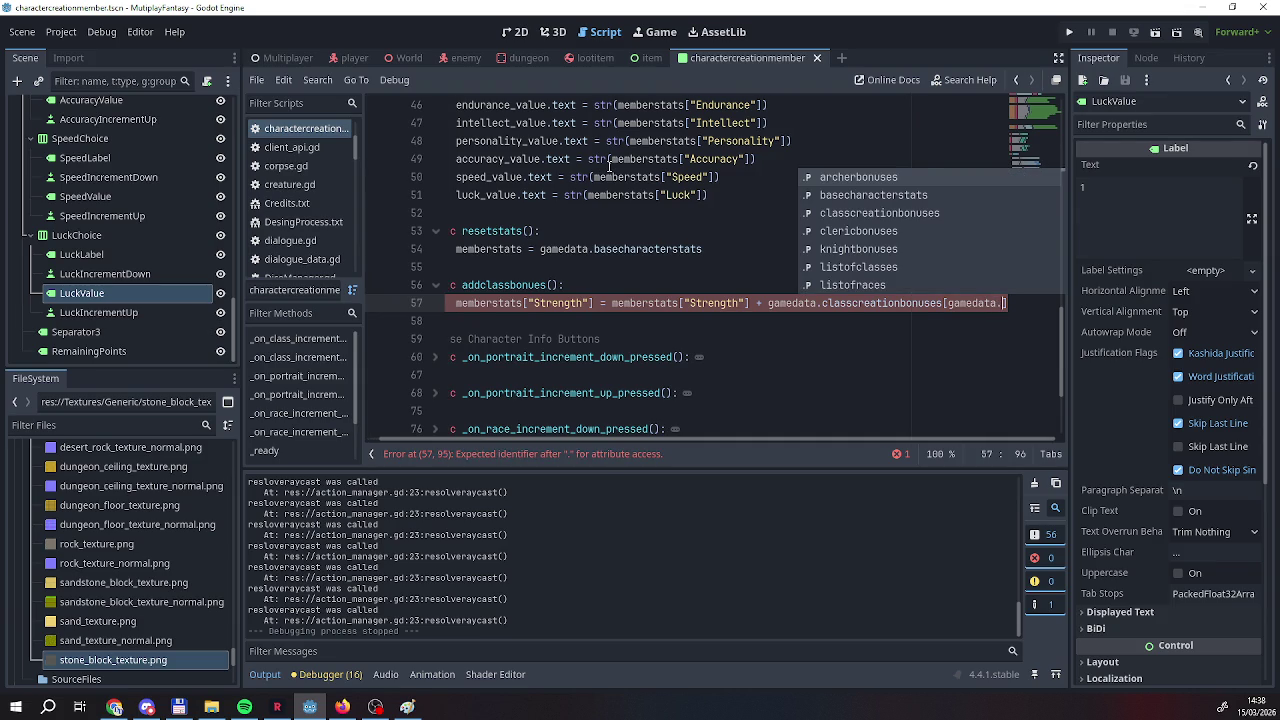
pyautogui.press('Down')
pyautogui.press('Down')
pyautogui.press('Down')
pyautogui.press('Down')
pyautogui.press('Down')
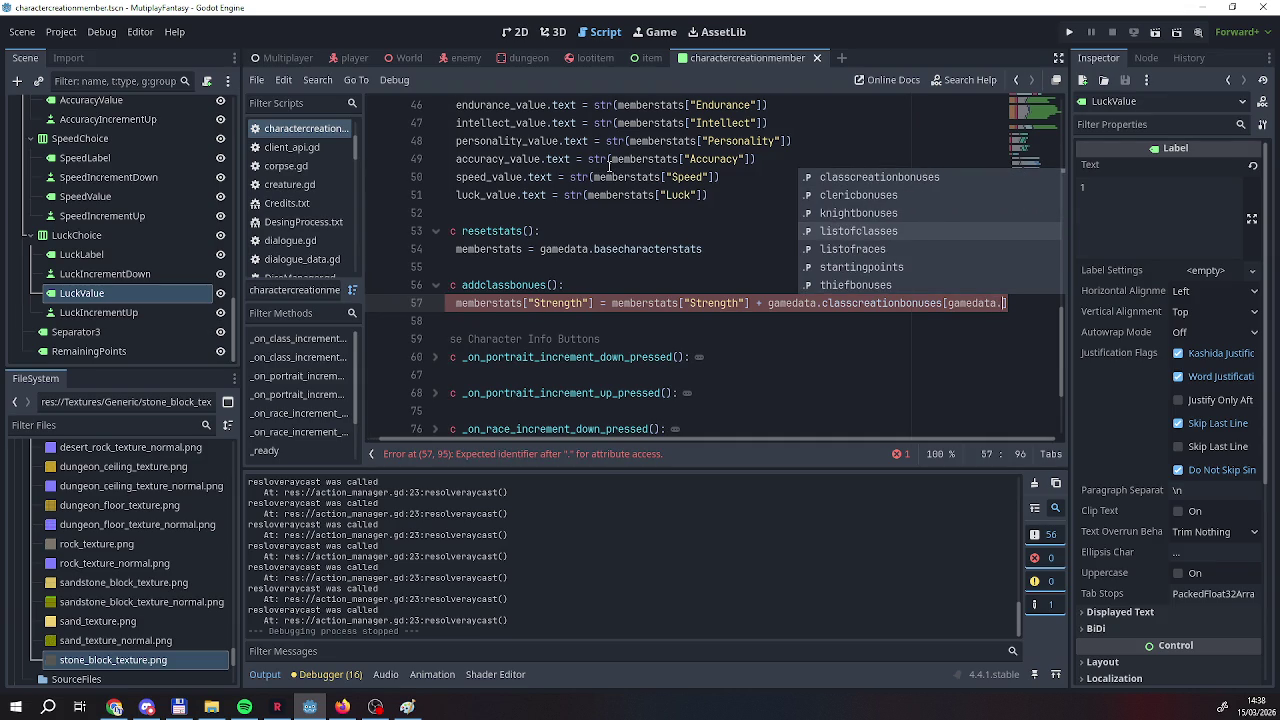
pyautogui.press('Return')
pyautogui.write('[')
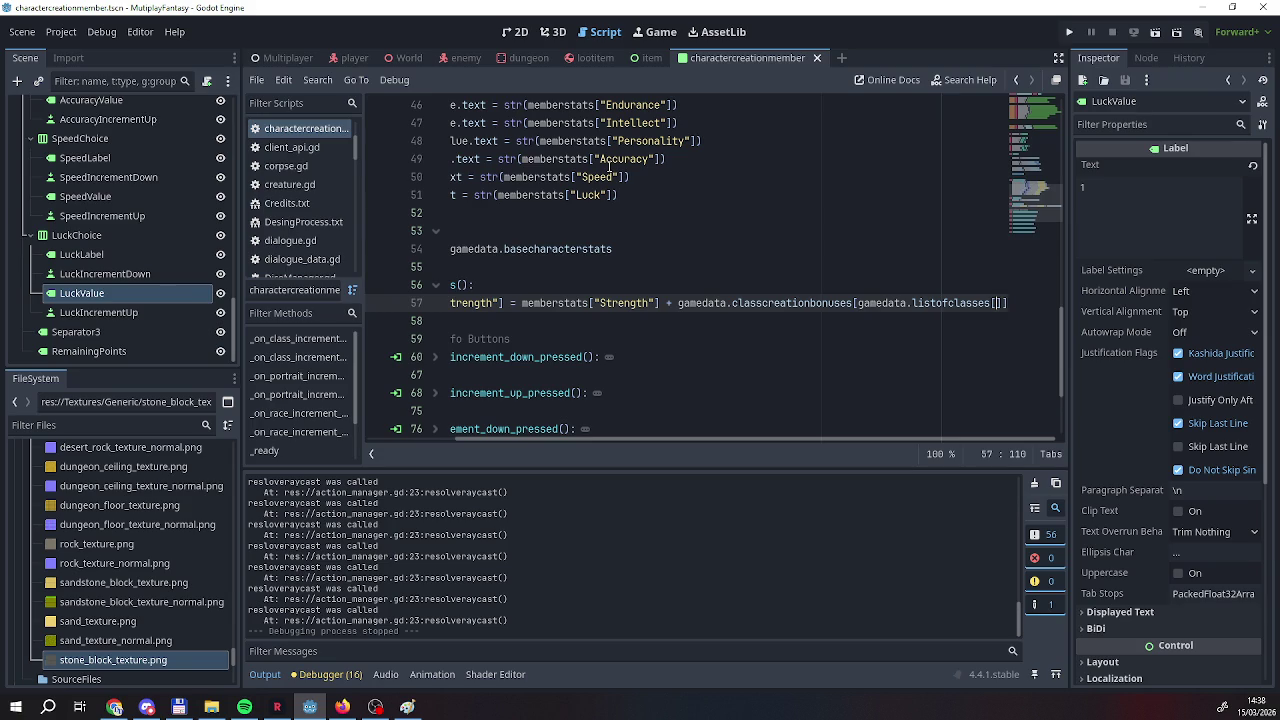
pyautogui.write('sele')
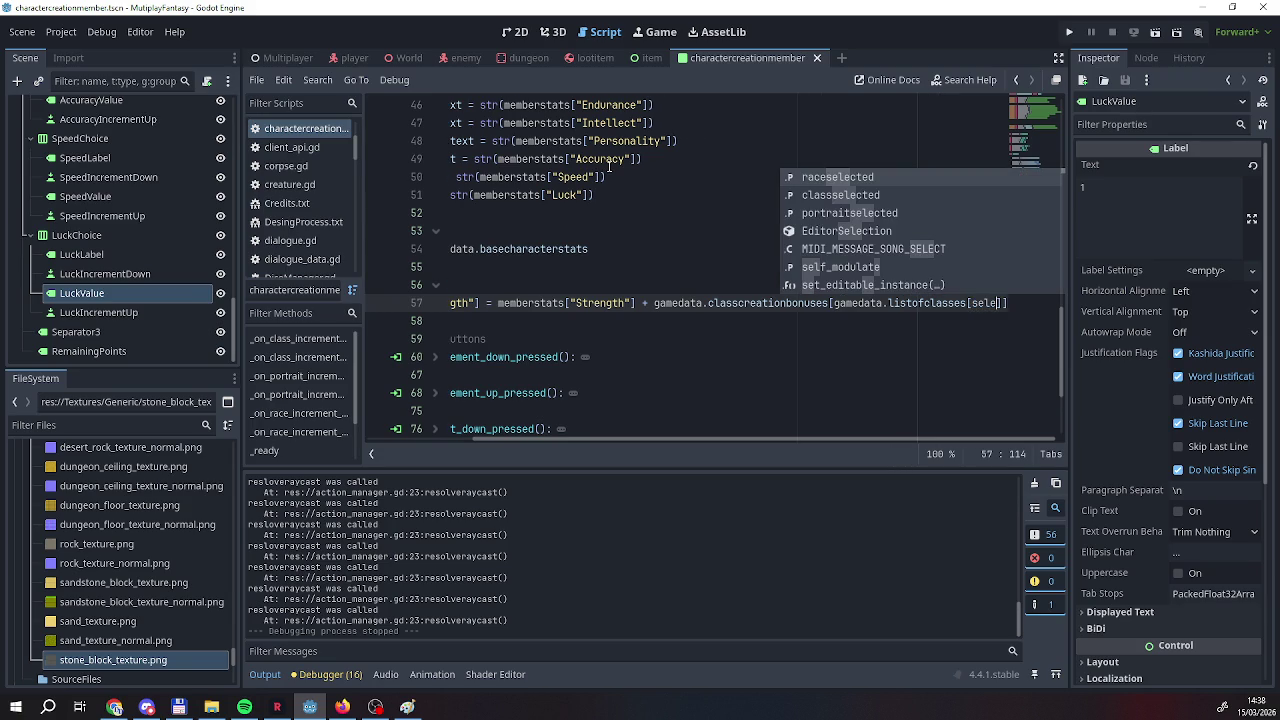
pyautogui.press('Down')
pyautogui.press('Return')
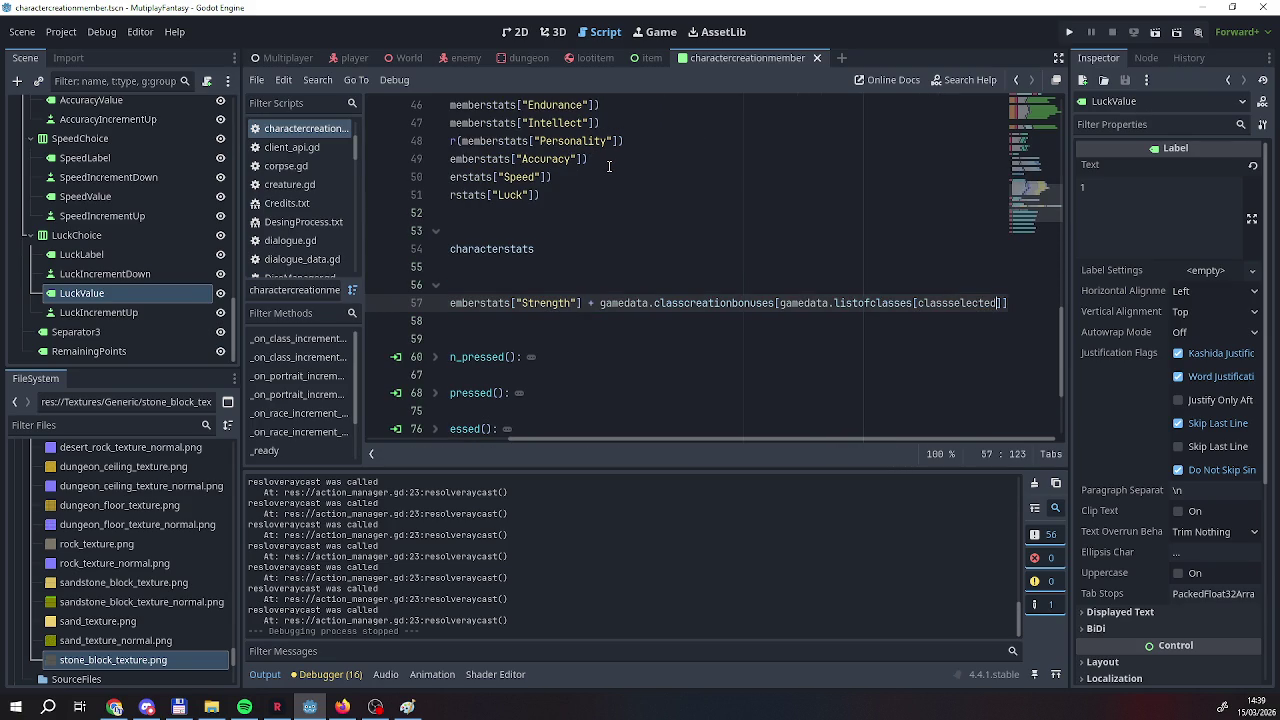
pyautogui.write('-1')
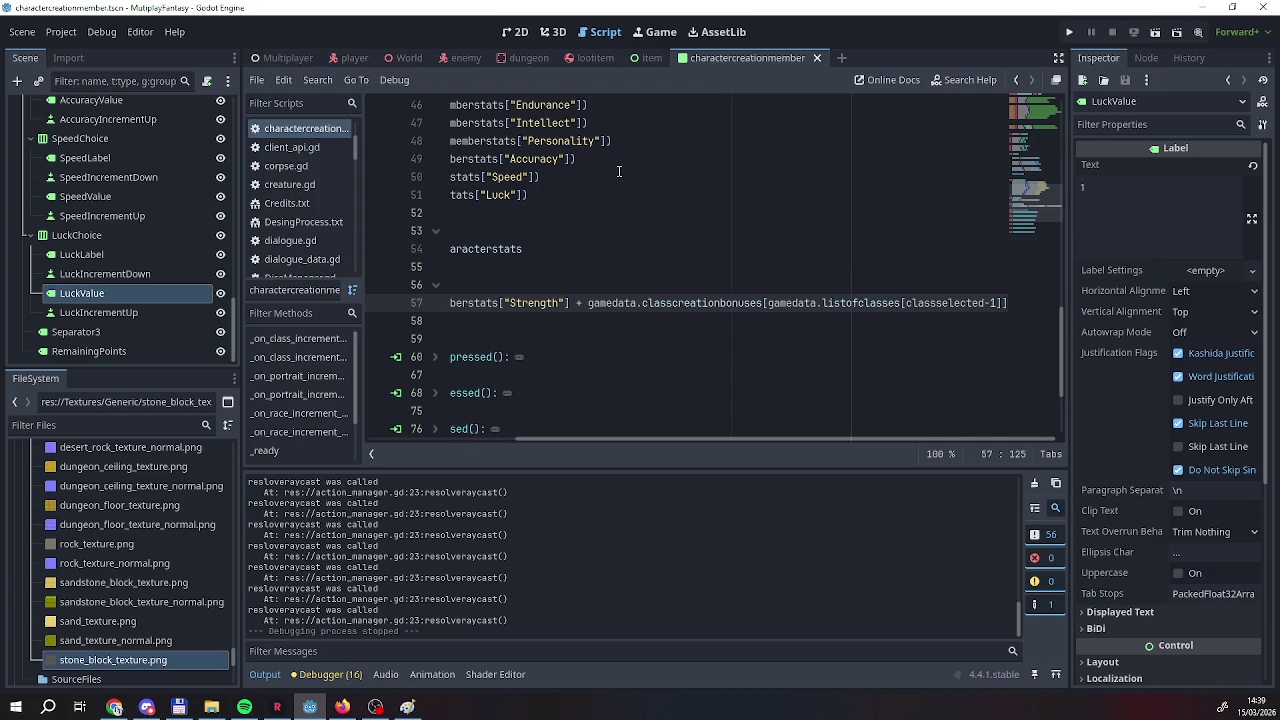
pyautogui.write(']["S')
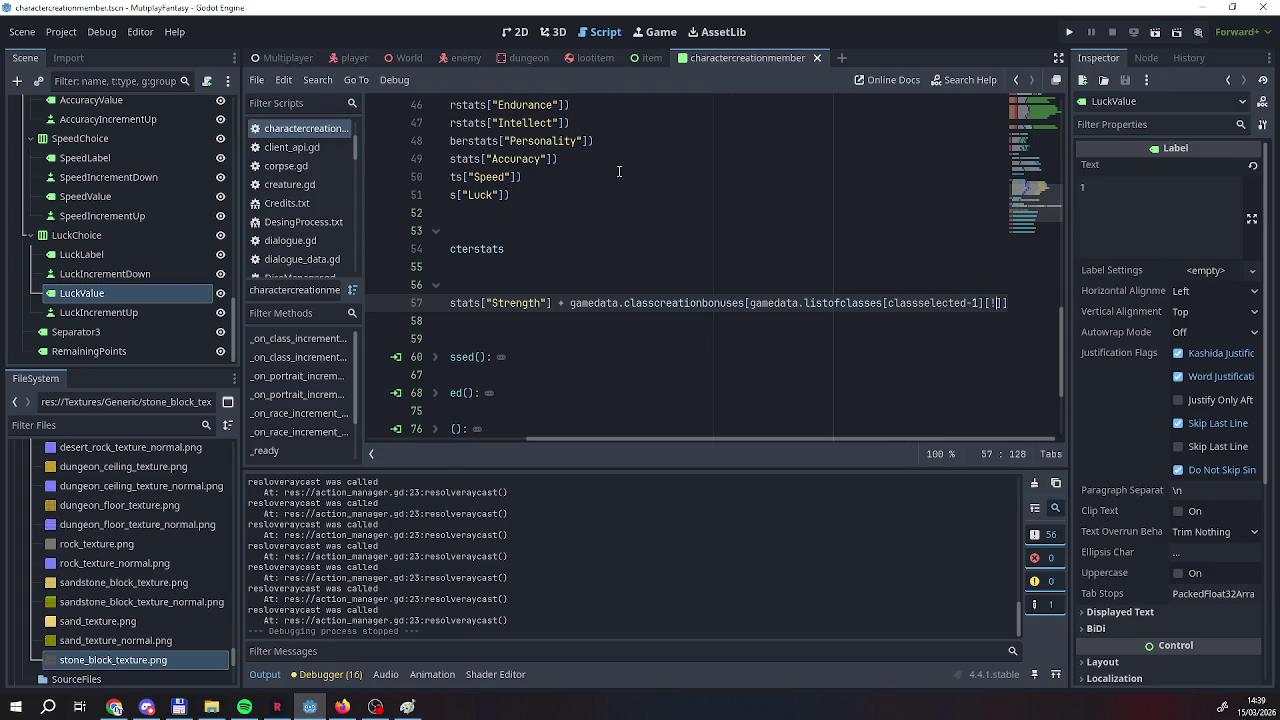
pyautogui.write('trea')
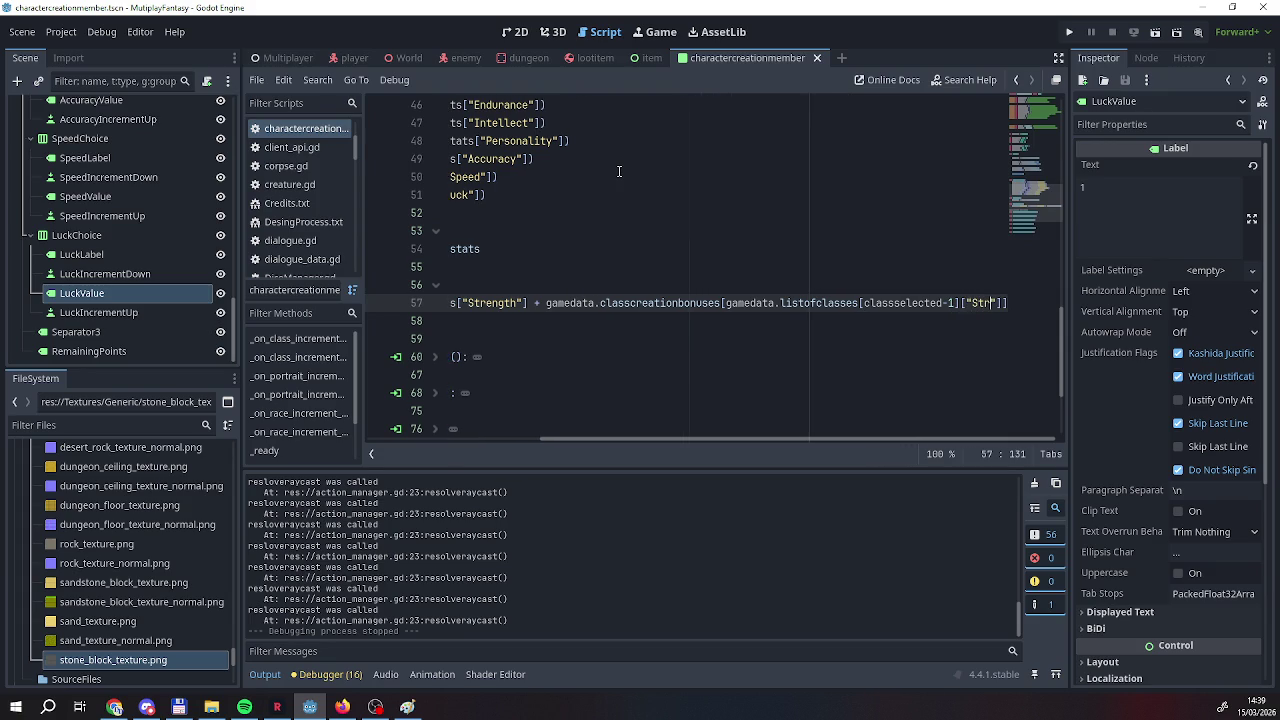
pyautogui.press('BackSpace')
pyautogui.write('ngt')
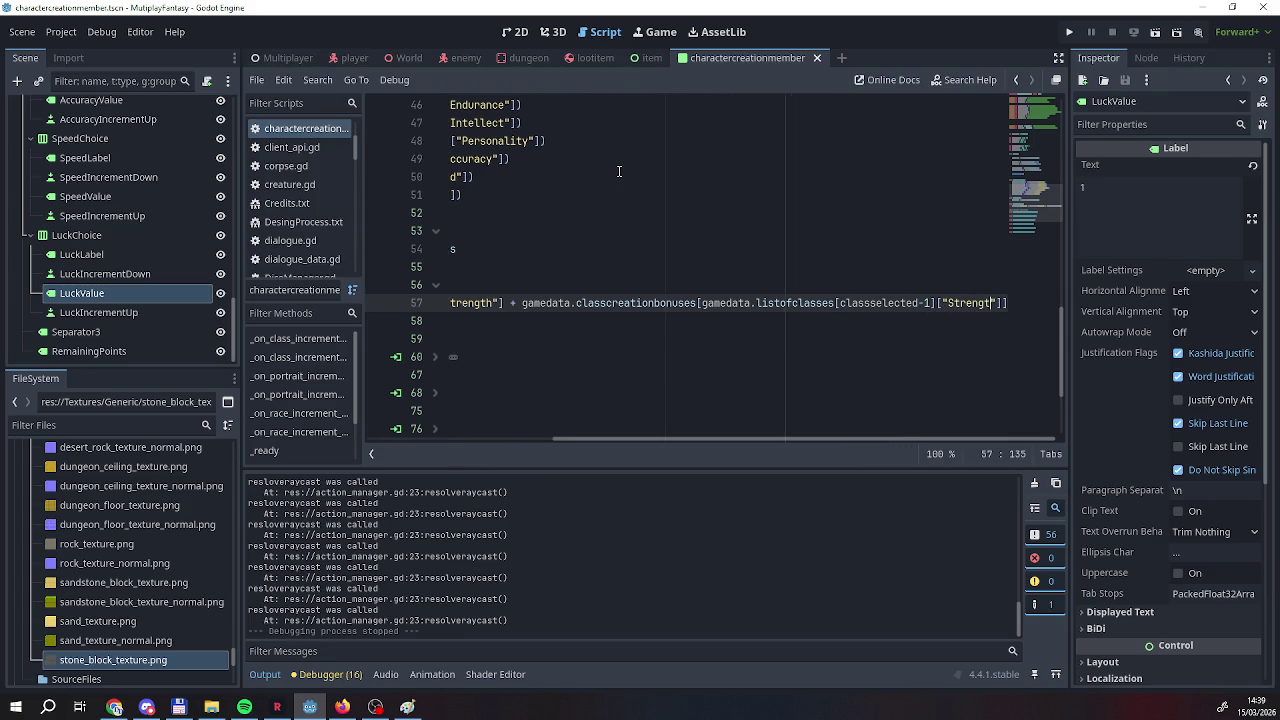
pyautogui.write('h')
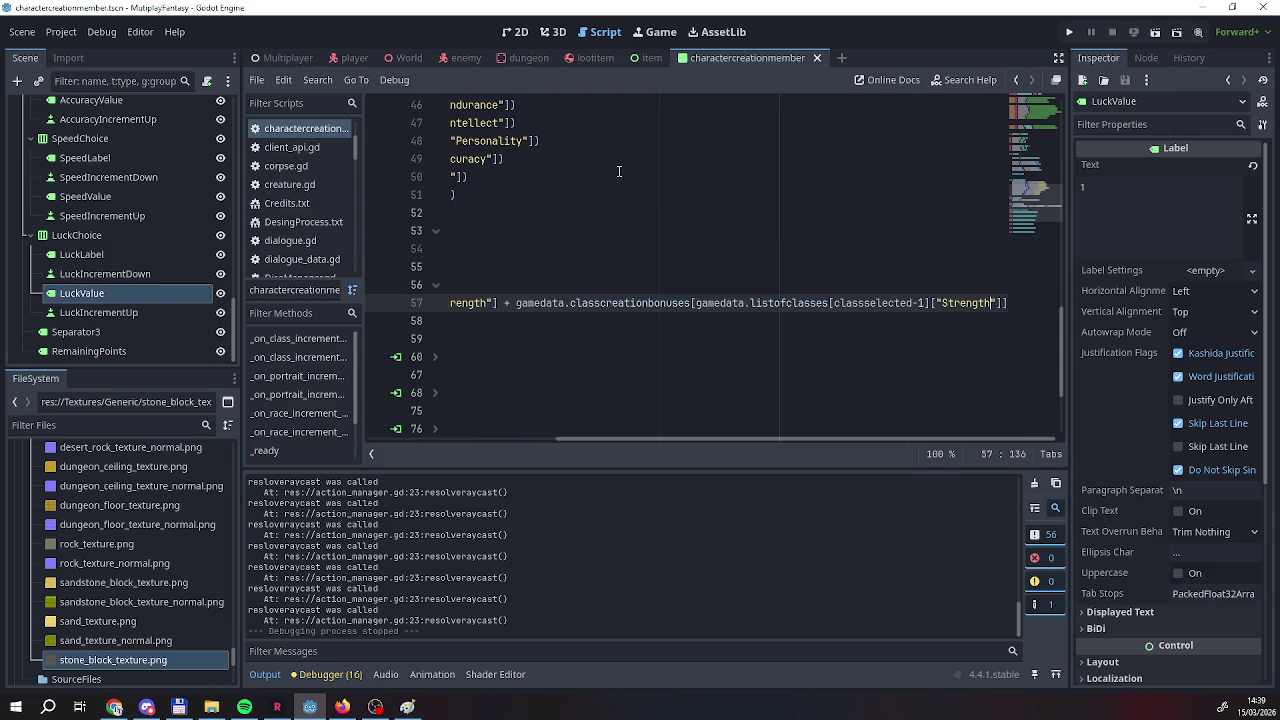
# Fix the bracket order so ["Strength"] follows the class lookup's closing bracket.
pyautogui.moveTo(619, 441)
pyautogui.mouseDown()
pyautogui.moveTo(399, 440)
pyautogui.moveTo(503, 428)
pyautogui.mouseUp()
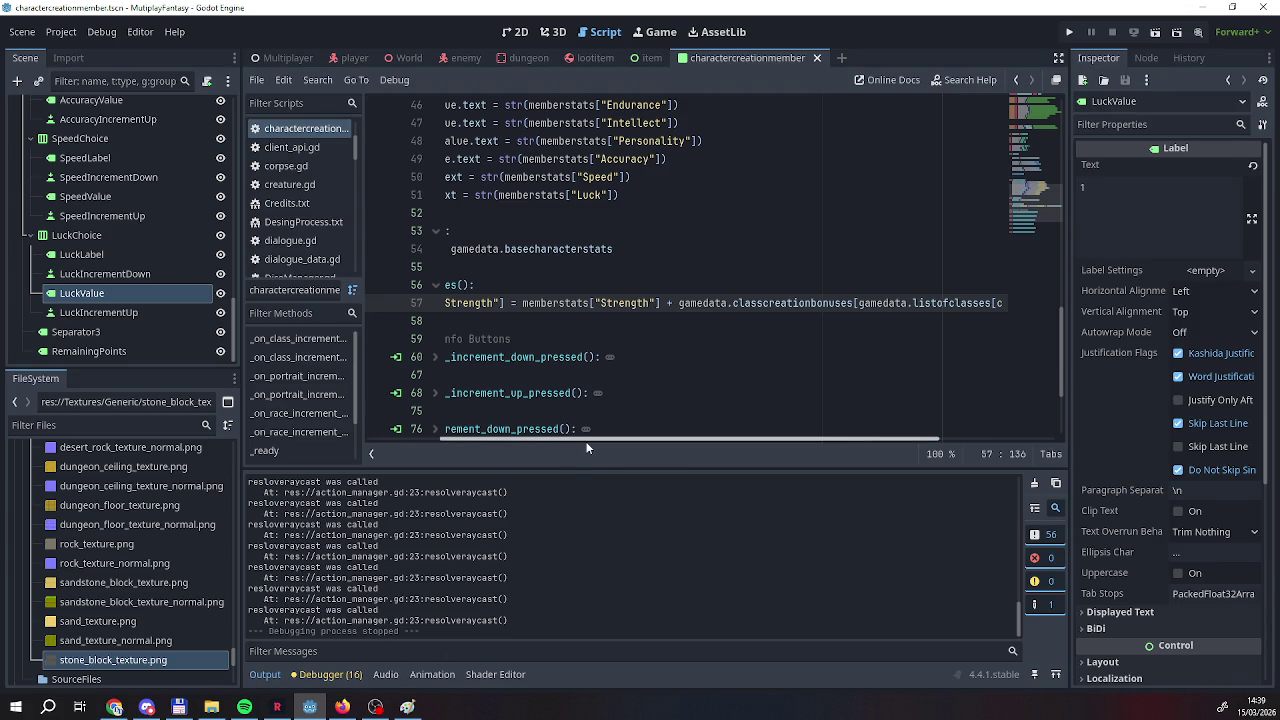
pyautogui.moveTo(590, 435)
pyautogui.mouseDown()
pyautogui.moveTo(727, 432)
pyautogui.moveTo(441, 435)
pyautogui.mouseUp()
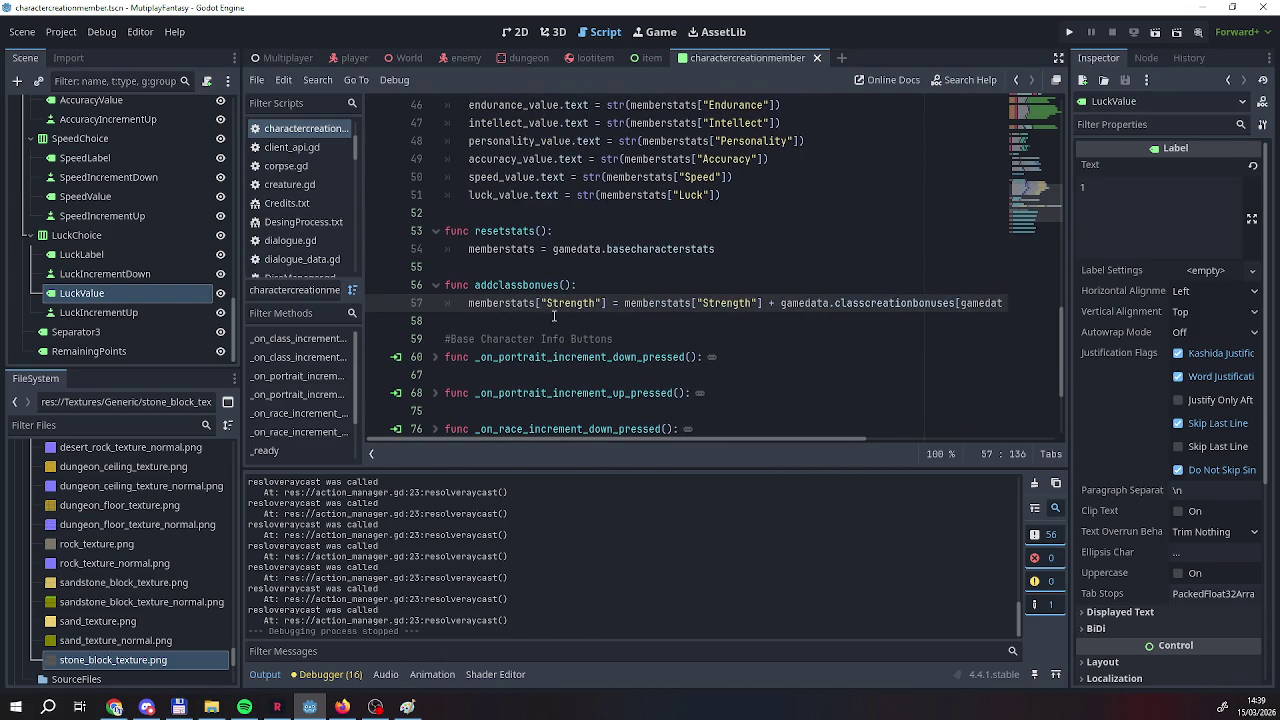
pyautogui.click(469, 303)
pyautogui.moveTo(469, 303); pyautogui.dragTo(1097, 305)
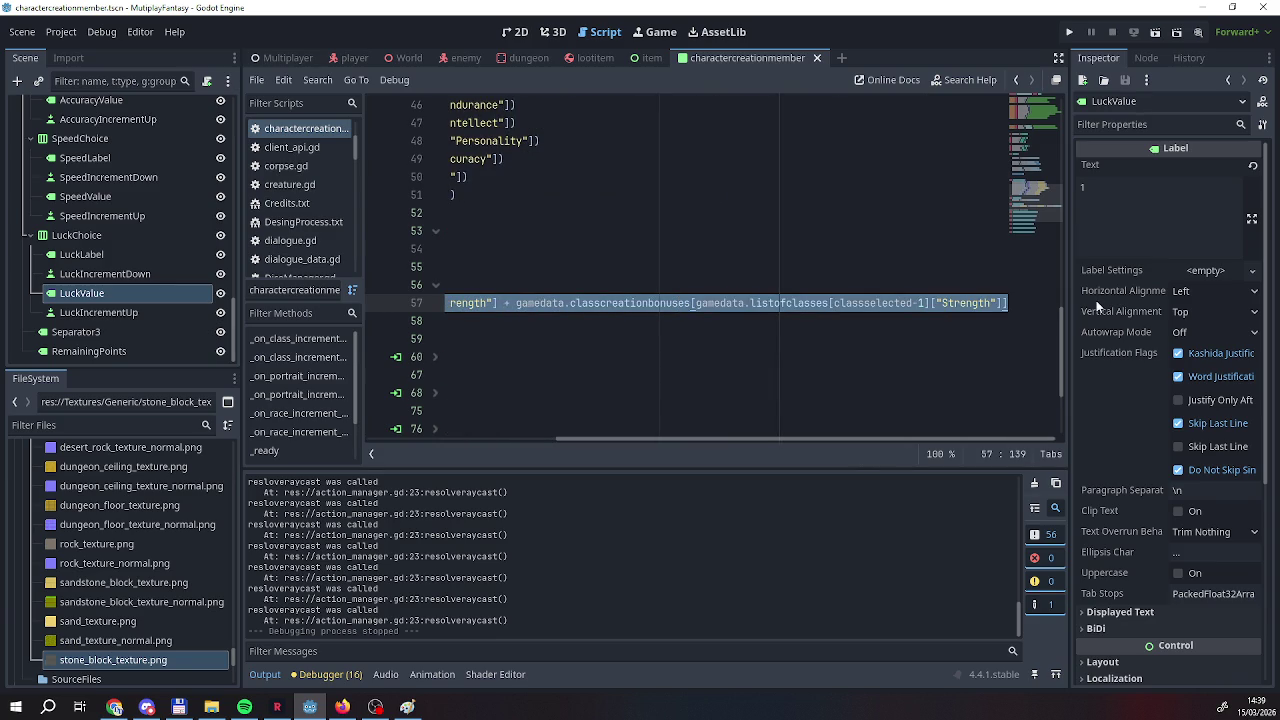
pyautogui.moveTo(782, 438)
pyautogui.mouseDown()
pyautogui.moveTo(677, 429)
pyautogui.moveTo(820, 432)
pyautogui.mouseUp()
pyautogui.click(958, 302)
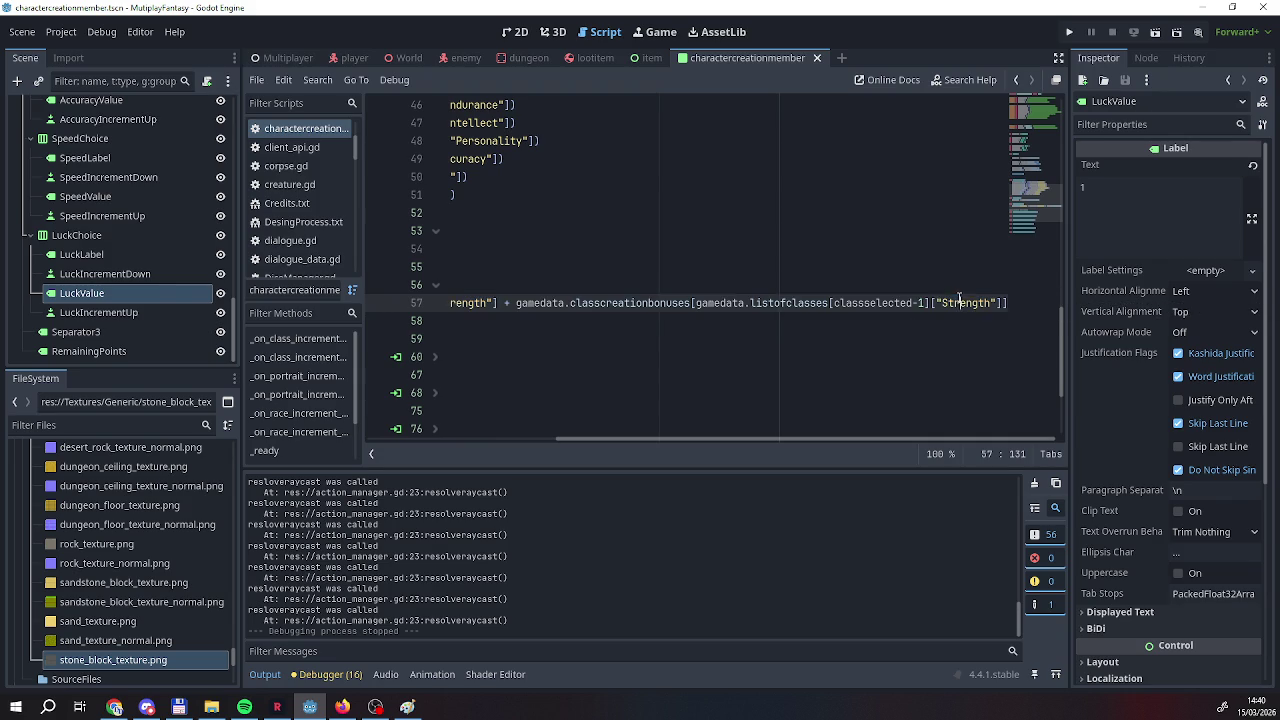
pyautogui.click(930, 303)
pyautogui.moveTo(930, 303); pyautogui.dragTo(1003, 303)
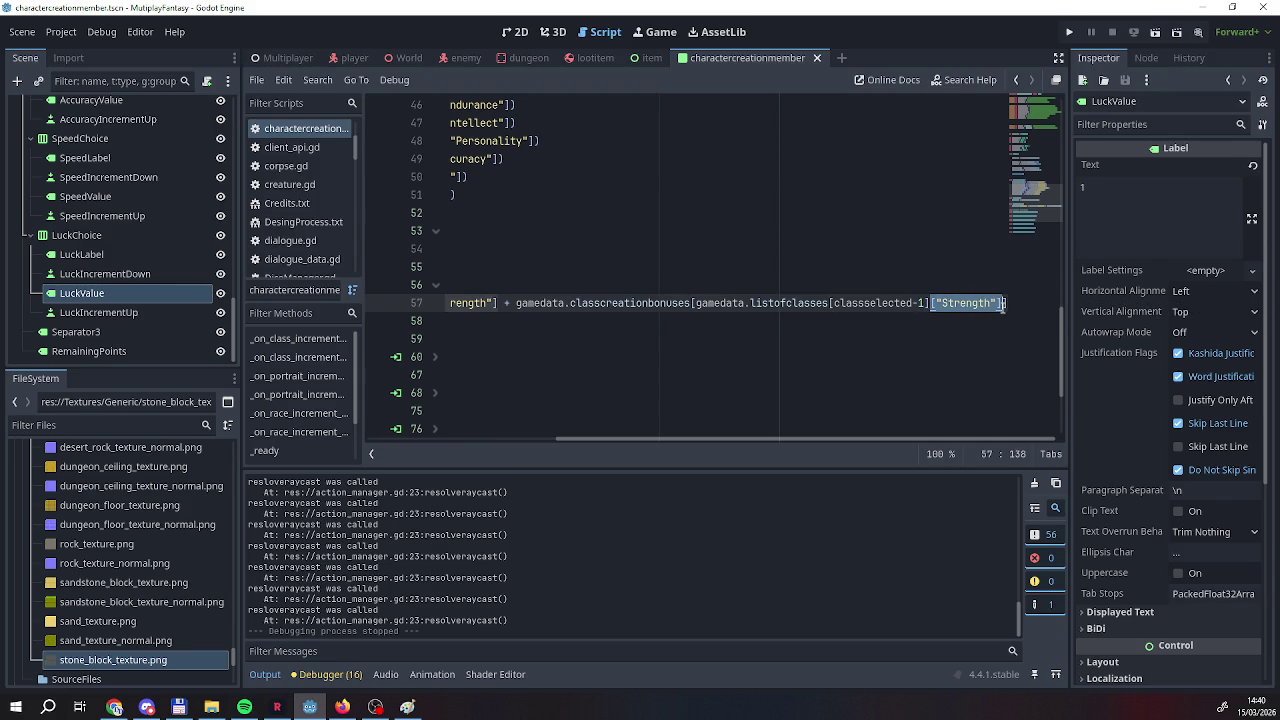
pyautogui.press('BackSpace')
pyautogui.hotkey('ctrl', 'z')
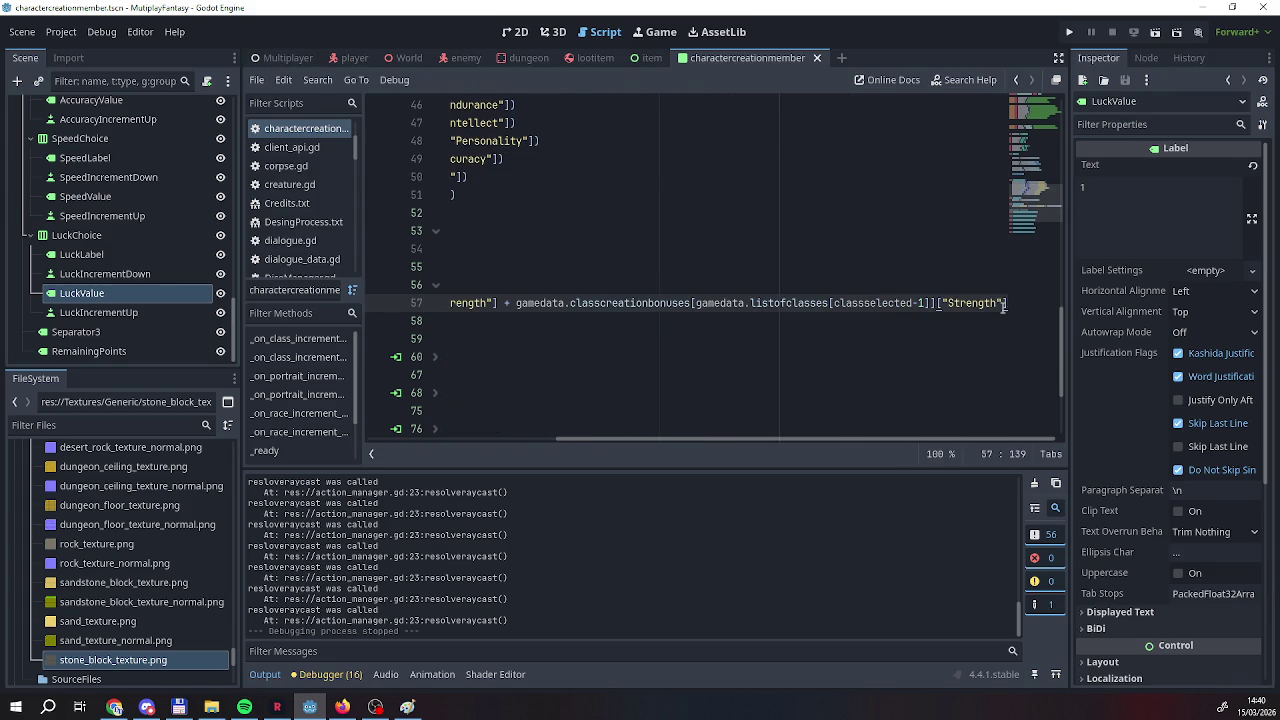
pyautogui.press('Down')
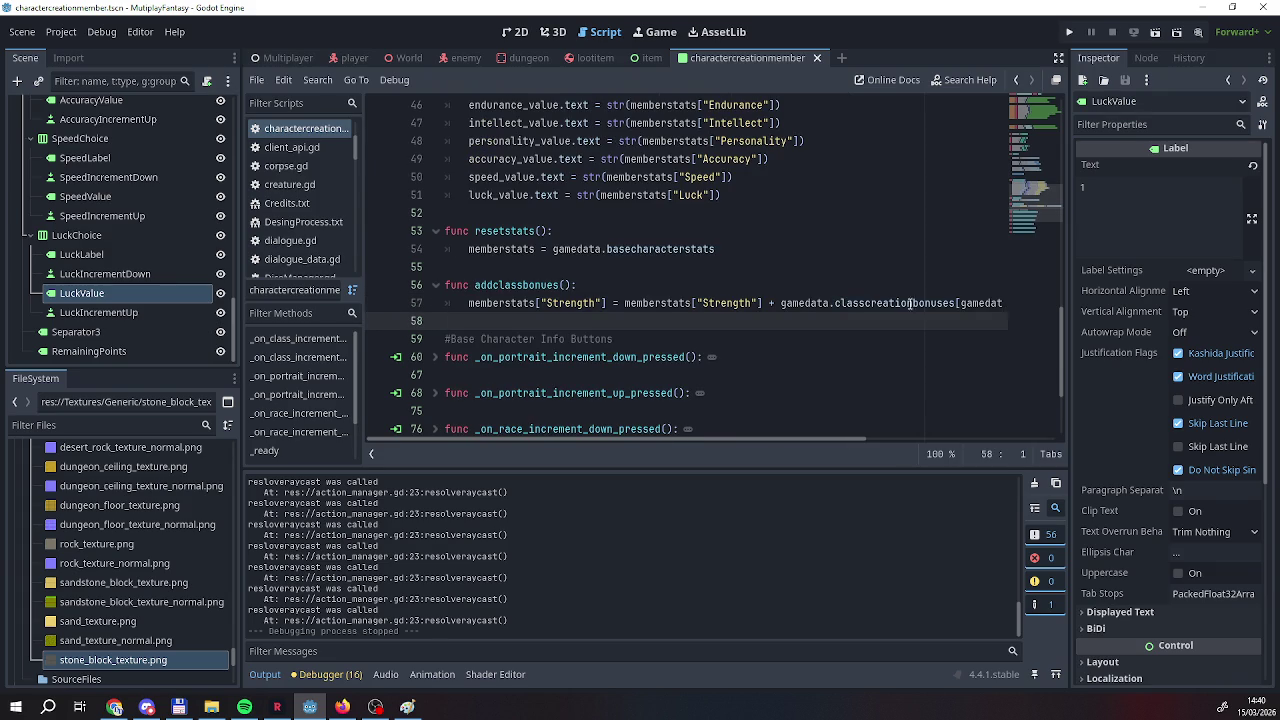
# Unfold _on_class_increment_up_pressed and _on_class_increment_down_pressed at the bottom of the script.
pyautogui.scroll(5, 587, 229)
pyautogui.scroll(-5, 569, 224)
pyautogui.scroll(1, 570, 226)
pyautogui.scroll(-2, 540, 240)
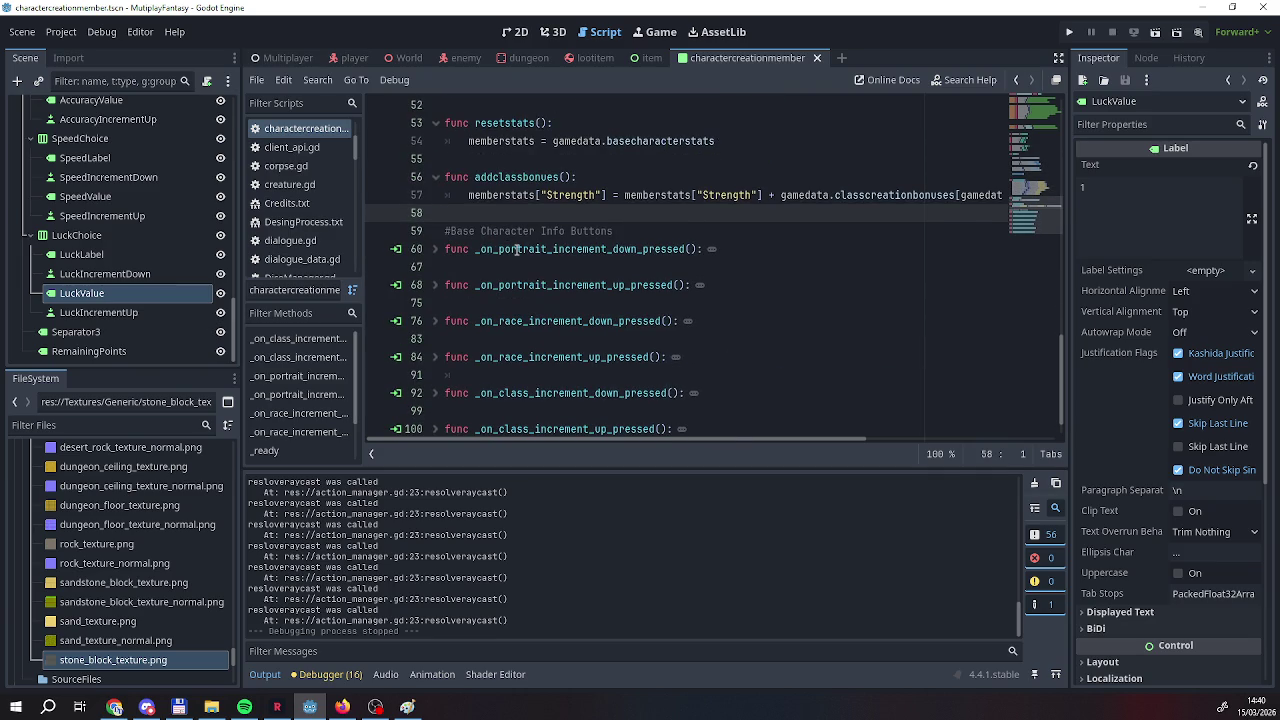
pyautogui.scroll(-2, 517, 249)
pyautogui.scroll(3, 510, 240)
pyautogui.scroll(3, 503, 227)
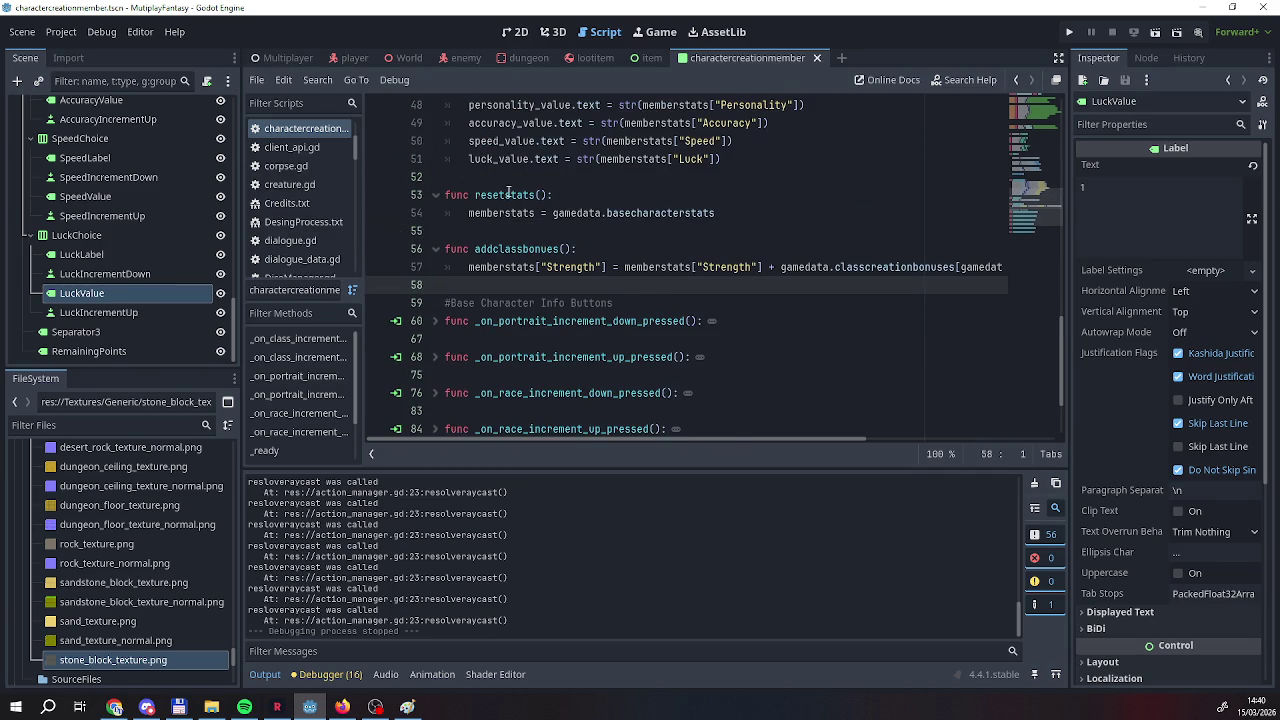
pyautogui.scroll(-3, 508, 195)
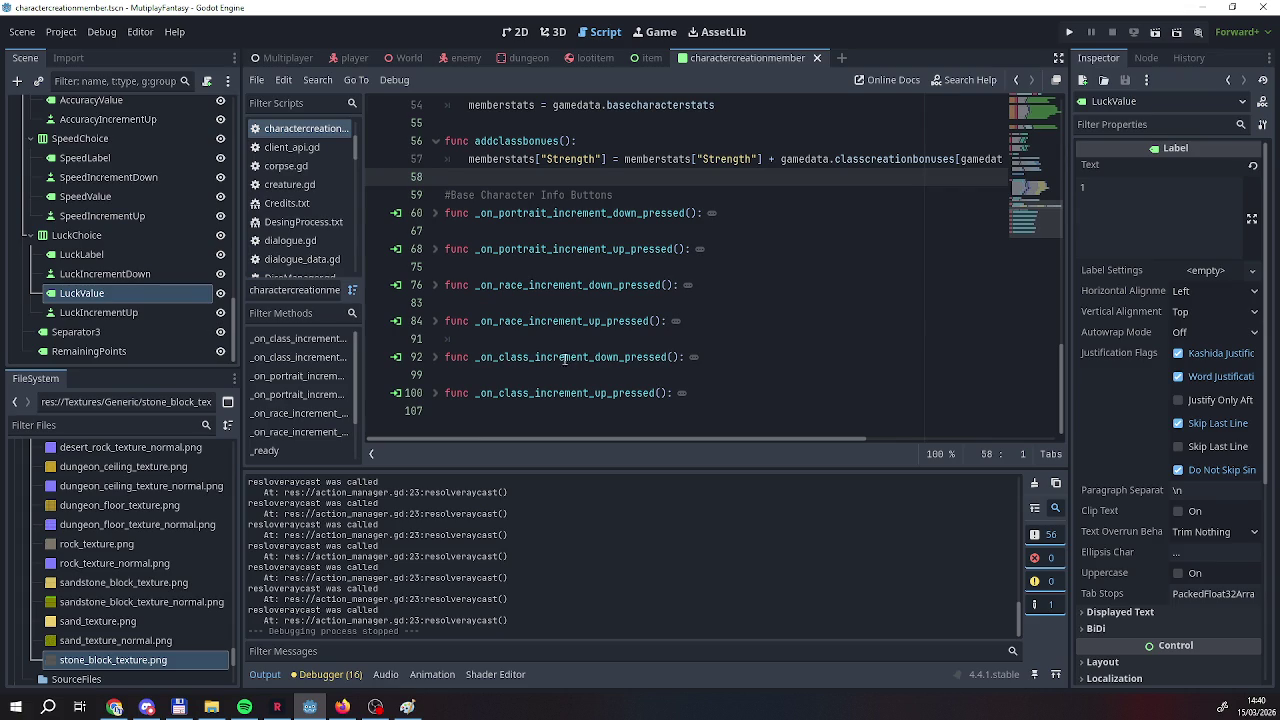
pyautogui.scroll(1, 540, 198)
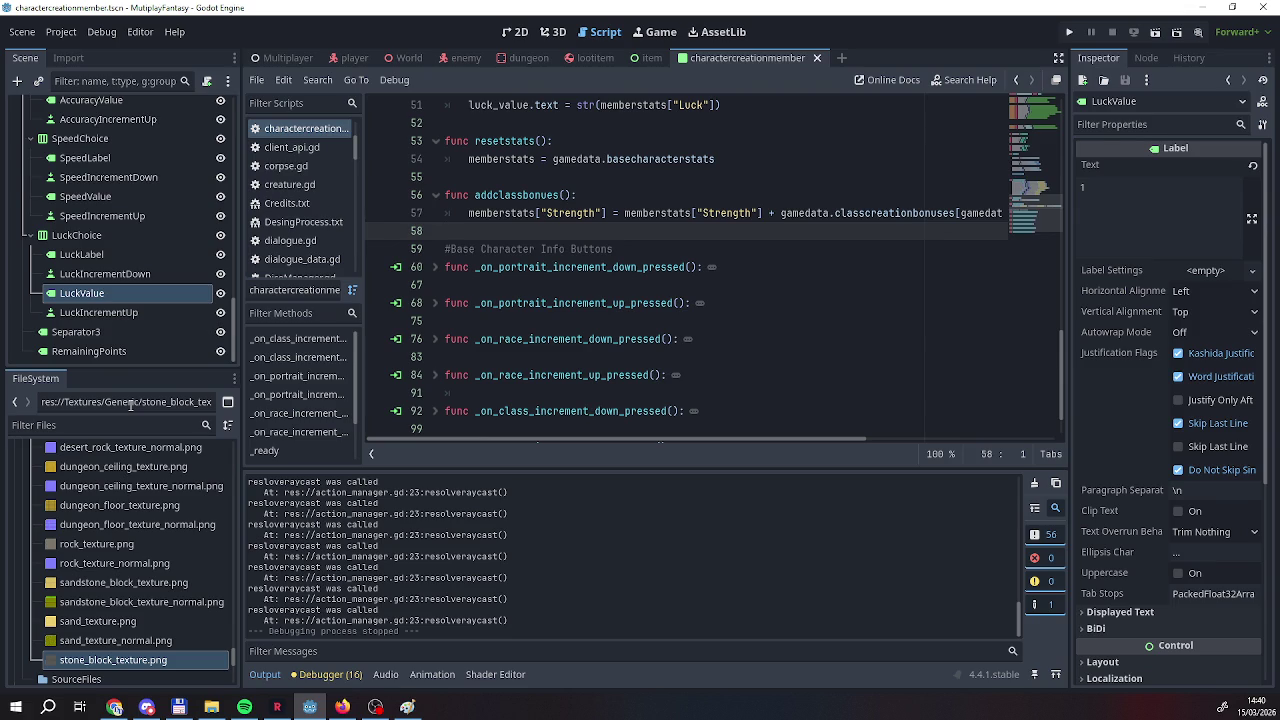
pyautogui.scroll(-1, 597, 380)
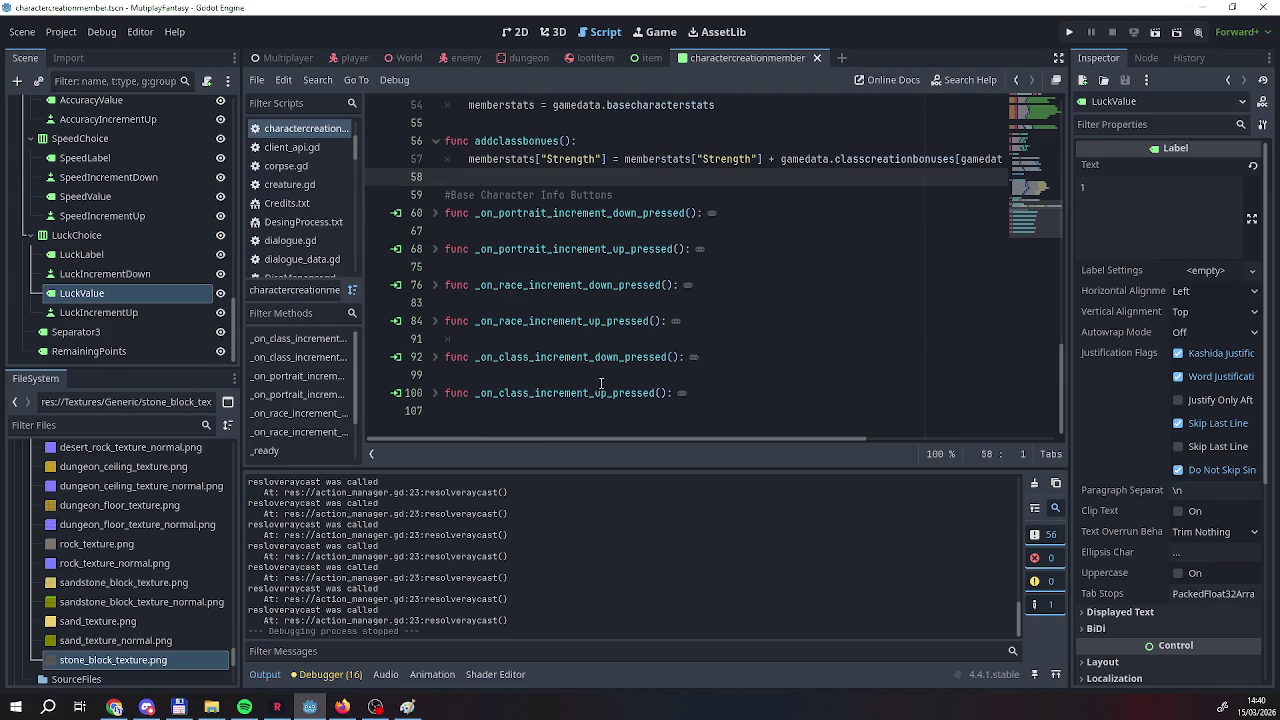
pyautogui.click(681, 394)
pyautogui.click(692, 357)
pyautogui.scroll(2, 505, 263)
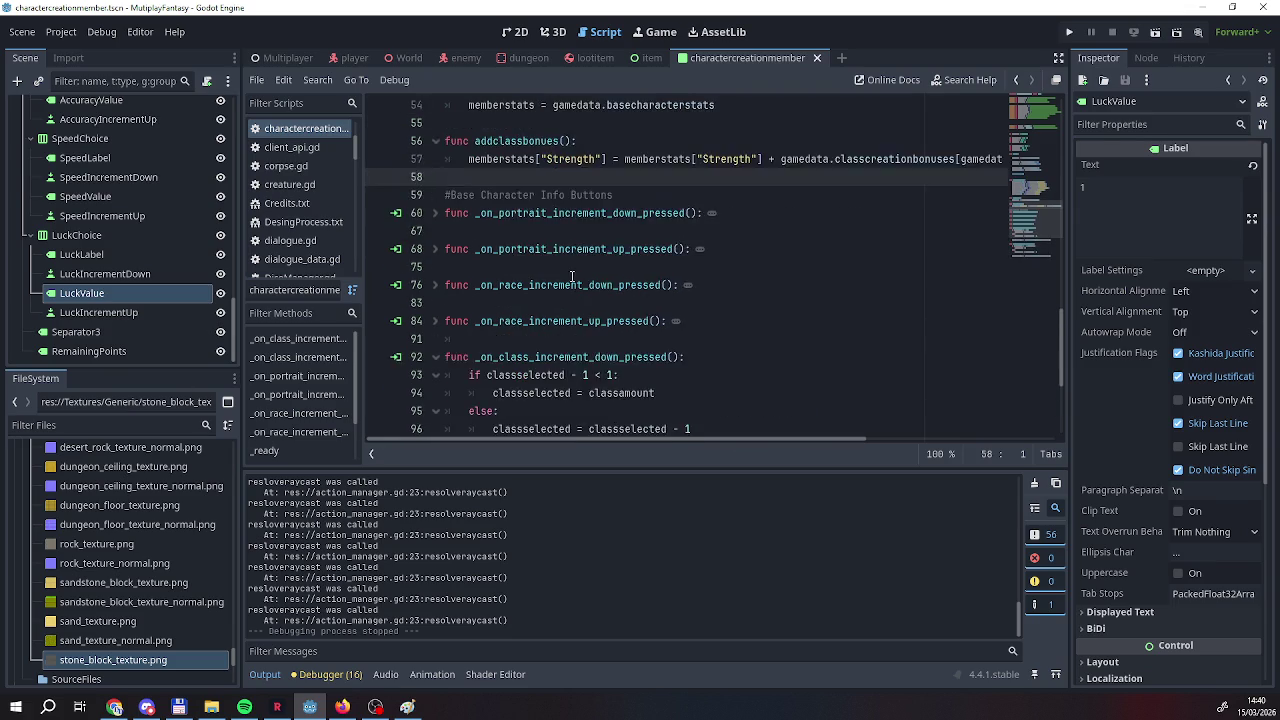
pyautogui.scroll(-12, 505, 263)
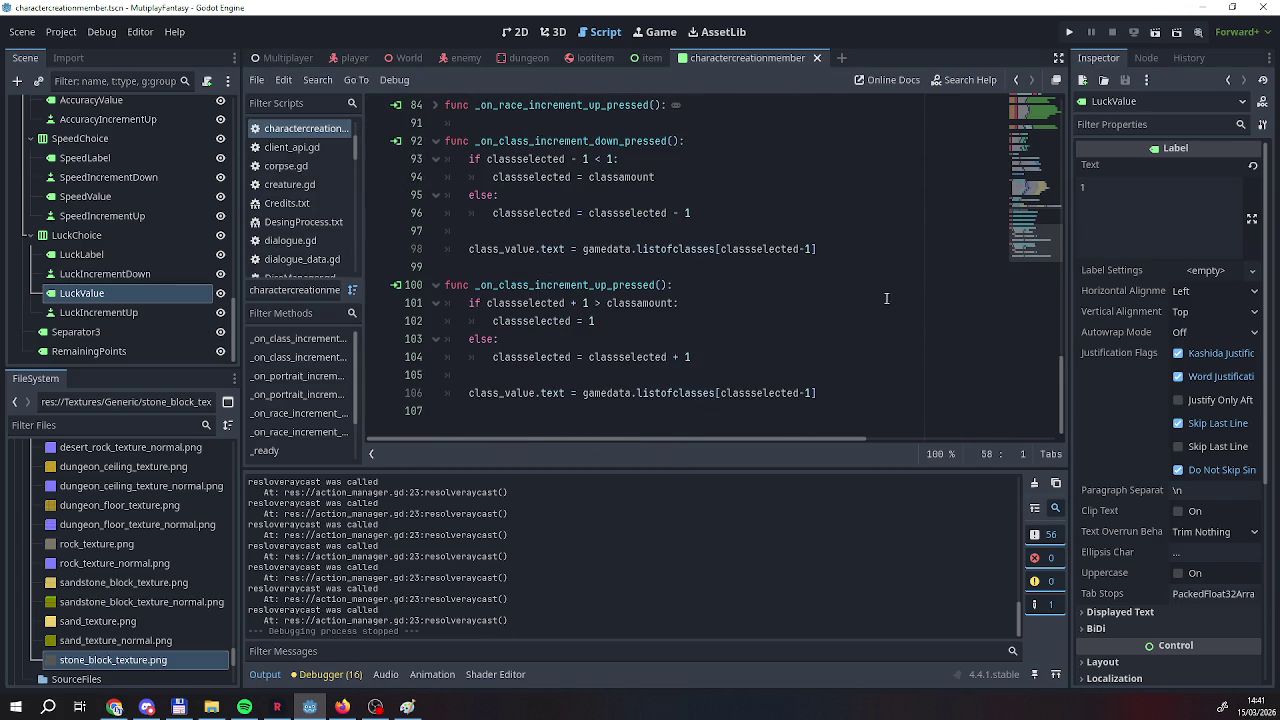
# Append resetstats() and addclassbonues() calls to the end of the class decrement handler.
pyautogui.click(868, 249)
pyautogui.write(')')
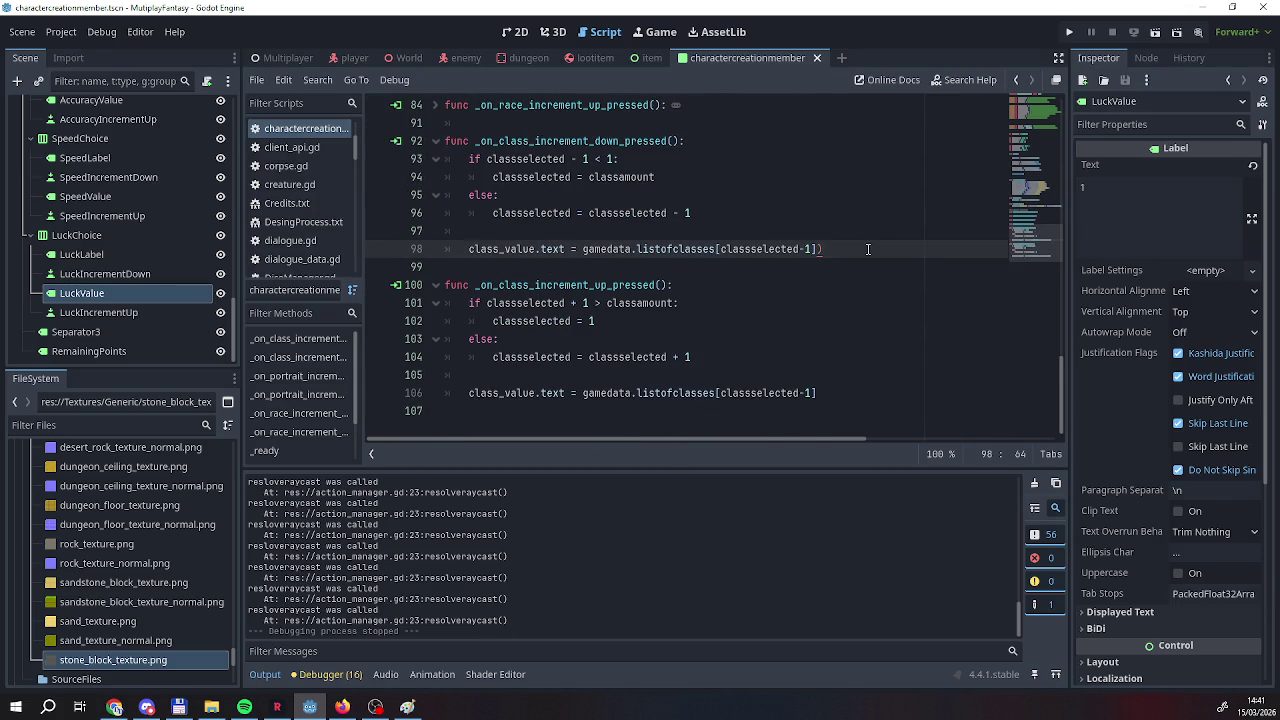
pyautogui.press('BackSpace')
pyautogui.press('Return')
pyautogui.press('Return')
pyautogui.write('reset')
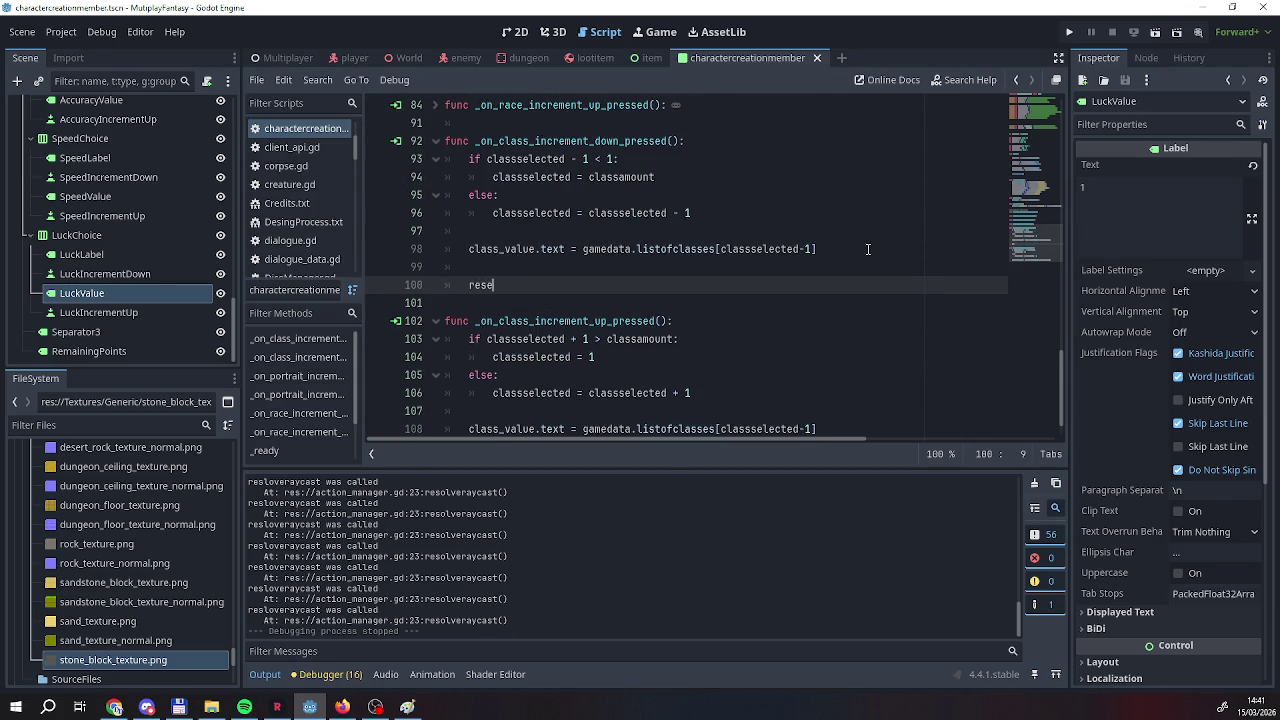
pyautogui.press('Return')
pyautogui.press('Return')
pyautogui.write('add')
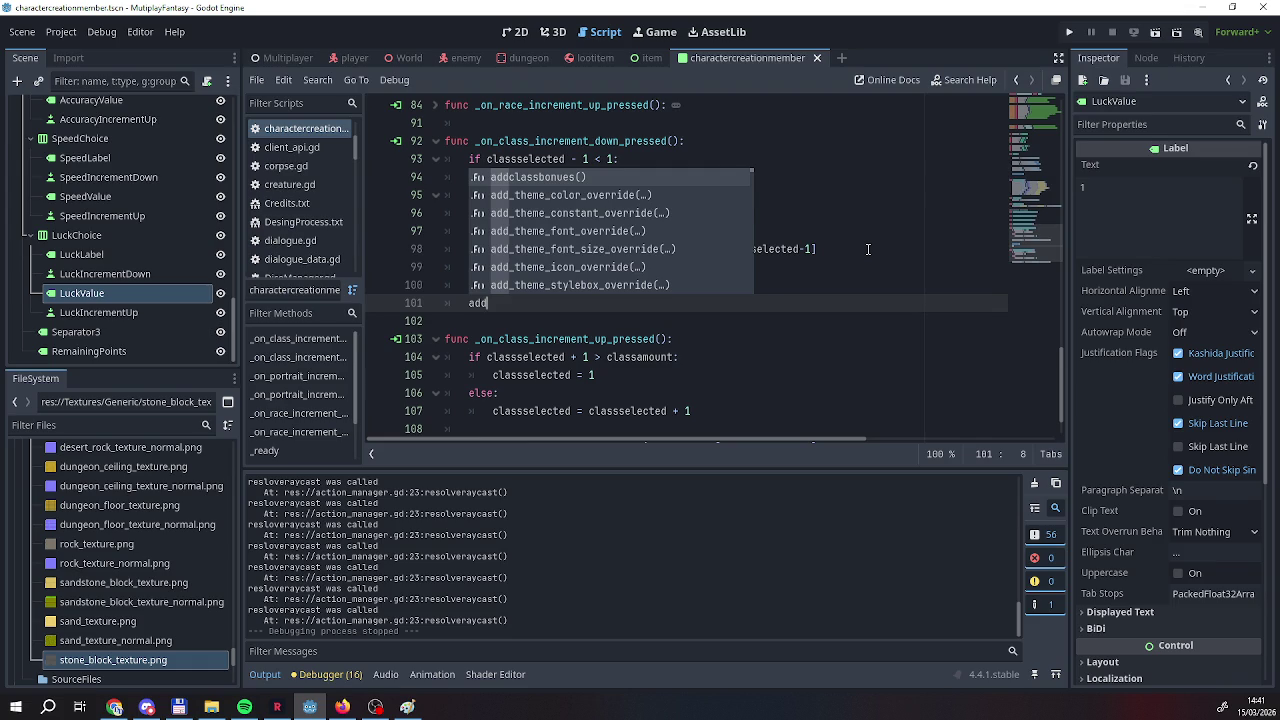
pyautogui.press('Return')
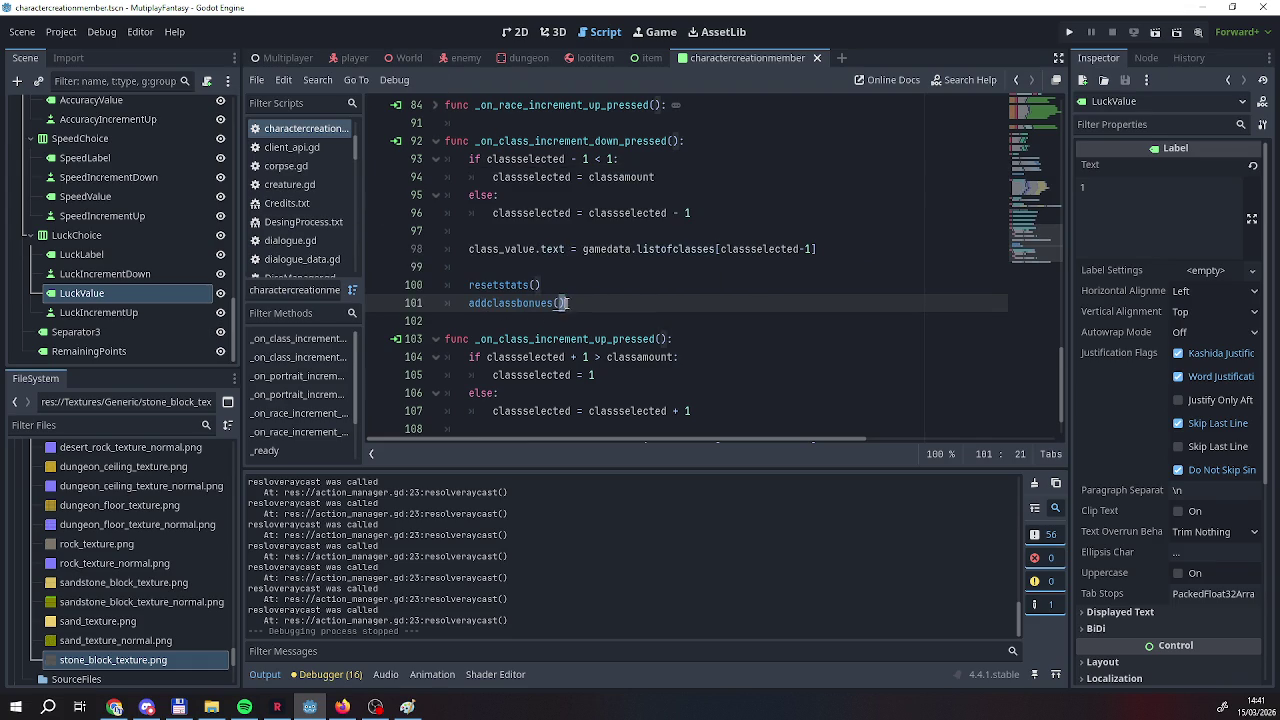
pyautogui.moveTo(469, 303); pyautogui.dragTo(566, 308)
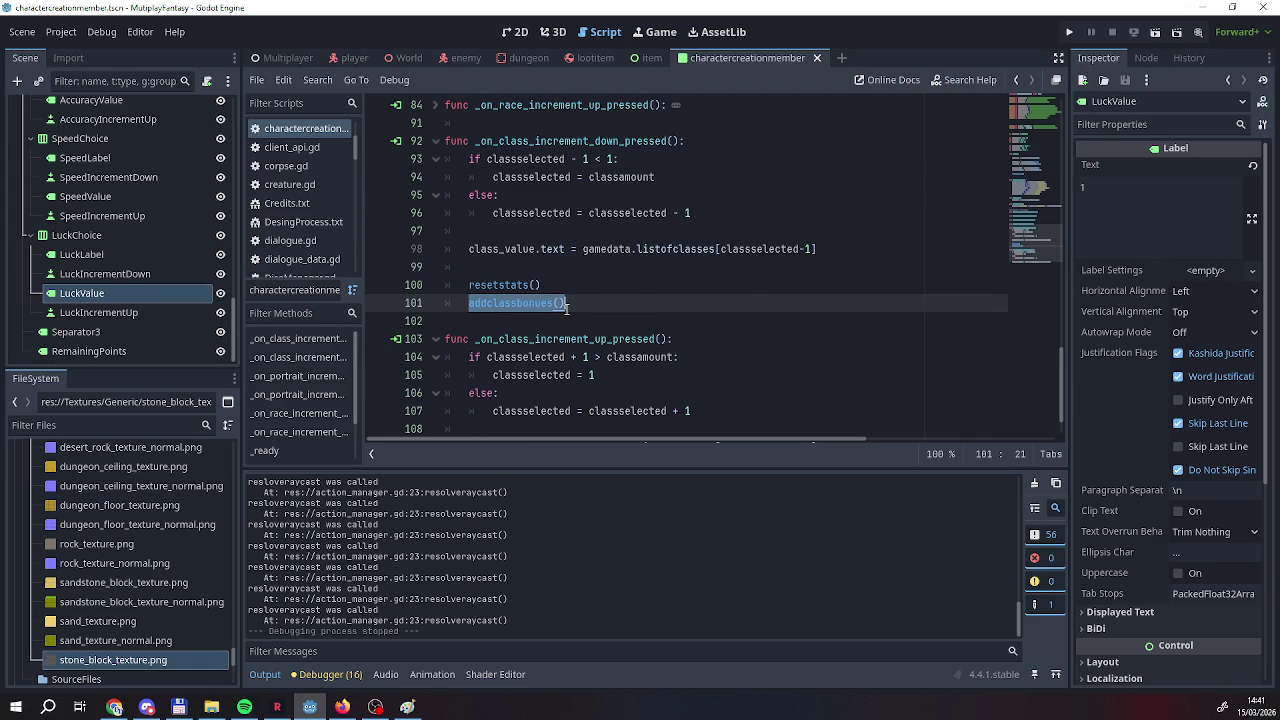
# Append the same resetstats() and addclassbonues() calls to the end of the class increment handler.
pyautogui.scroll(-3, 611, 367)
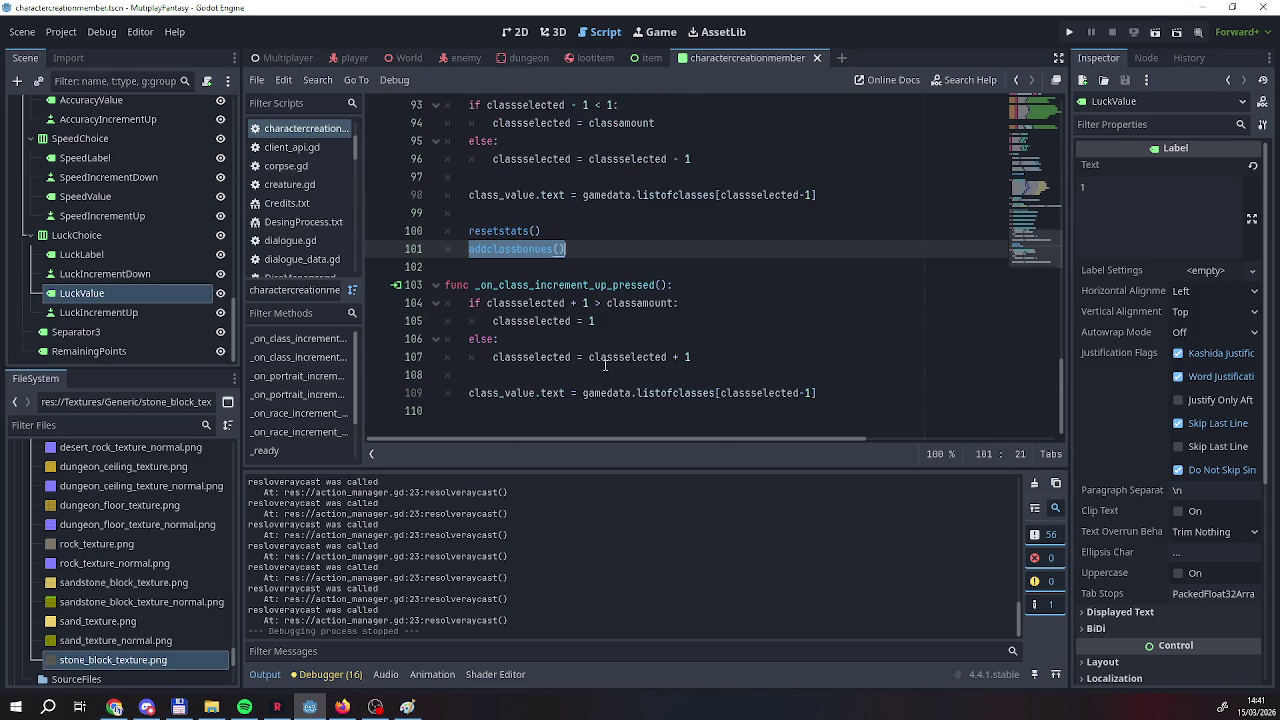
pyautogui.click(820, 392)
pyautogui.press('Return')
pyautogui.press('Return')
pyautogui.write('res')
pyautogui.press('Return')
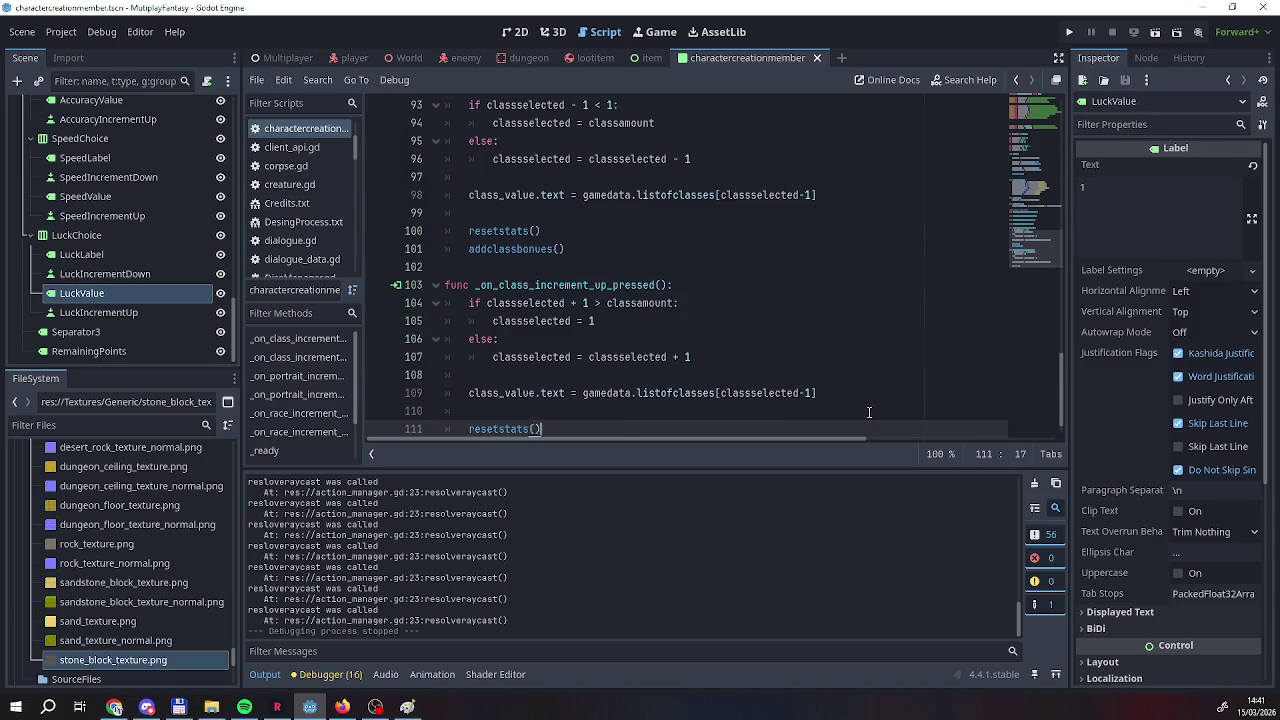
pyautogui.press('Return')
pyautogui.write('add')
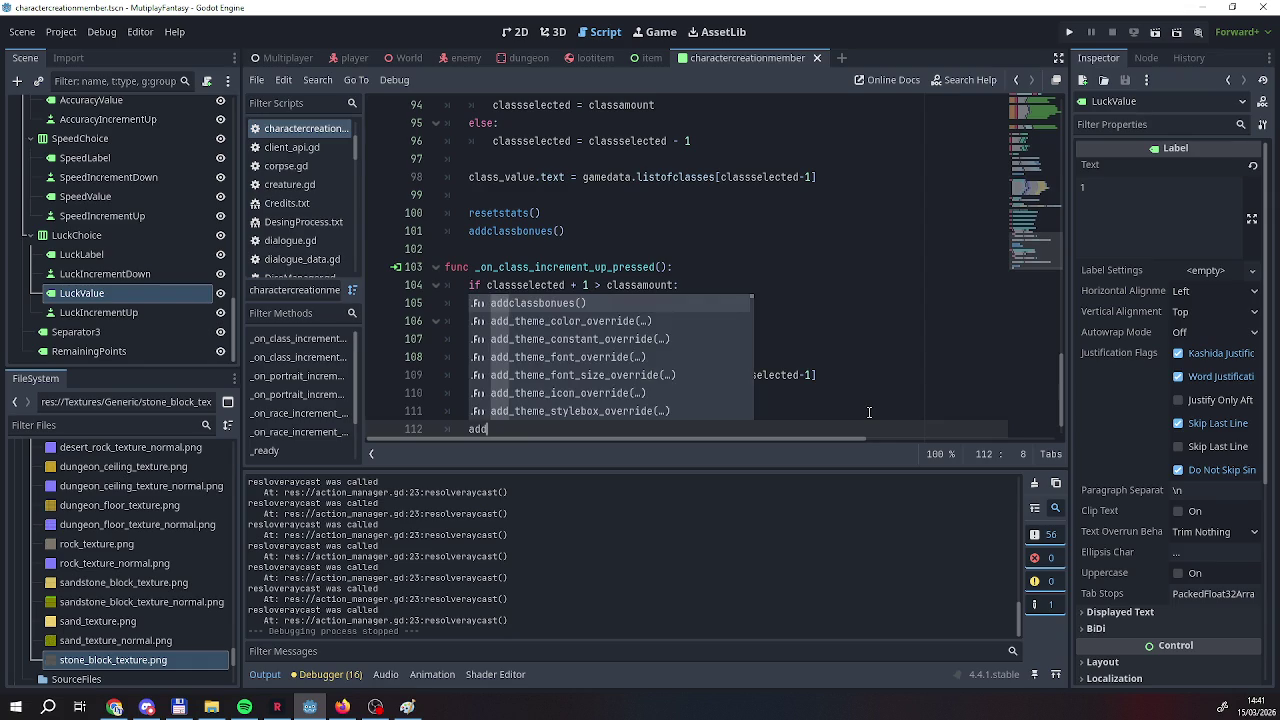
pyautogui.press('Return')
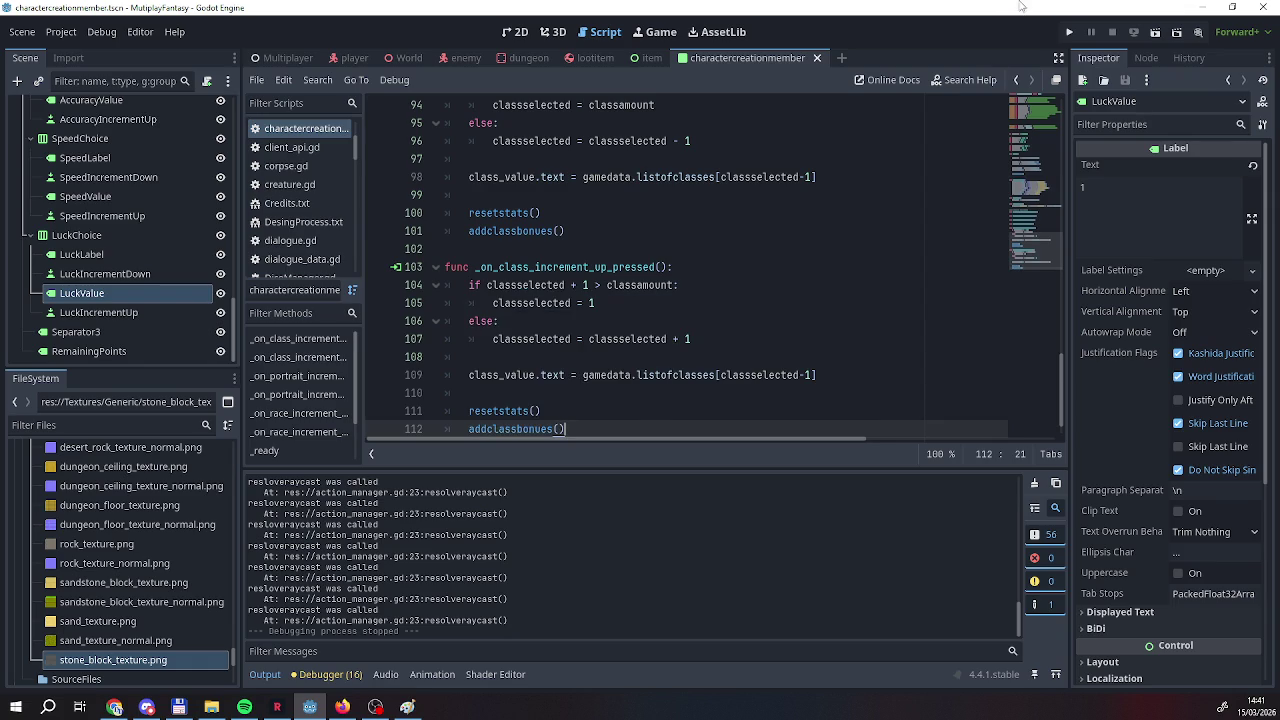
pyautogui.click(564, 352)
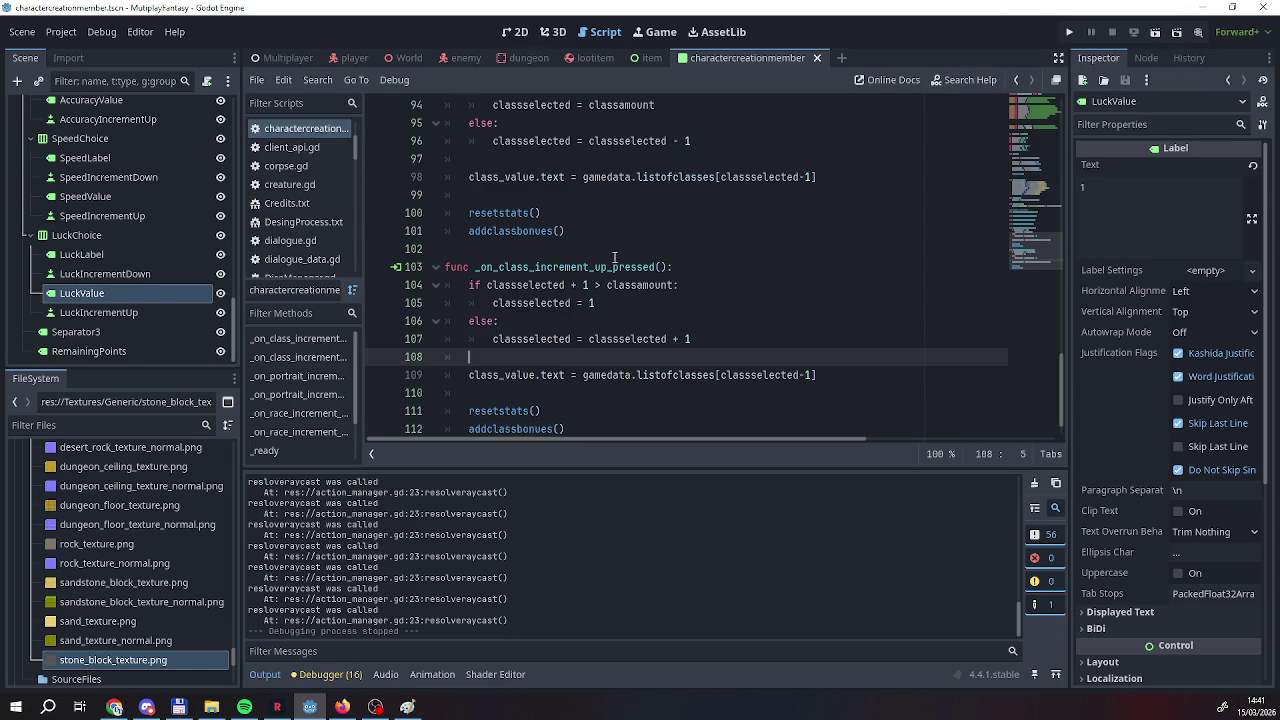
# Save the scene and run the project to test the changes.
pyautogui.rightClick(740, 62)
pyautogui.click(770, 92)
pyautogui.click(1070, 33)
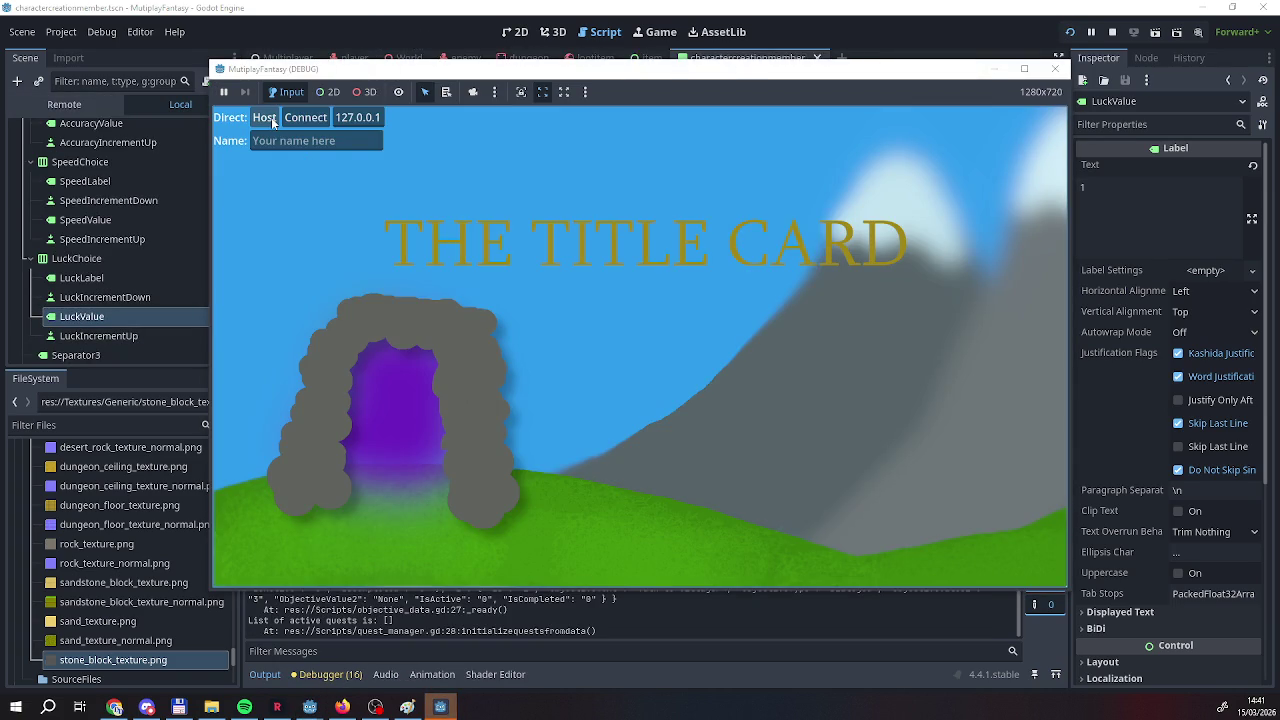
# Host a game, click the first character's Strength > and < buttons, then stop with F8.
pyautogui.click(272, 121)
pyautogui.click(385, 284)
pyautogui.click(385, 286)
pyautogui.click(385, 284)
pyautogui.click(385, 284)
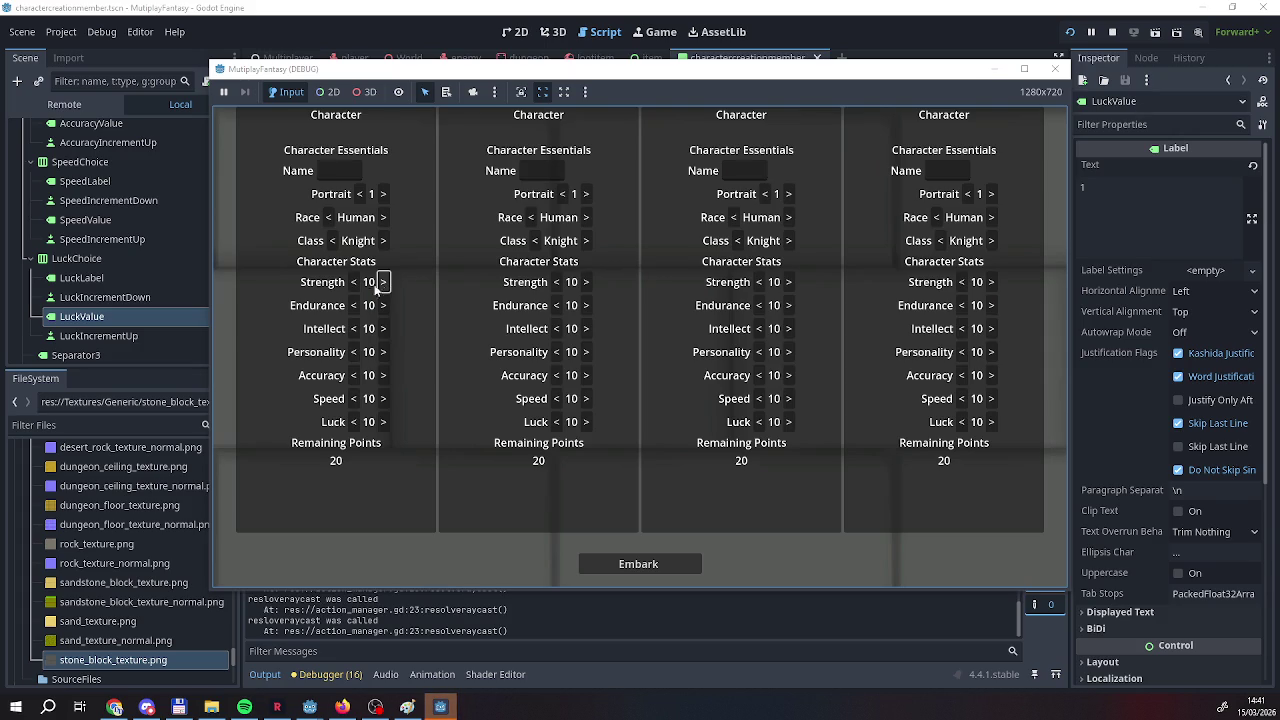
pyautogui.click(356, 284)
pyautogui.click(385, 284)
pyautogui.press('F8')
# In the increment handler, paste resetstats() and addclassbonues() above class_value.text and delete the old copies.
pyautogui.scroll(-1, 702, 247)
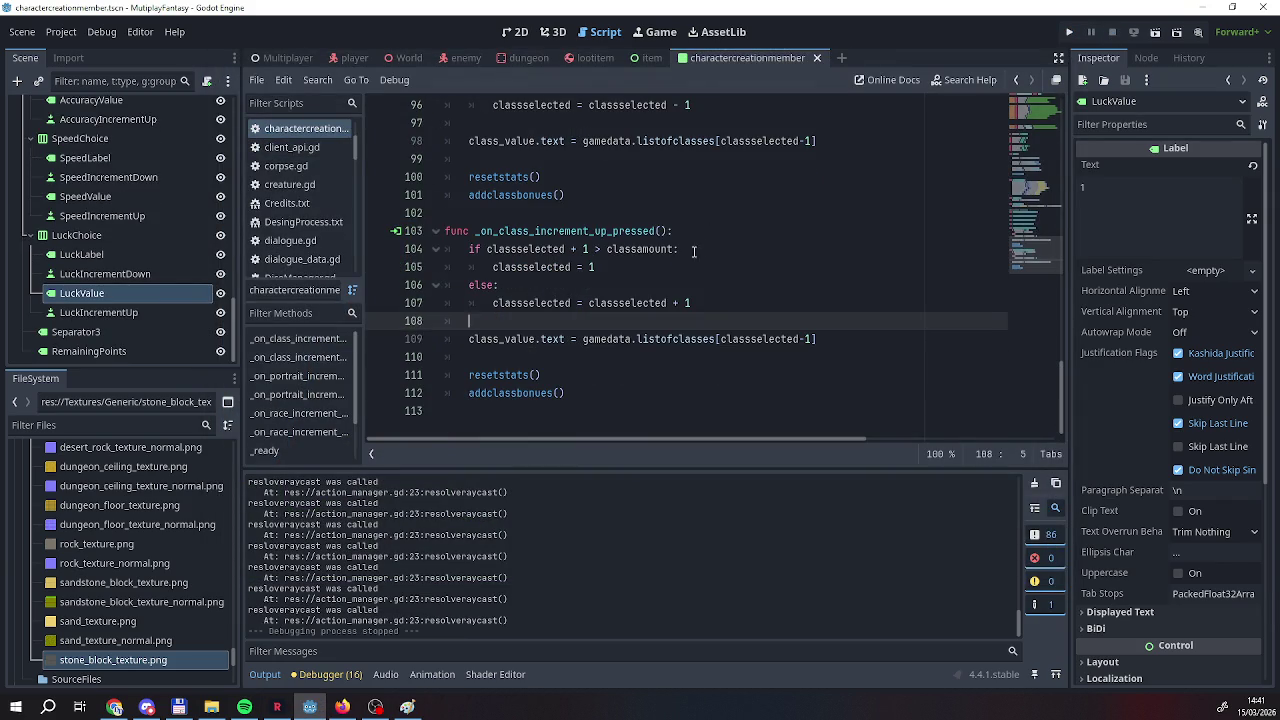
pyautogui.click(581, 393)
pyautogui.keyDown('shift'); pyautogui.click(466, 375); pyautogui.keyUp('shift')
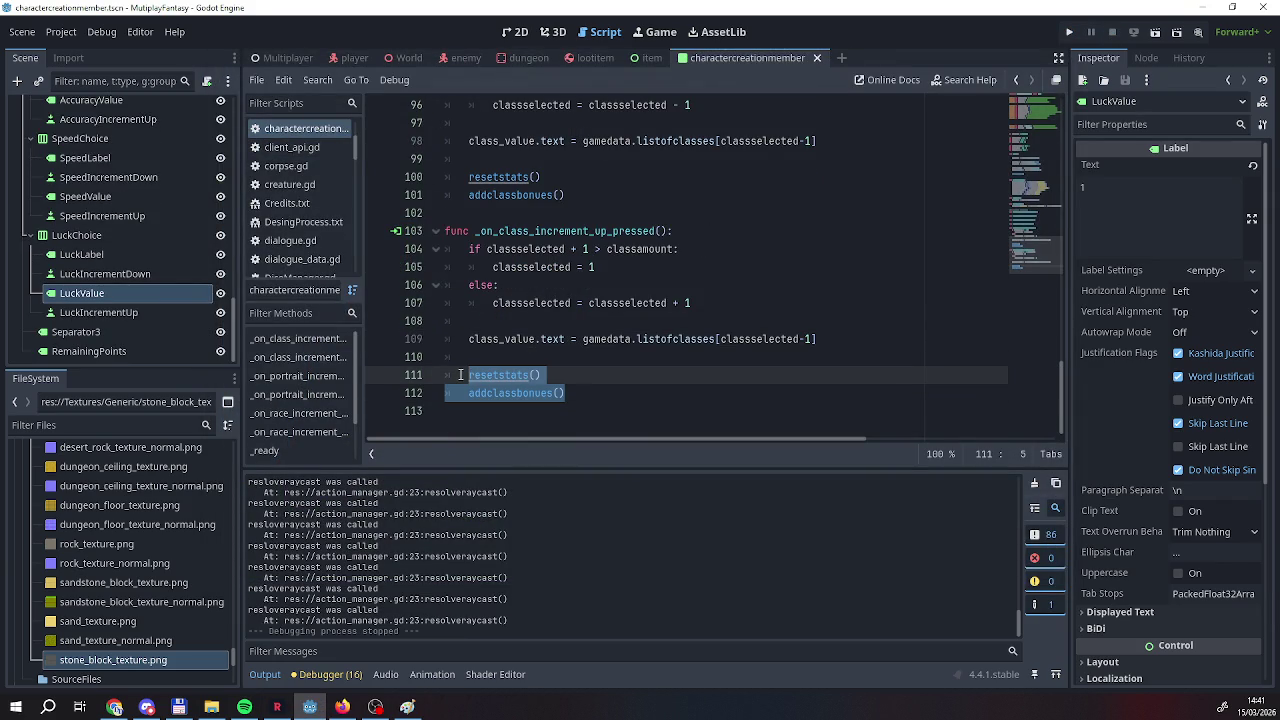
pyautogui.click(485, 321)
pyautogui.press('Return')
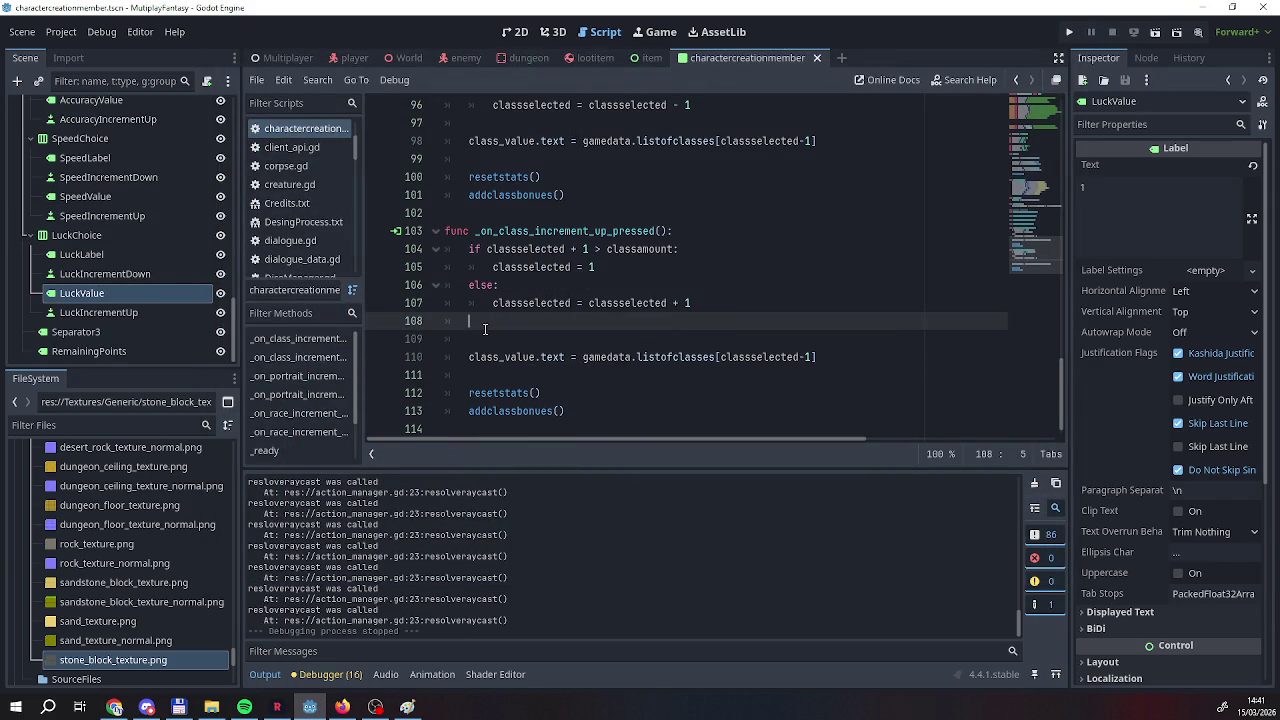
pyautogui.press('Return')
pyautogui.press('Up')
pyautogui.write('resetstats() \taddclassbonues()')
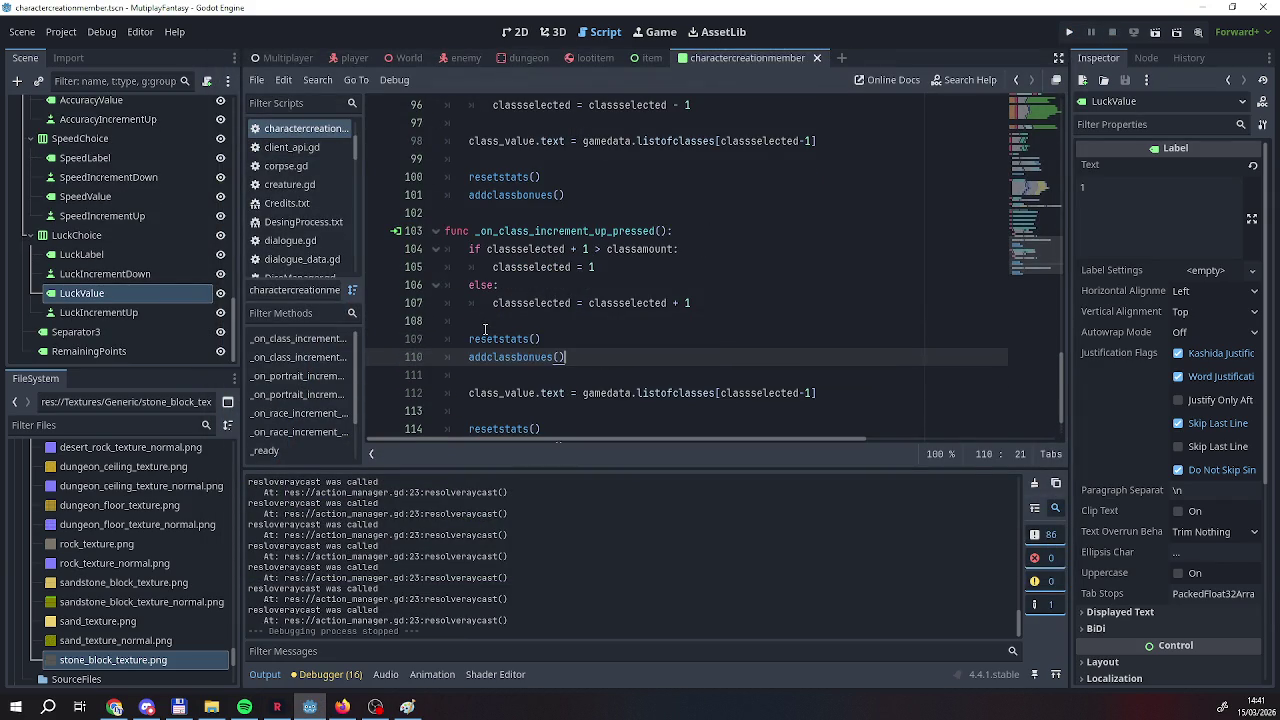
pyautogui.scroll(-2, 500, 350)
pyautogui.click(560, 393)
pyautogui.moveTo(560, 393); pyautogui.dragTo(468, 375)
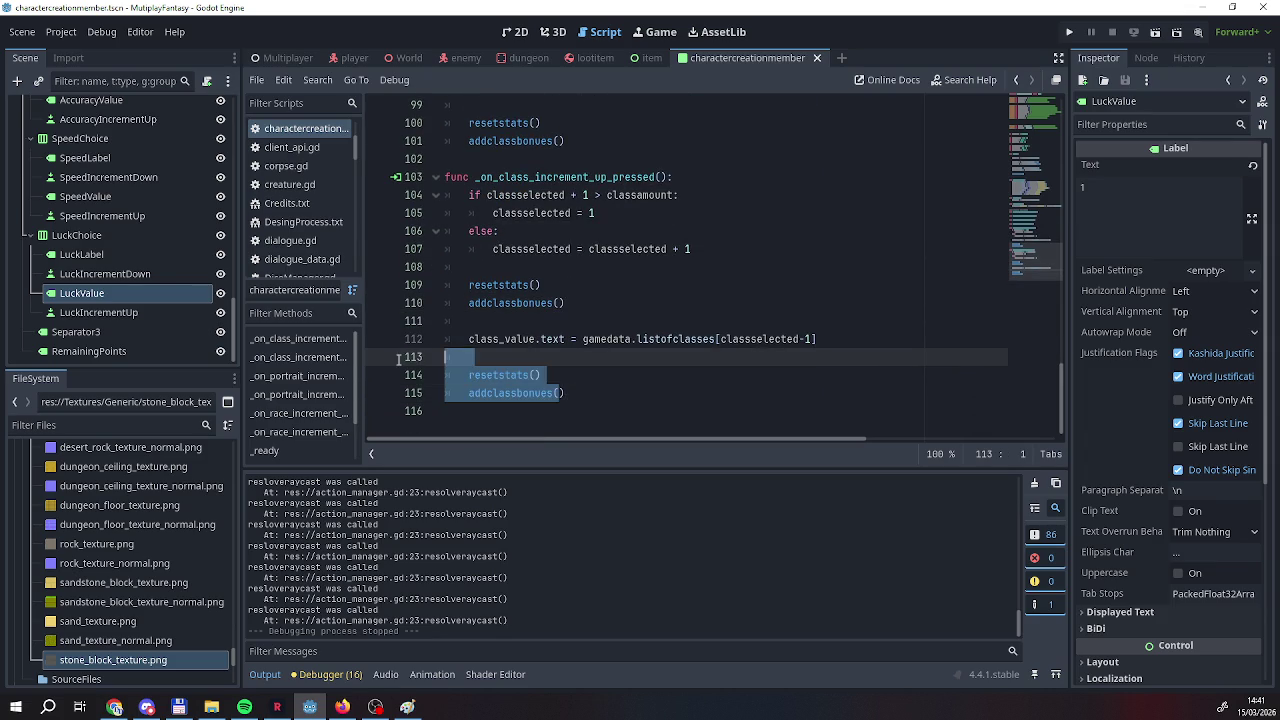
pyautogui.press('BackSpace')
pyautogui.press('BackSpace')
# Move the decrement handler's two calls above class_value.text and fix resetstats() indentation.
pyautogui.scroll(2, 617, 325)
pyautogui.moveTo(565, 231); pyautogui.dragTo(441, 215)
pyautogui.hotkey('ctrl', 'c')
pyautogui.press('BackSpace')
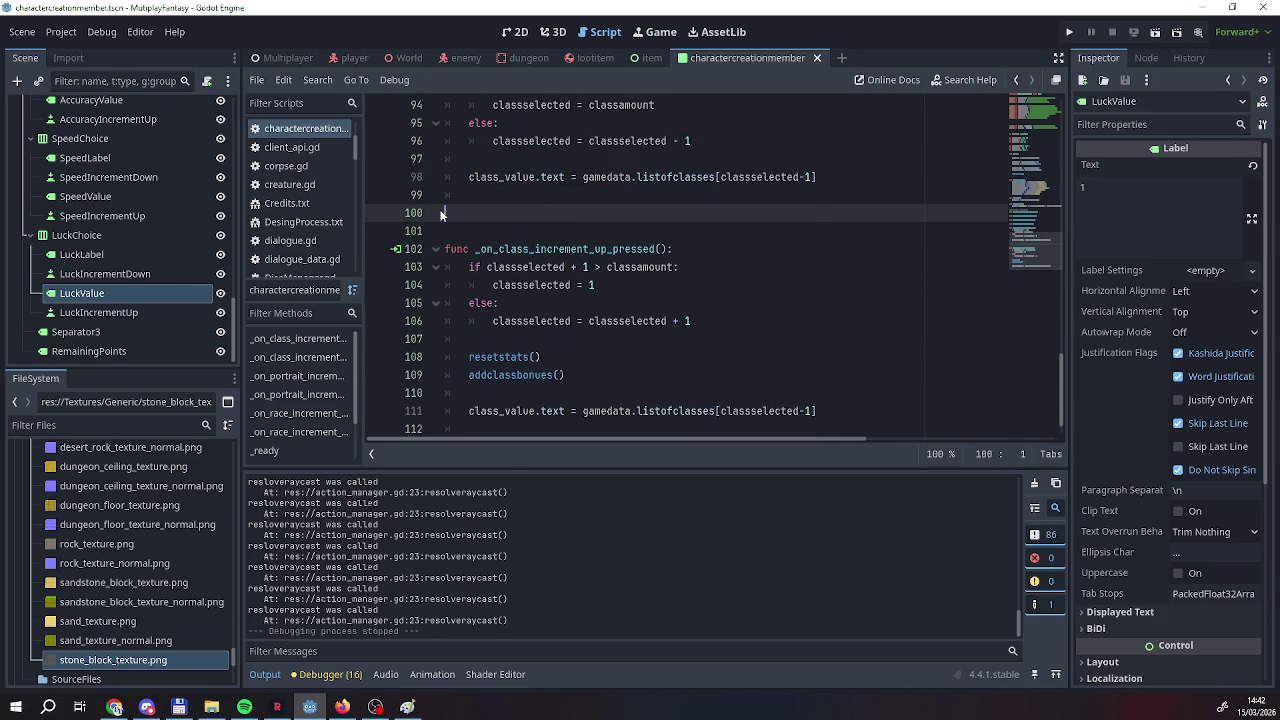
pyautogui.press('BackSpace')
pyautogui.press('Up')
pyautogui.press('Up')
pyautogui.press('Return')
pyautogui.press('Up')
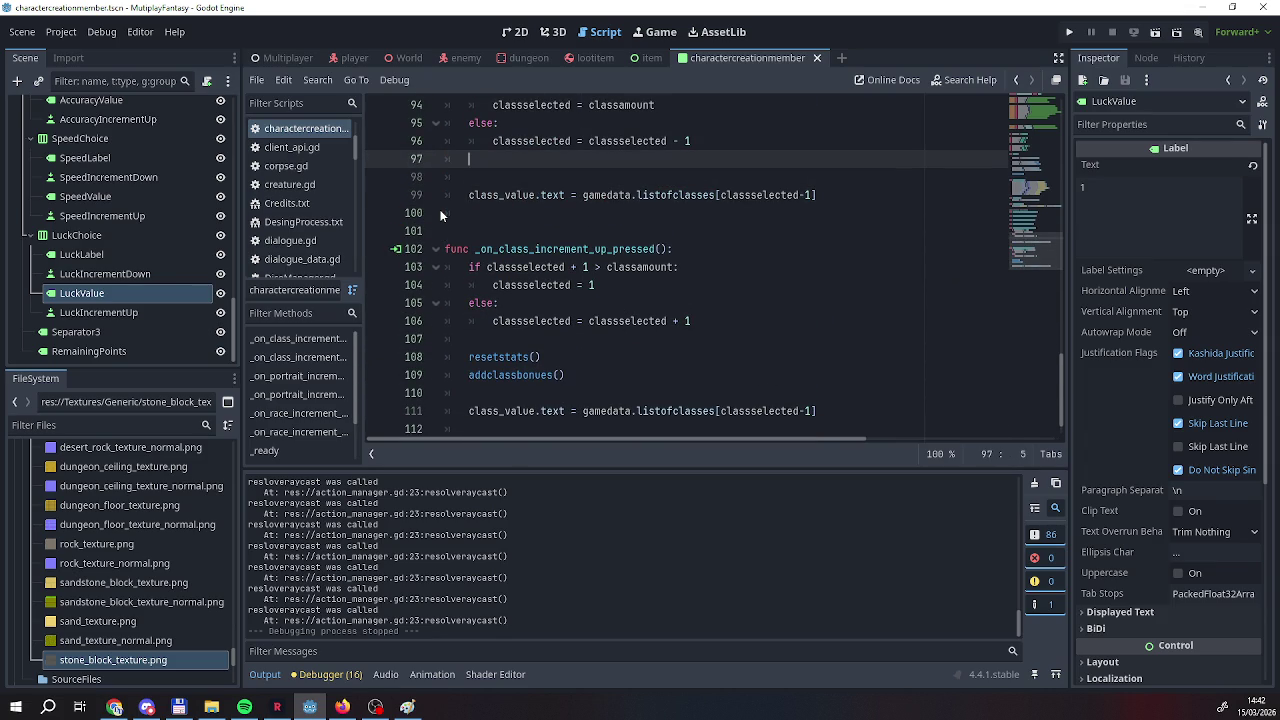
pyautogui.press('Return')
pyautogui.hotkey('ctrl', 'v')
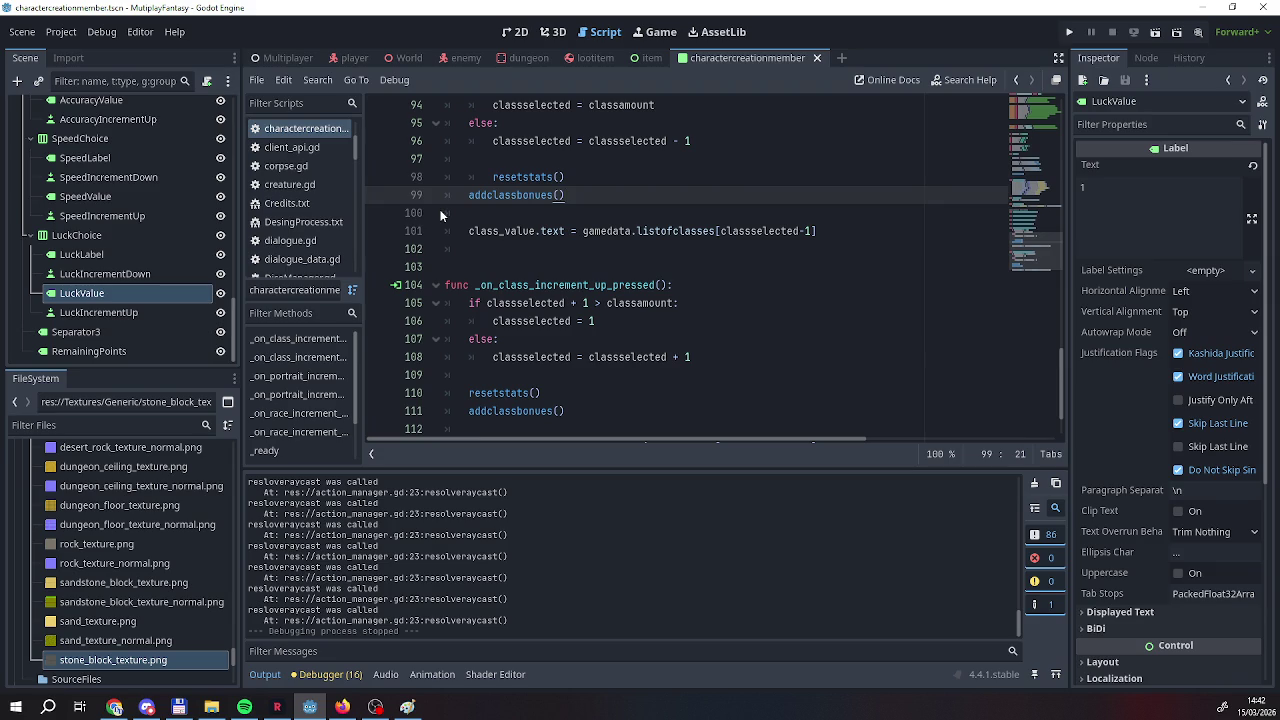
pyautogui.press('Up')
pyautogui.press('Home')
pyautogui.press('BackSpace')
pyautogui.click(517, 177)
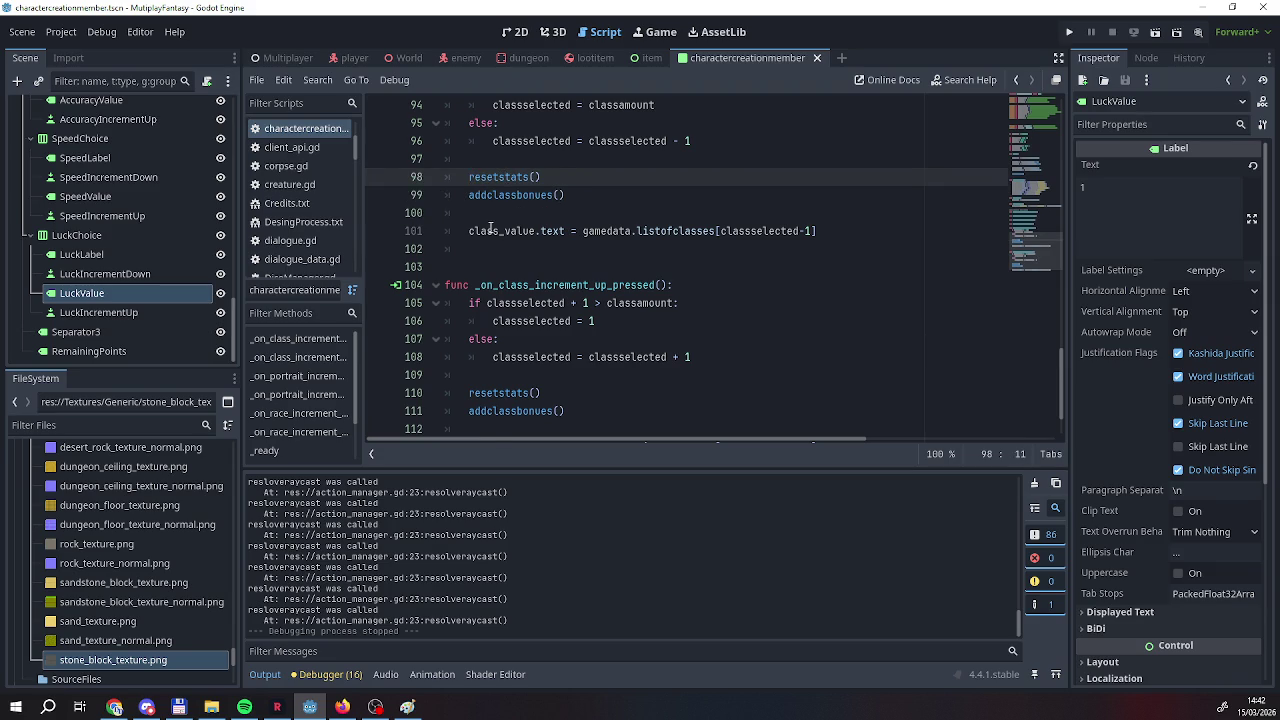
# Add updatestatvalues() after addclassbonues() in the class decrement handler.
pyautogui.scroll(5, 580, 300)
pyautogui.scroll(1, 583, 299)
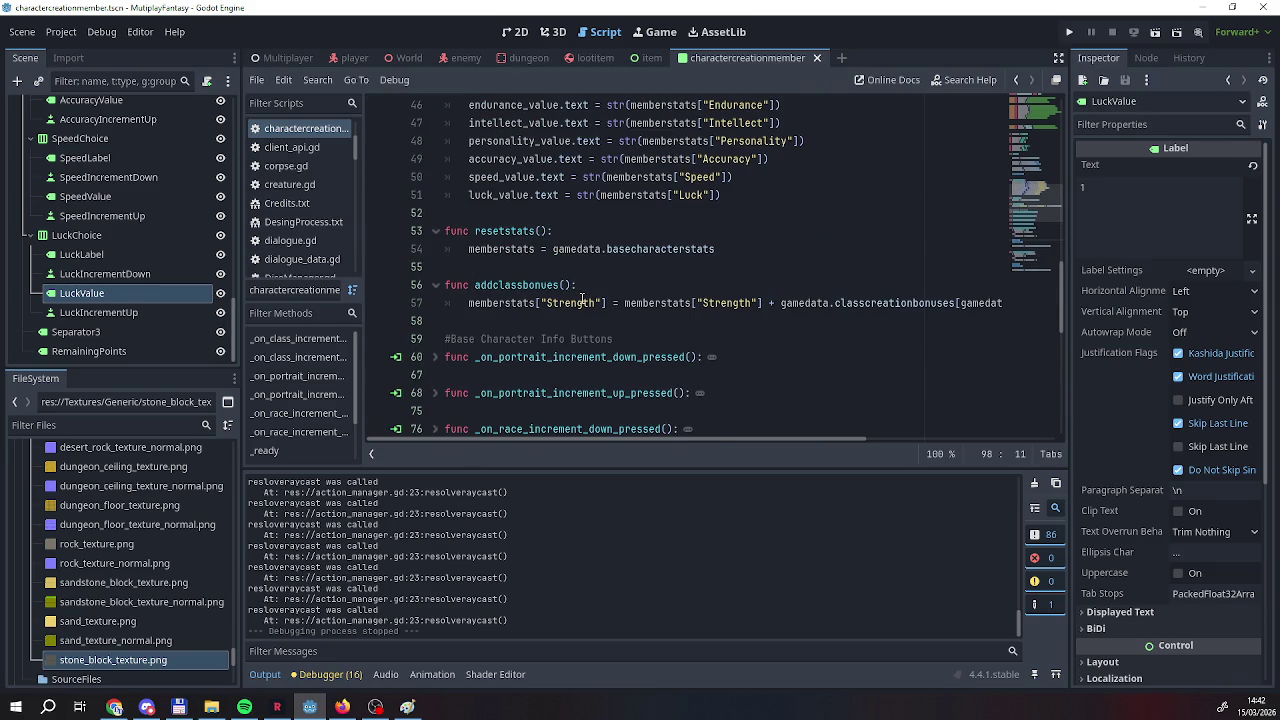
pyautogui.scroll(-2, 582, 298)
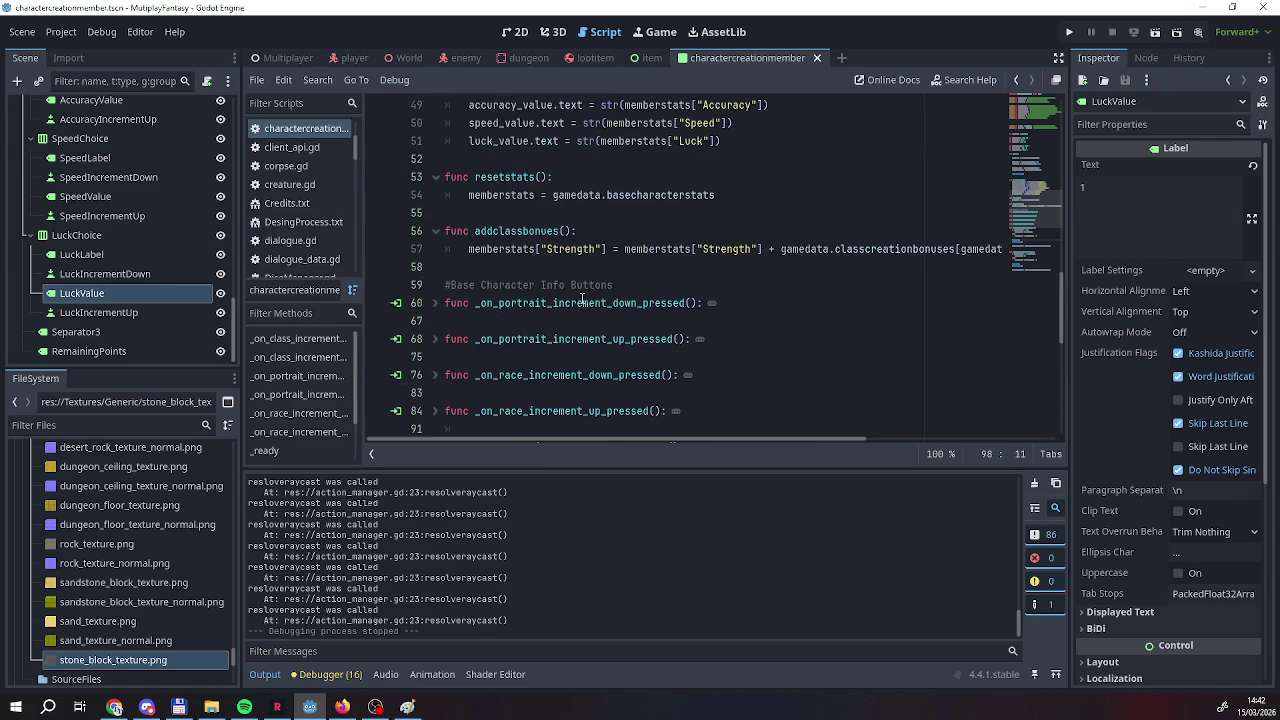
pyautogui.scroll(3, 582, 298)
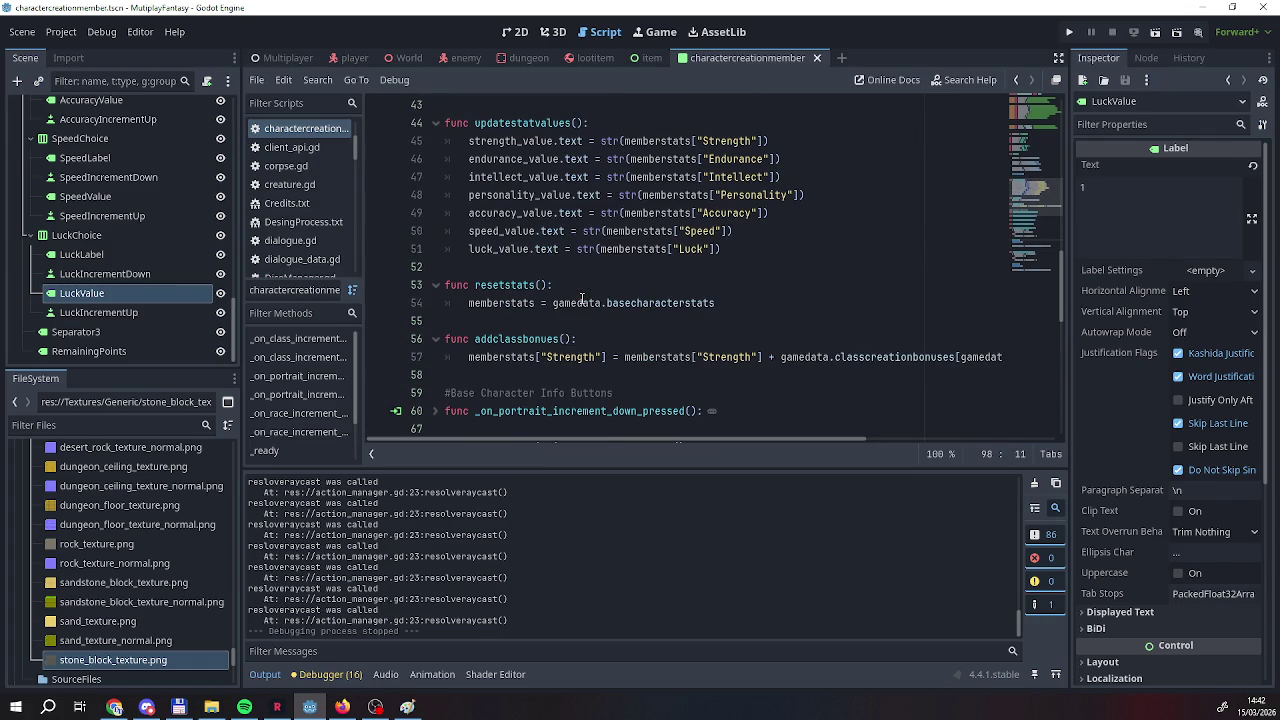
pyautogui.scroll(1, 582, 299)
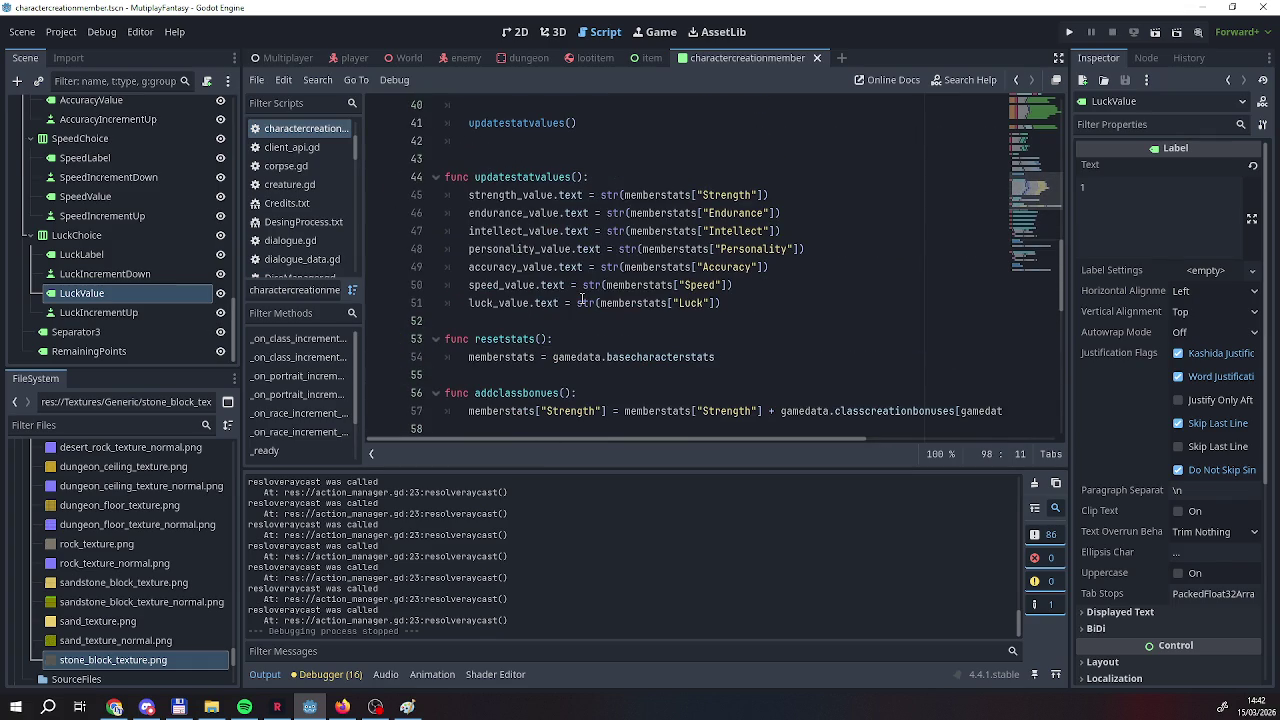
pyautogui.scroll(-6, 583, 299)
pyautogui.scroll(-3, 582, 298)
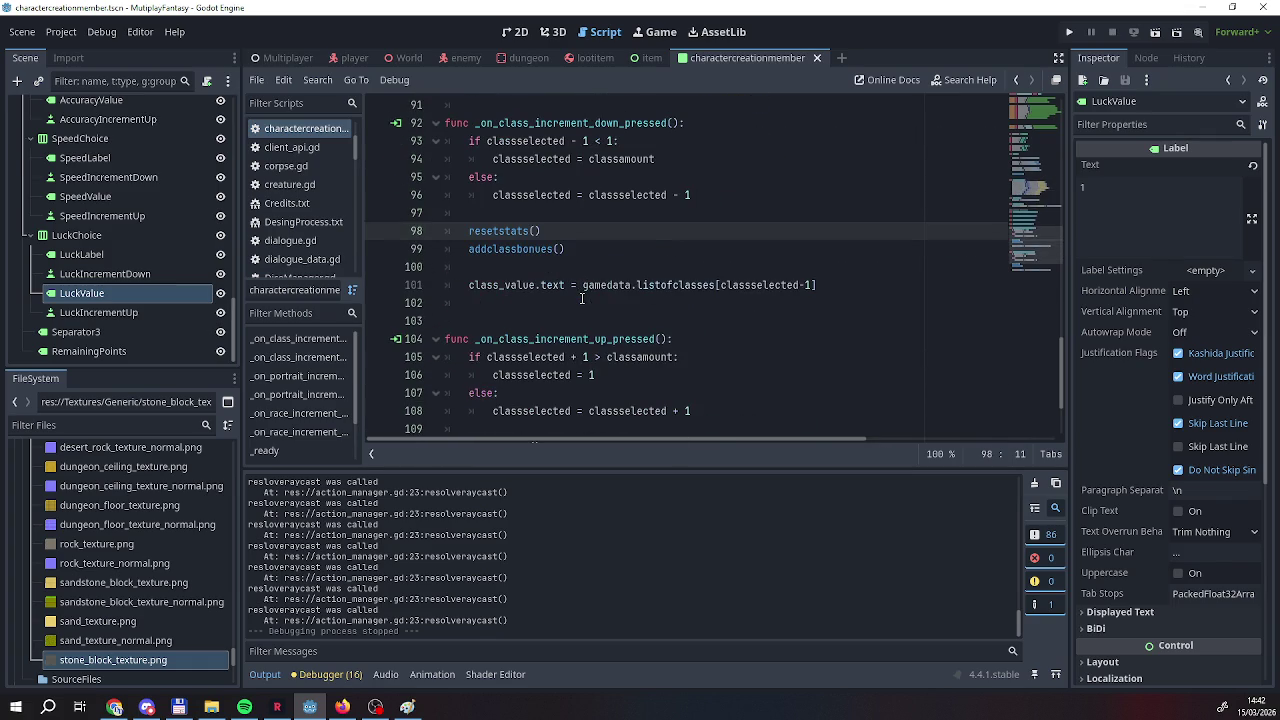
pyautogui.click(576, 249)
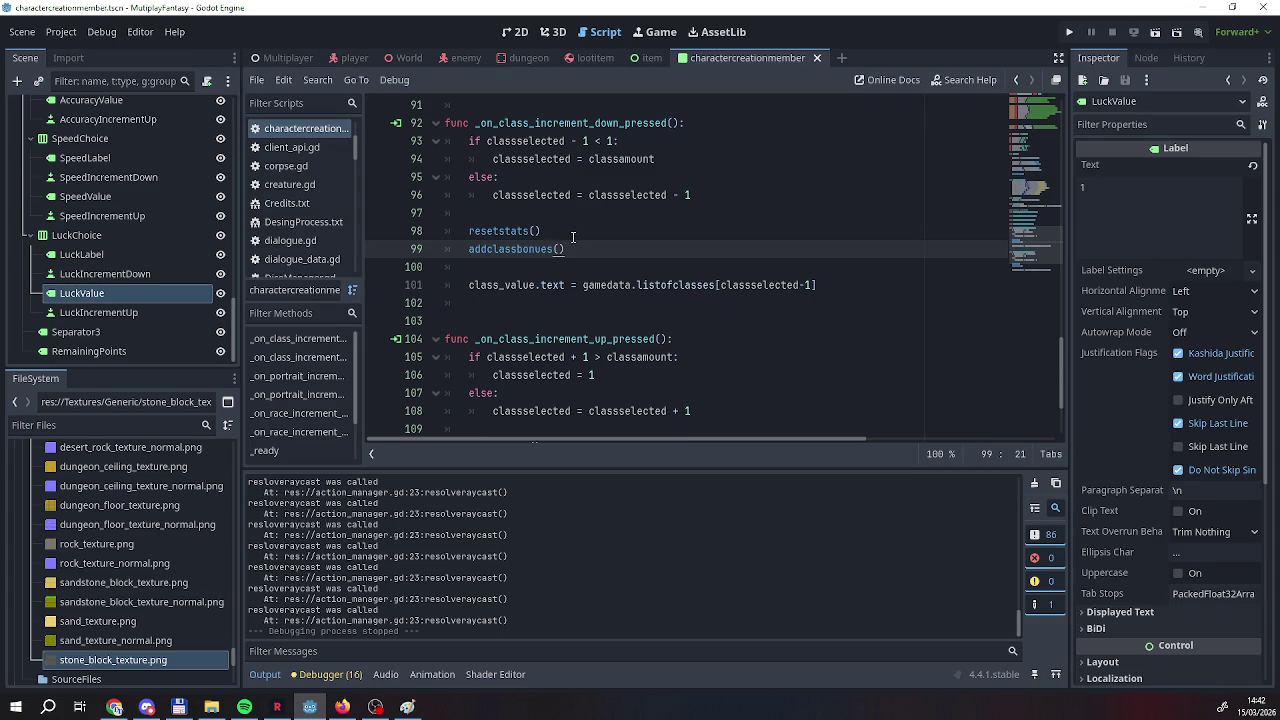
pyautogui.press('Return')
pyautogui.write('upd')
pyautogui.press('Return')
pyautogui.moveTo(614, 270); pyautogui.dragTo(467, 270)
pyautogui.hotkey('ctrl', 'c')
# Paste updatestatvalues() below addclassbonues() in the increment handler and run the game.
pyautogui.scroll(-3, 512, 290)
pyautogui.click(584, 328)
pyautogui.press('Down')
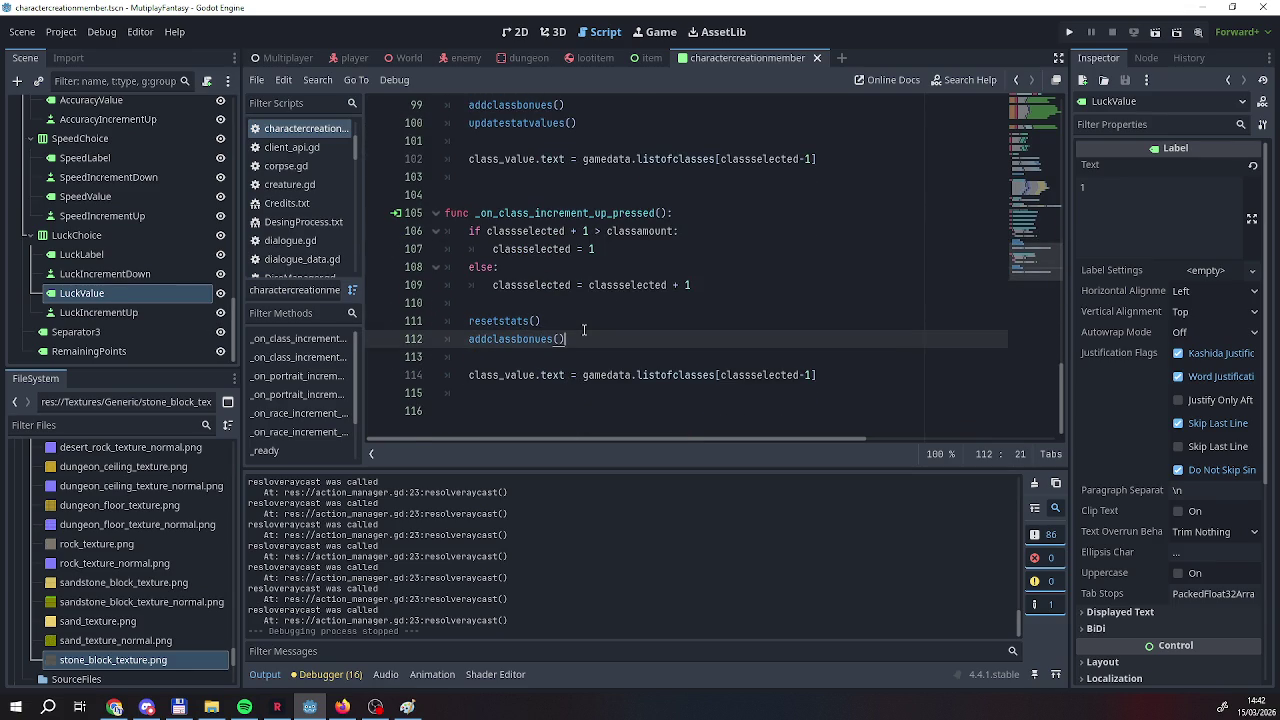
pyautogui.press('Return')
pyautogui.hotkey('ctrl', 'v')
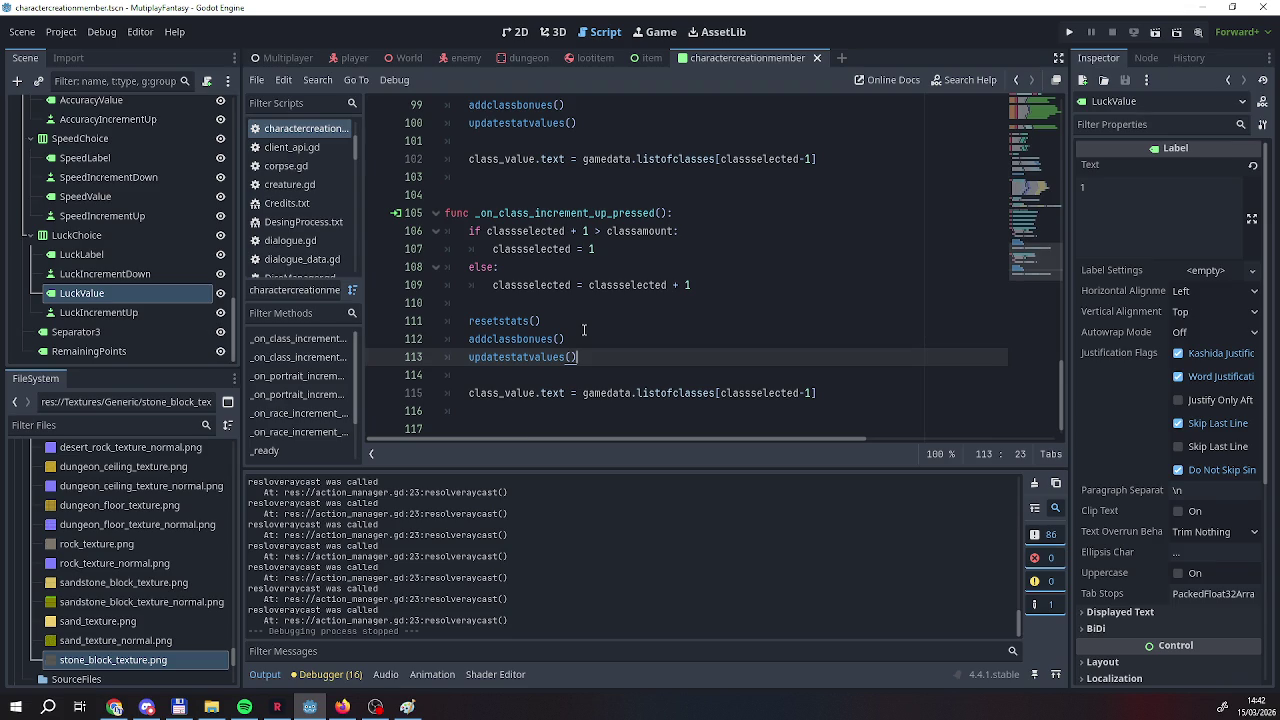
pyautogui.click(1068, 32)
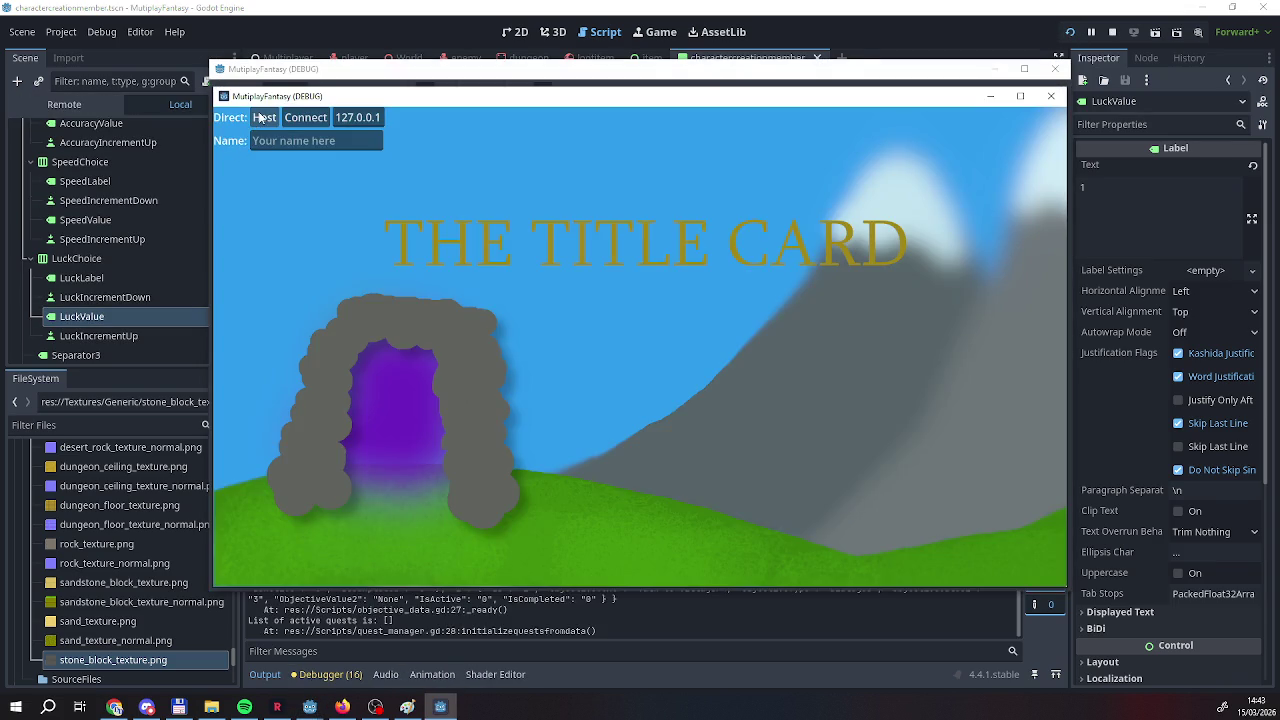
# Host a game, click the first character's Strength > button four times, then stop the run.
pyautogui.click(262, 117)
pyautogui.click(387, 283)
pyautogui.click(387, 283)
pyautogui.click(387, 283)
pyautogui.click(387, 283)
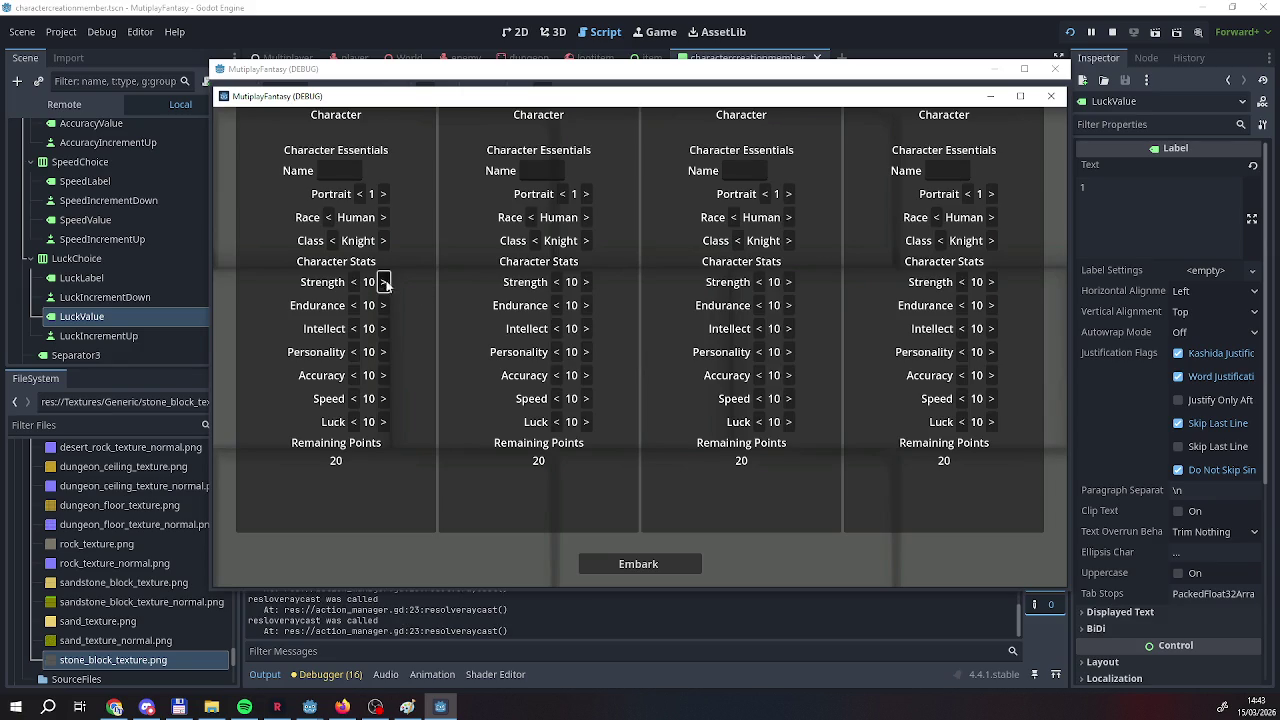
pyautogui.click(1108, 33)
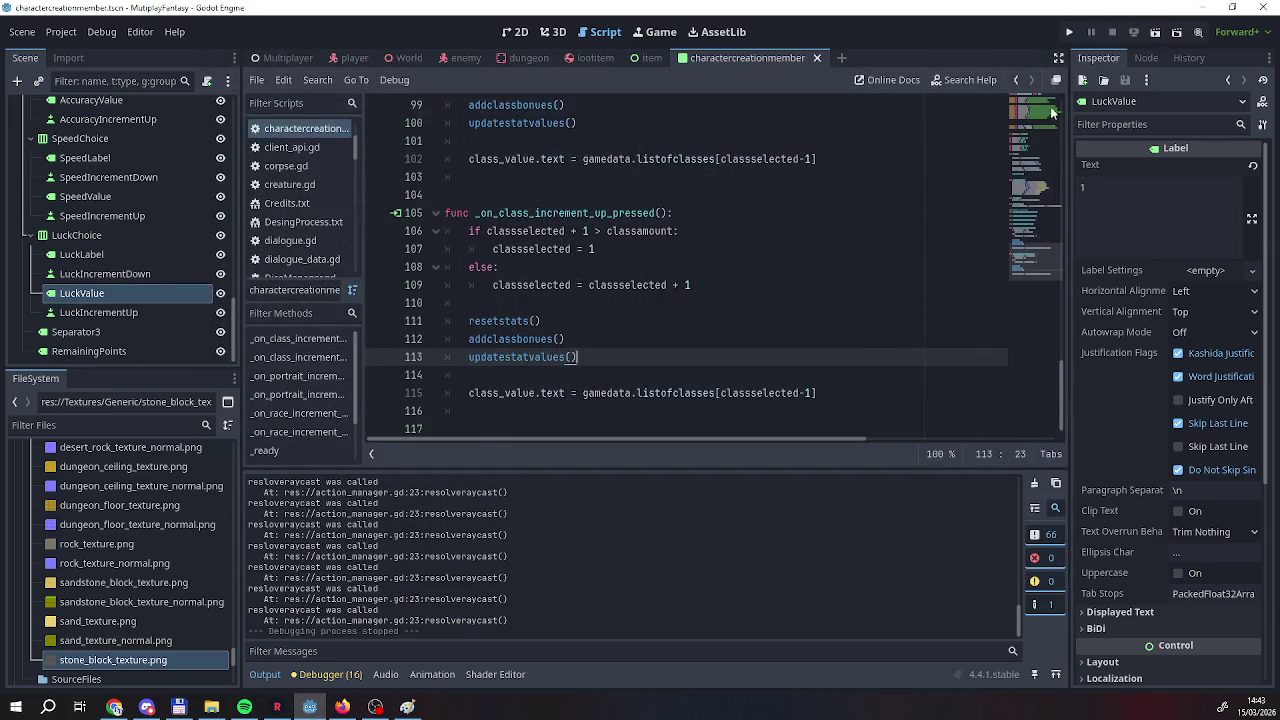
# Inspect addclassbonues' Strength bonus line on line 57, deleting the plus before gamedata.
pyautogui.scroll(15, 525, 278)
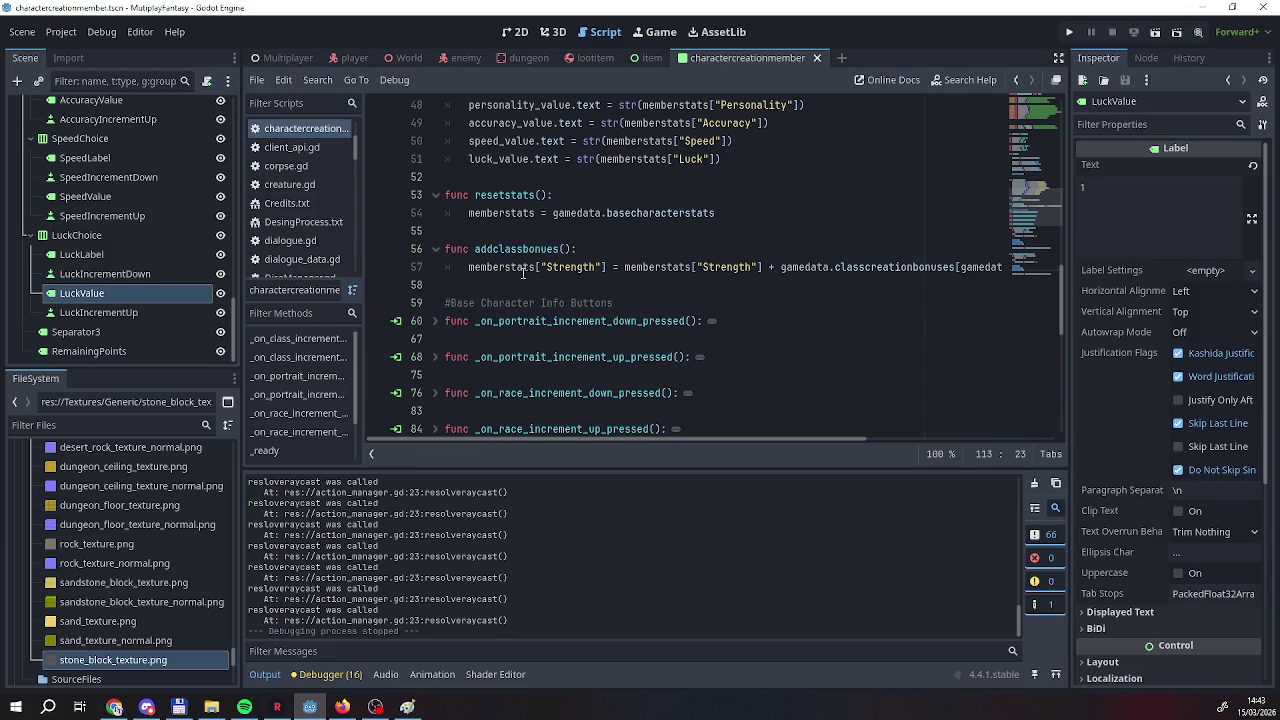
pyautogui.moveTo(469, 267); pyautogui.dragTo(811, 267)
pyautogui.hscroll(1, 706, 438)
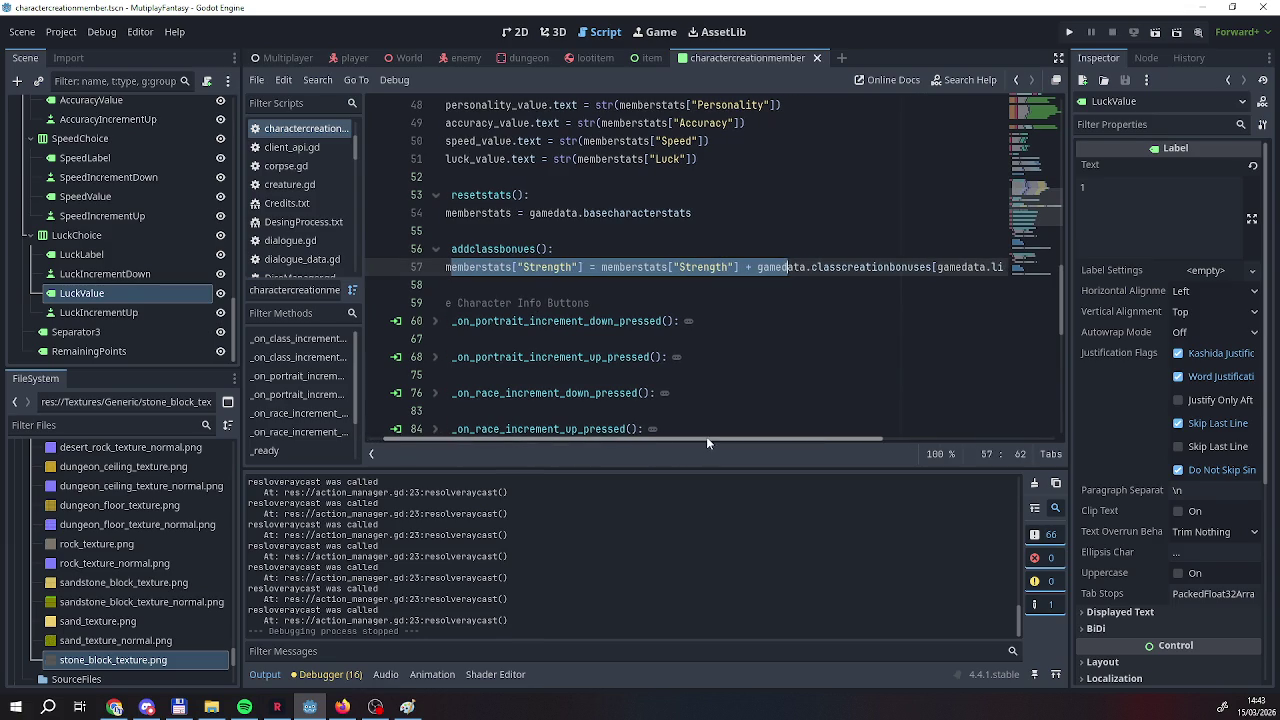
pyautogui.press('Up')
pyautogui.moveTo(710, 440); pyautogui.dragTo(983, 452)
pyautogui.moveTo(952, 268); pyautogui.dragTo(628, 268)
pyautogui.click(578, 268)
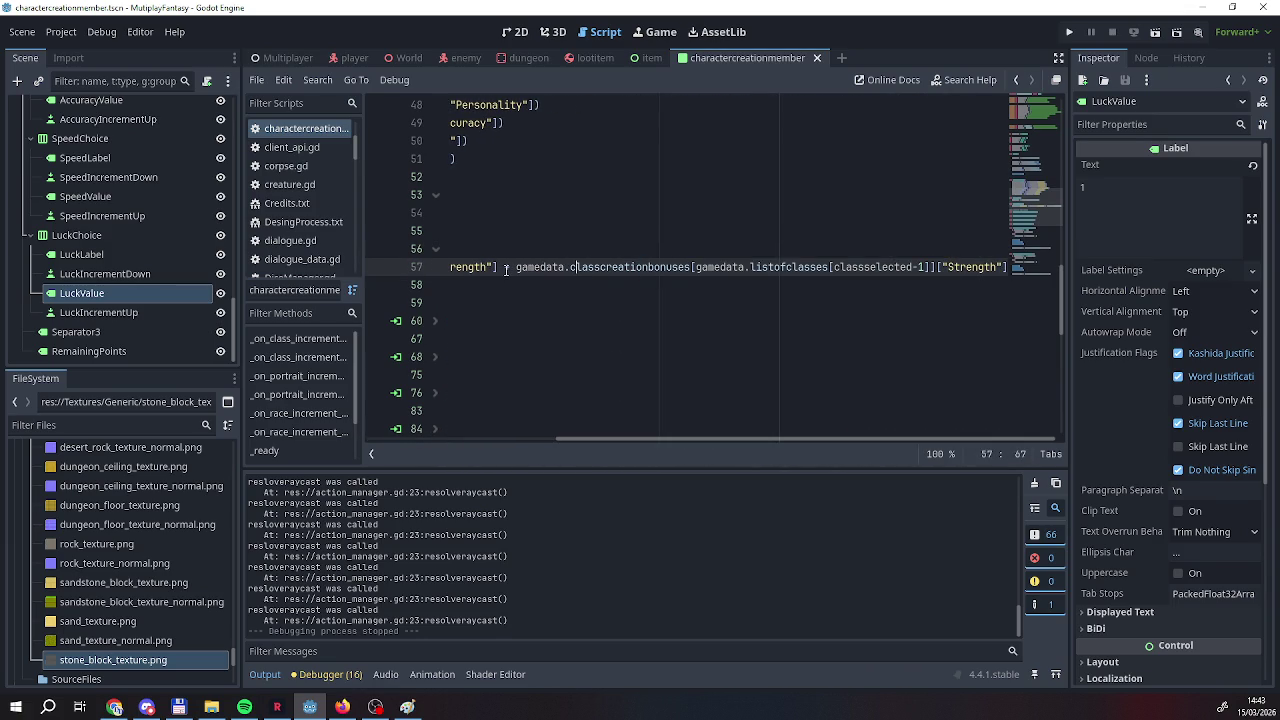
pyautogui.click(517, 268)
pyautogui.press('BackSpace')
pyautogui.press('BackSpace')
pyautogui.press('BackSpace')
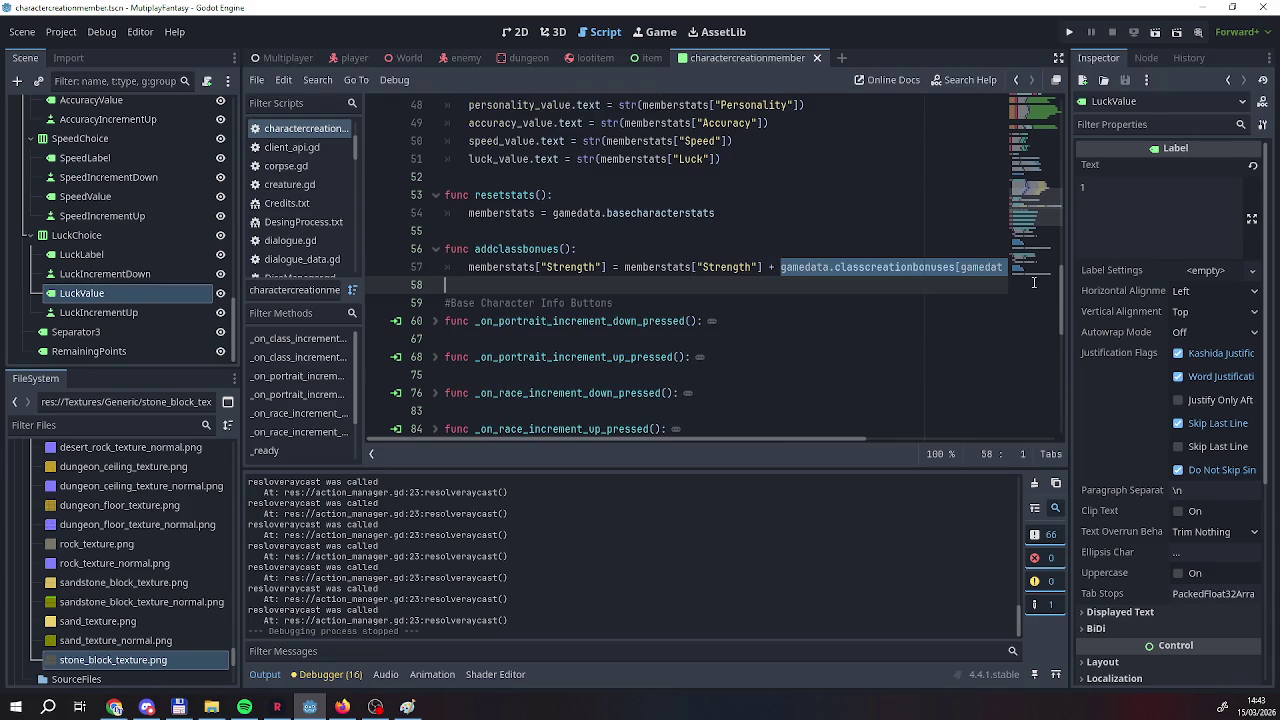
# Insert a blank line under the addclassbonues header and start typing print_debug.
pyautogui.click(659, 267)
pyautogui.click(646, 249)
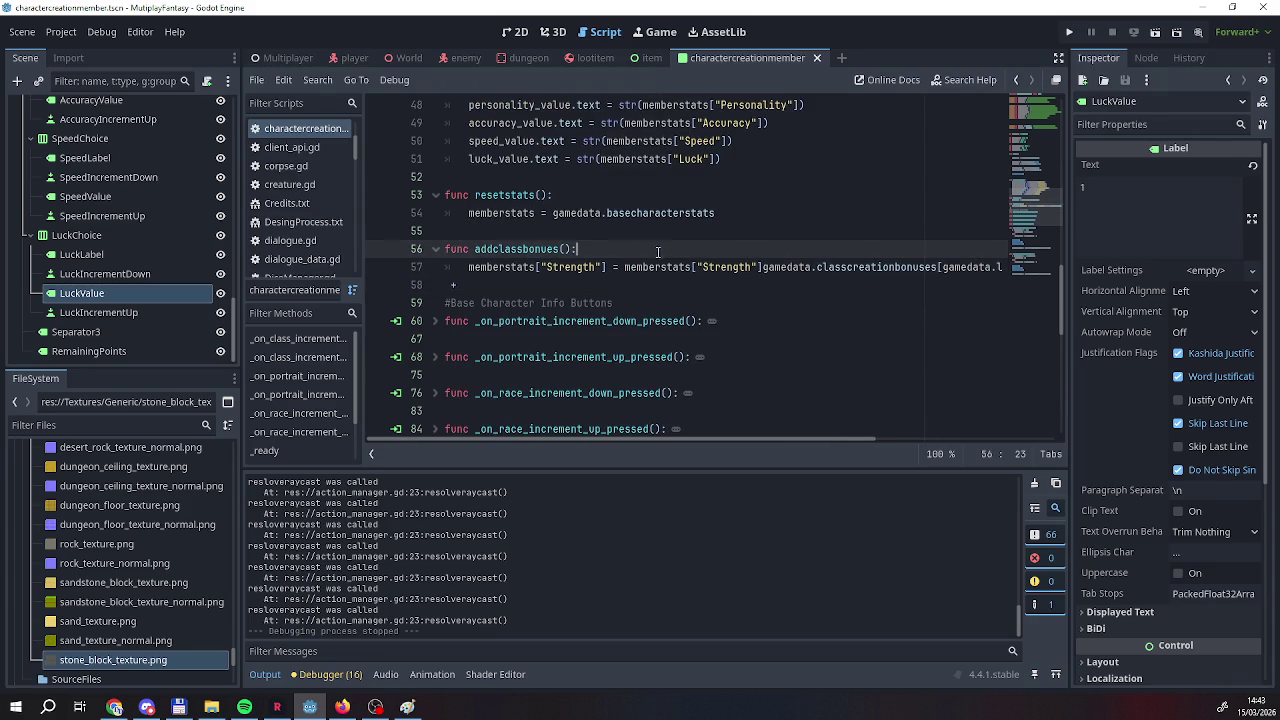
pyautogui.press('Return')
pyautogui.press('Down')
pyautogui.press('Down')
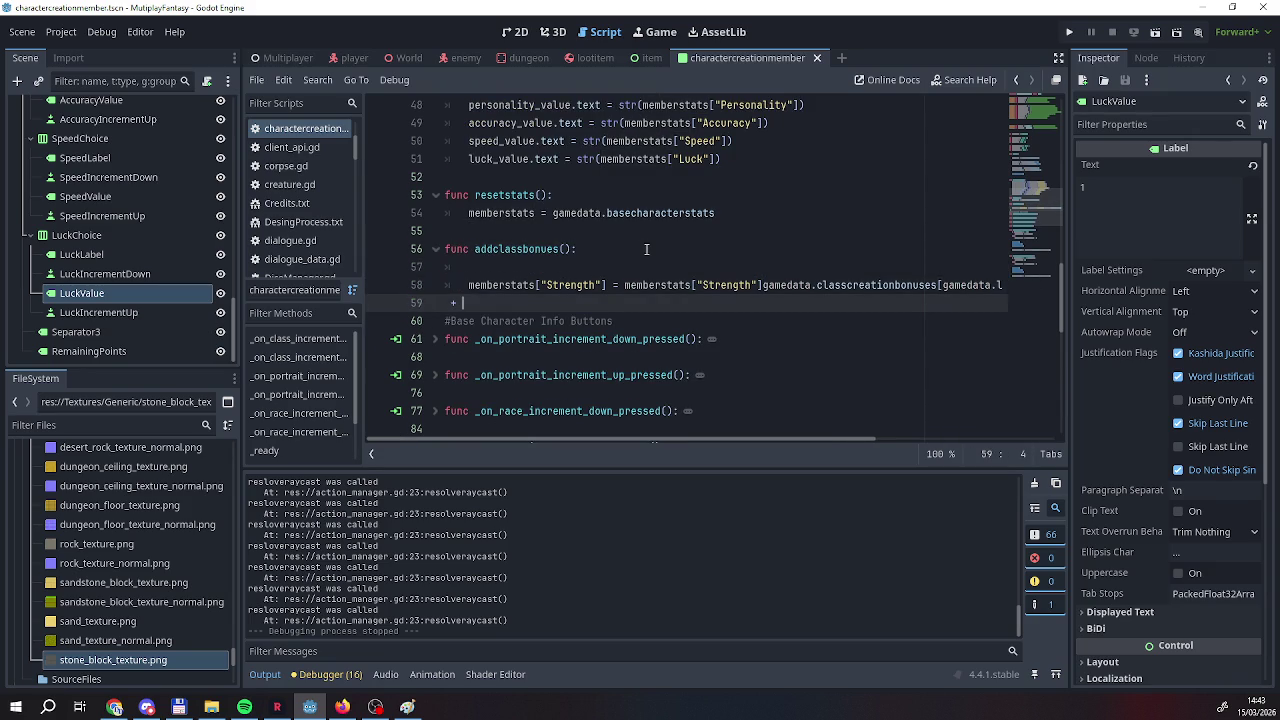
pyautogui.press('BackSpace')
pyautogui.press('Up')
pyautogui.press('Up')
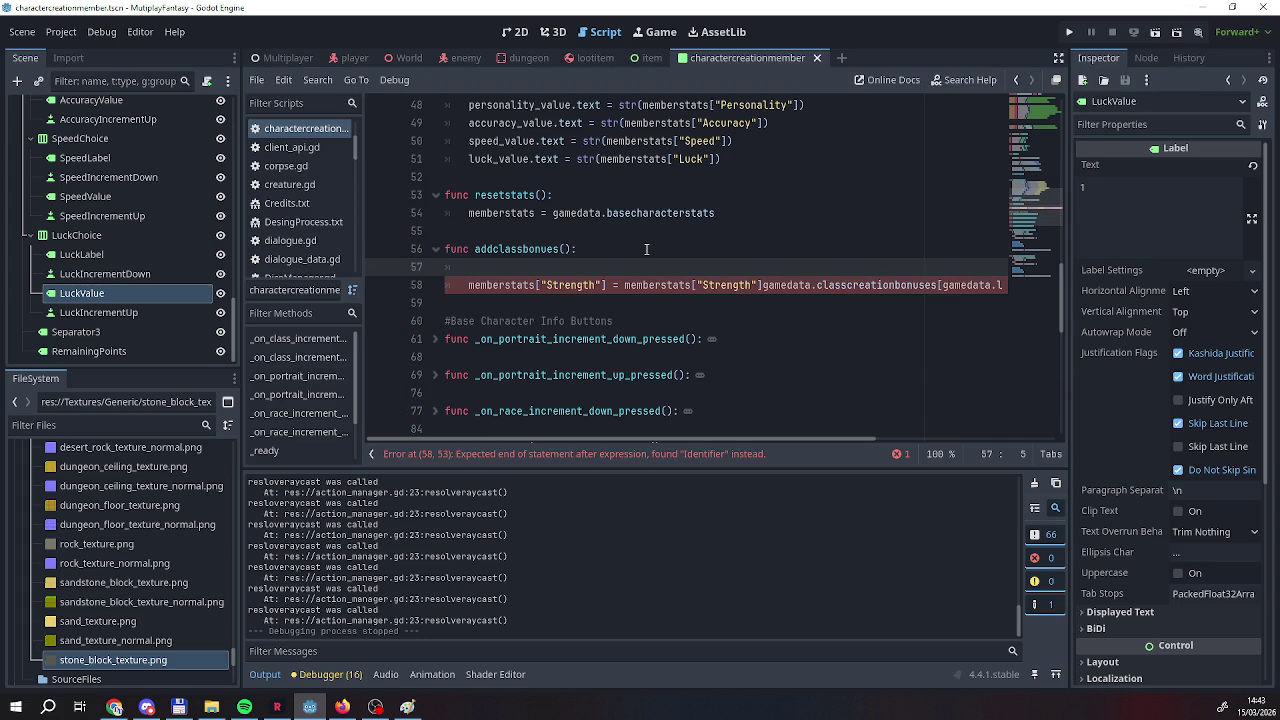
pyautogui.write('print')
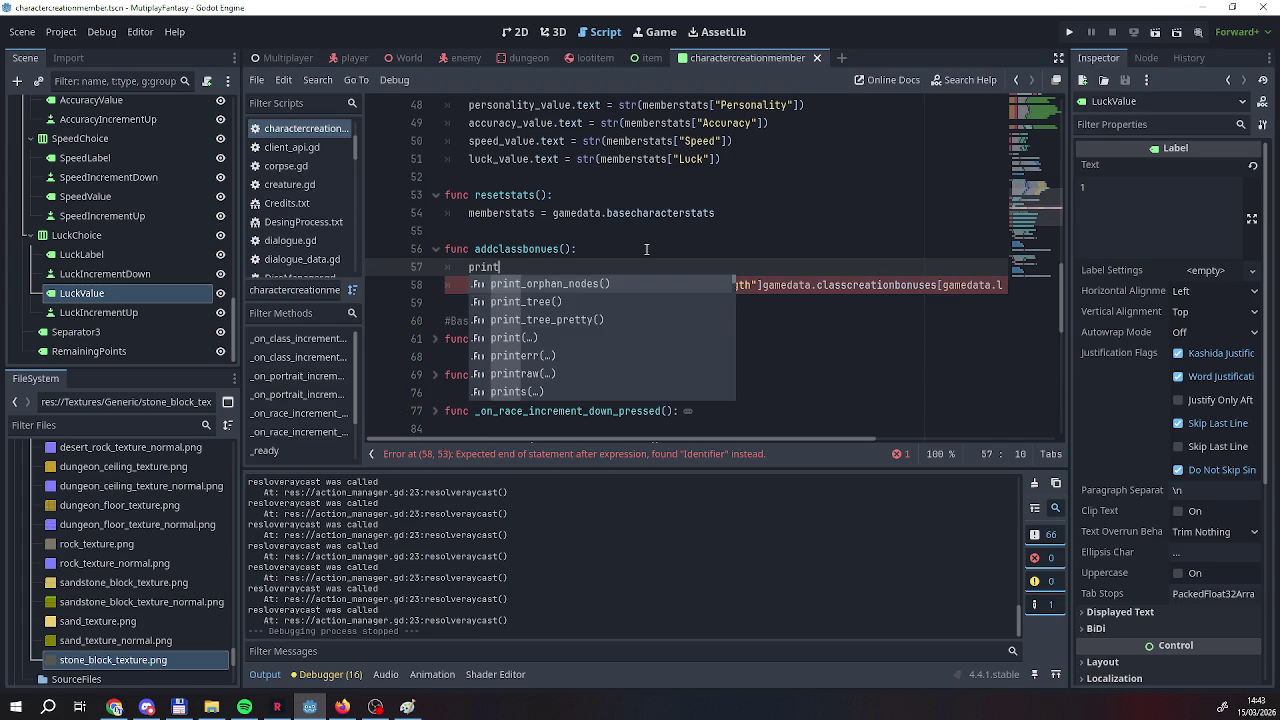
pyautogui.write('_d')
# Write print_debug("Memberstats, strength is: ", memberstats["Strength"]) at the top of addclassbonues.
pyautogui.press('Return')
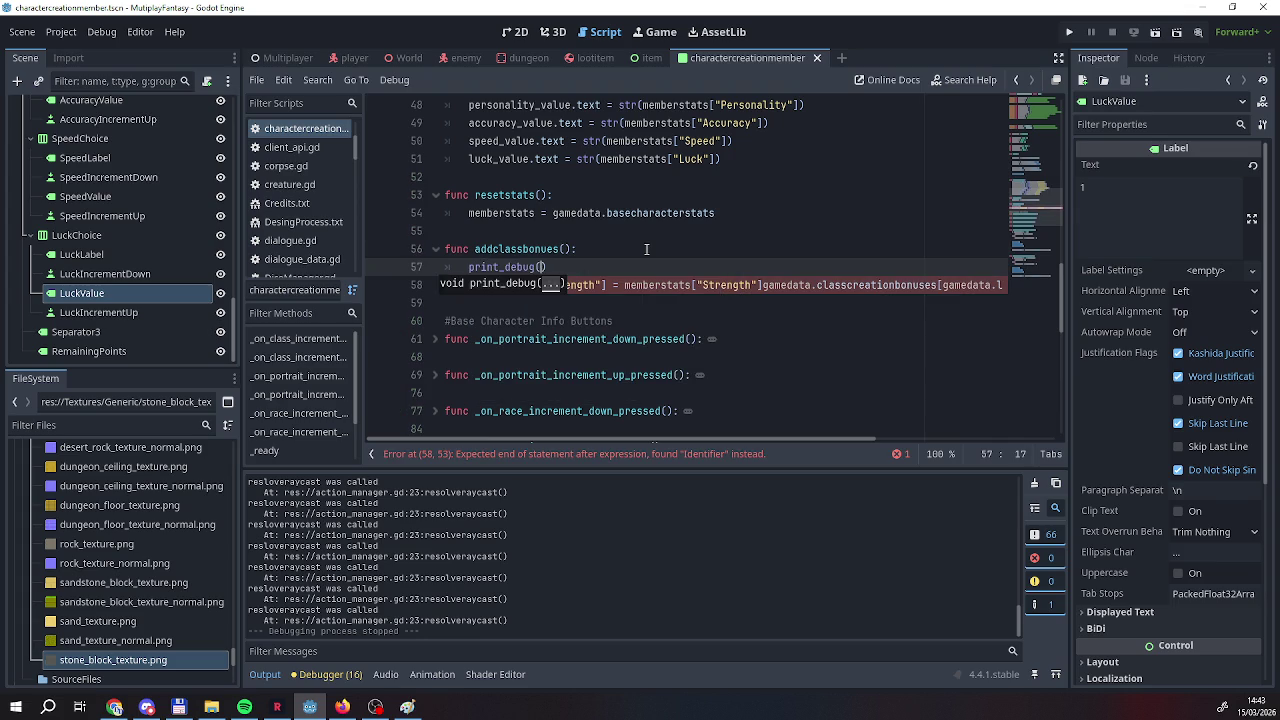
pyautogui.moveTo(606, 285)
pyautogui.mouseDown()
pyautogui.moveTo(452, 288)
pyautogui.moveTo(463, 289)
pyautogui.mouseUp()
pyautogui.hotkey('ctrl', 'c')
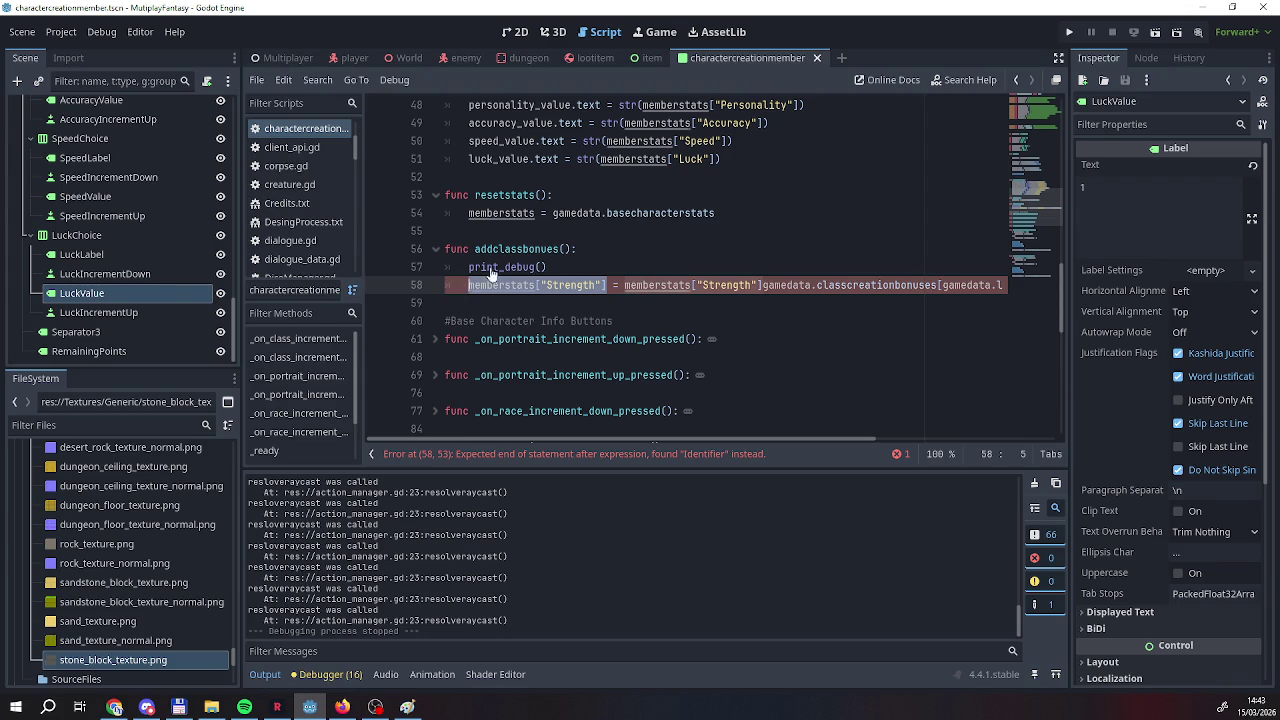
pyautogui.click(540, 267)
pyautogui.hotkey('ctrl', 'v')
pyautogui.click(541, 267)
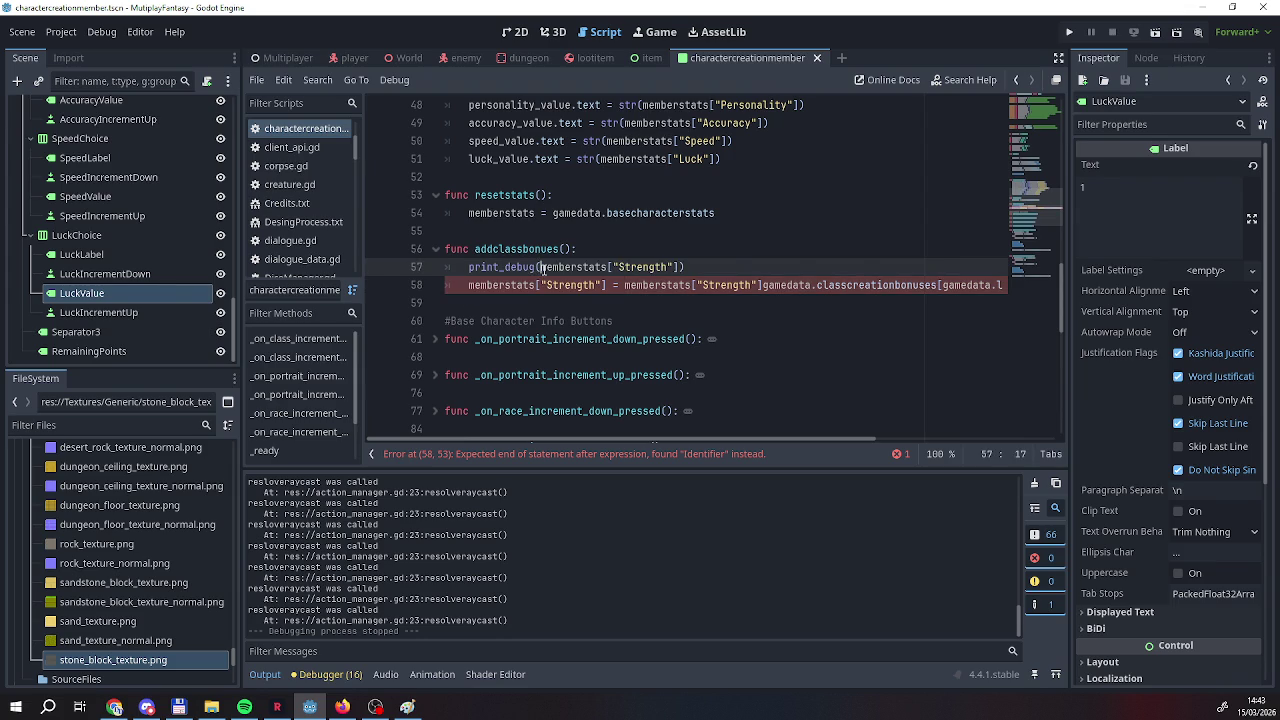
pyautogui.write('"Member')
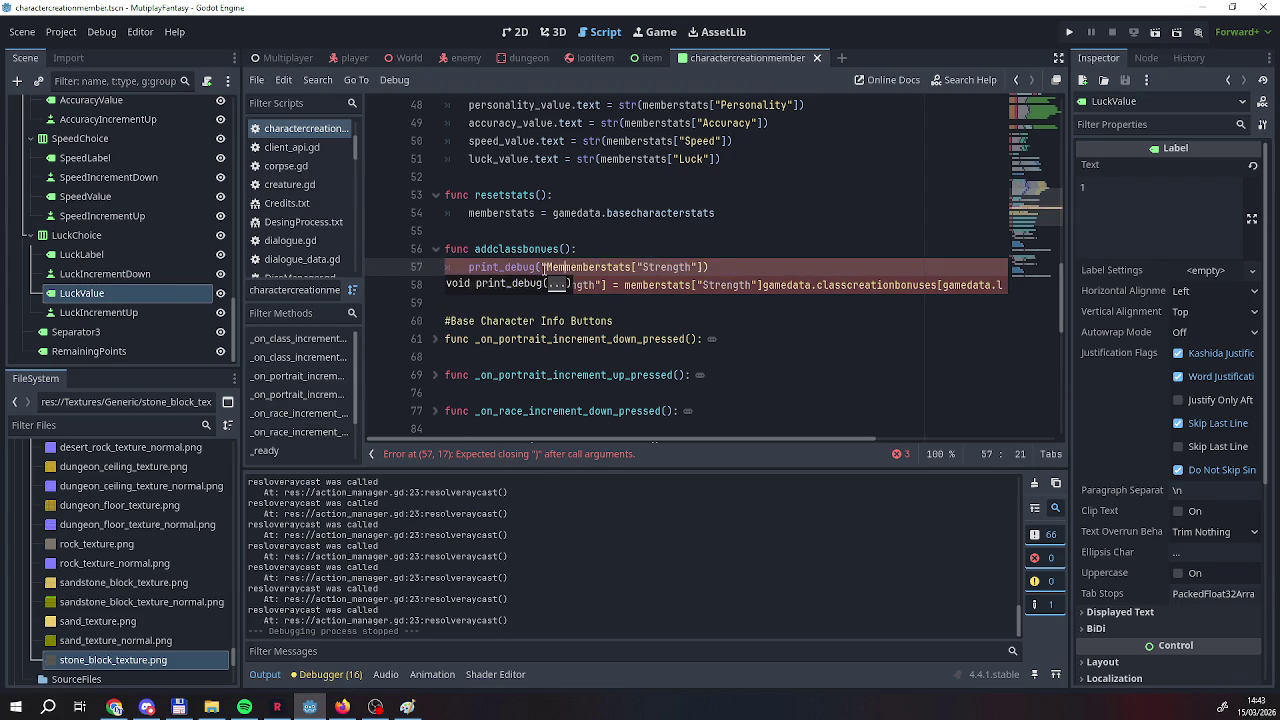
pyautogui.write('stats, ')
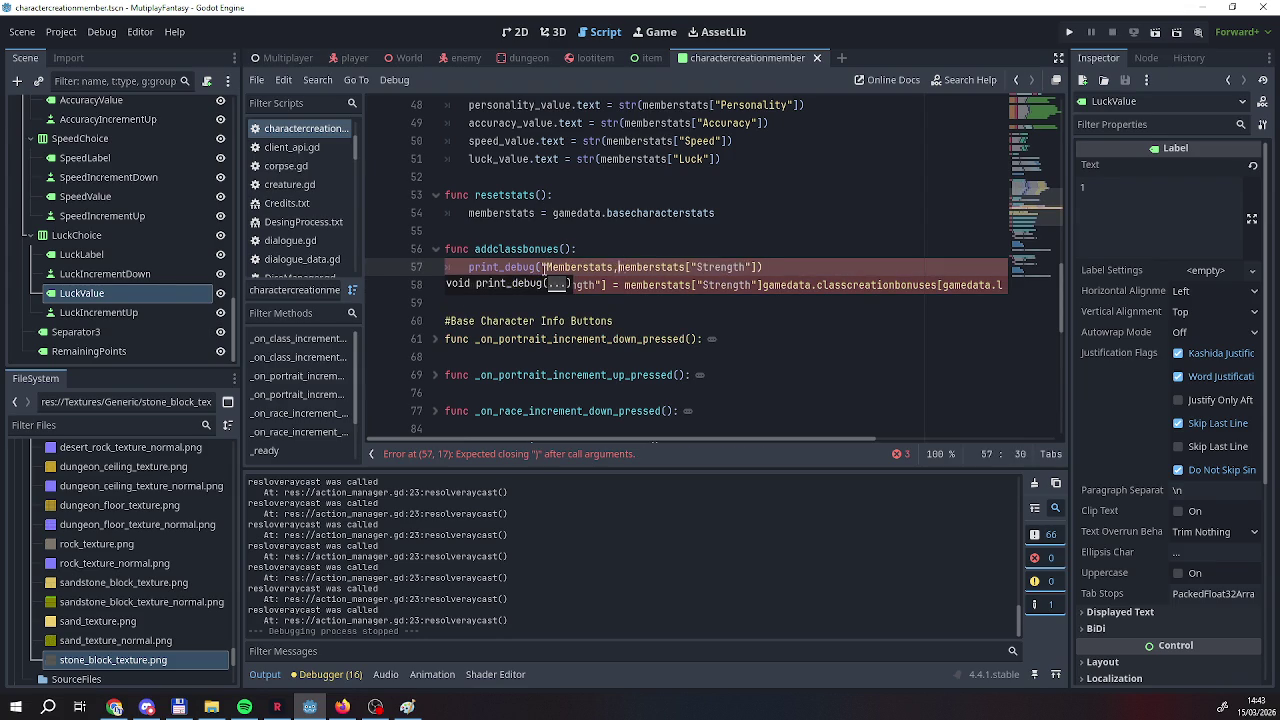
pyautogui.write('strength is')
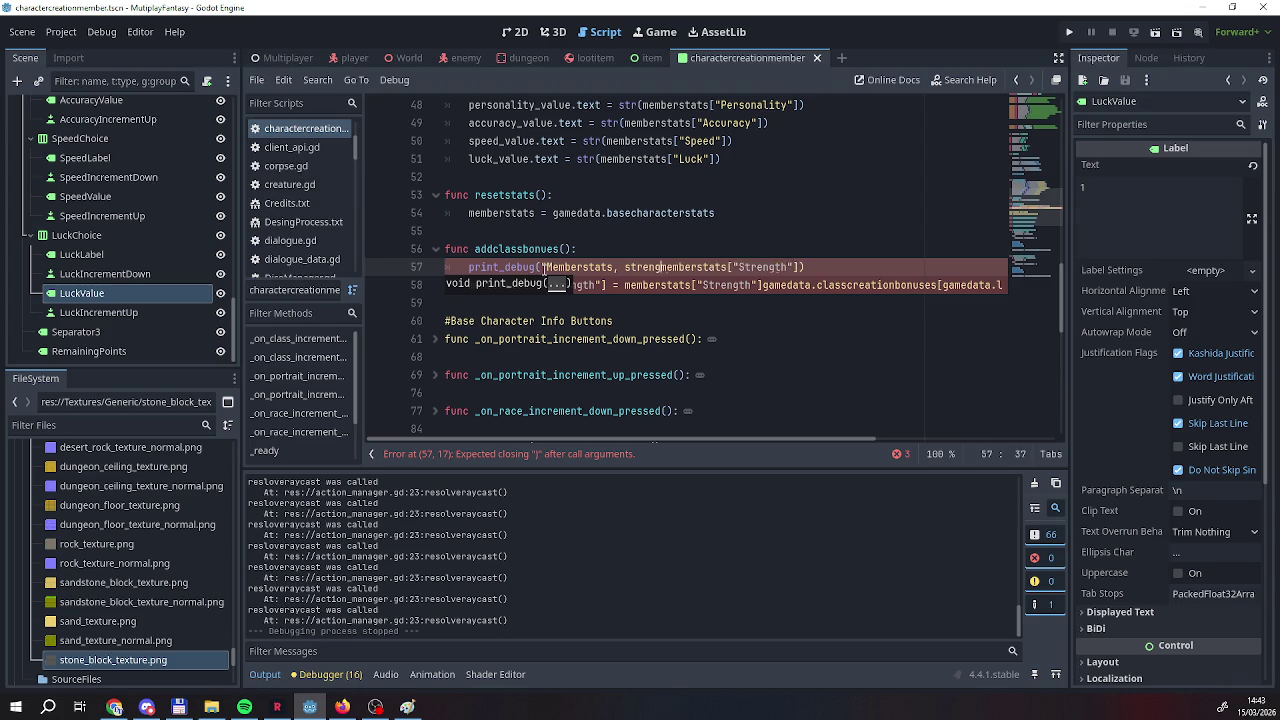
pyautogui.write(': ')
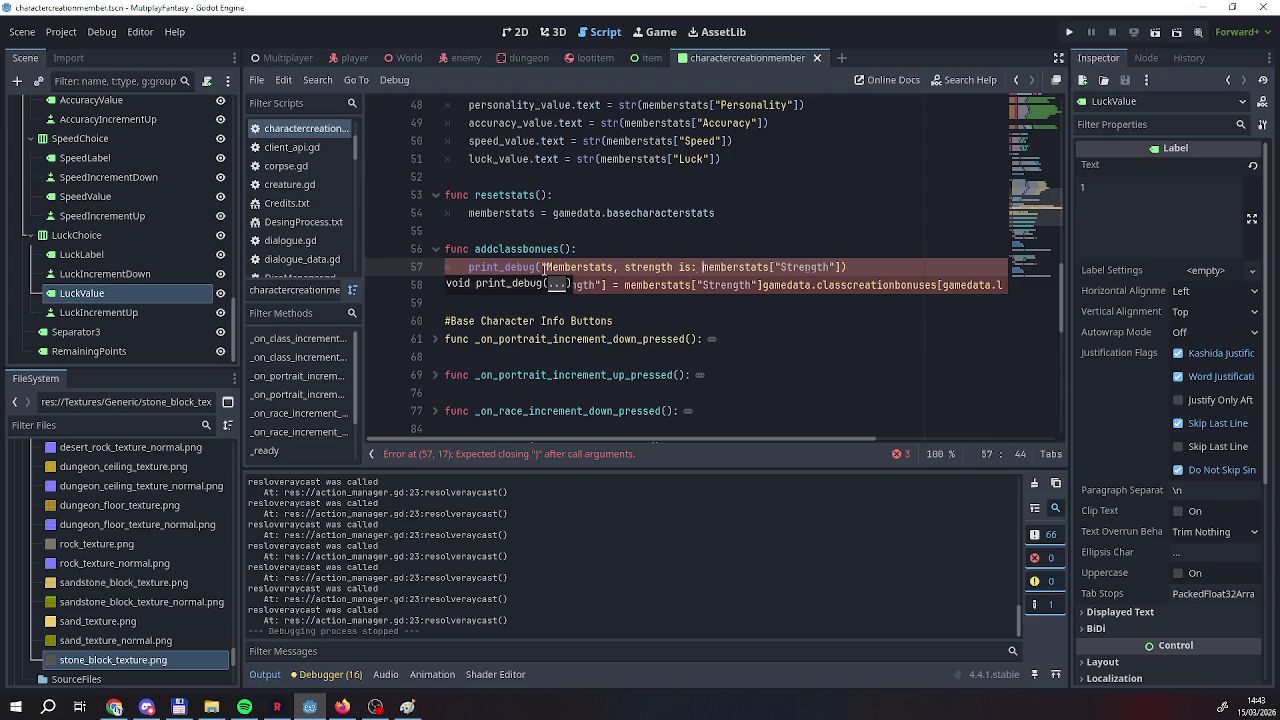
pyautogui.write('",')
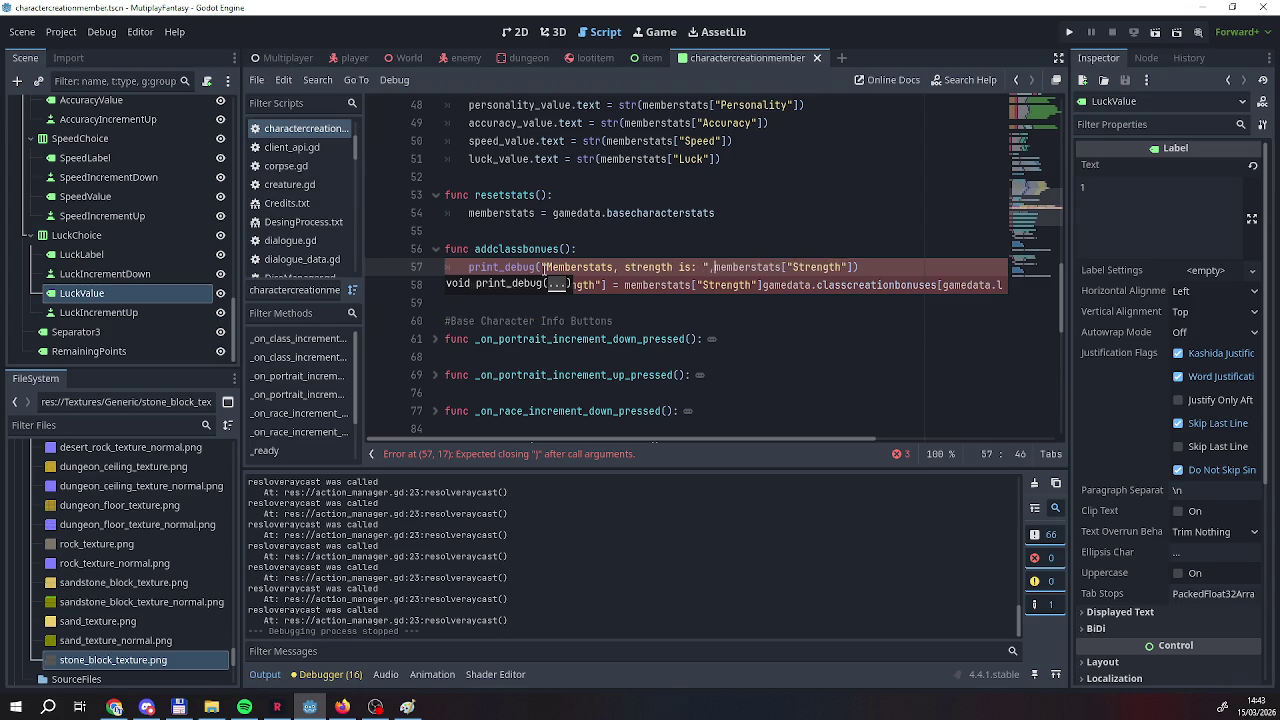
# Remove the extra blank line and rework the comma after the label text in print_debug.
pyautogui.click(875, 264)
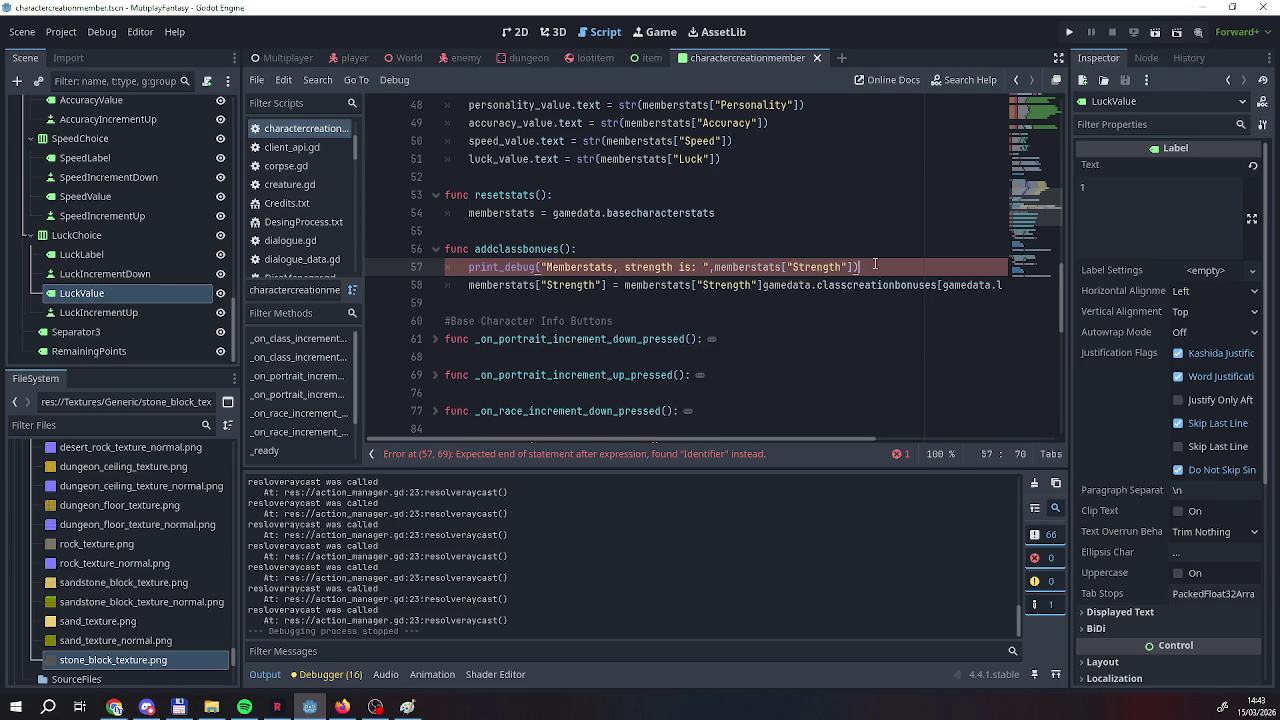
pyautogui.press('Return')
pyautogui.moveTo(623, 440)
pyautogui.mouseDown()
pyautogui.moveTo(868, 443)
pyautogui.moveTo(560, 448)
pyautogui.moveTo(845, 440)
pyautogui.mouseUp()
pyautogui.click(787, 399)
pyautogui.moveTo(690, 440); pyautogui.dragTo(515, 447)
pyautogui.click(640, 285)
pyautogui.press('BackSpace')
pyautogui.click(708, 267)
pyautogui.press('BackSpace')
pyautogui.press('BackSpace')
pyautogui.press('BackSpace')
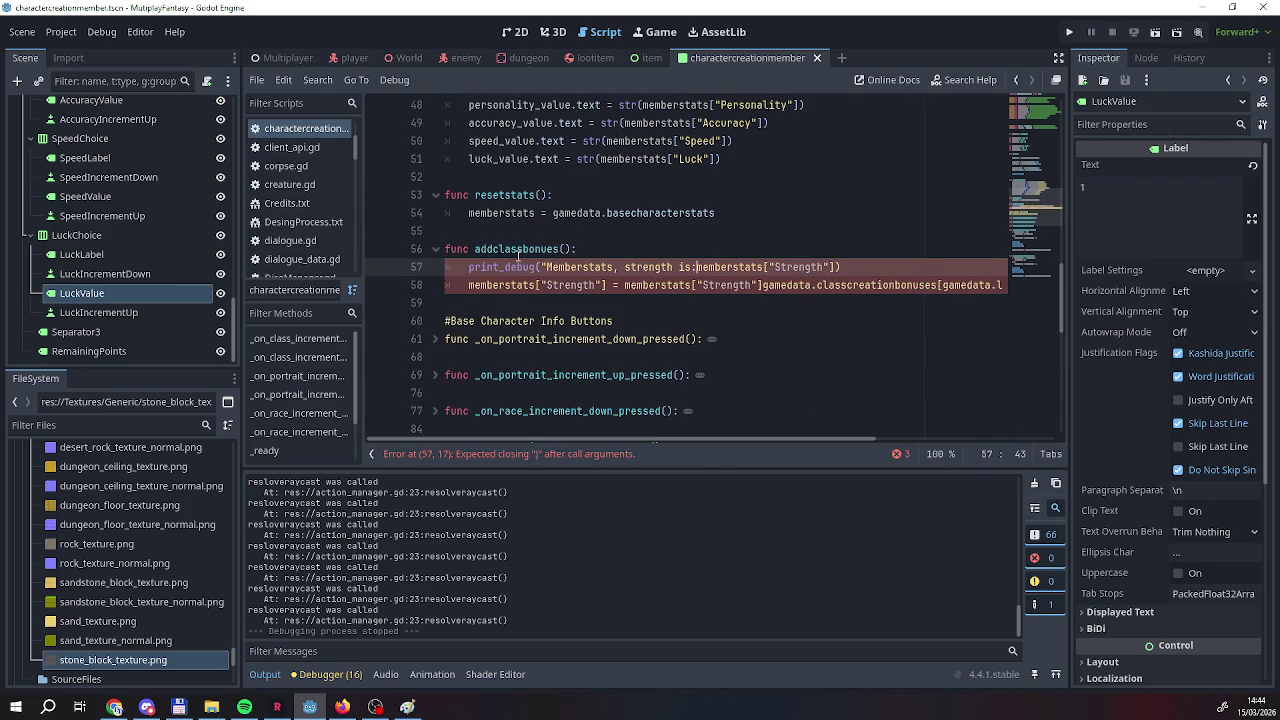
pyautogui.write(',')
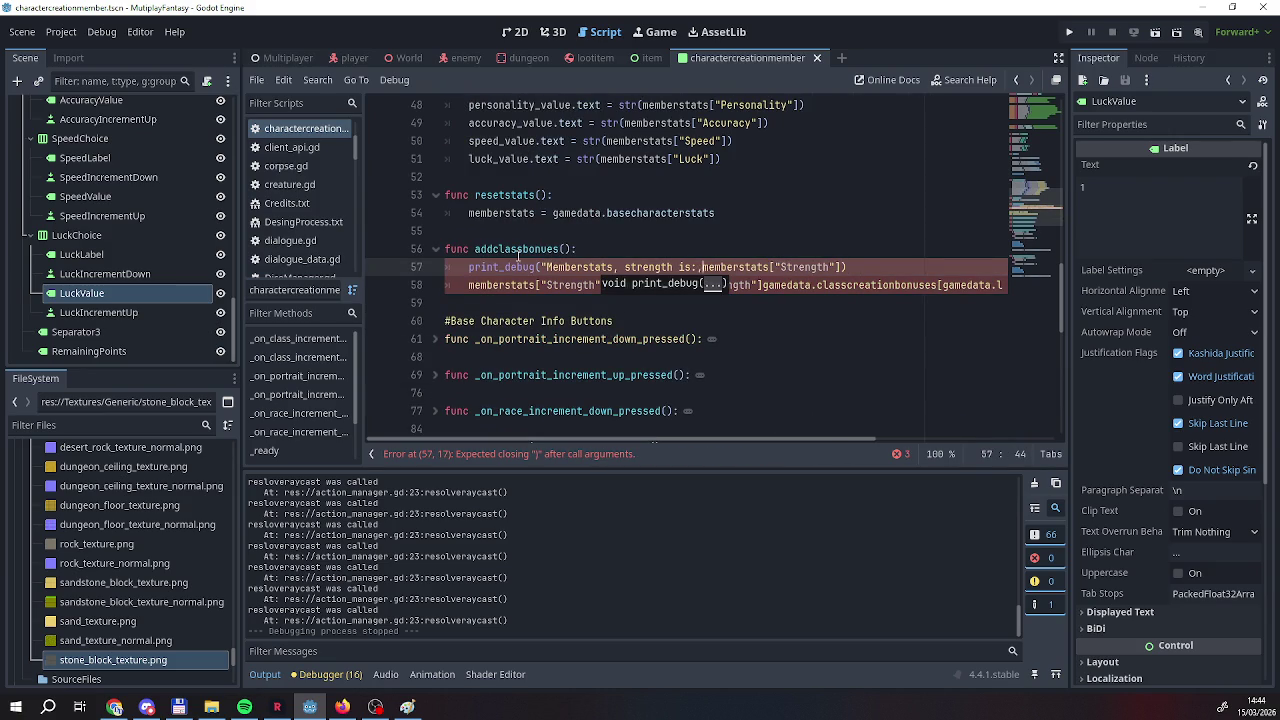
pyautogui.write('",')
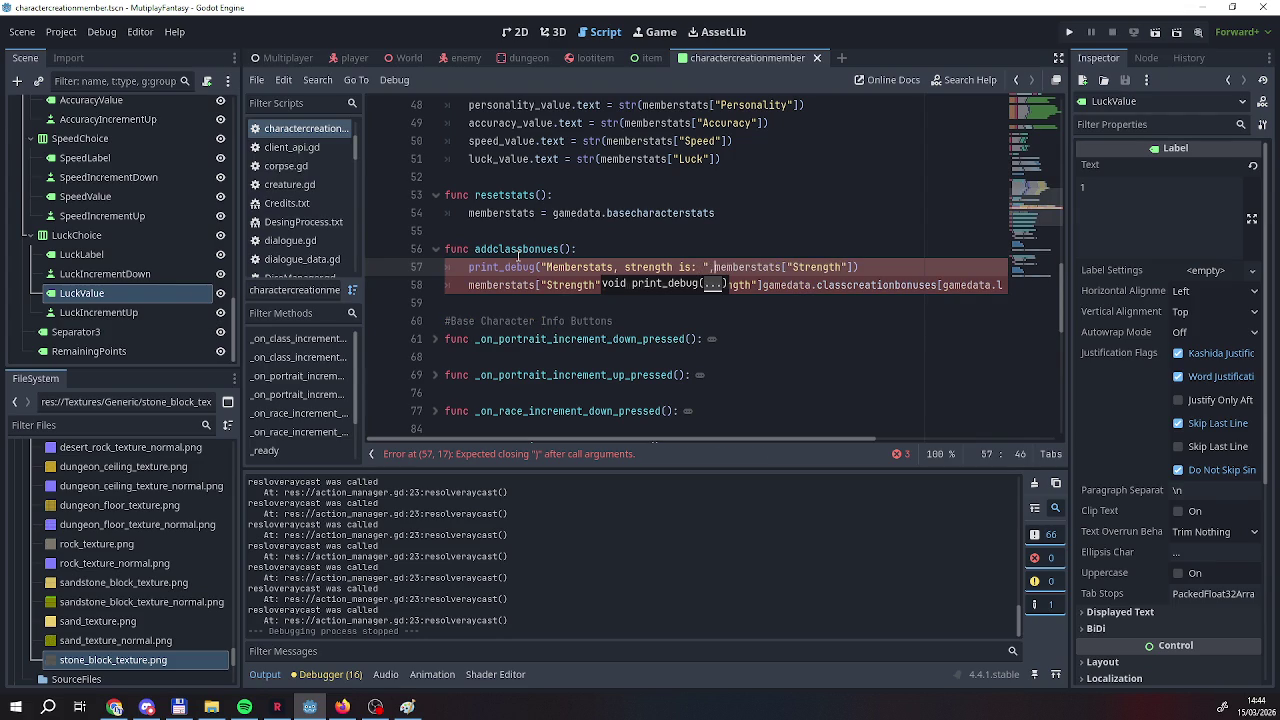
# Undo the comma edits and reinsert the finished print_debug line under the addclassbonues header.
pyautogui.moveTo(876, 267); pyautogui.dragTo(481, 268)
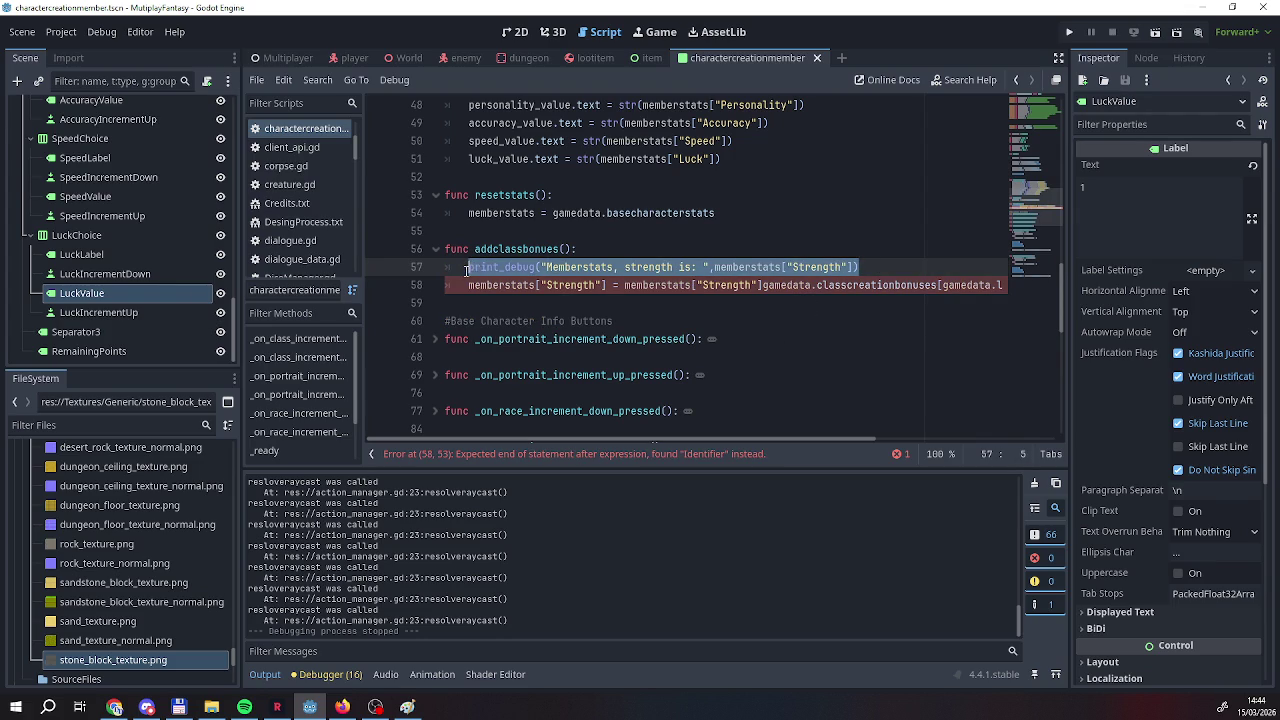
pyautogui.hotkey('ctrl', 'z')
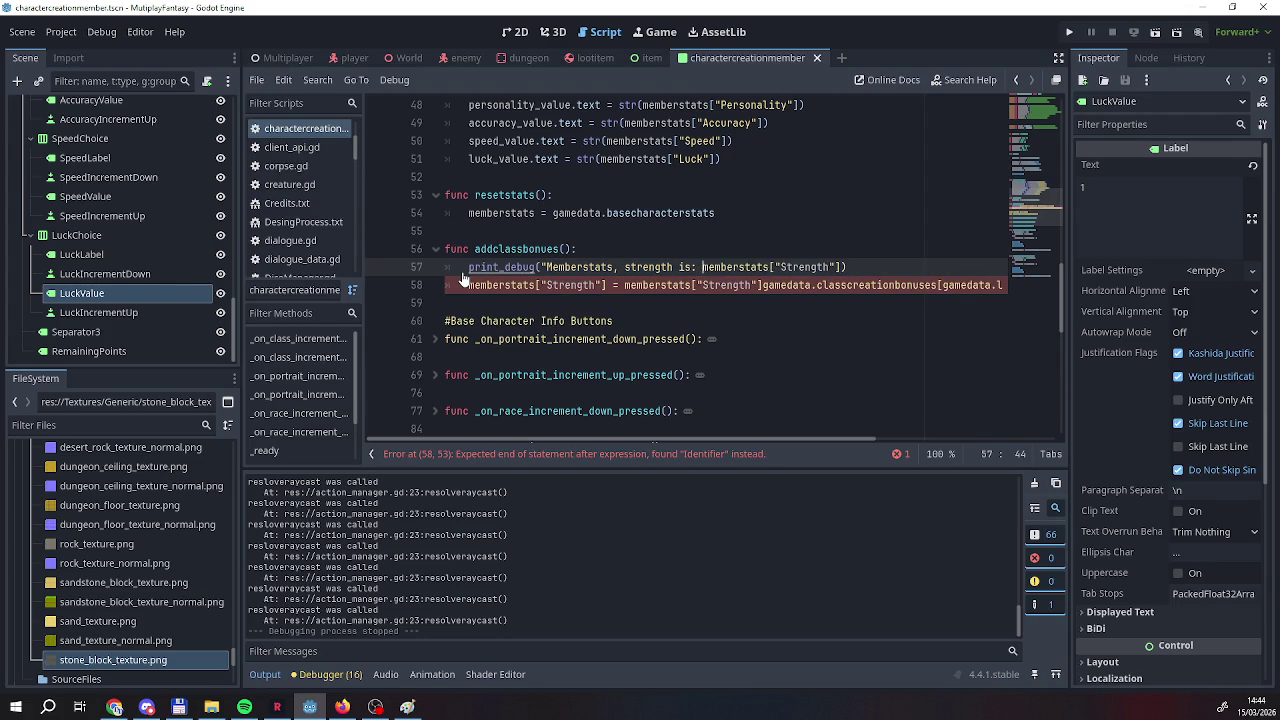
pyautogui.hotkey('ctrl', 'z')
pyautogui.hotkey('ctrl', 'z')
pyautogui.hotkey('ctrl', 'z')
pyautogui.hotkey('ctrl', 'z')
pyautogui.hotkey('ctrl', 'z')
pyautogui.hotkey('ctrl', 'z')
pyautogui.hotkey('ctrl', 'z')
pyautogui.hotkey('ctrl', 'z')
pyautogui.hotkey('ctrl', 'z')
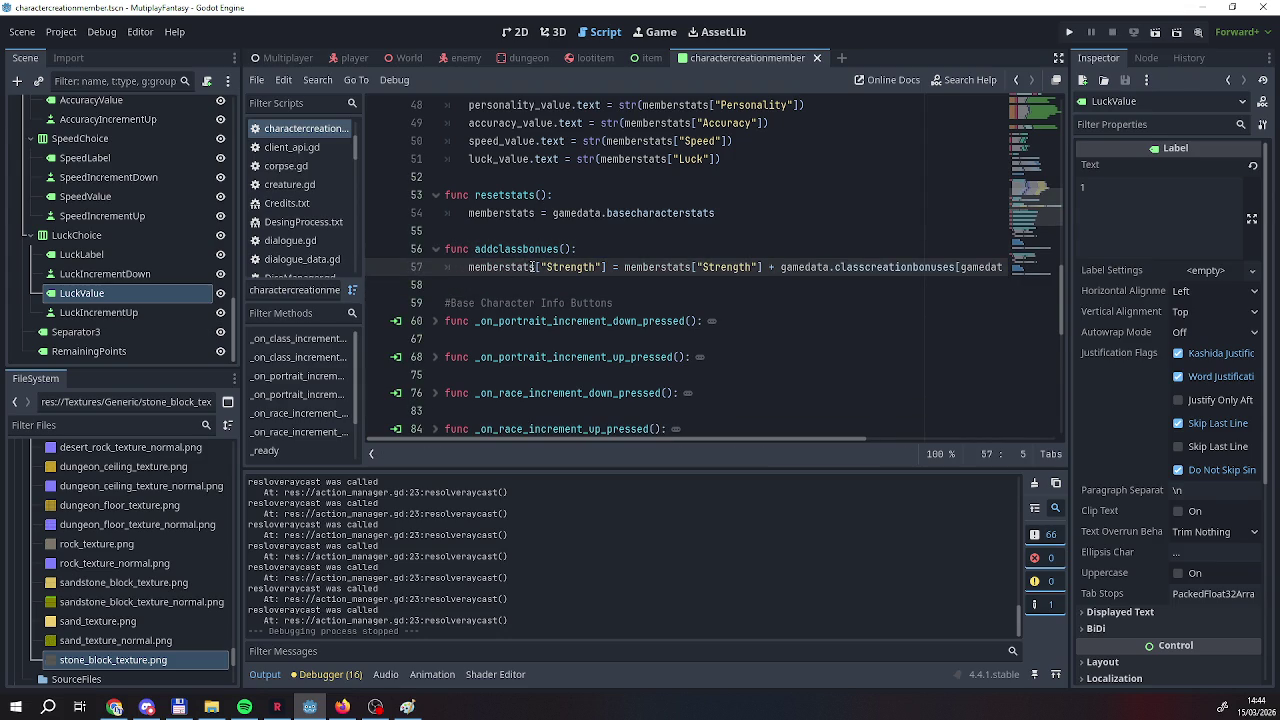
pyautogui.click(599, 250)
pyautogui.press('Return')
pyautogui.write('print_debug("Memberstats, strength is: ",memberstats["Strength"])')
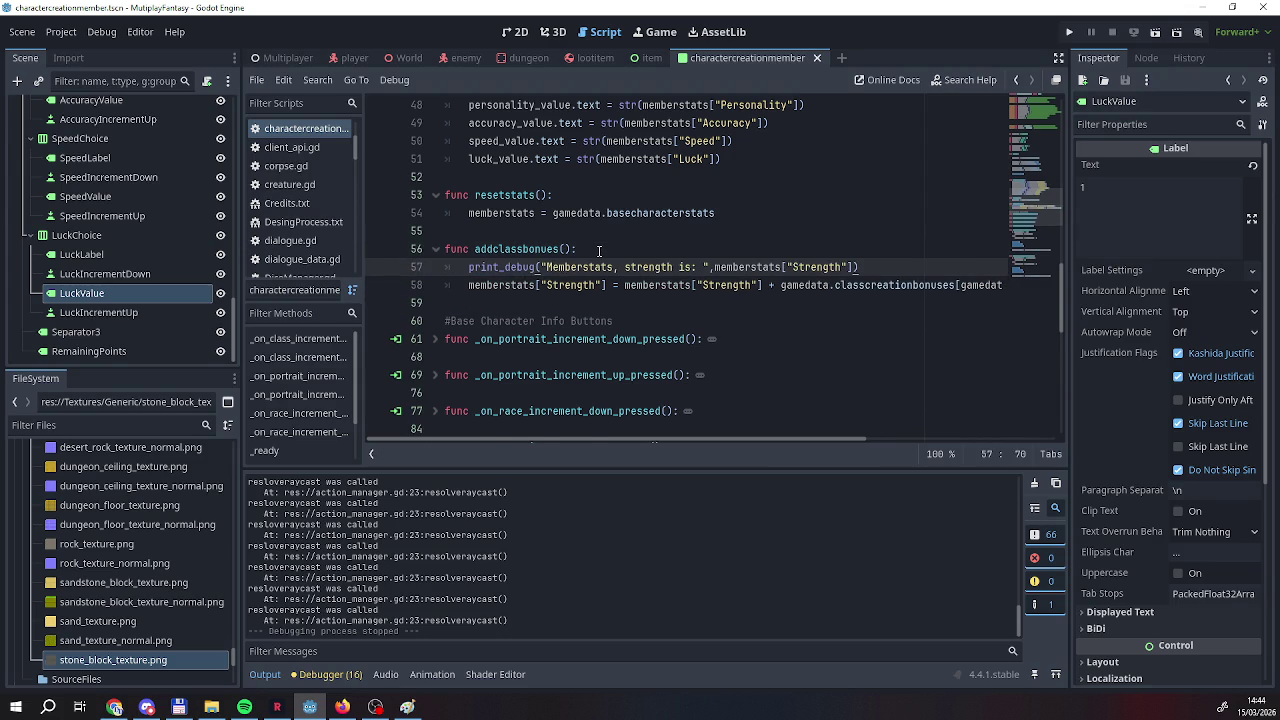
# Add a new empty print_debug() call on line 58 below the existing debug print.
pyautogui.press('Return')
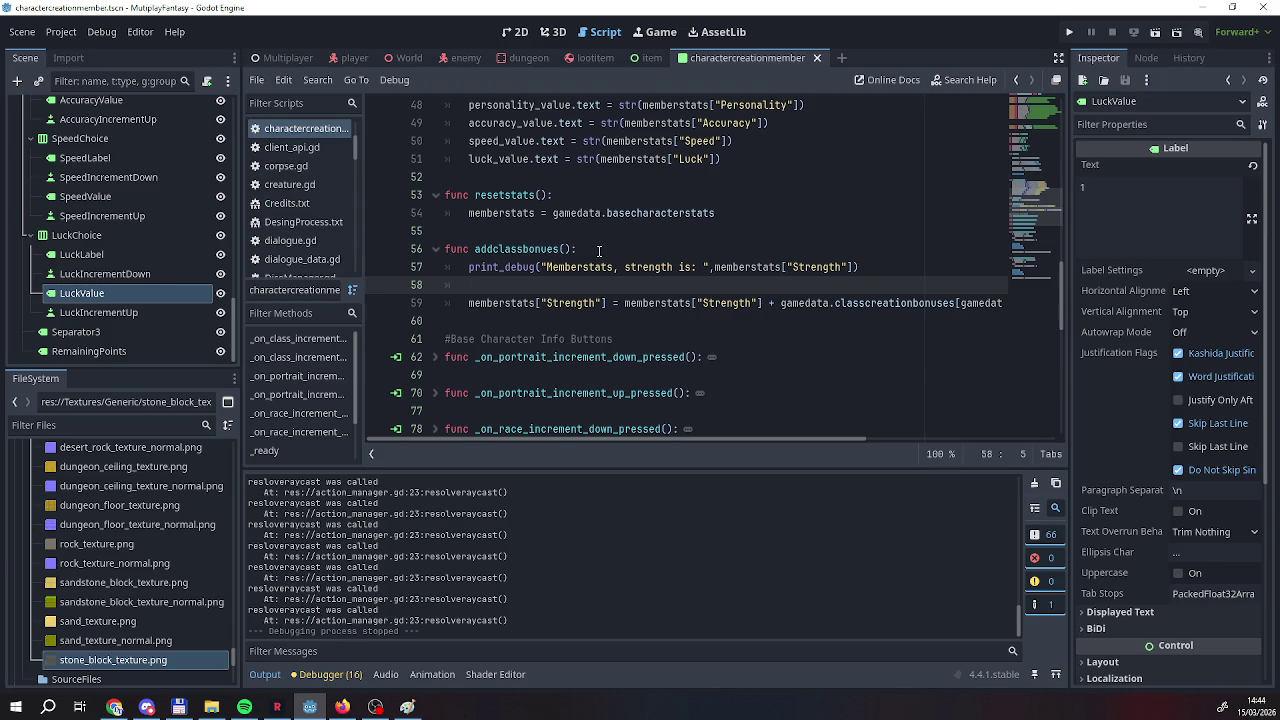
pyautogui.write('pe')
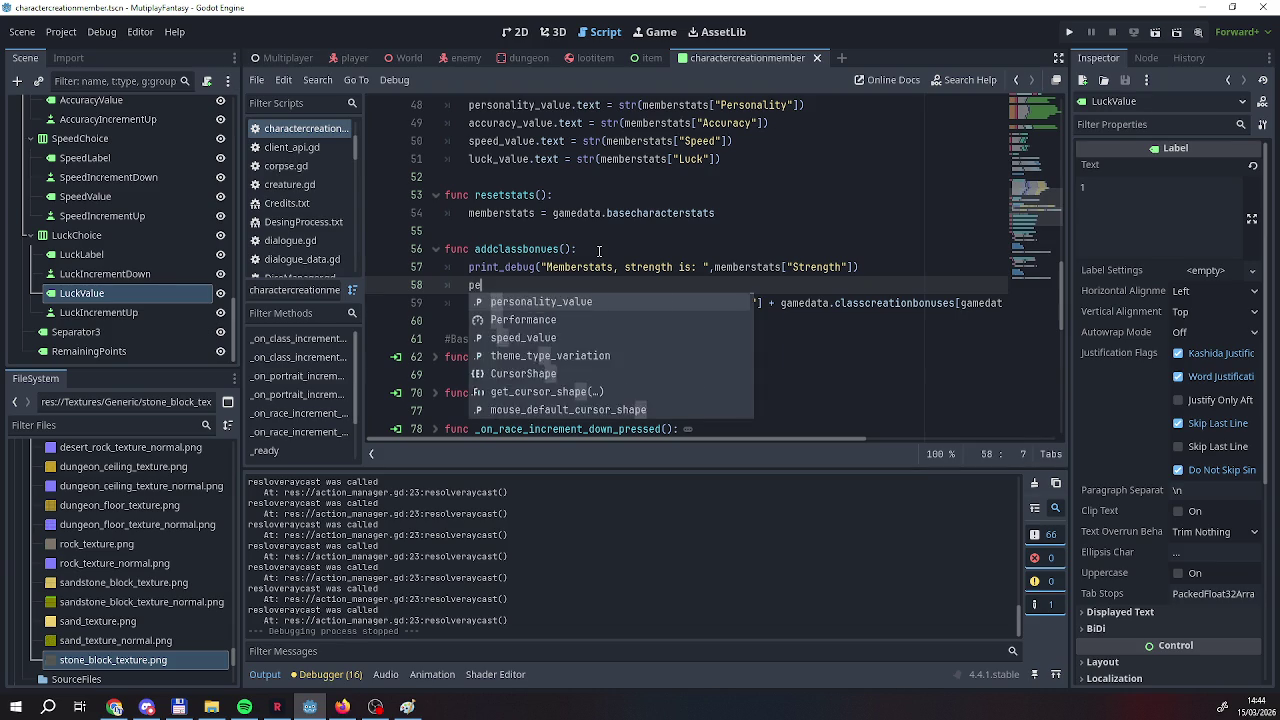
pyautogui.press('BackSpace')
pyautogui.write('rint_de')
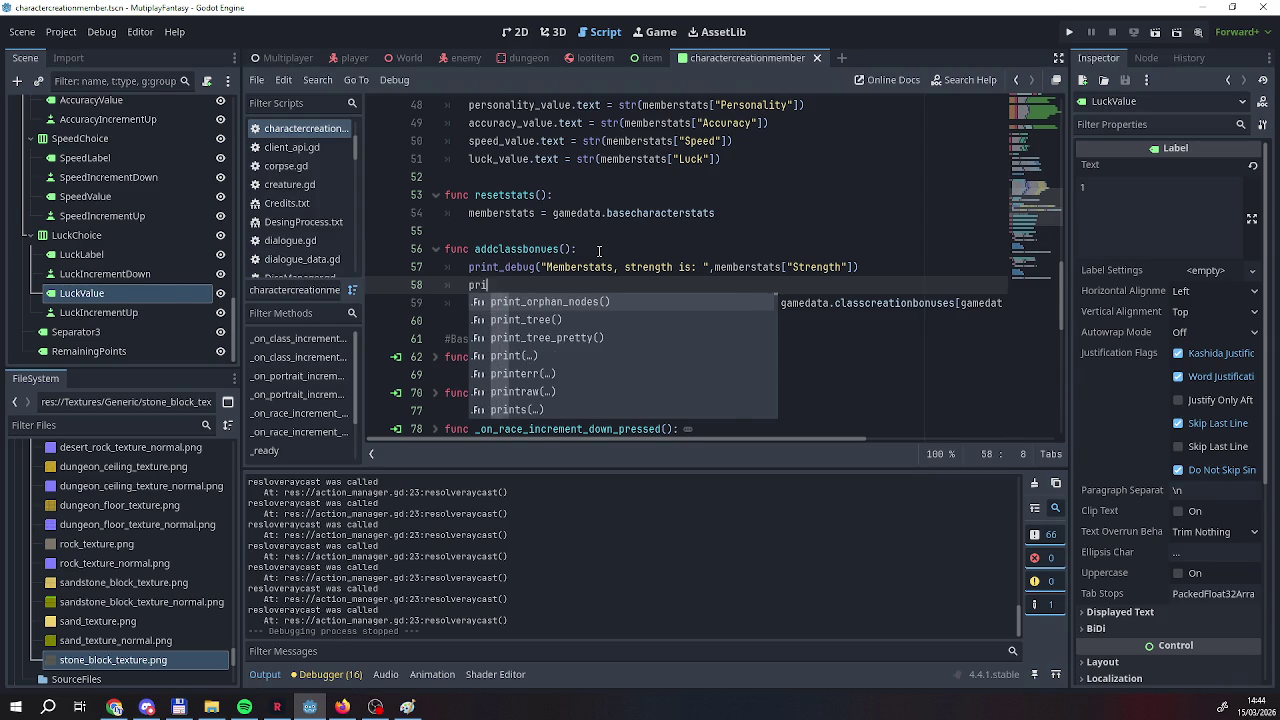
pyautogui.press('Return')
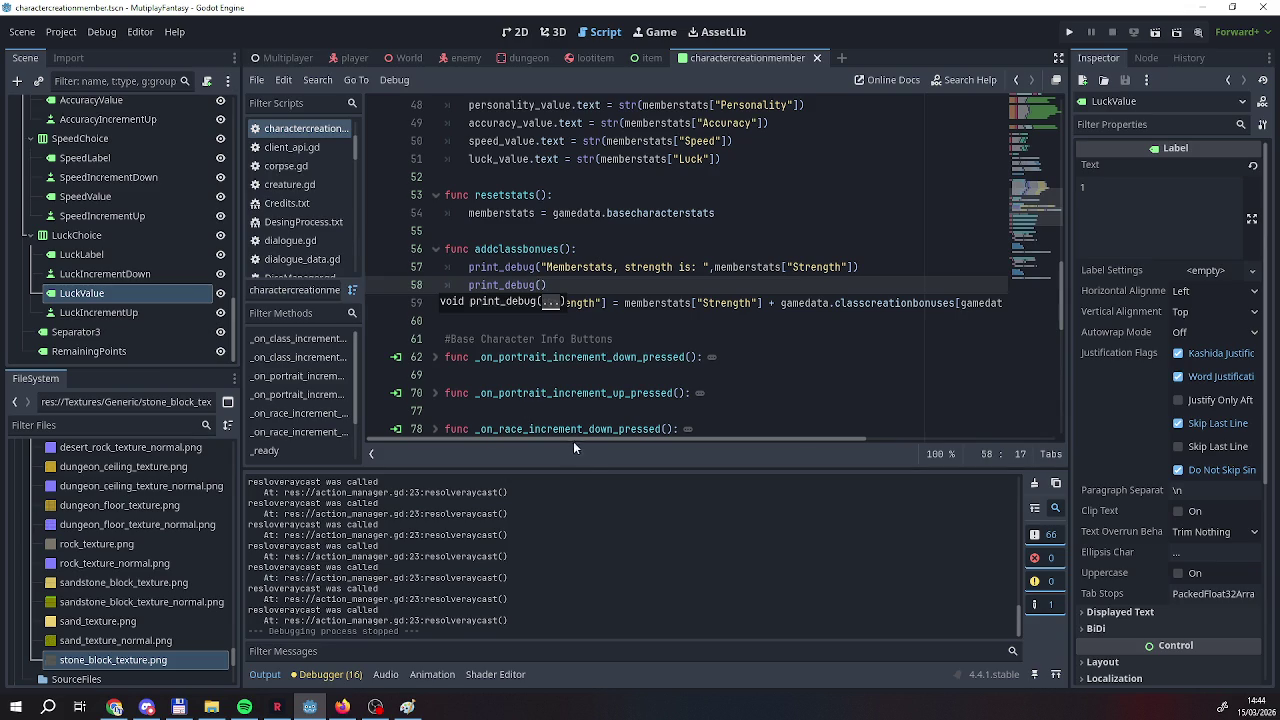
# Fill it with "Bonus data is: " plus the pasted classcreationbonuses Strength expression, then run the game.
pyautogui.moveTo(603, 438)
pyautogui.mouseDown()
pyautogui.moveTo(657, 438)
pyautogui.moveTo(556, 445)
pyautogui.moveTo(709, 443)
pyautogui.mouseUp()
pyautogui.moveTo(660, 300)
pyautogui.mouseDown()
pyautogui.moveTo(1054, 290)
pyautogui.moveTo(1036, 309)
pyautogui.mouseUp()
pyautogui.hotkey('ctrl', 'c')
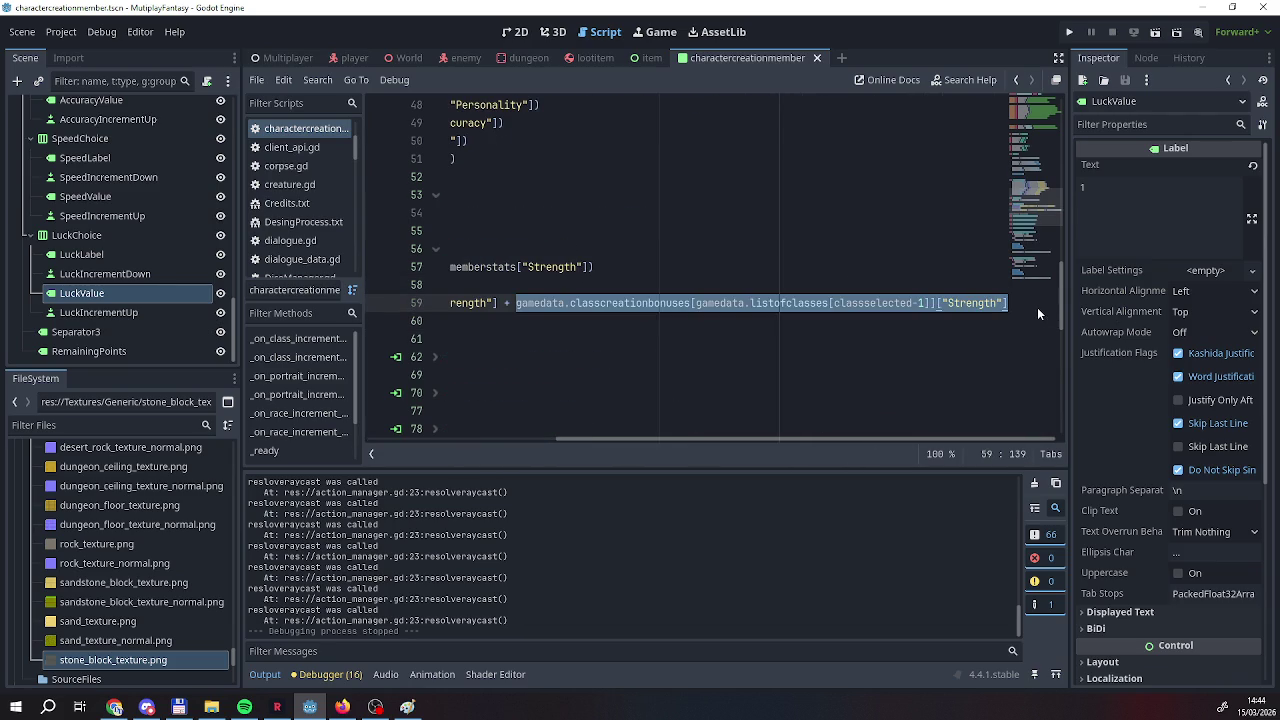
pyautogui.click(479, 286)
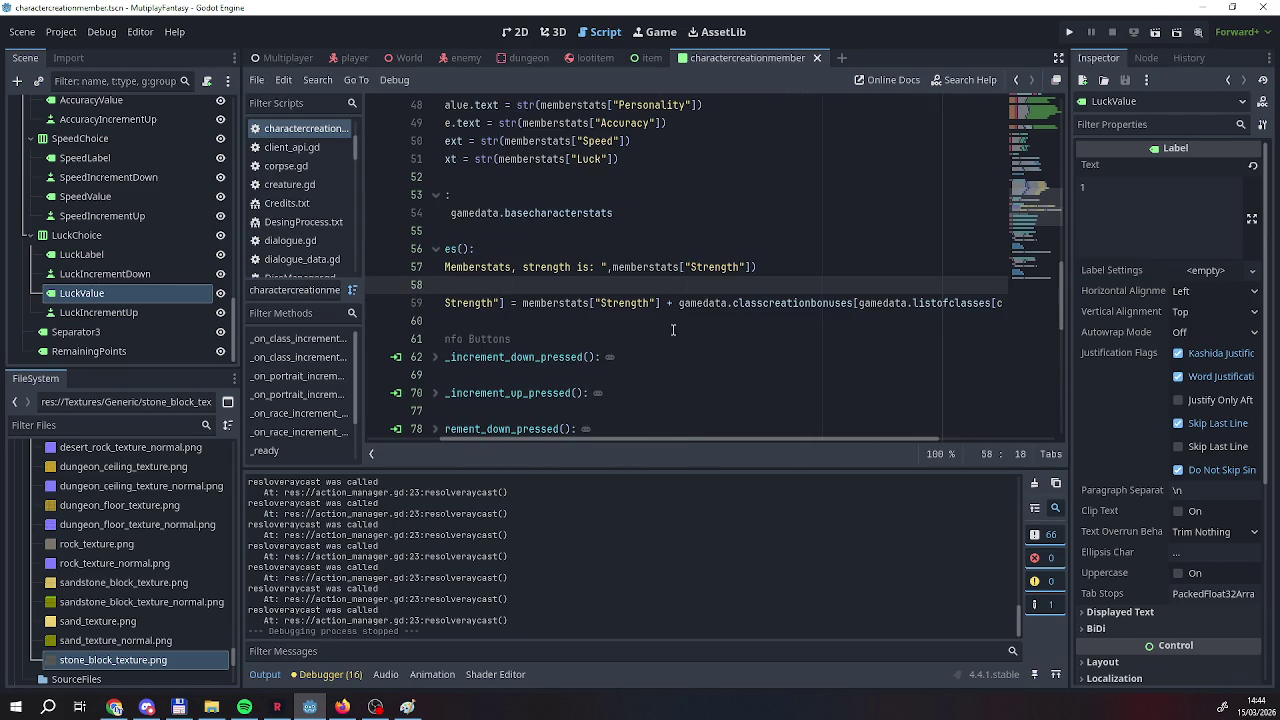
pyautogui.hscroll(-3, 650, 440)
pyautogui.click(500, 286)
pyautogui.write('"Bonus da')
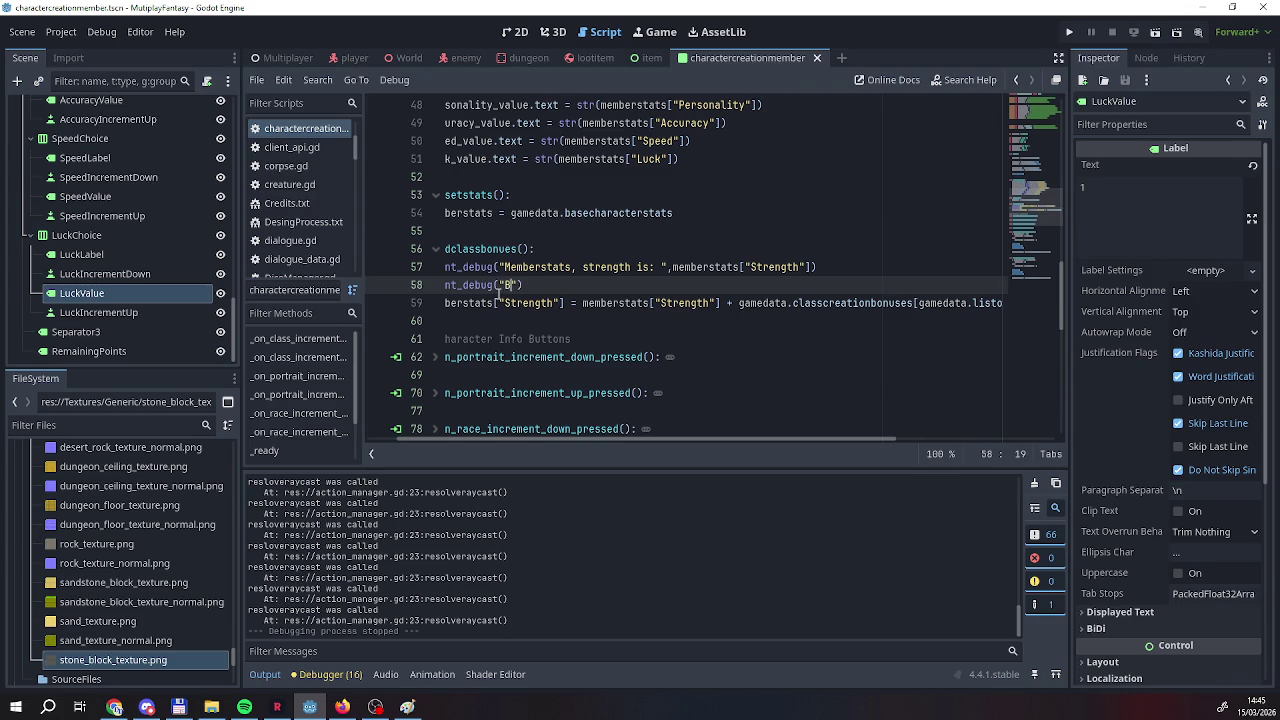
pyautogui.write('ta is: ')
pyautogui.write(',')
pyautogui.hotkey('ctrl', 'v')
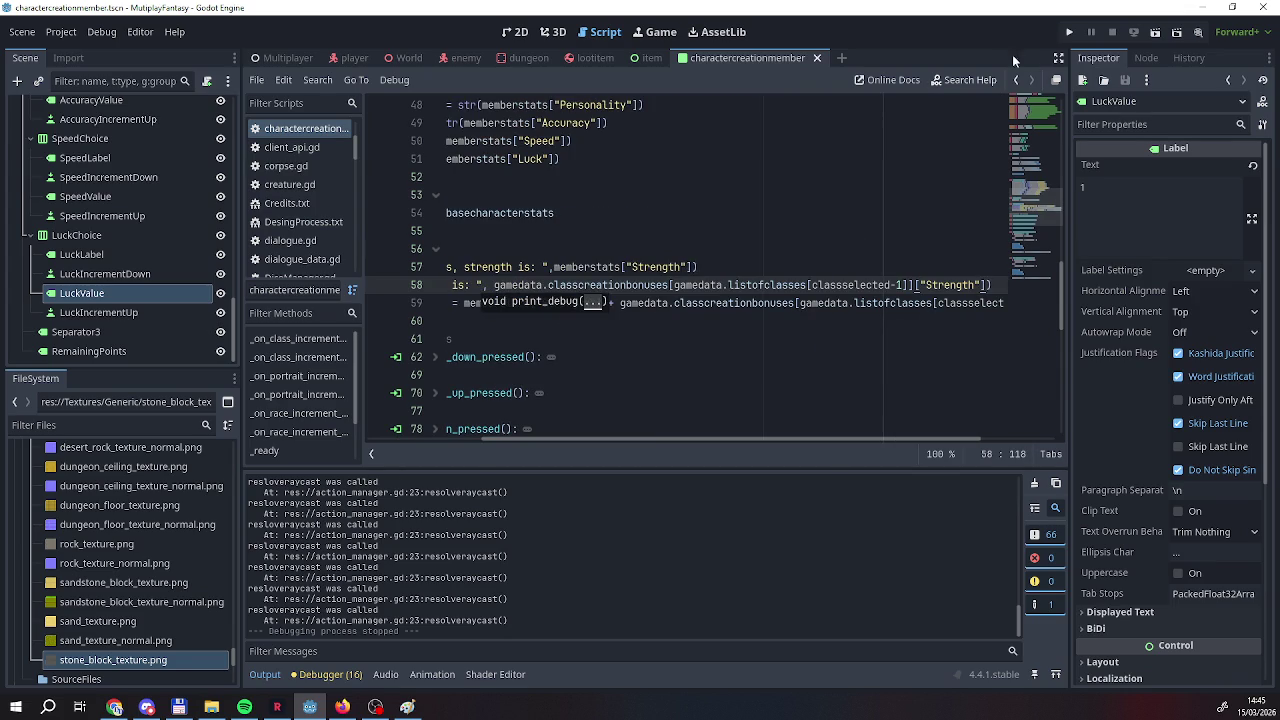
pyautogui.moveTo(690, 442); pyautogui.dragTo(470, 441)
pyautogui.press('F5')
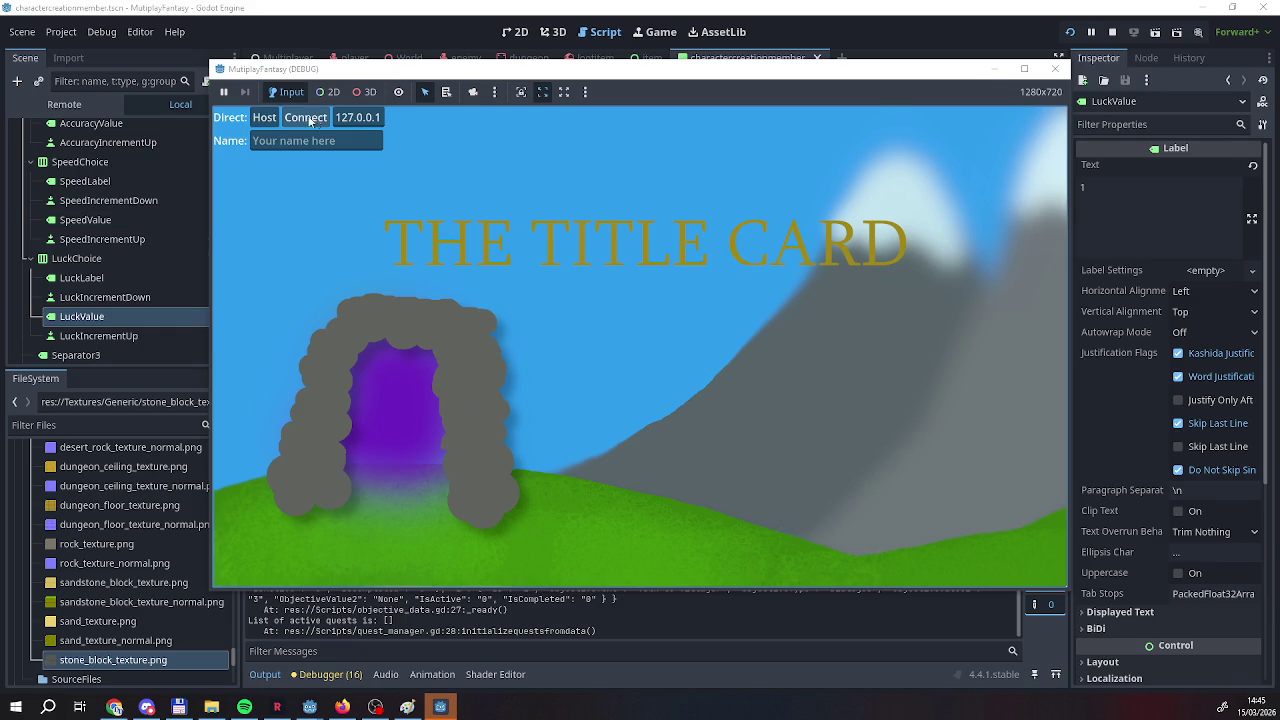
# Host a game and cycle the first character's class around back to Knight.
pyautogui.click(269, 118)
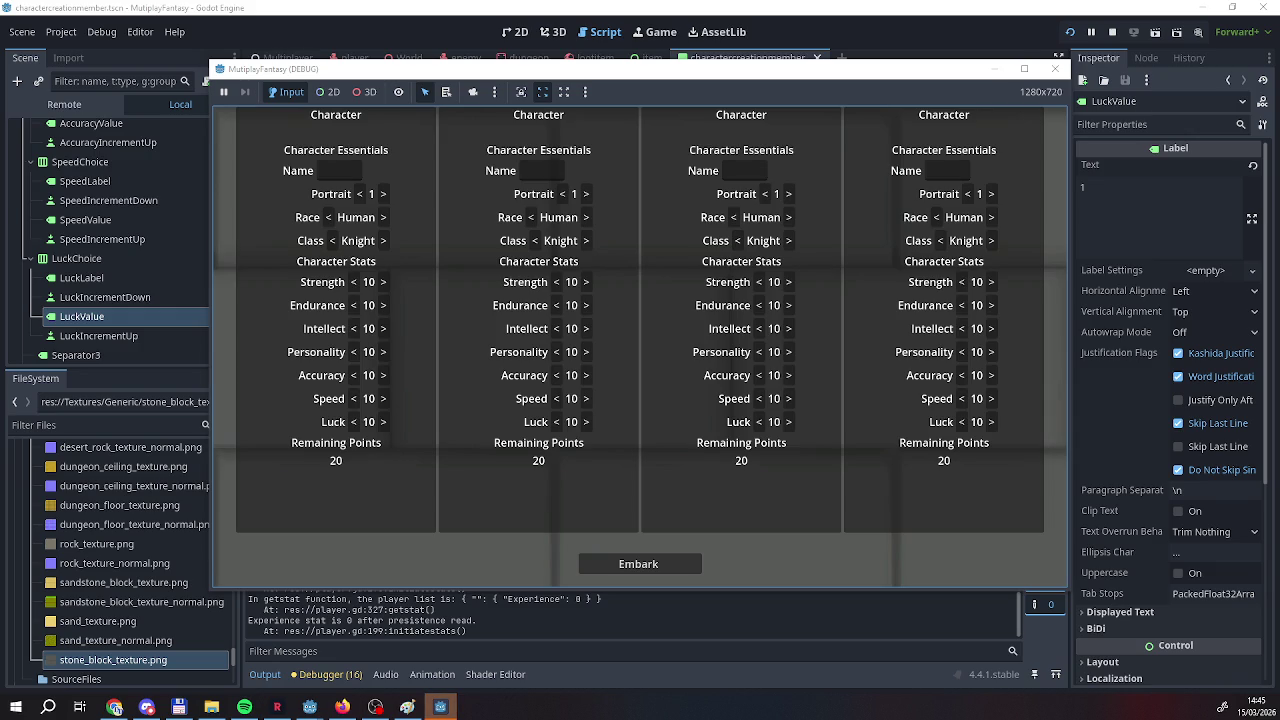
pyautogui.click(384, 241)
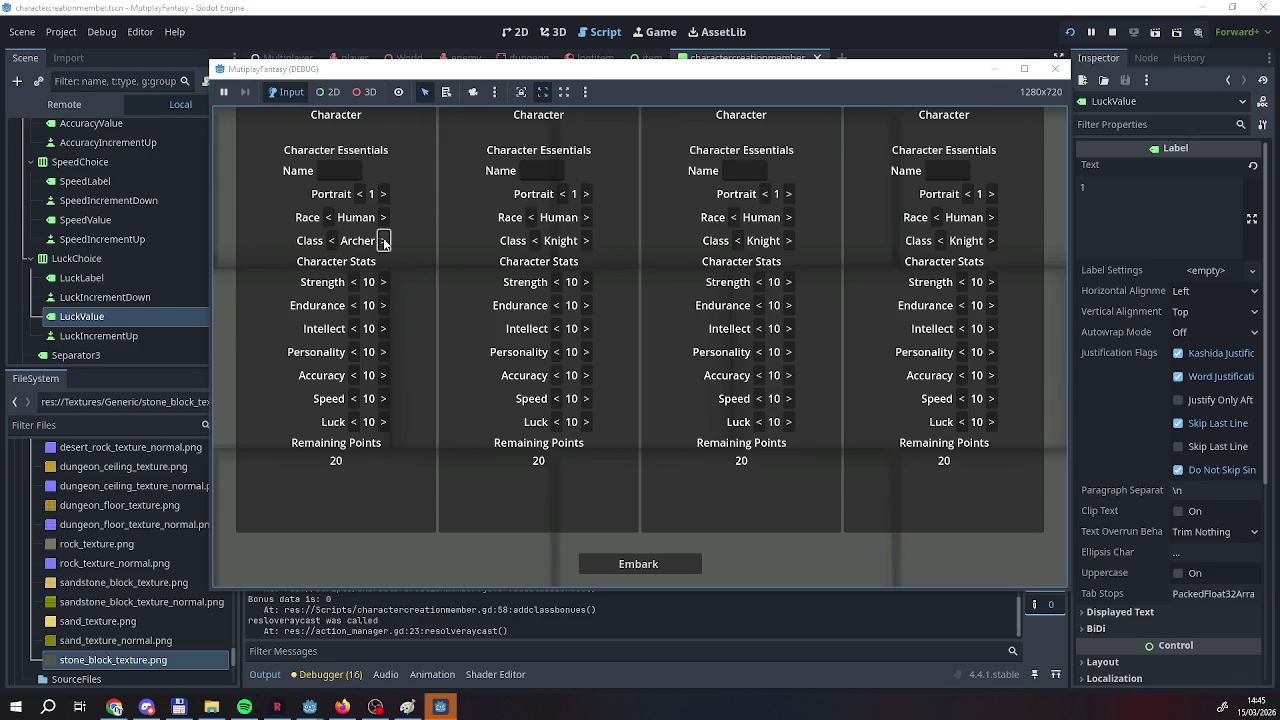
pyautogui.click(384, 241)
pyautogui.click(385, 246)
pyautogui.click(385, 245)
pyautogui.click(385, 245)
# Keep cycling the first character's class while Strength stacks up to 22, then close the game.
pyautogui.click(384, 242)
pyautogui.click(384, 242)
pyautogui.click(384, 242)
pyautogui.click(384, 242)
pyautogui.click(384, 242)
pyautogui.click(384, 242)
pyautogui.click(384, 242)
pyautogui.click(384, 242)
pyautogui.click(384, 242)
pyautogui.click(384, 242)
pyautogui.click(384, 242)
pyautogui.press('F8')
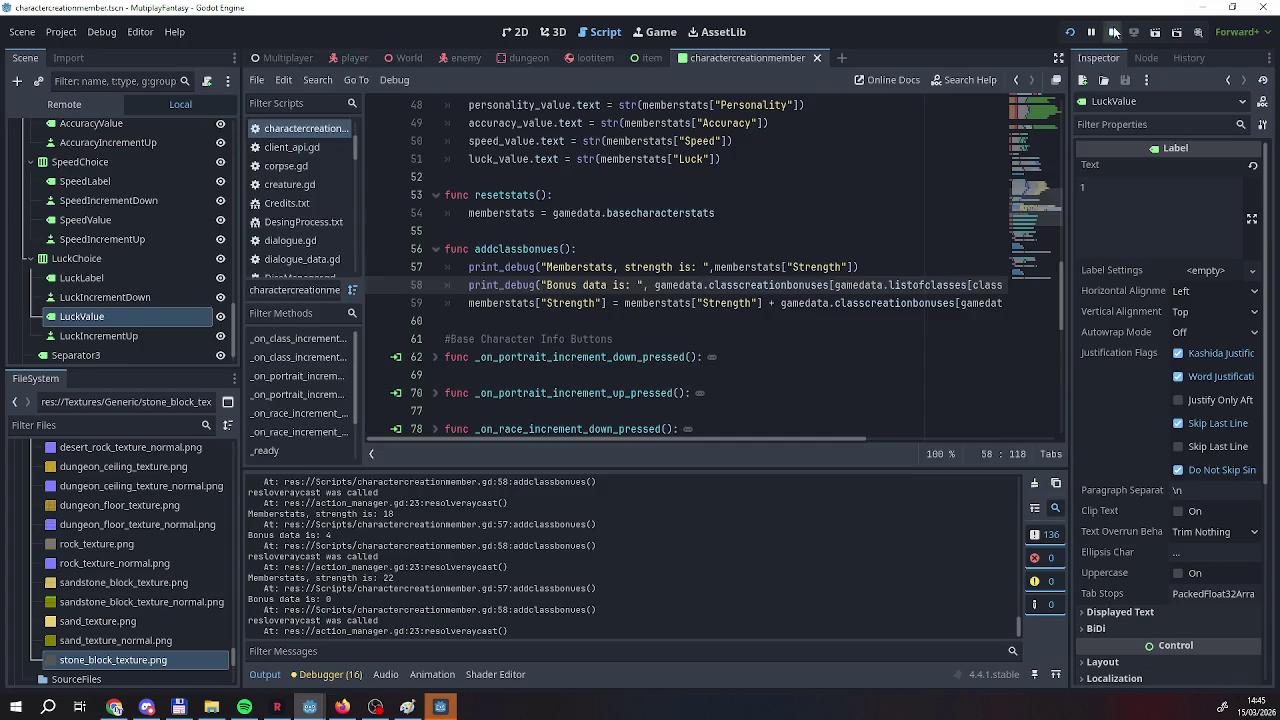
# Stop the debug session and look up what basecharacterstats refers to in resetstats.
pyautogui.click(1114, 32)
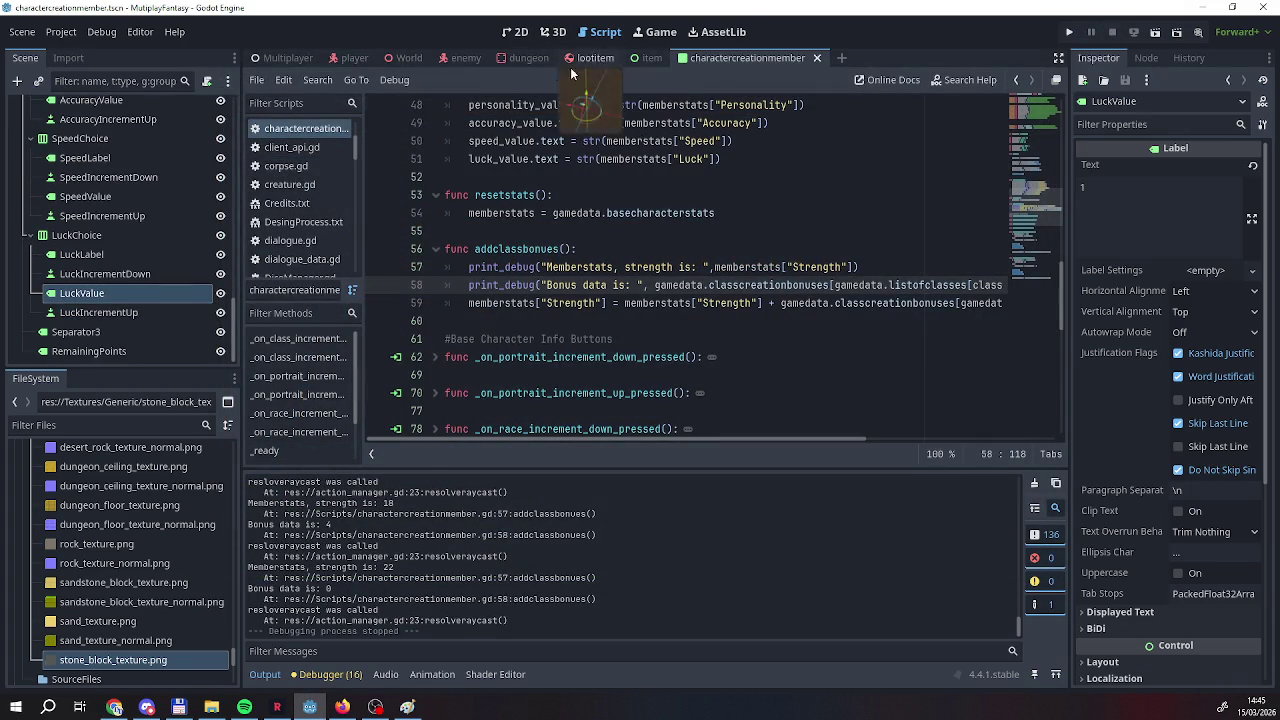
pyautogui.scroll(-10, 506, 300)
pyautogui.scroll(12, 506, 308)
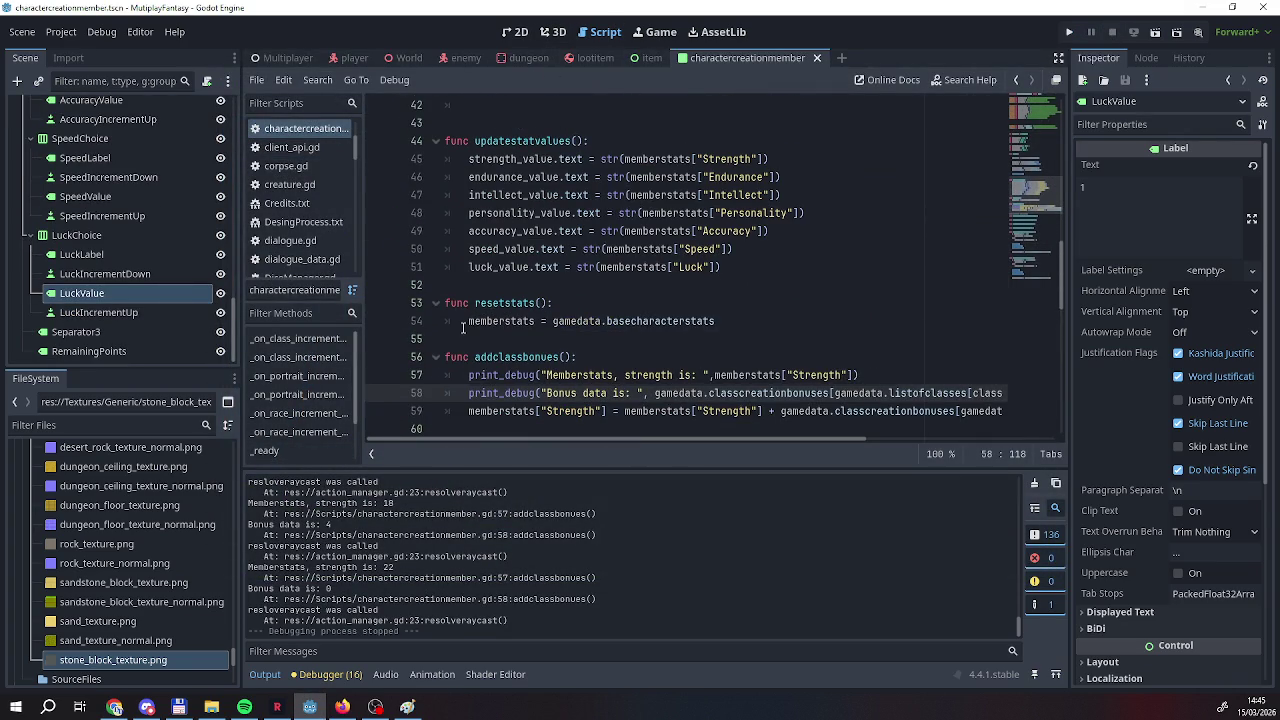
pyautogui.click(692, 321)
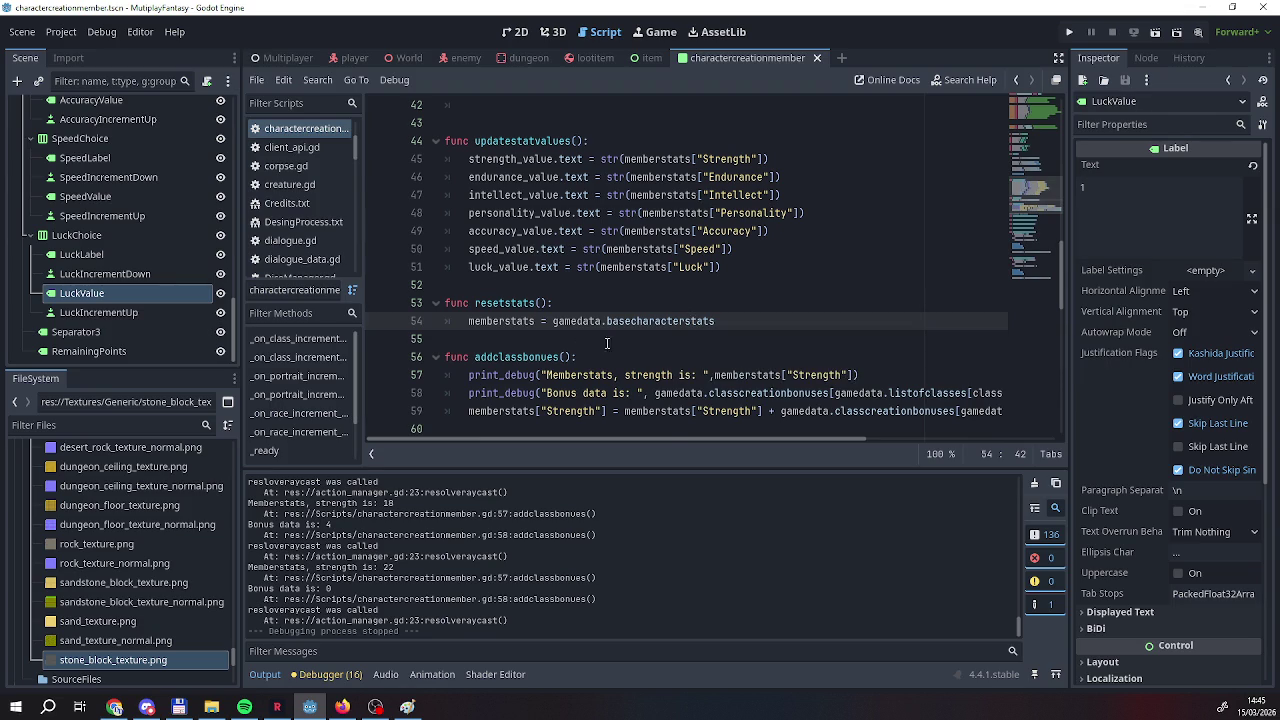
# Review the script's reset and bonus logic, then place the caret inside addclassbonues.
pyautogui.scroll(-3, 600, 340)
pyautogui.scroll(1, 566, 331)
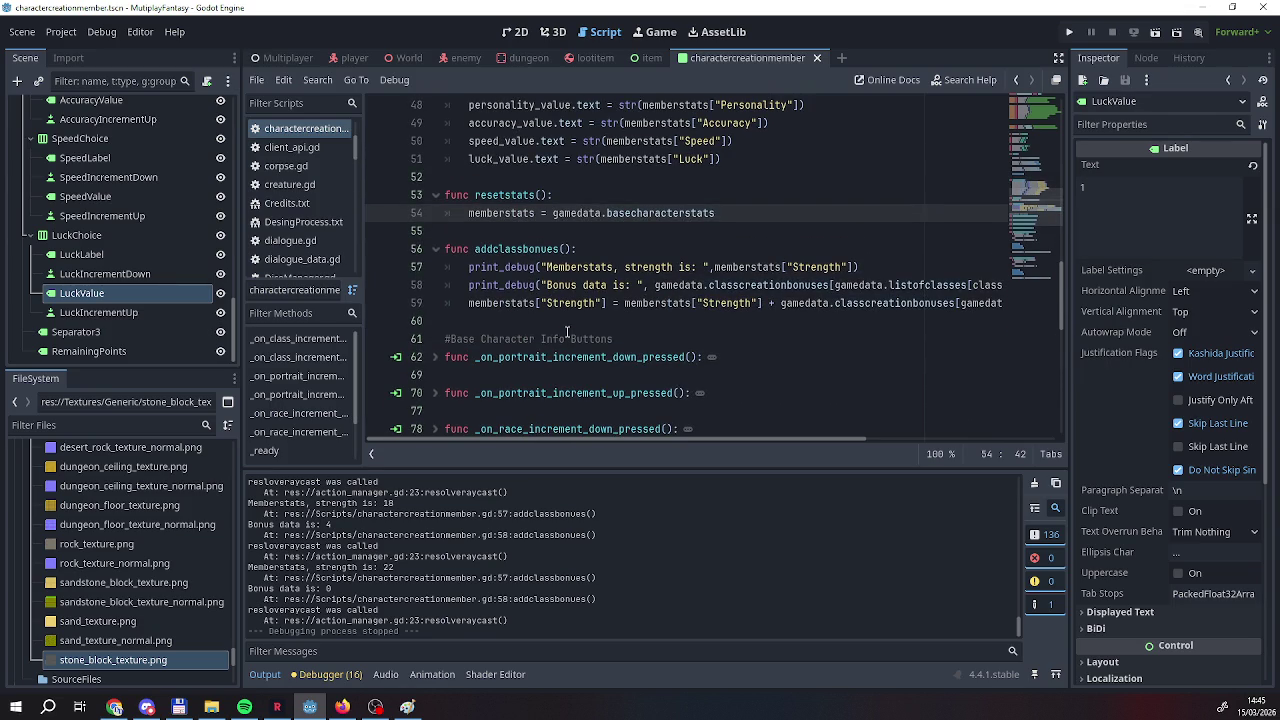
pyautogui.scroll(-8, 567, 332)
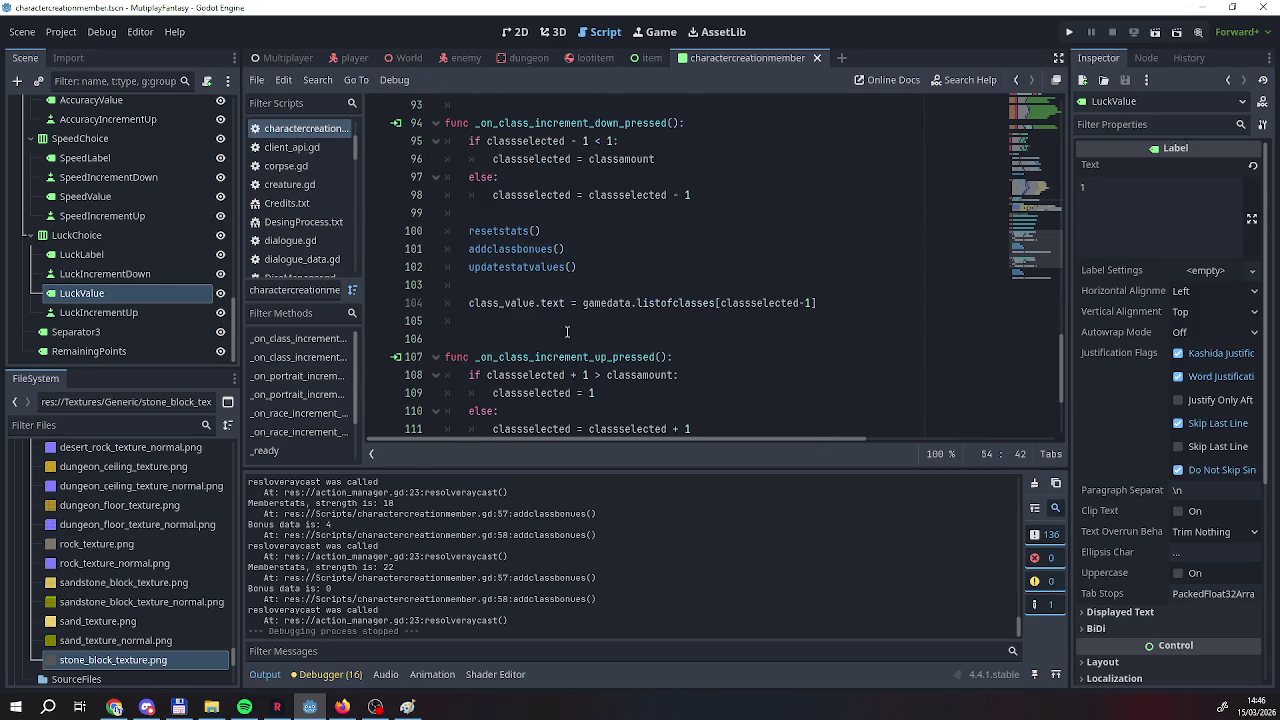
pyautogui.scroll(5, 567, 332)
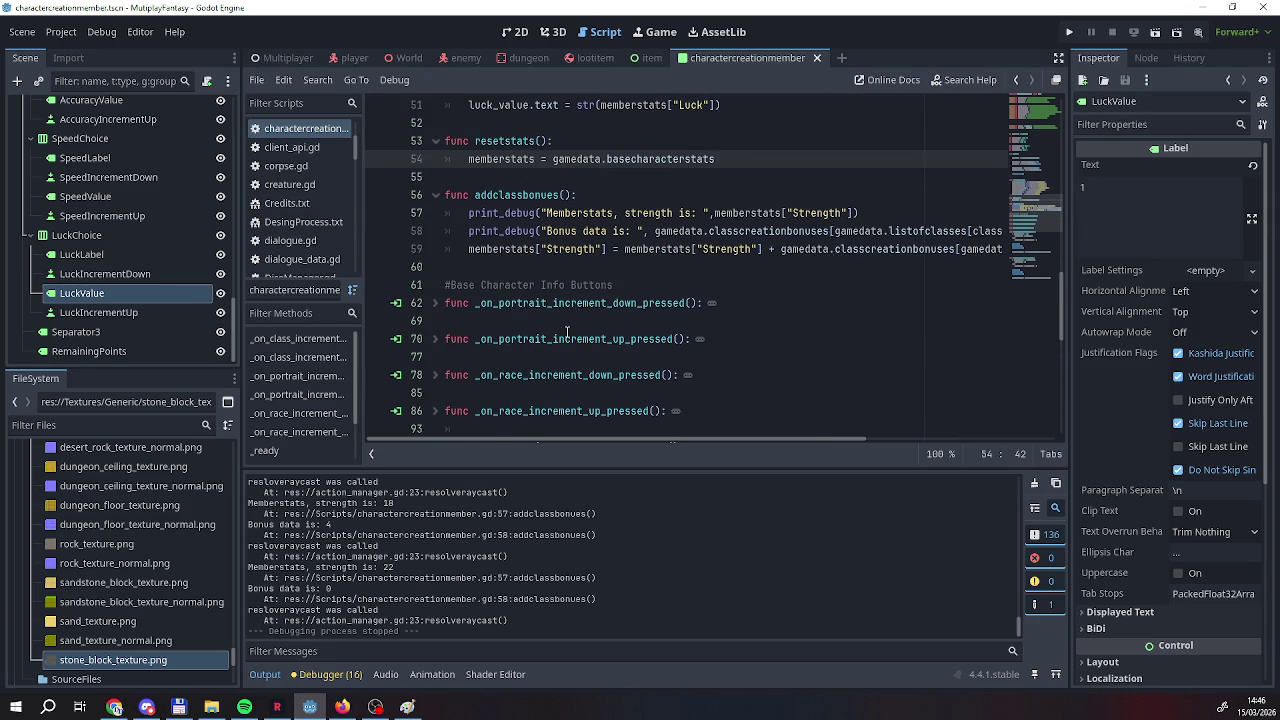
pyautogui.scroll(1, 567, 332)
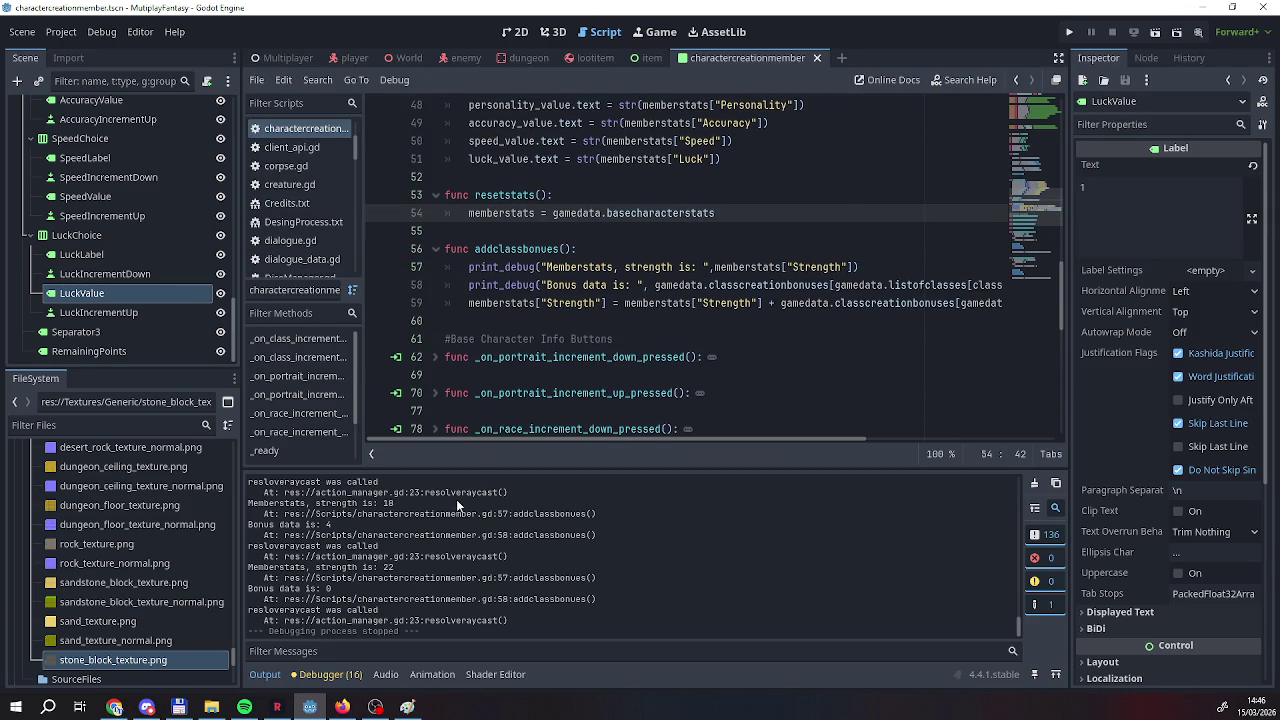
pyautogui.scroll(2, 448, 590)
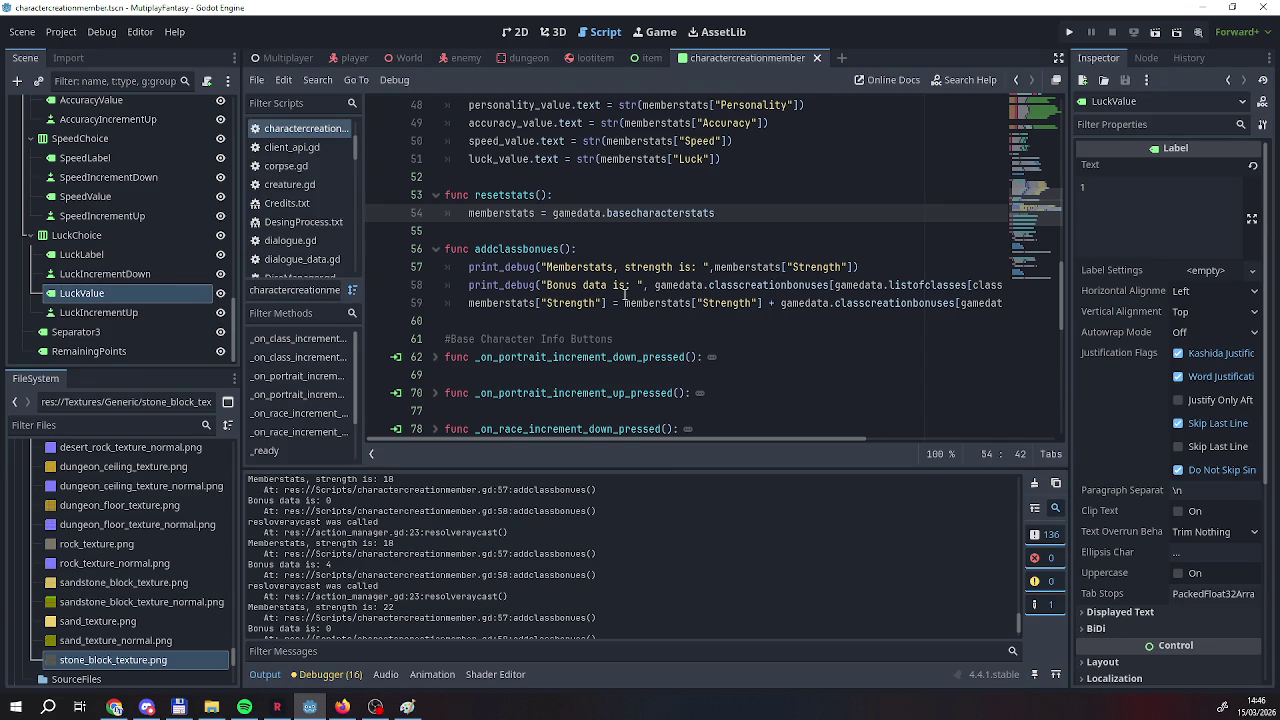
pyautogui.scroll(-4, 626, 290)
pyautogui.scroll(3, 626, 295)
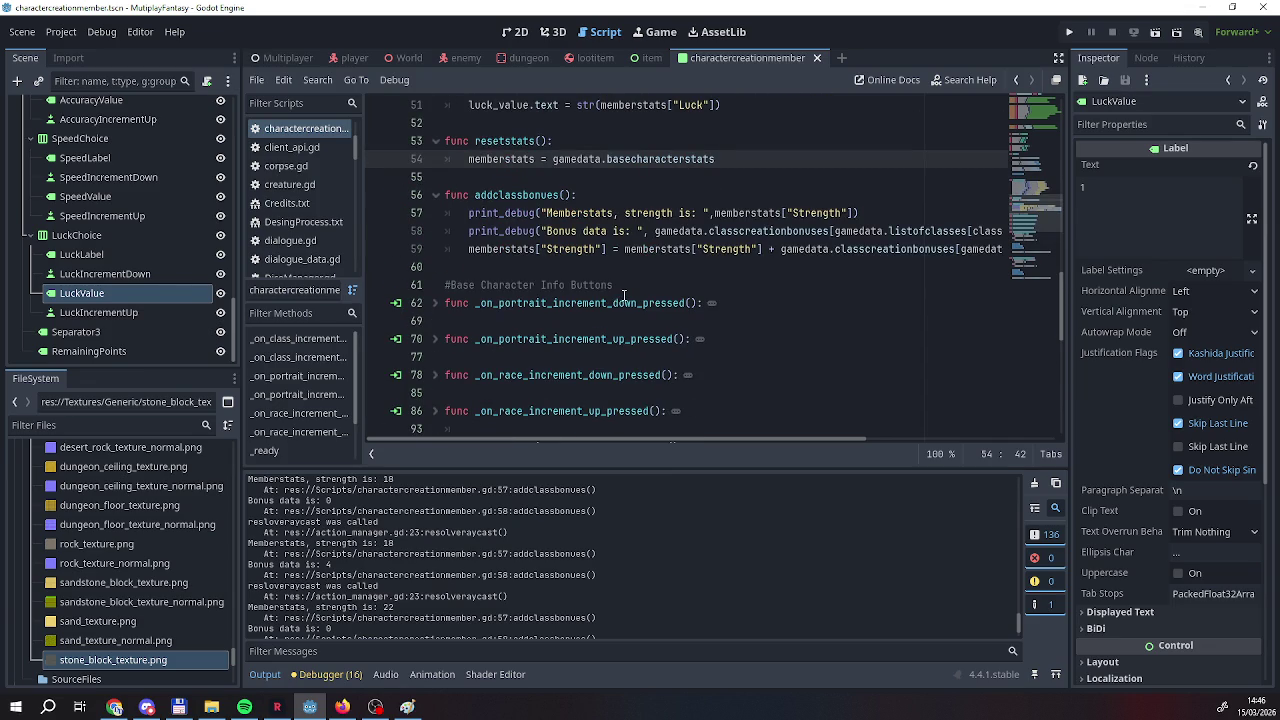
pyautogui.scroll(3, 624, 295)
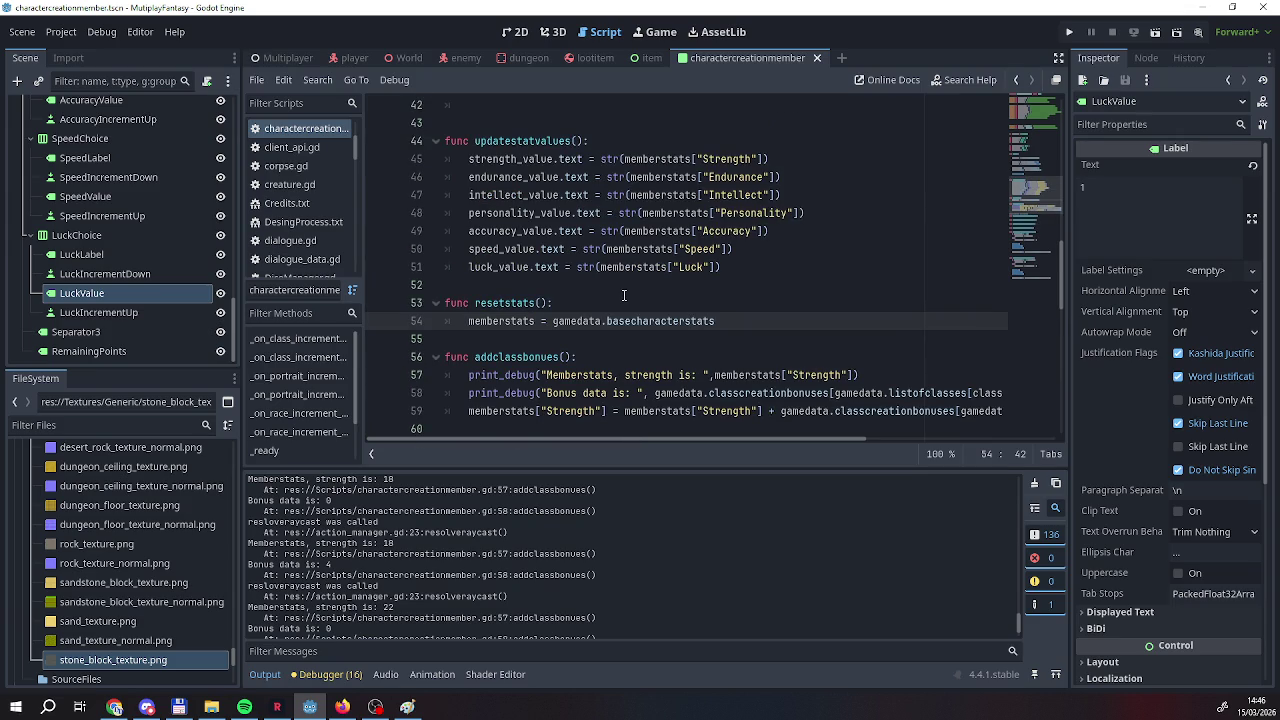
pyautogui.scroll(-4, 624, 295)
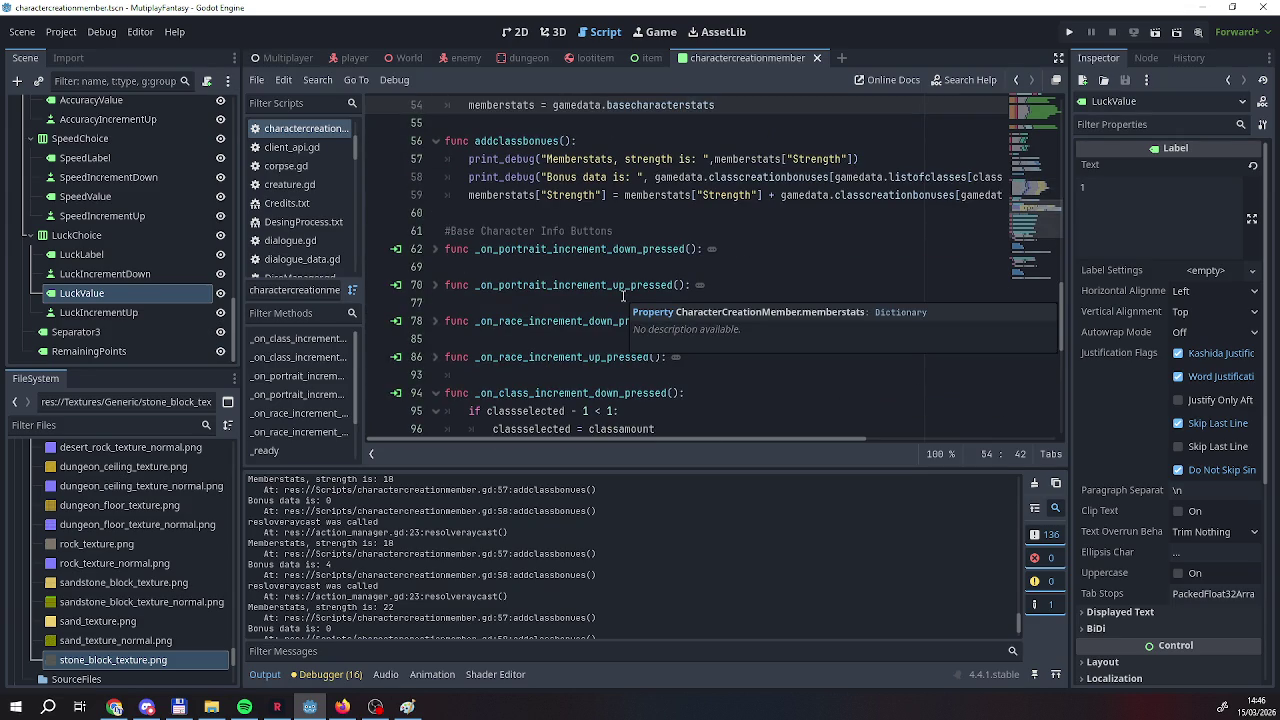
pyautogui.scroll(1, 357, 620)
pyautogui.scroll(-3, 357, 620)
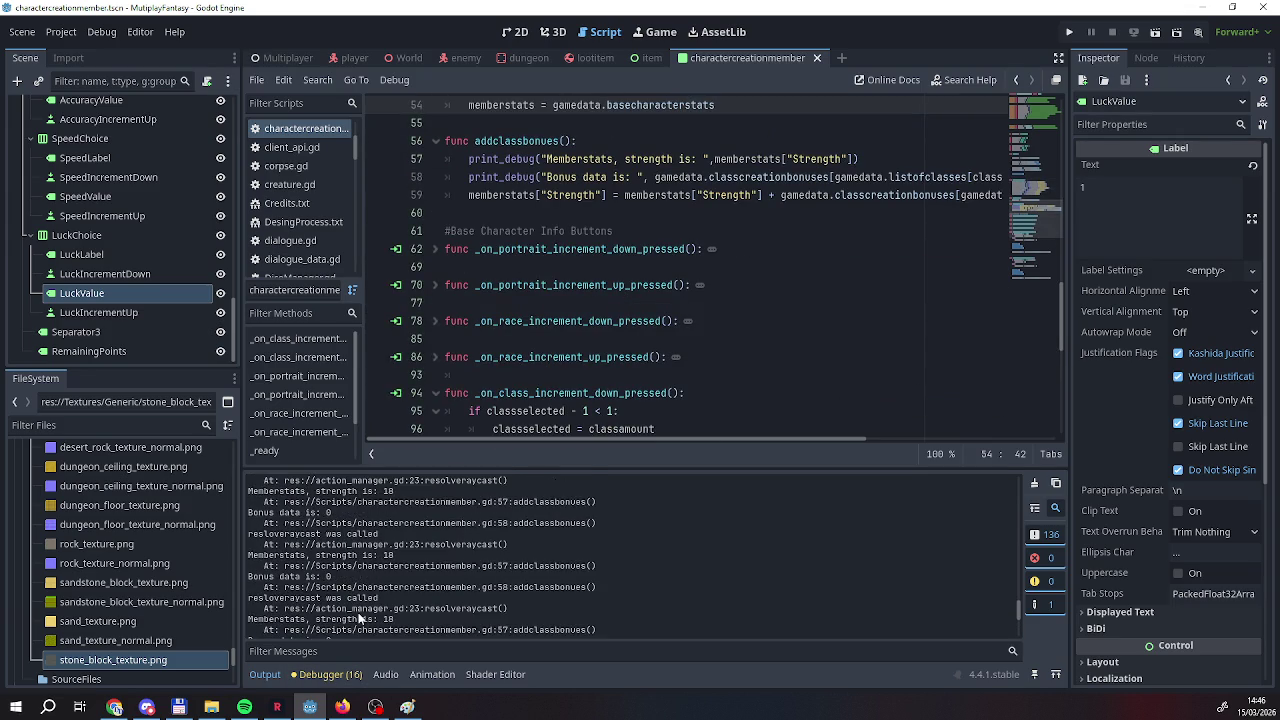
pyautogui.scroll(5, 357, 620)
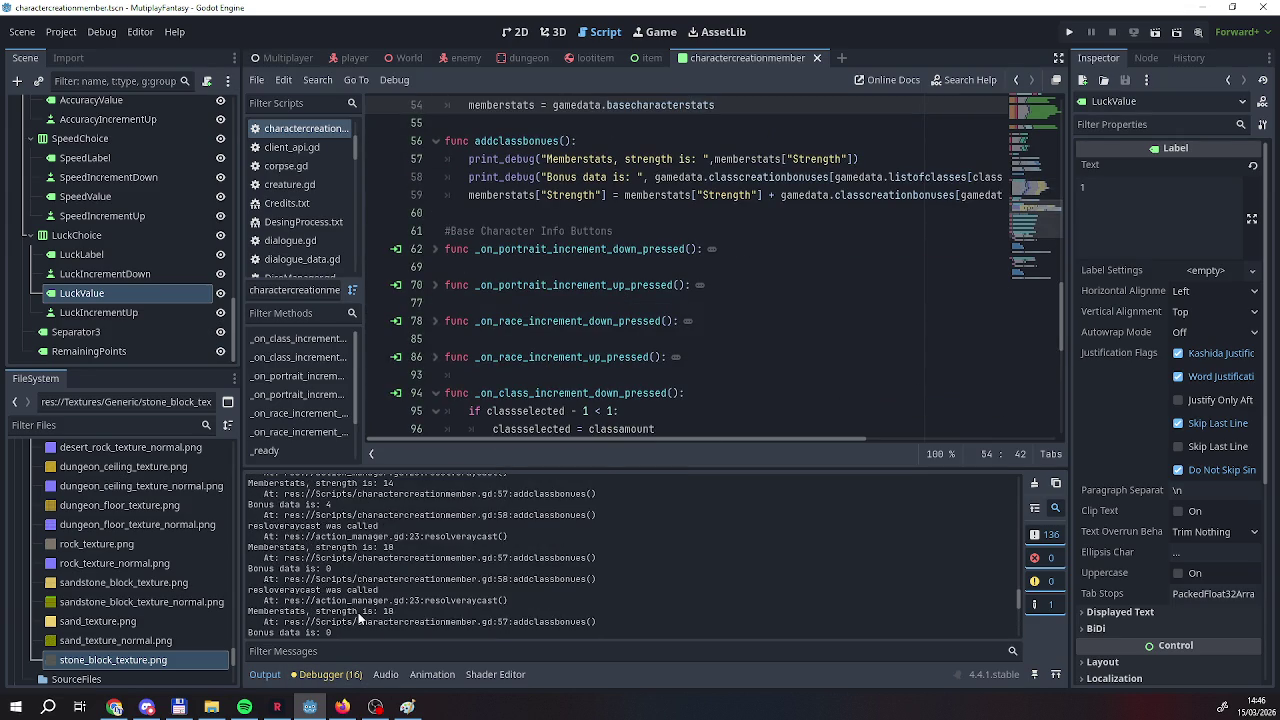
pyautogui.scroll(3, 358, 618)
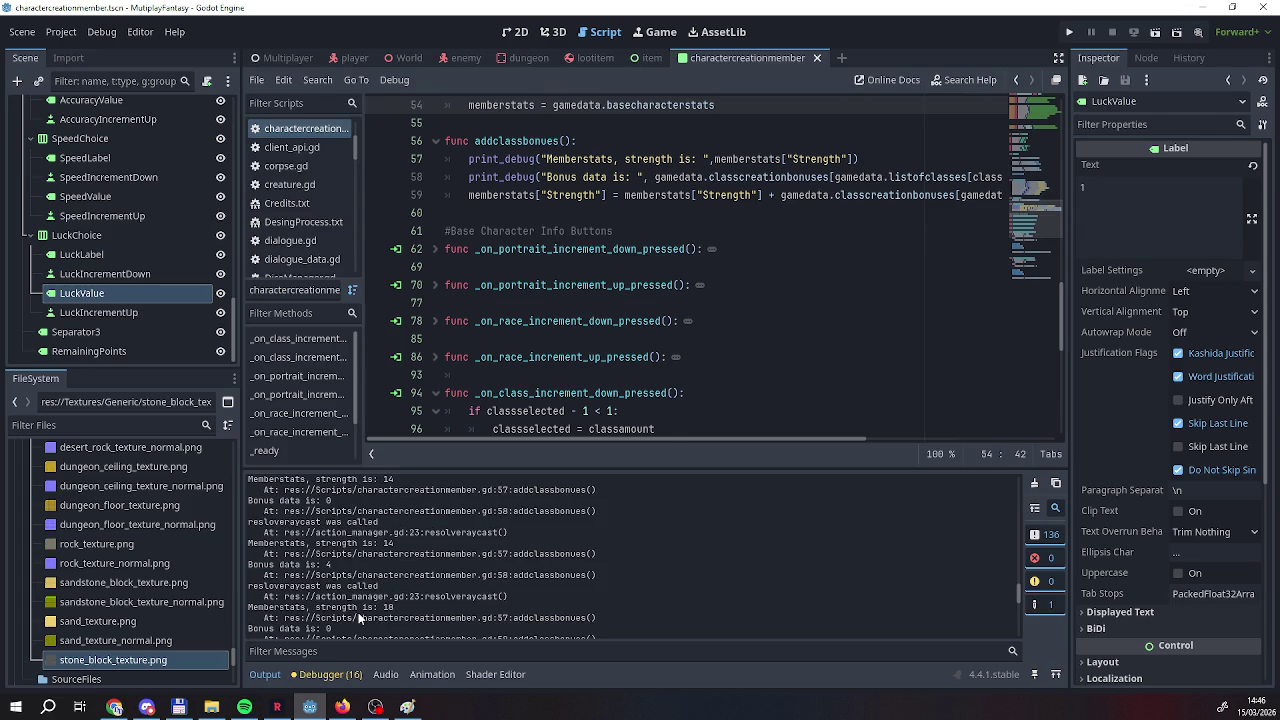
pyautogui.scroll(-2, 358, 618)
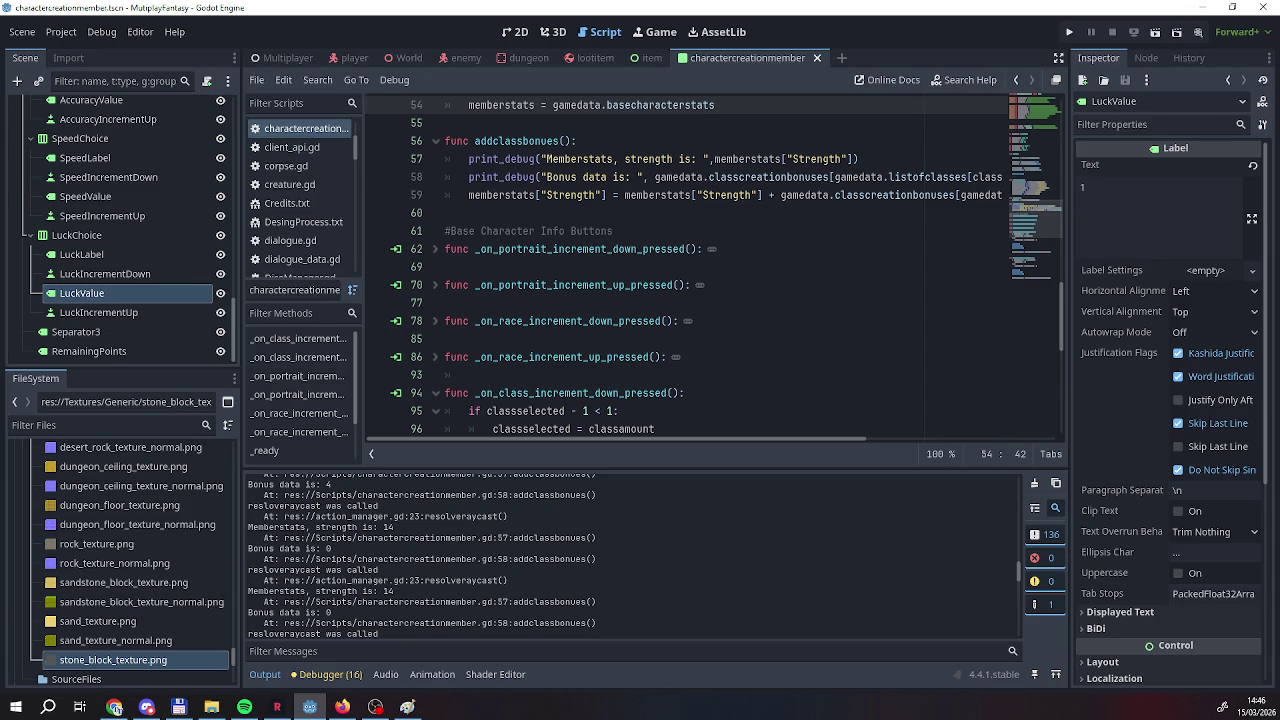
pyautogui.scroll(-8, 704, 230)
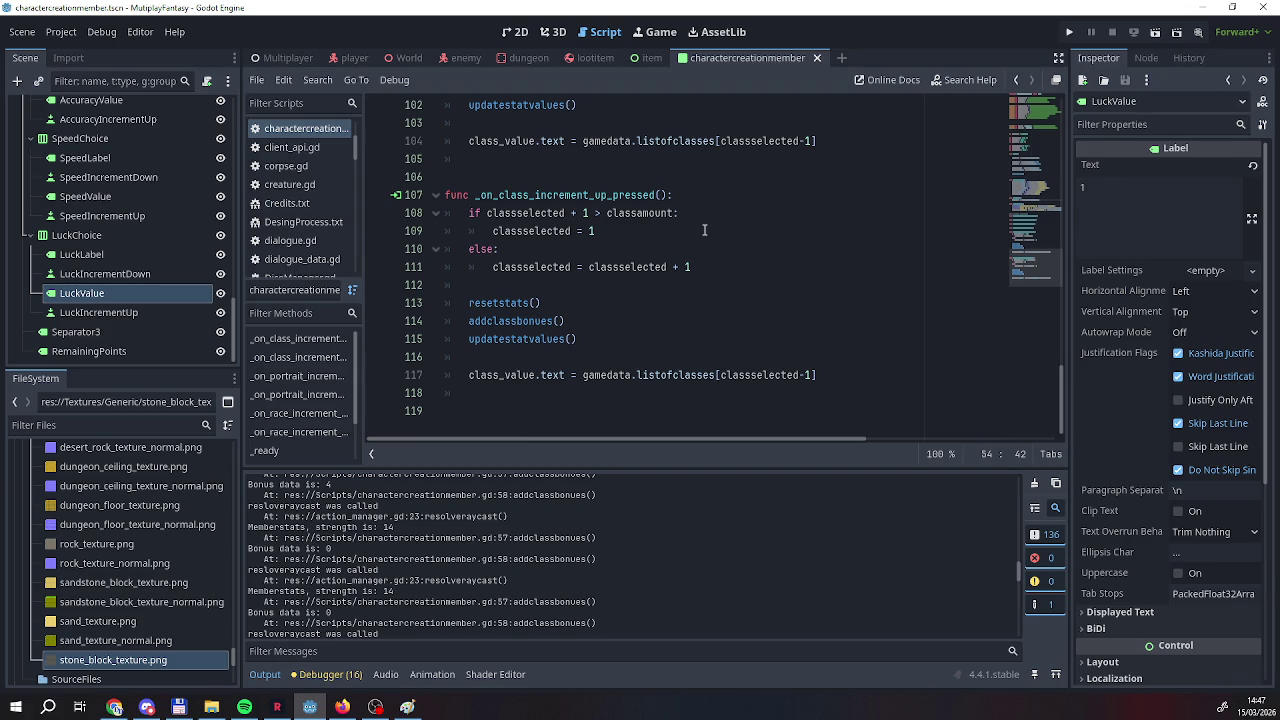
pyautogui.scroll(9, 704, 230)
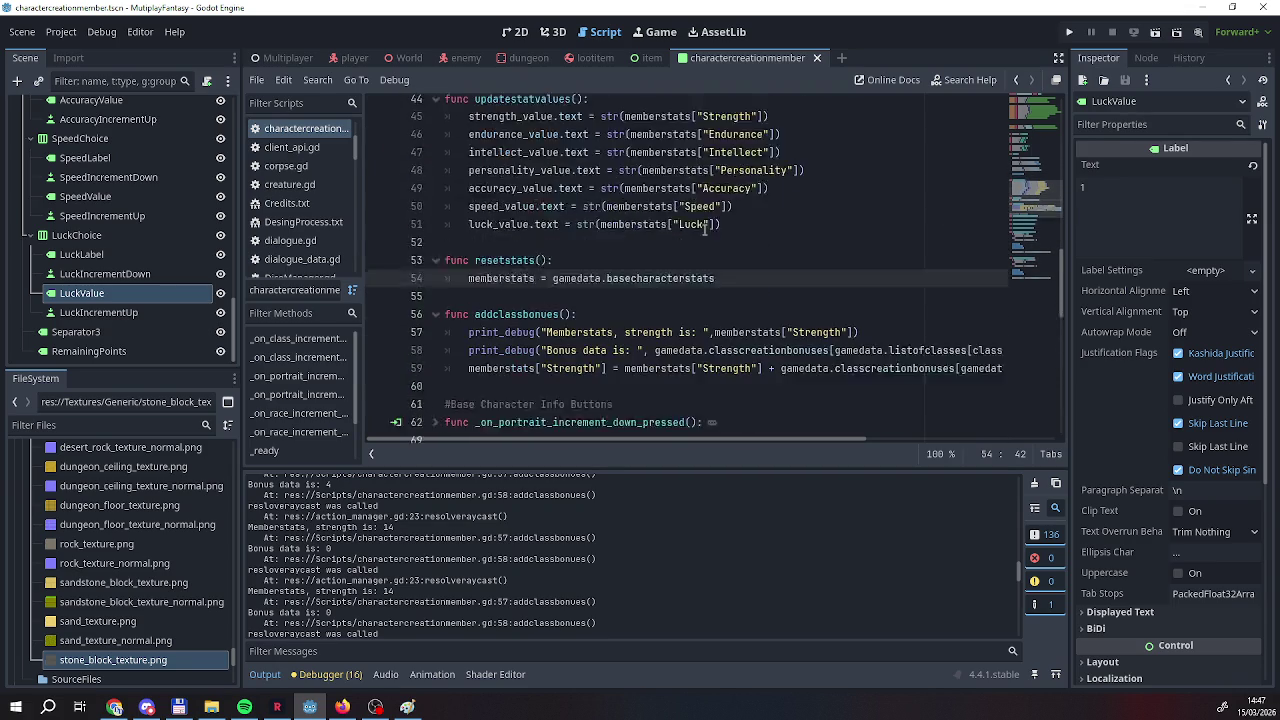
pyautogui.scroll(-7, 704, 230)
pyautogui.scroll(8, 704, 230)
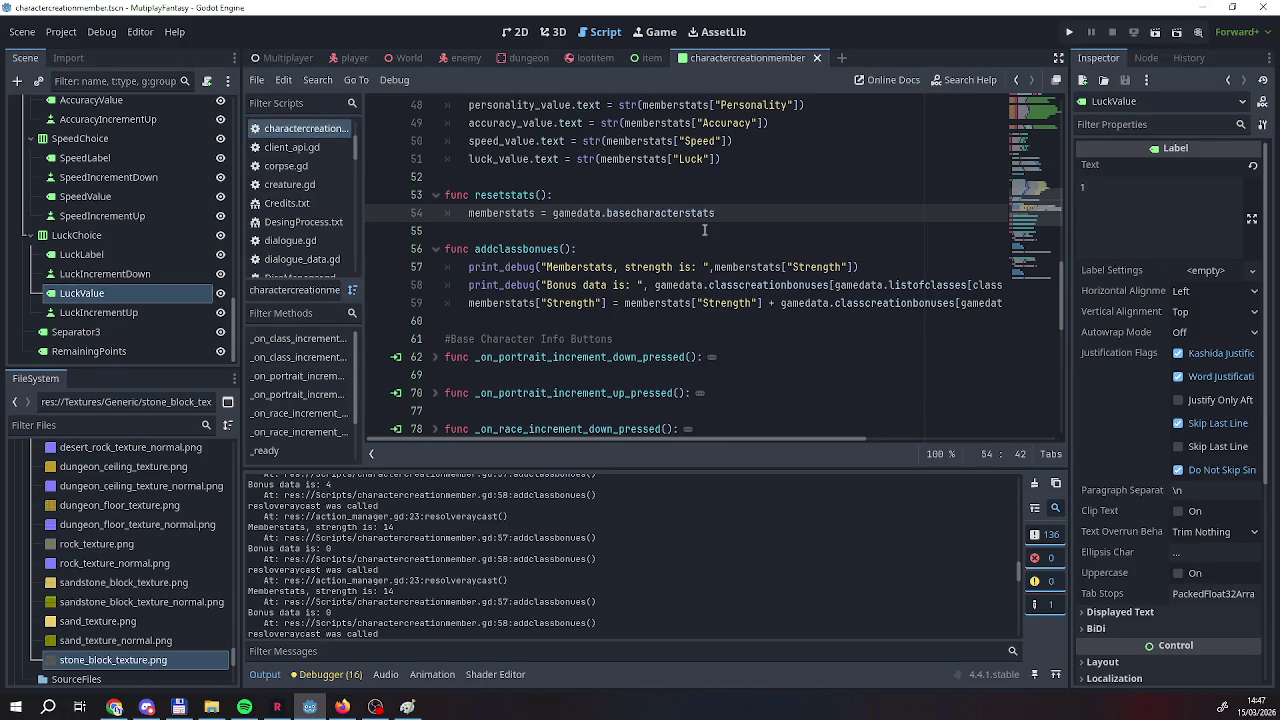
pyautogui.scroll(2, 302, 500)
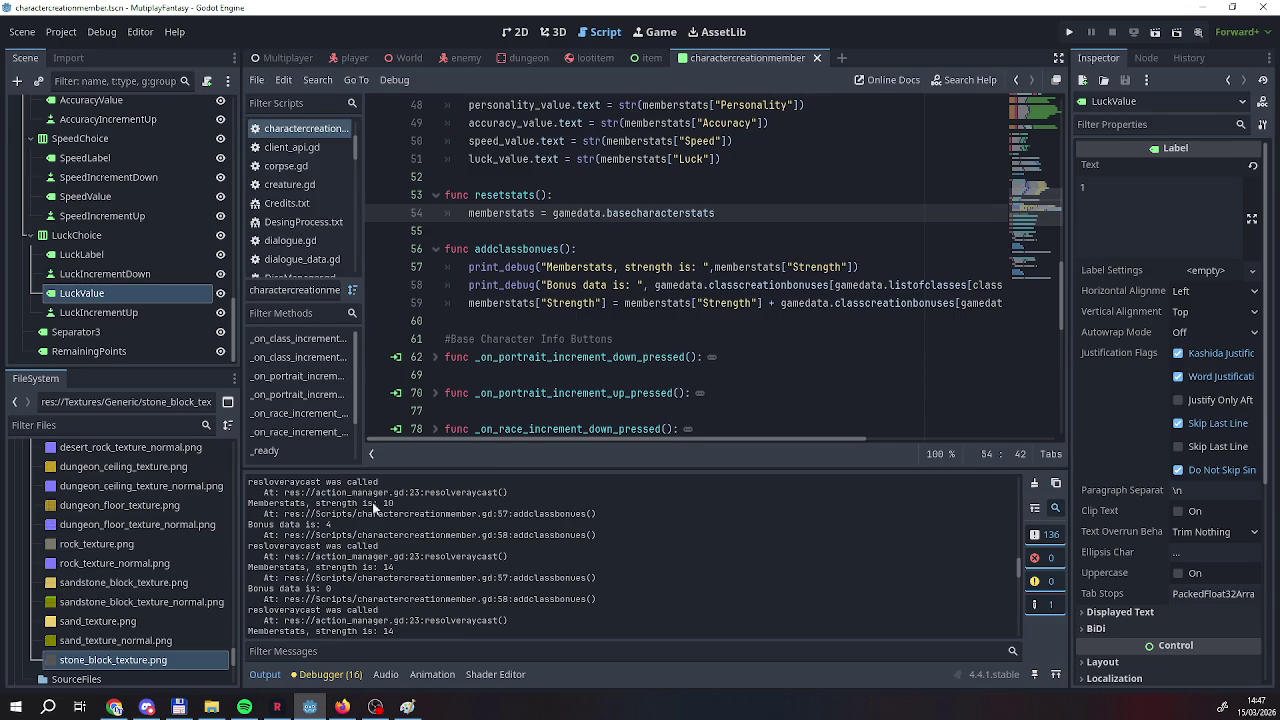
pyautogui.scroll(8, 578, 418)
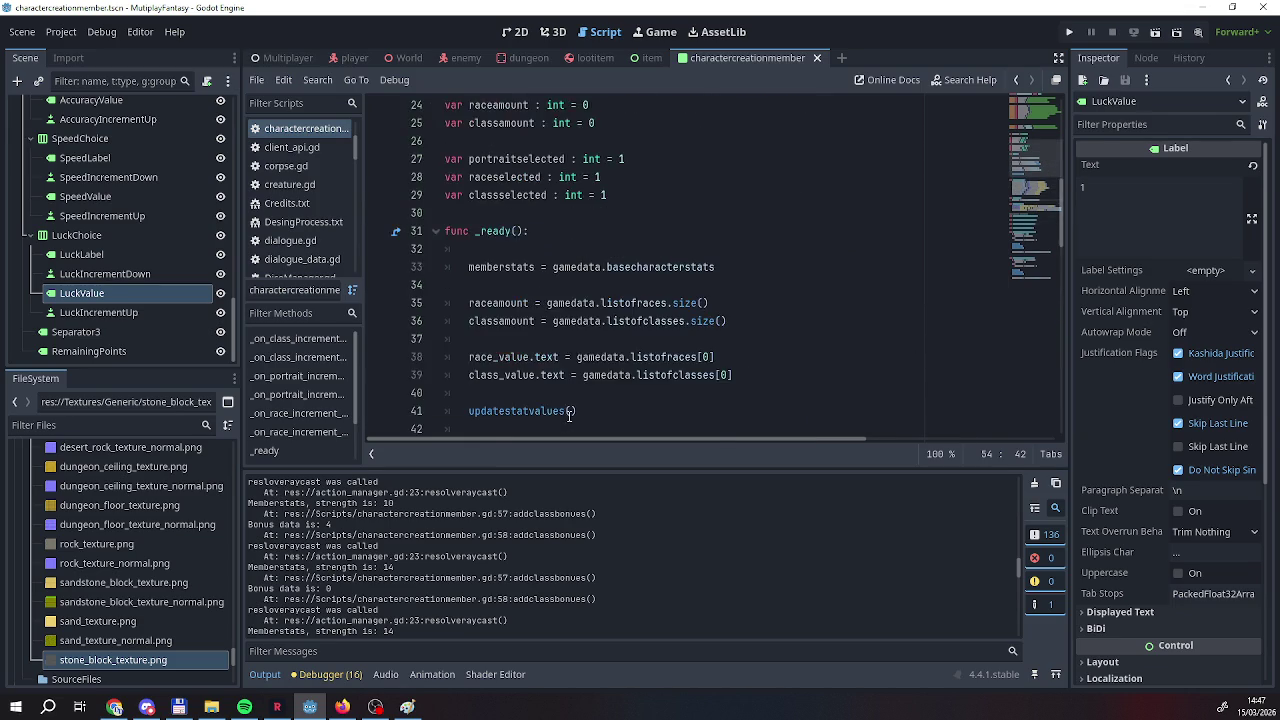
pyautogui.scroll(6, 562, 415)
pyautogui.scroll(-6, 572, 368)
pyautogui.scroll(-5, 572, 368)
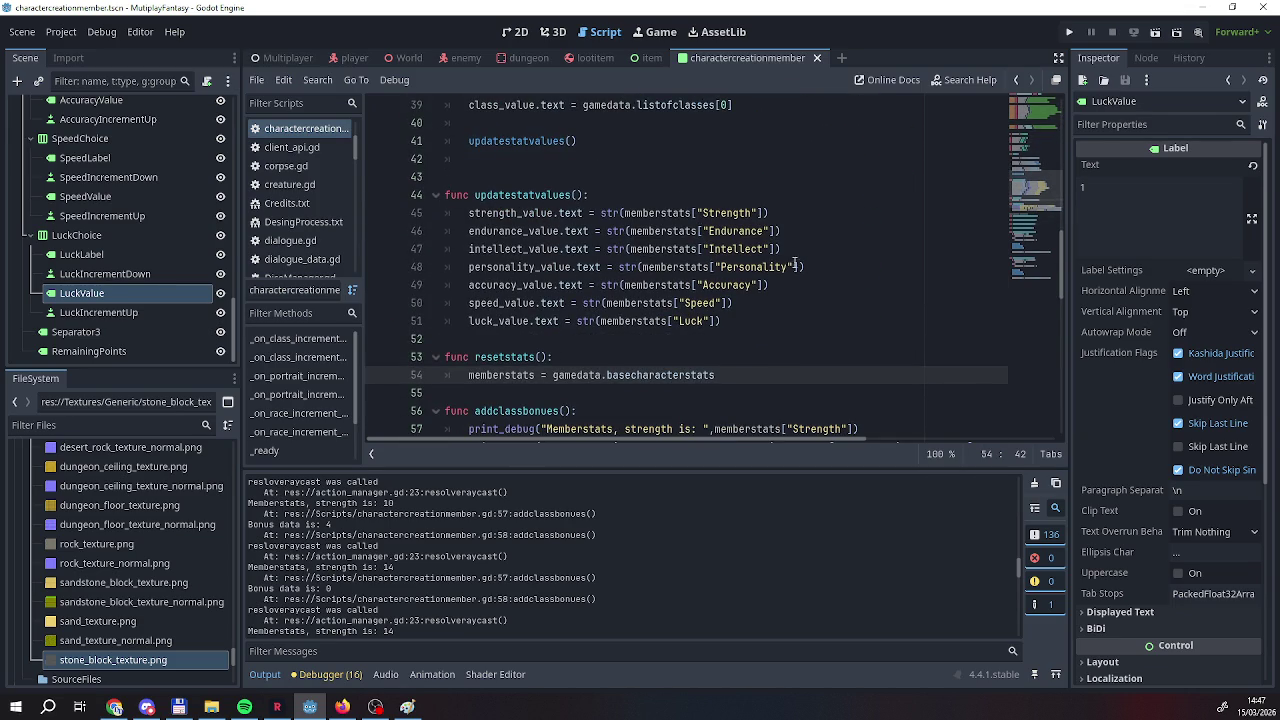
pyautogui.scroll(-2, 785, 276)
pyautogui.scroll(-5, 575, 310)
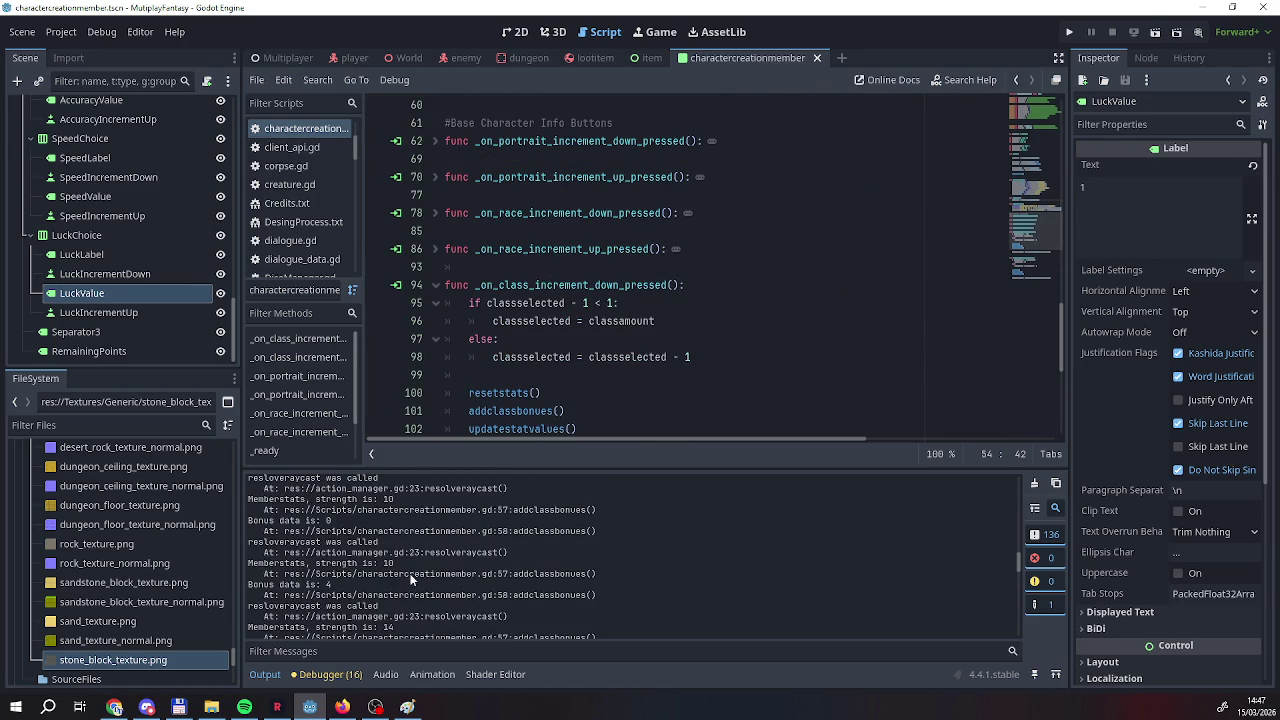
pyautogui.scroll(-4, 552, 418)
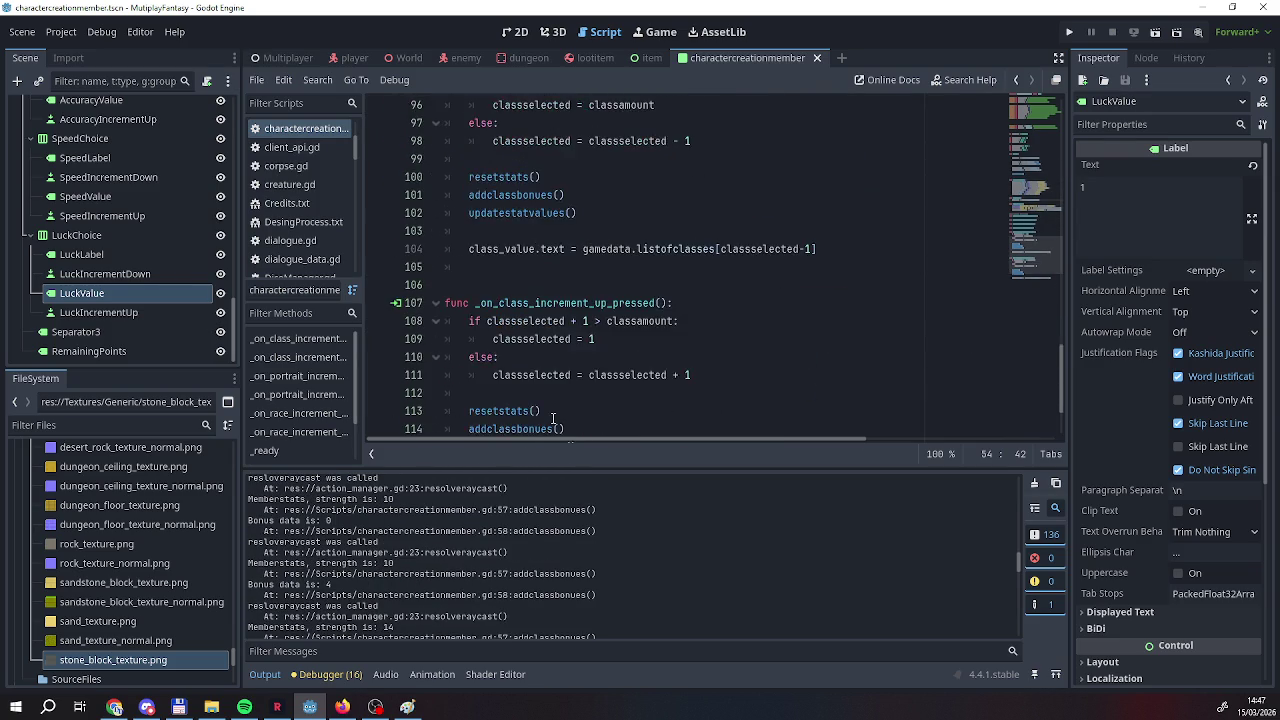
pyautogui.scroll(13, 552, 418)
pyautogui.scroll(3, 552, 418)
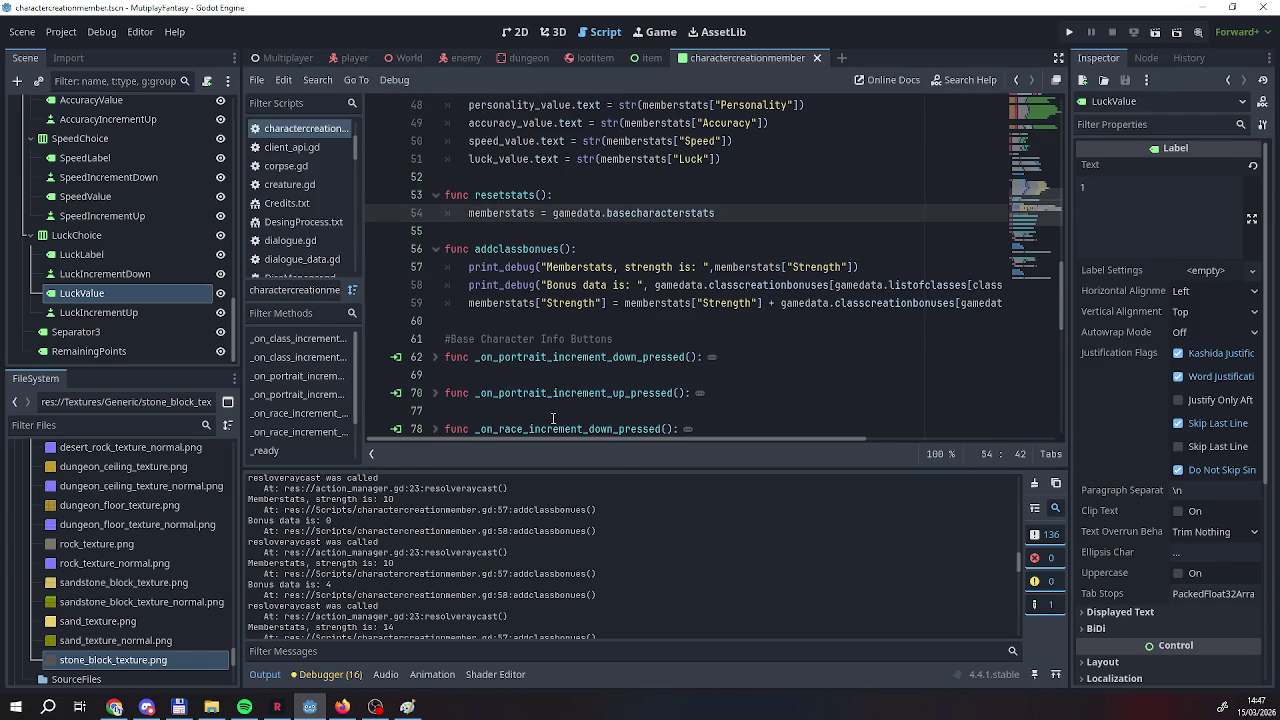
pyautogui.click(620, 266)
# Insert print_debug("Current selected class", classselected) as the first line of addclassbonues.
pyautogui.click(627, 251)
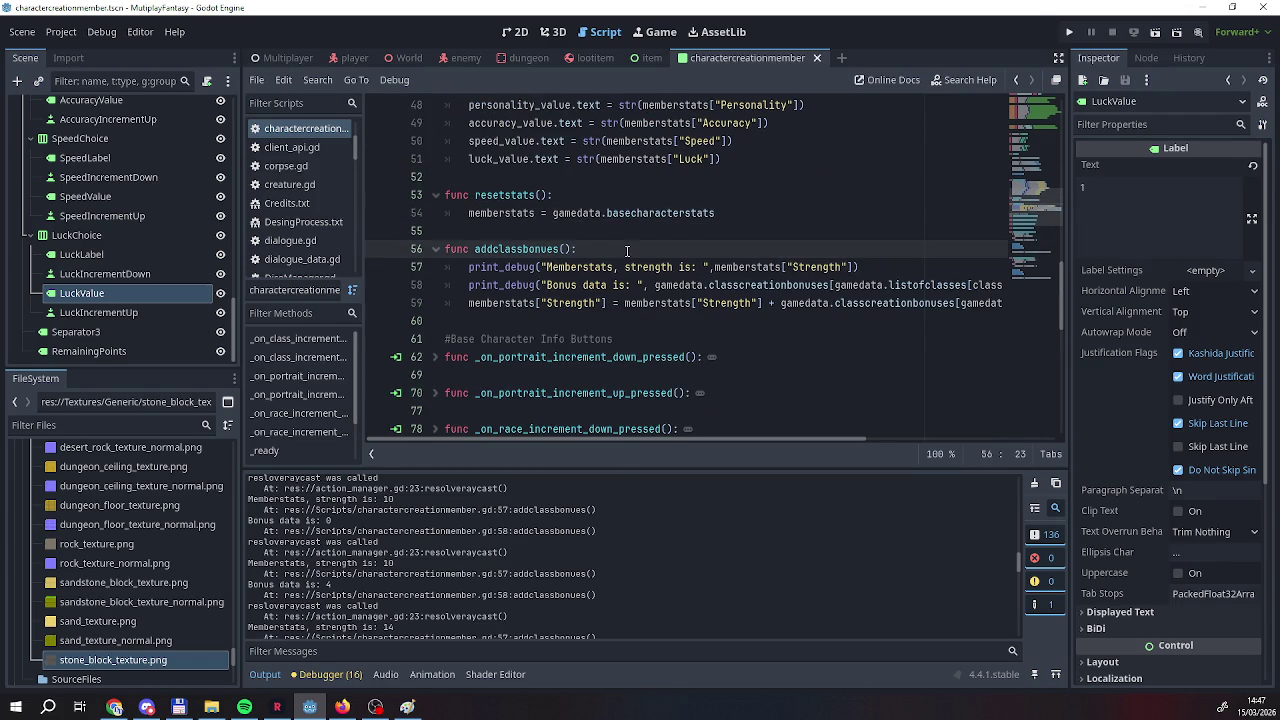
pyautogui.press('Return')
pyautogui.write('print')
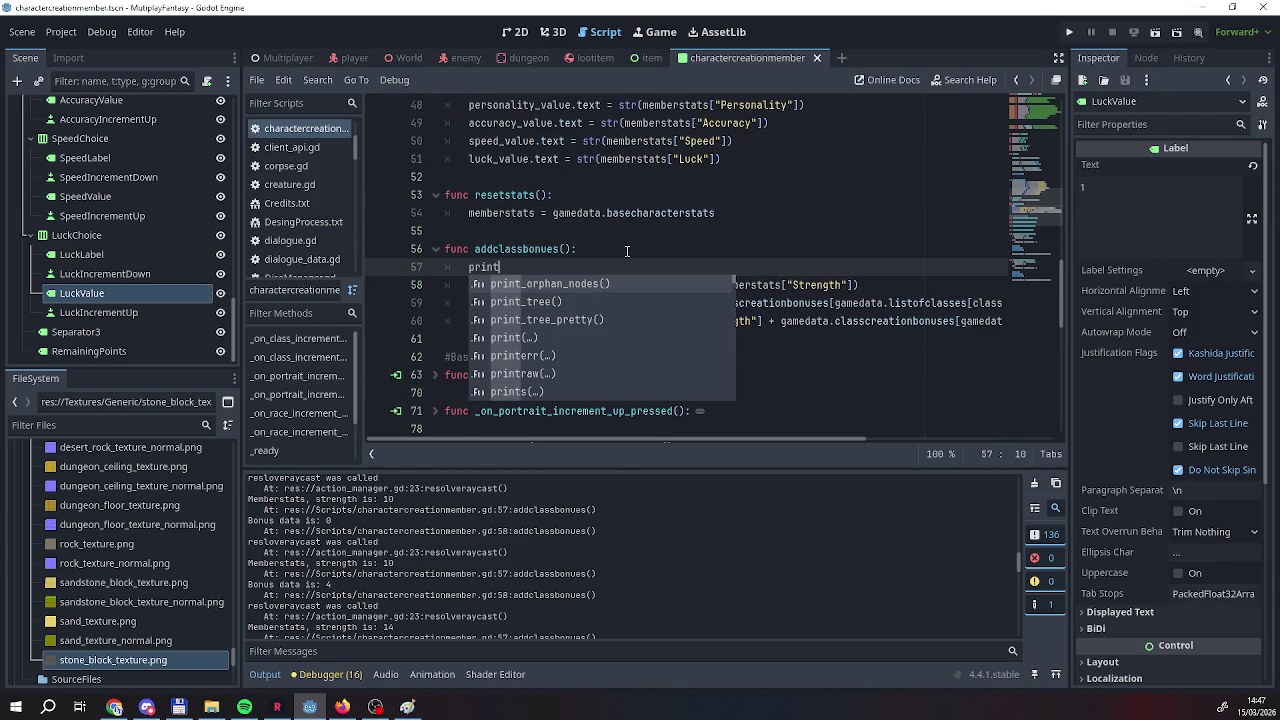
pyautogui.write('de')
pyautogui.press('Down')
pyautogui.press('Return')
pyautogui.write('"Cur')
pyautogui.write('rent select')
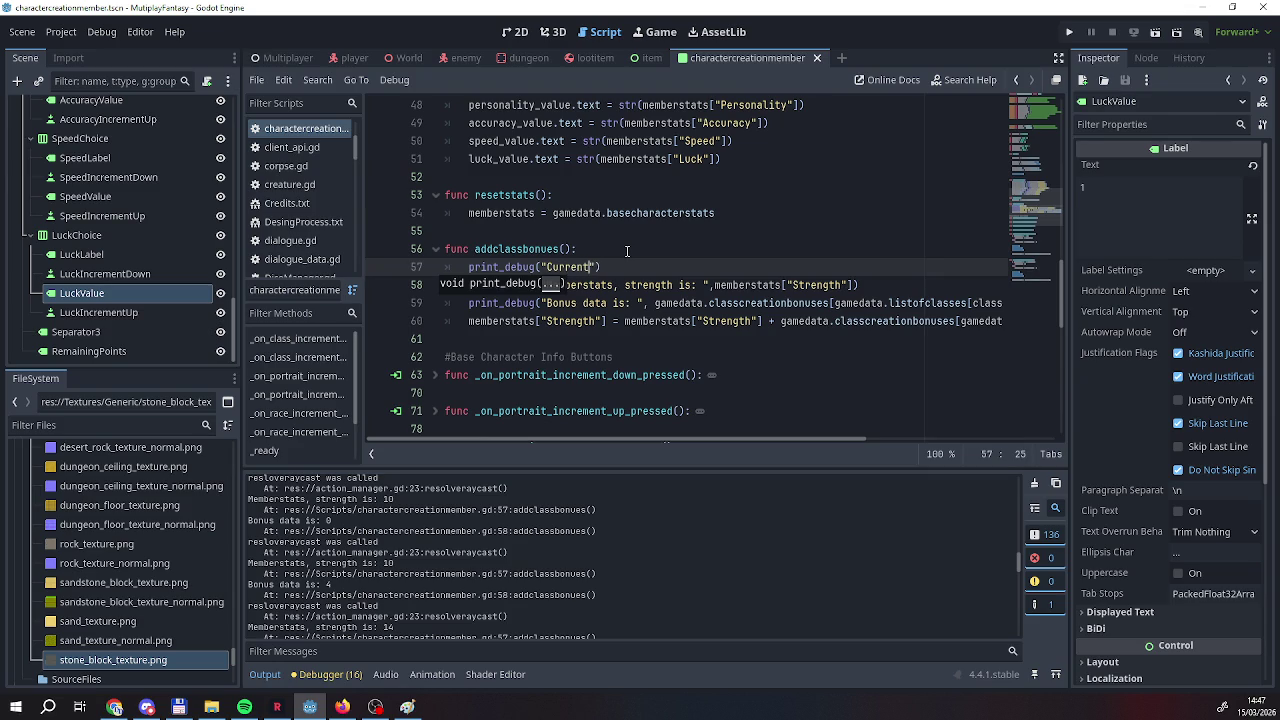
pyautogui.write('ed class')
pyautogui.write('", ')
pyautogui.write('clas')
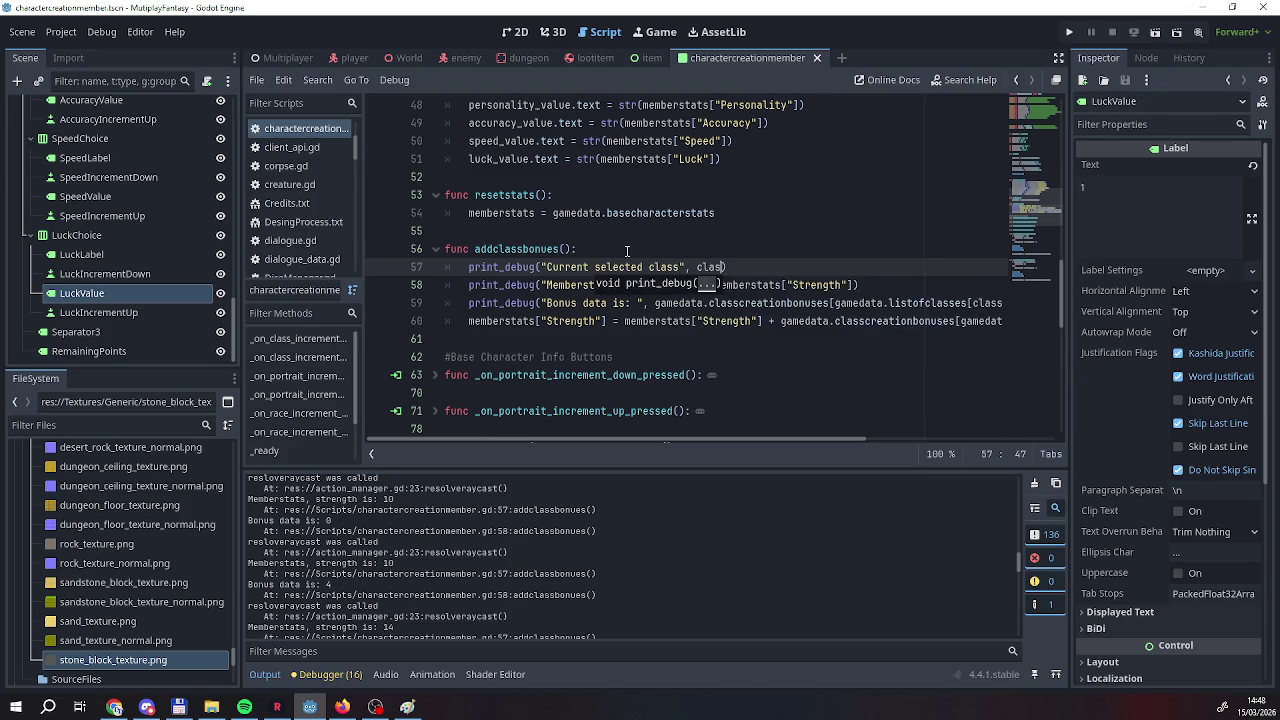
pyautogui.write('sselected')
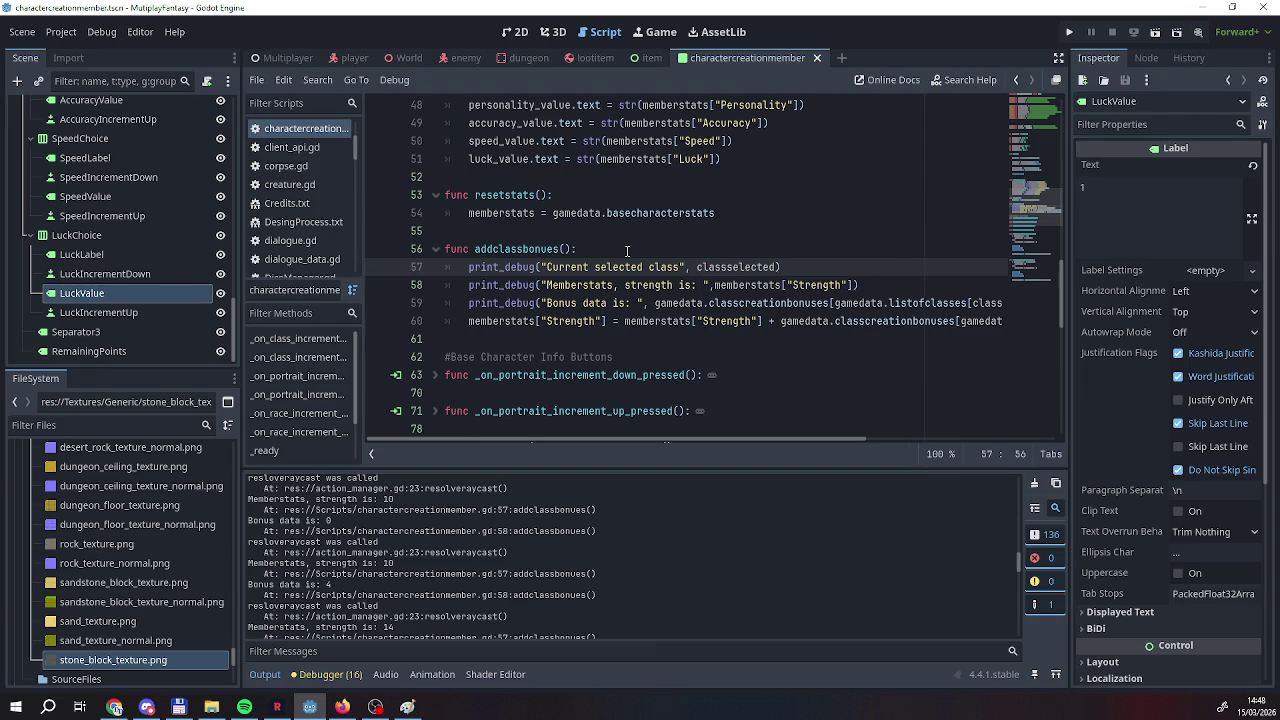
# Run and host the game, cycle the first character's class back to Knight, then return to the editor.
pyautogui.click(1069, 32)
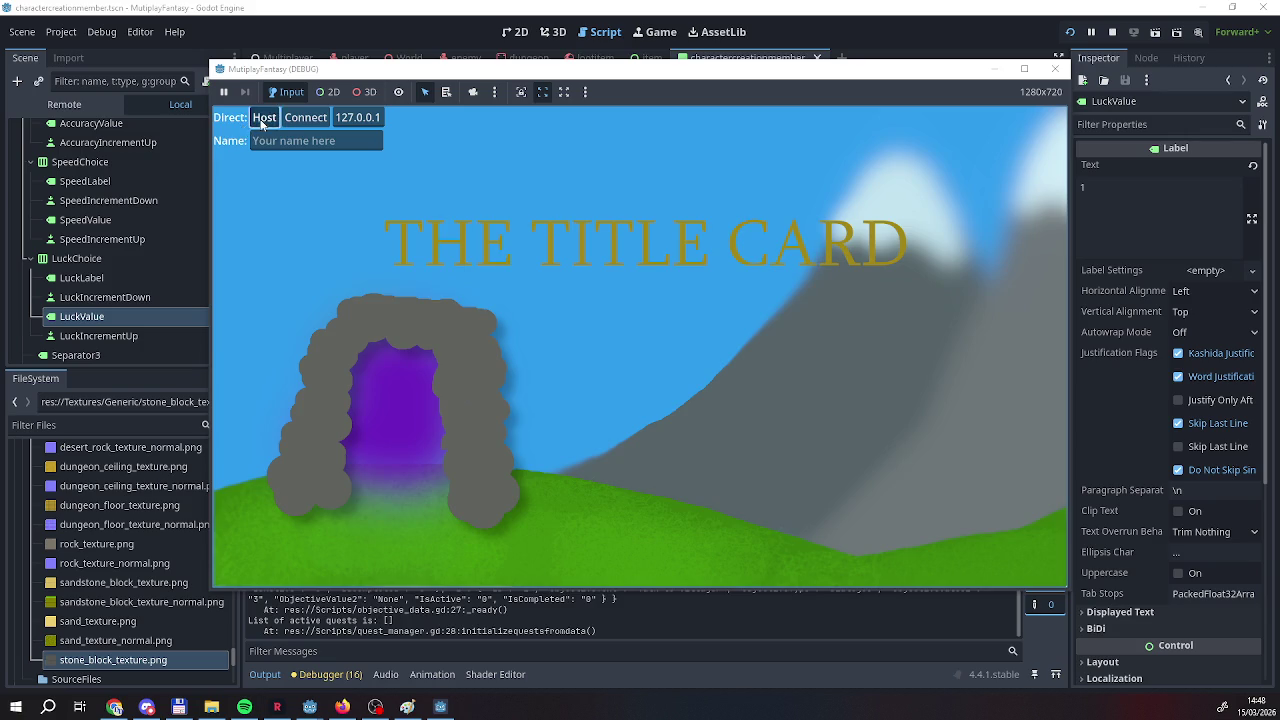
pyautogui.click(263, 118)
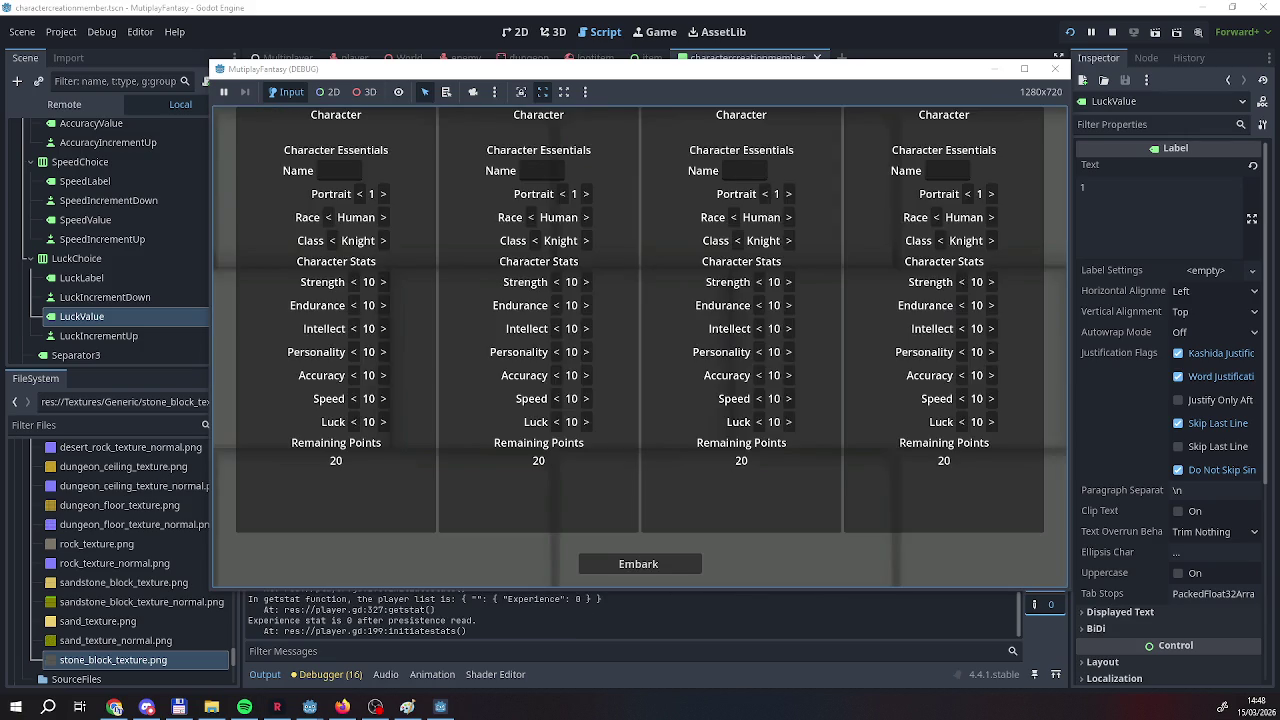
pyautogui.click(383, 242)
pyautogui.click(384, 249)
pyautogui.click(384, 249)
pyautogui.click(384, 249)
pyautogui.click(384, 249)
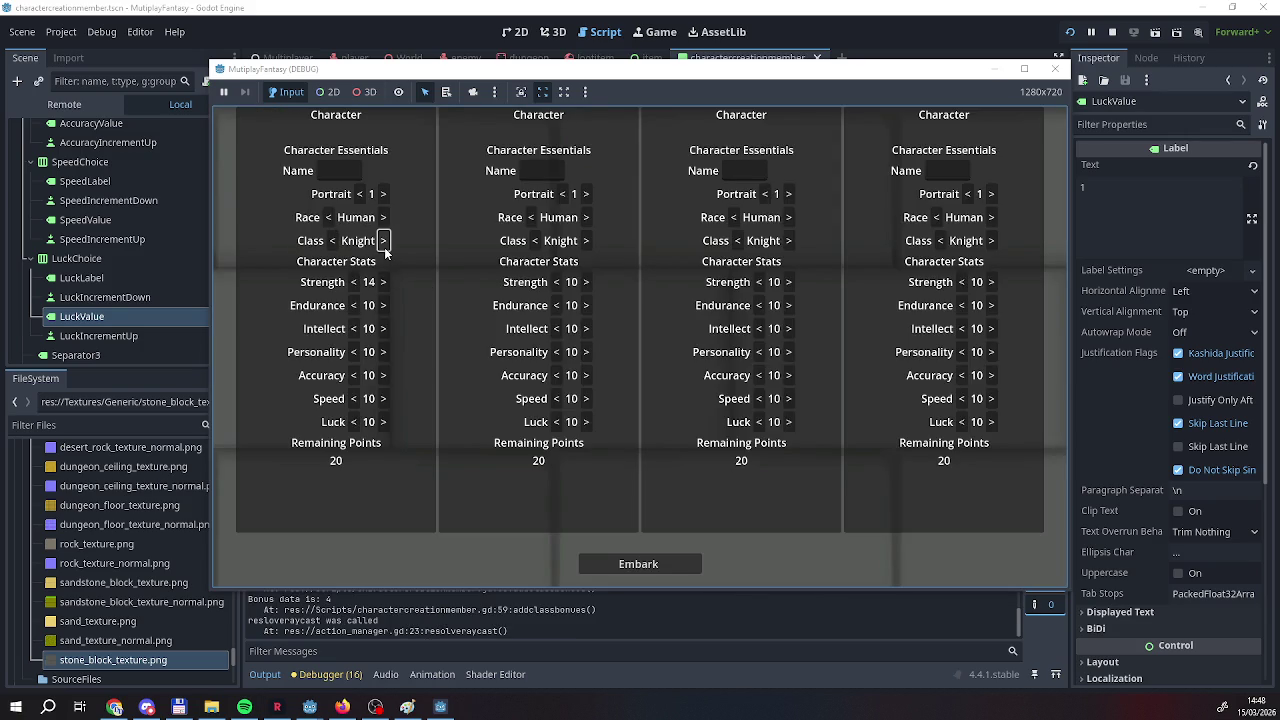
pyautogui.click(350, 625)
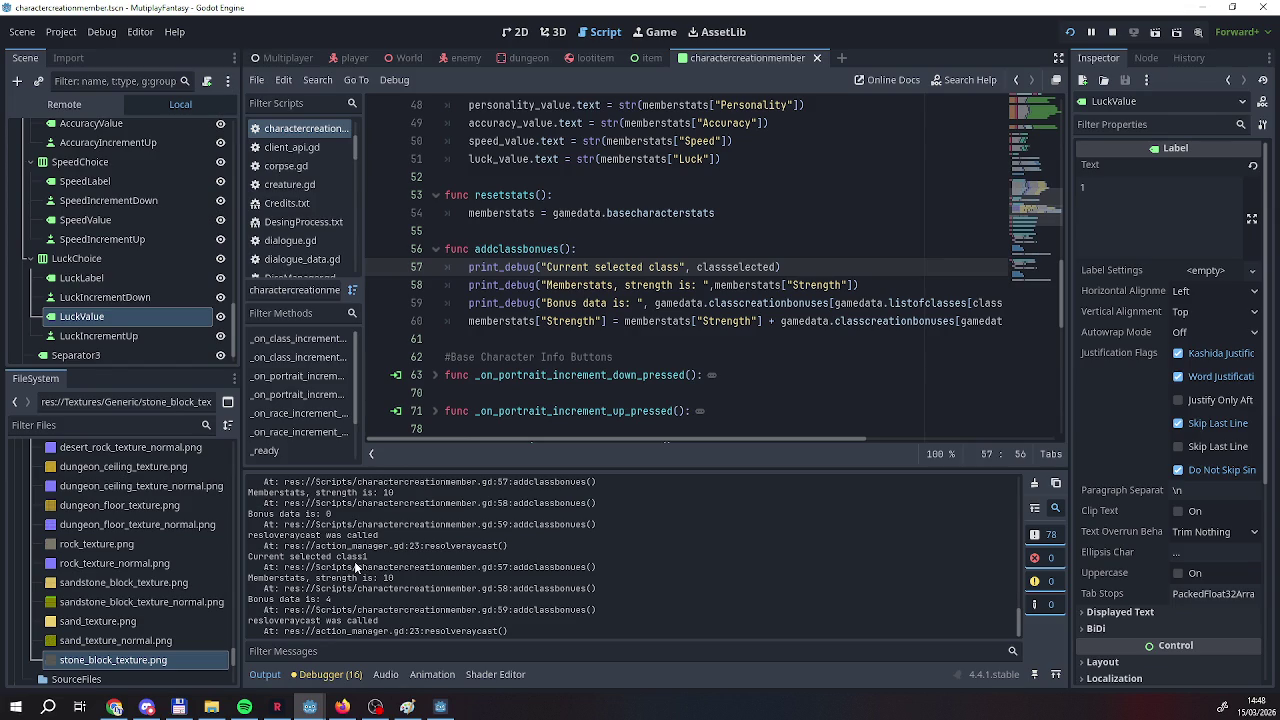
# Add a colon after "Current selected class" in the line-57 debug label.
pyautogui.click(680, 267)
pyautogui.write(':')
pyautogui.click(797, 270)
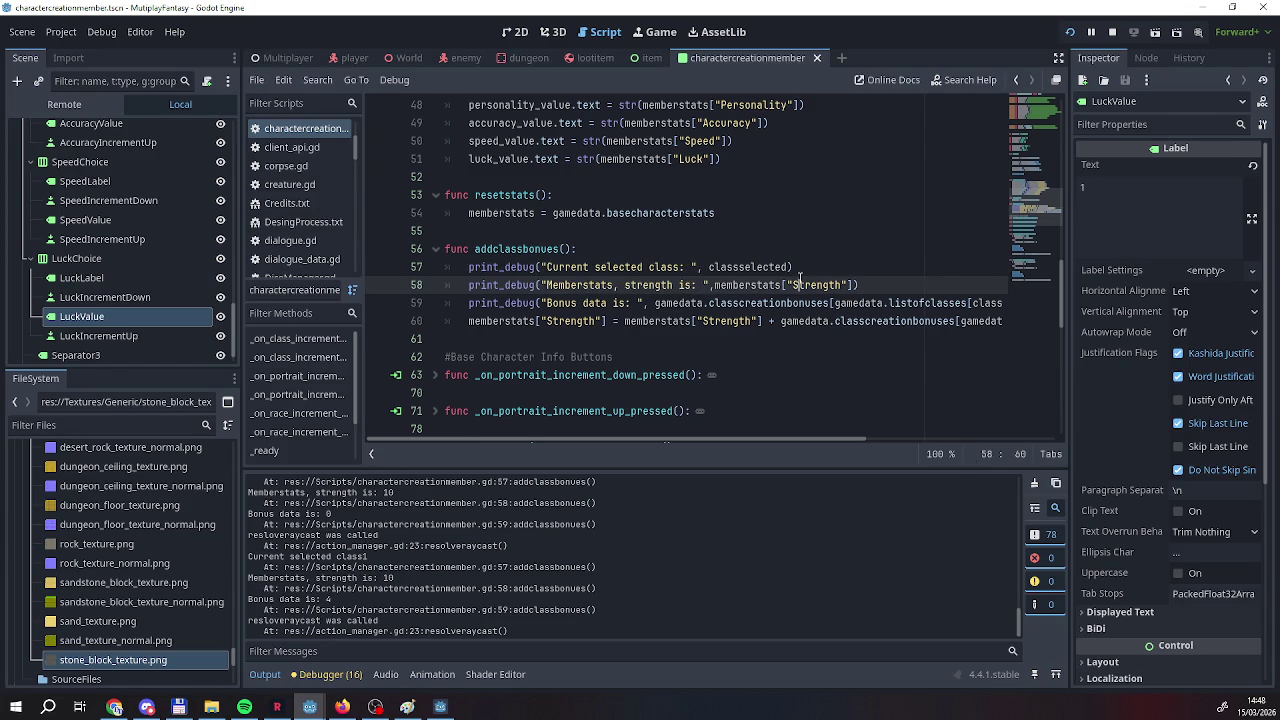
# Copy the addclassbonues() call into _ready before updatestatvalues, then run the game.
pyautogui.scroll(1, 796, 289)
pyautogui.scroll(-2, 797, 289)
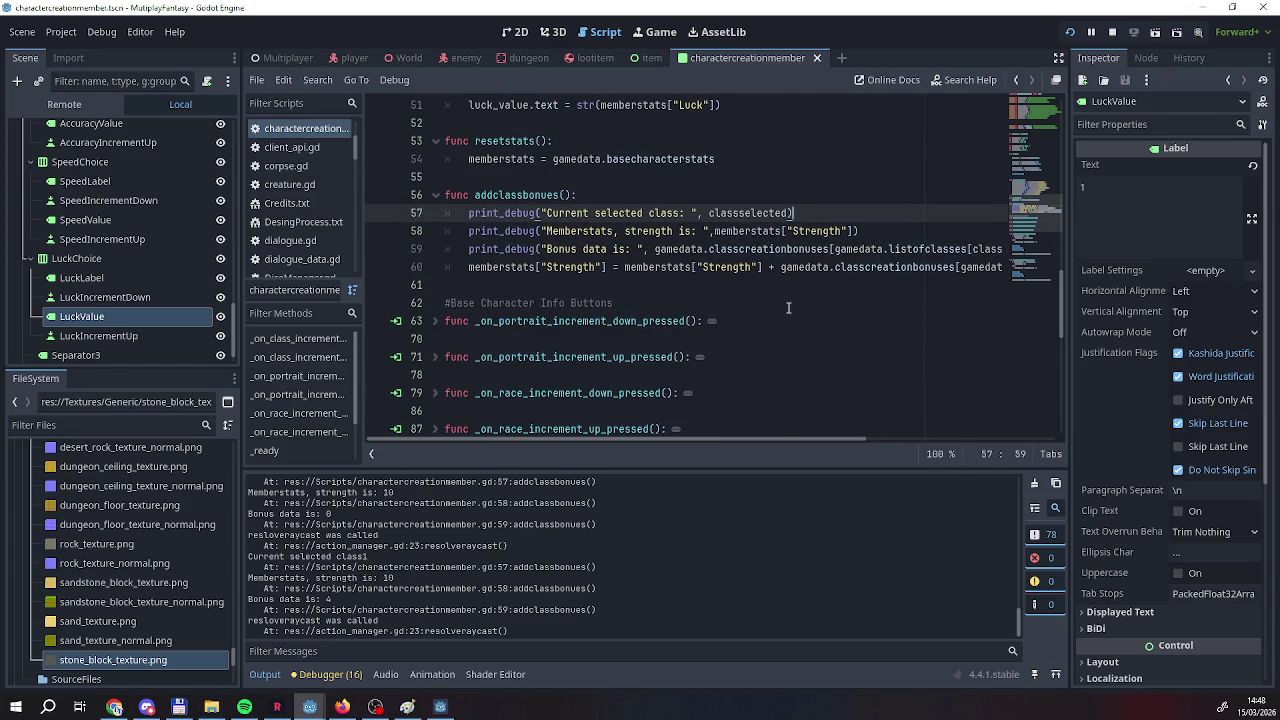
pyautogui.scroll(4, 634, 378)
pyautogui.scroll(4, 634, 378)
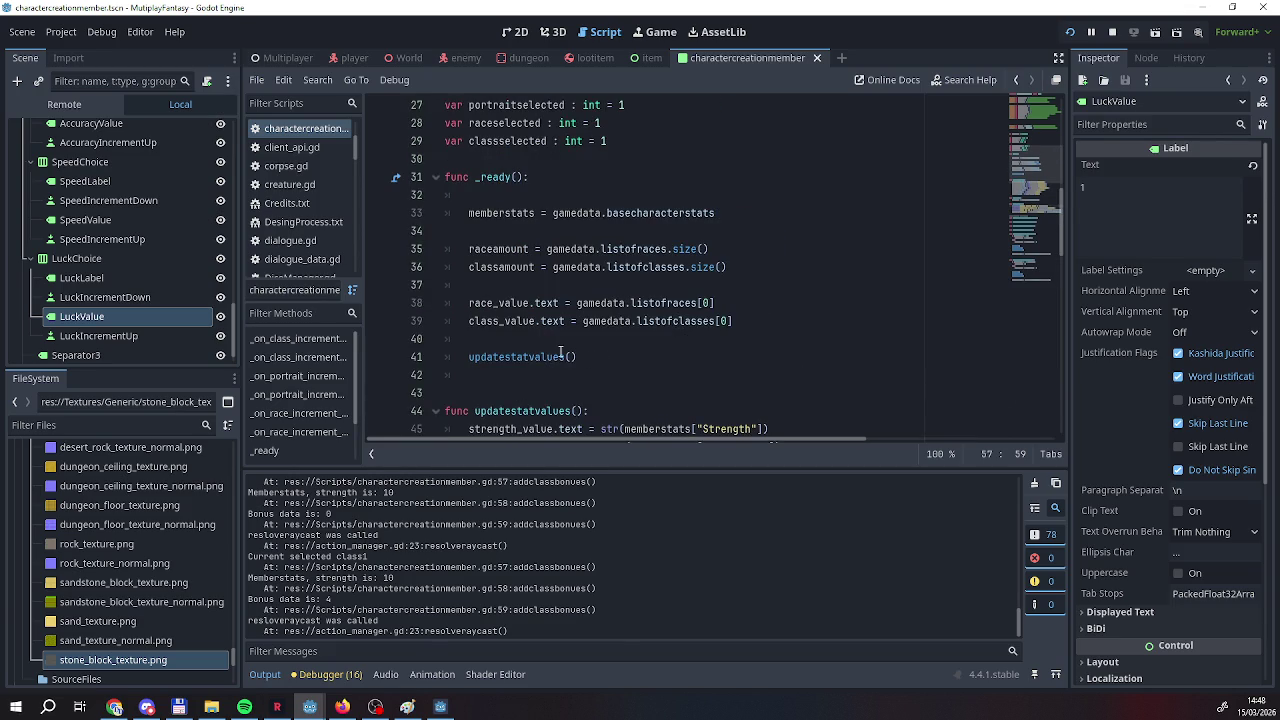
pyautogui.scroll(-8, 708, 334)
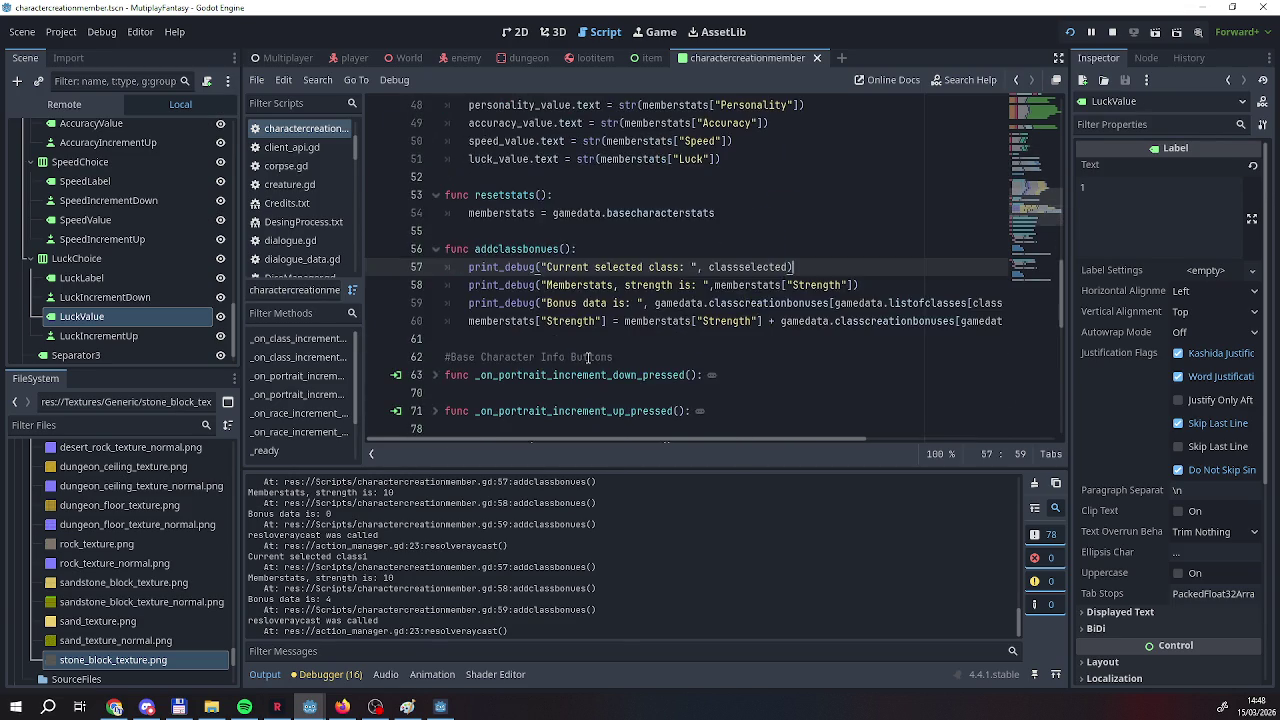
pyautogui.scroll(-5, 588, 345)
pyautogui.moveTo(588, 393)
pyautogui.mouseDown()
pyautogui.moveTo(470, 357)
pyautogui.moveTo(468, 375)
pyautogui.mouseUp()
pyautogui.moveTo(575, 376); pyautogui.dragTo(462, 377)
pyautogui.scroll(10, 476, 274)
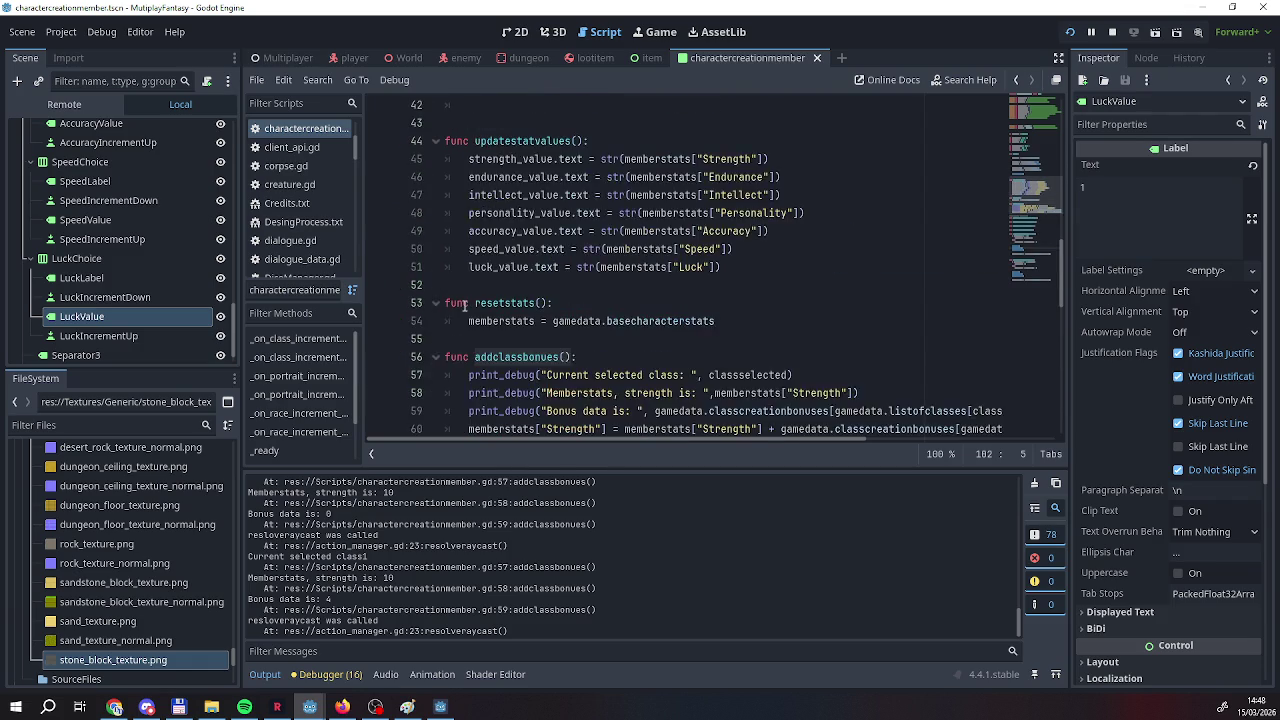
pyautogui.click(481, 178)
pyautogui.hotkey('ctrl', 'v')
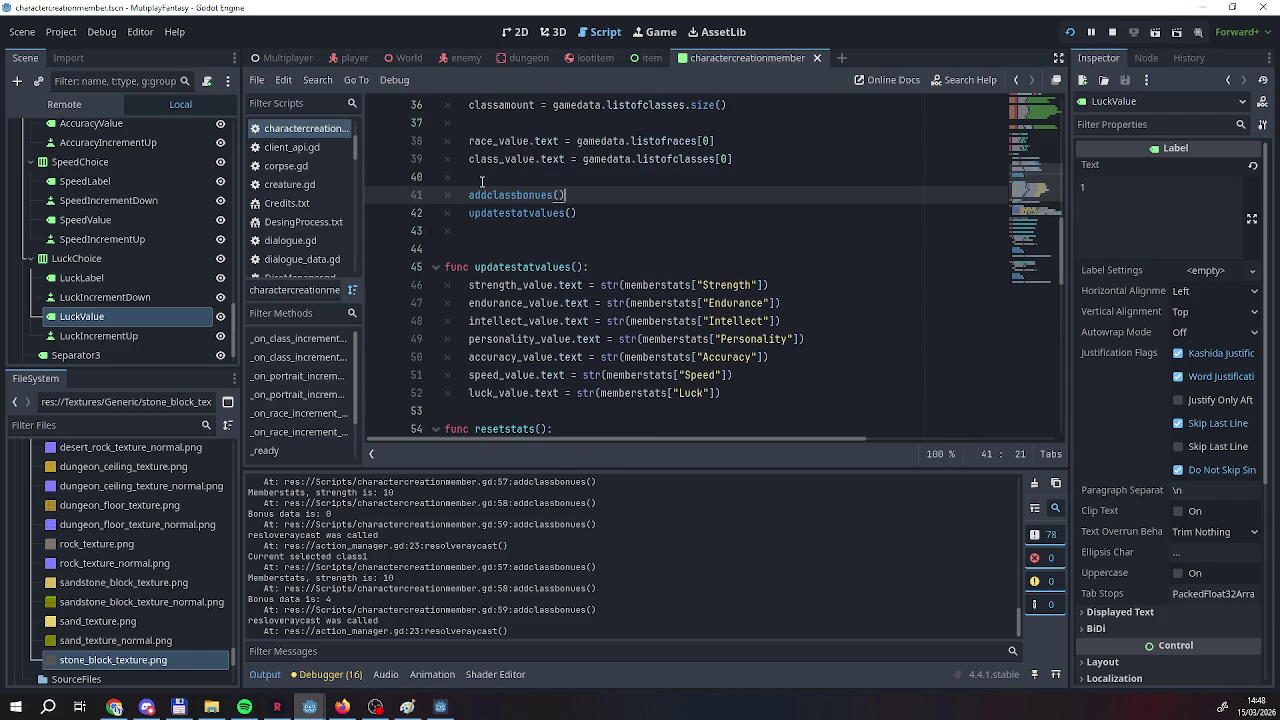
pyautogui.click(1072, 33)
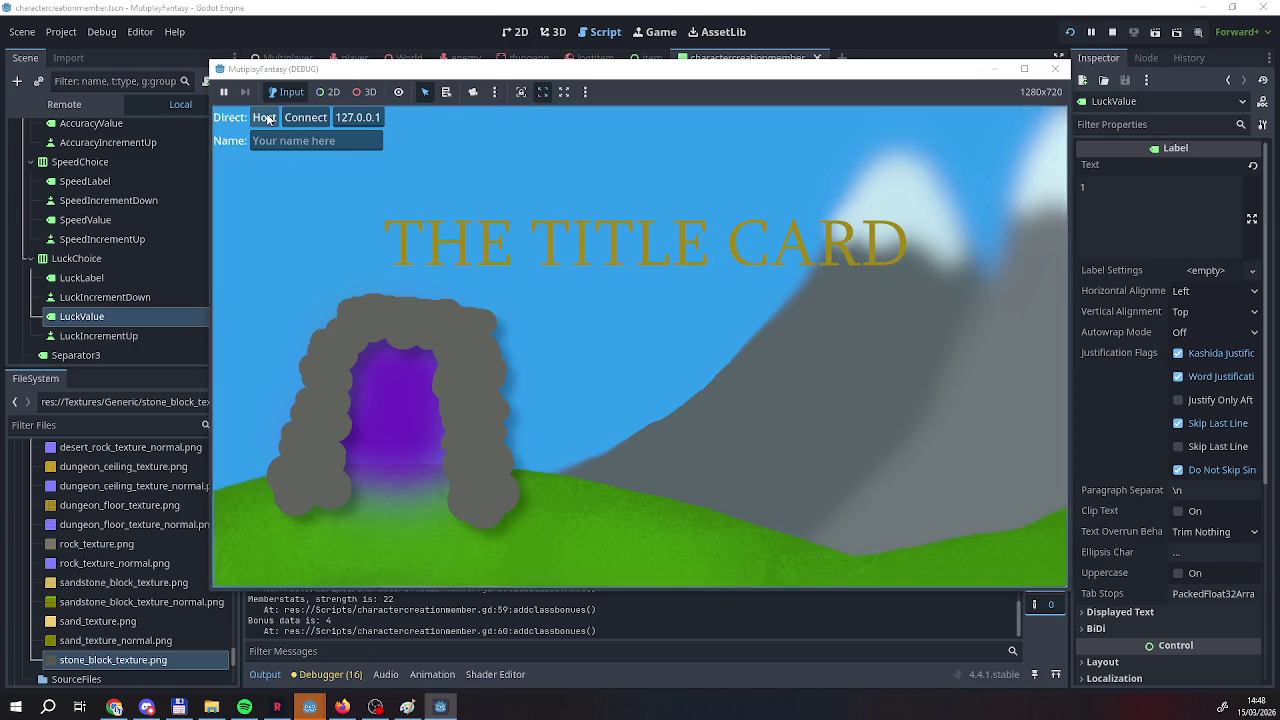
# Host a game, try raising Strength, and cycle the first character's class back to Archer, reaching Strength 30.
pyautogui.click(265, 118)
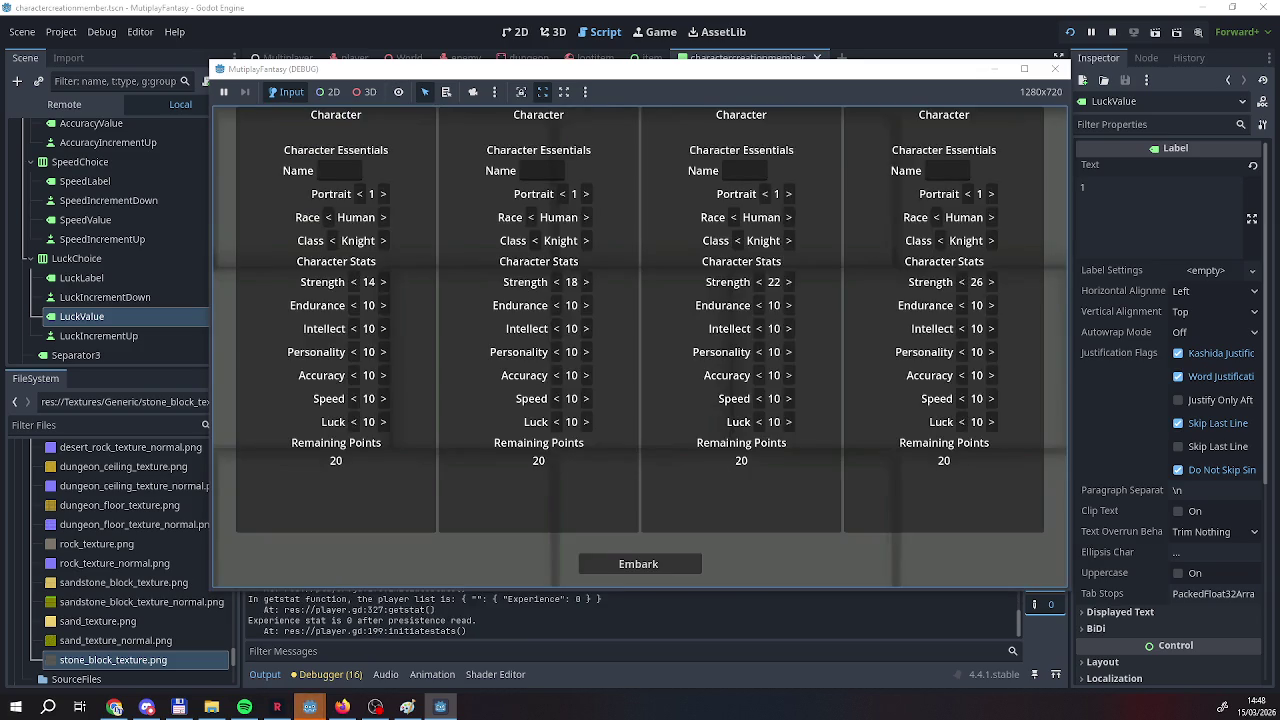
pyautogui.click(383, 282)
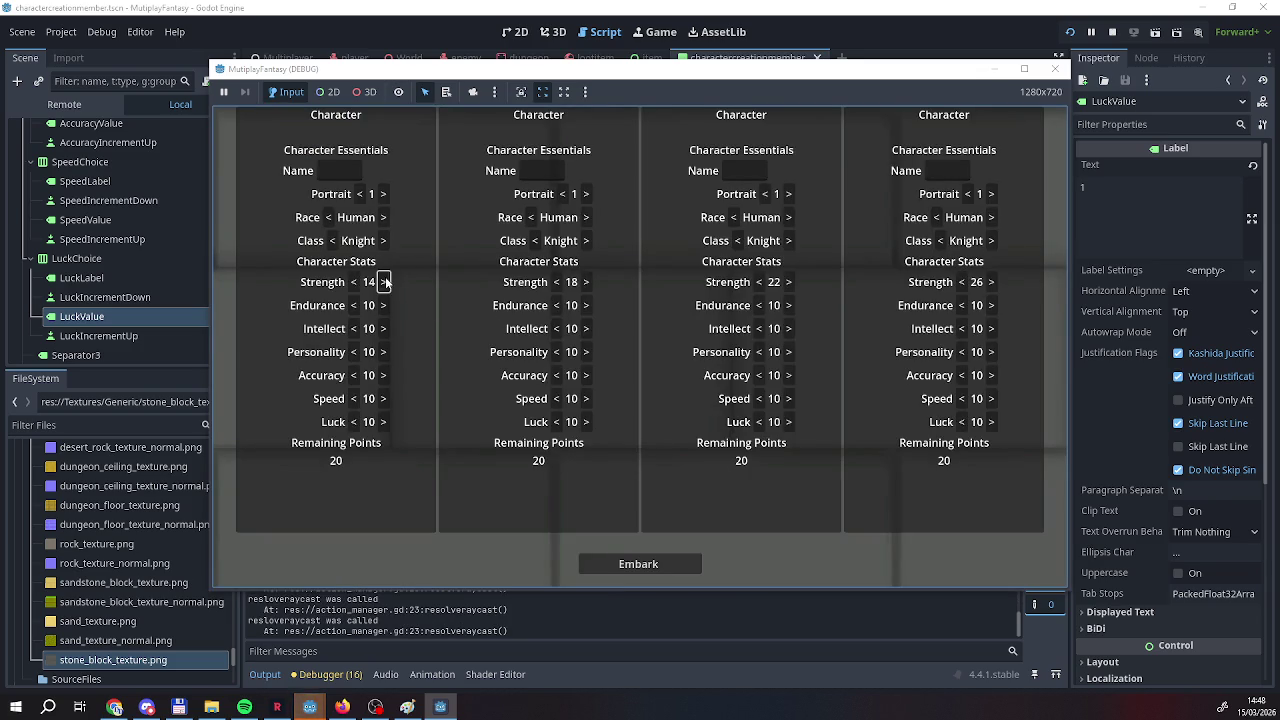
pyautogui.click(384, 241)
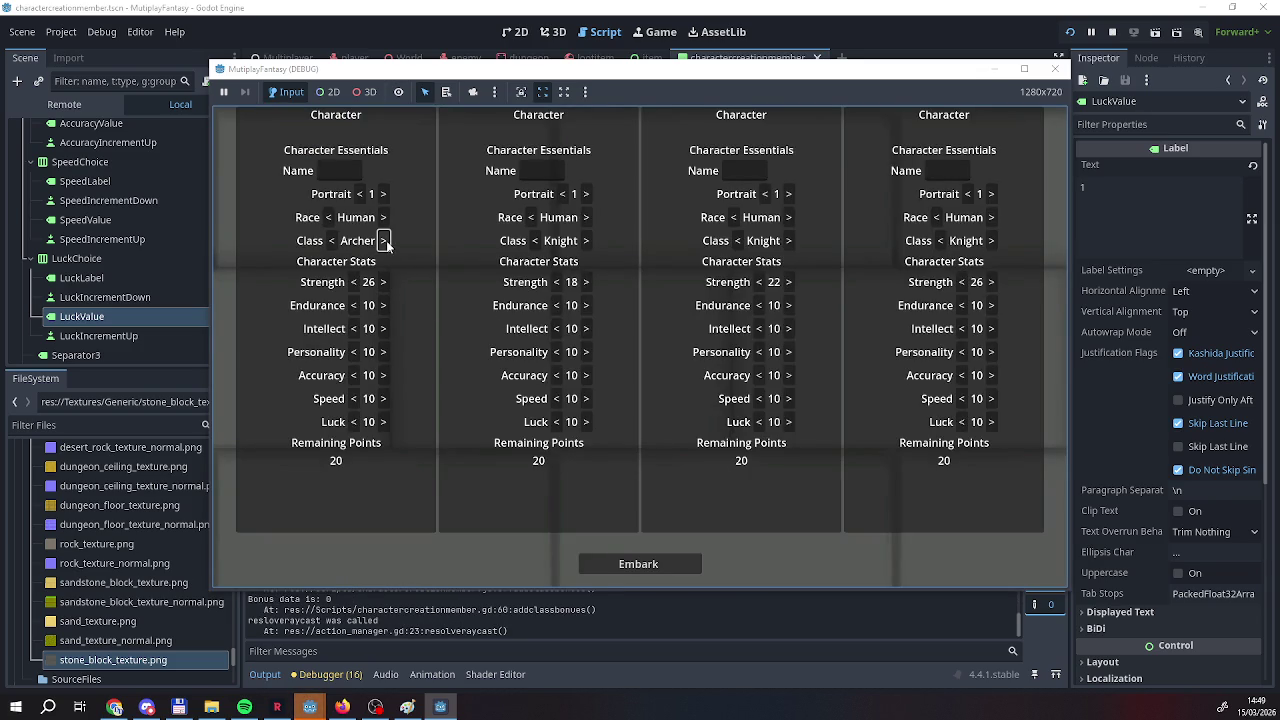
pyautogui.click(384, 241)
pyautogui.click(384, 241)
pyautogui.click(384, 241)
pyautogui.click(384, 241)
# Stop the game and scroll the debug log showing class 2, Strength 26 and bonus 0.
pyautogui.click(1054, 68)
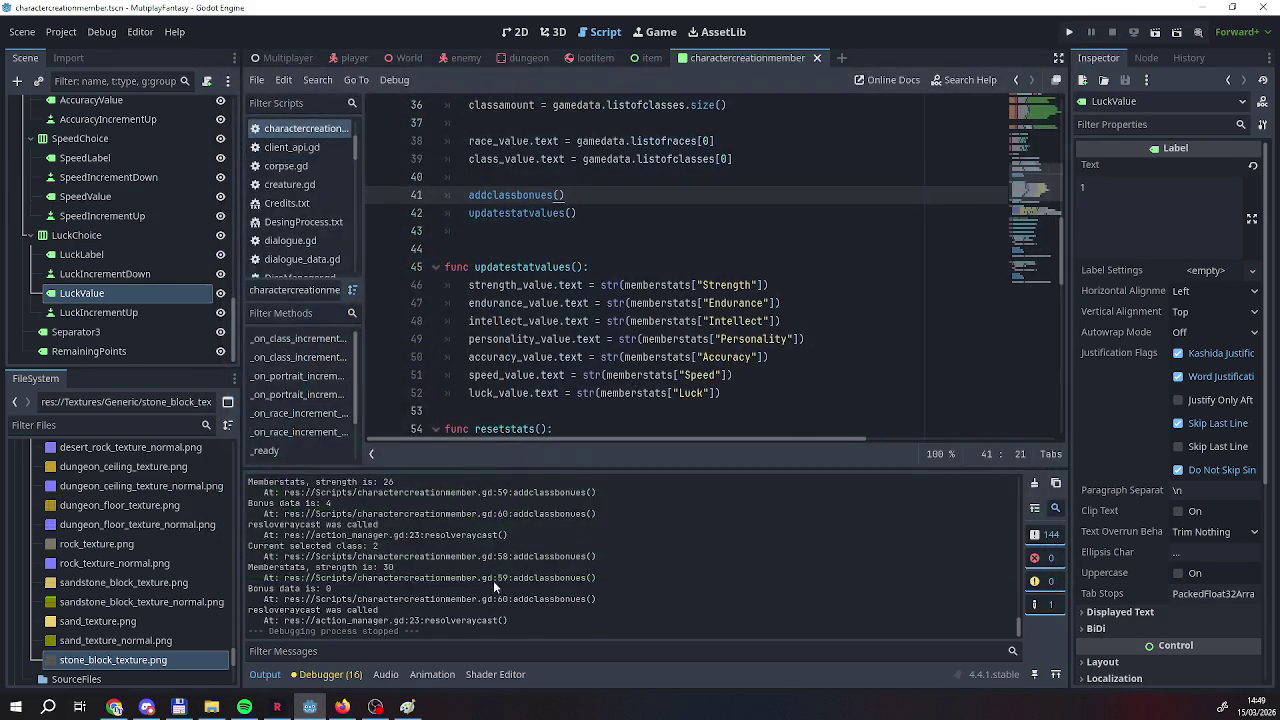
pyautogui.scroll(5, 420, 590)
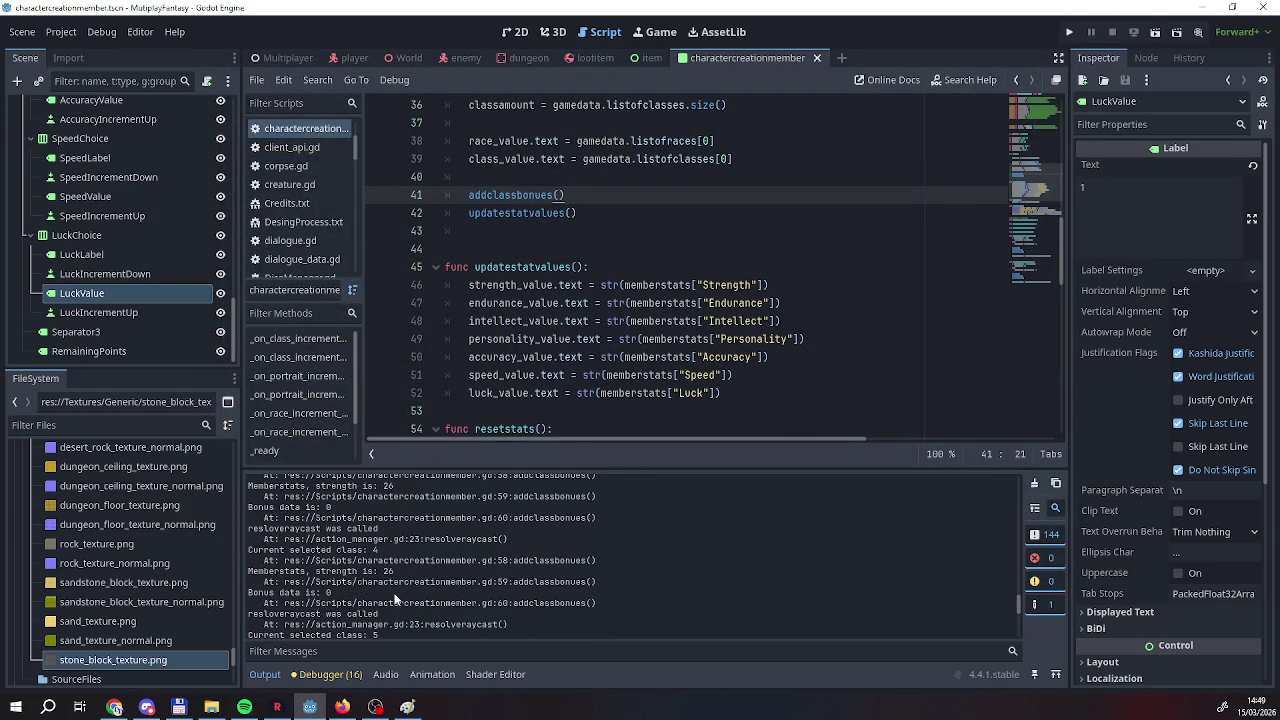
pyautogui.scroll(5, 389, 590)
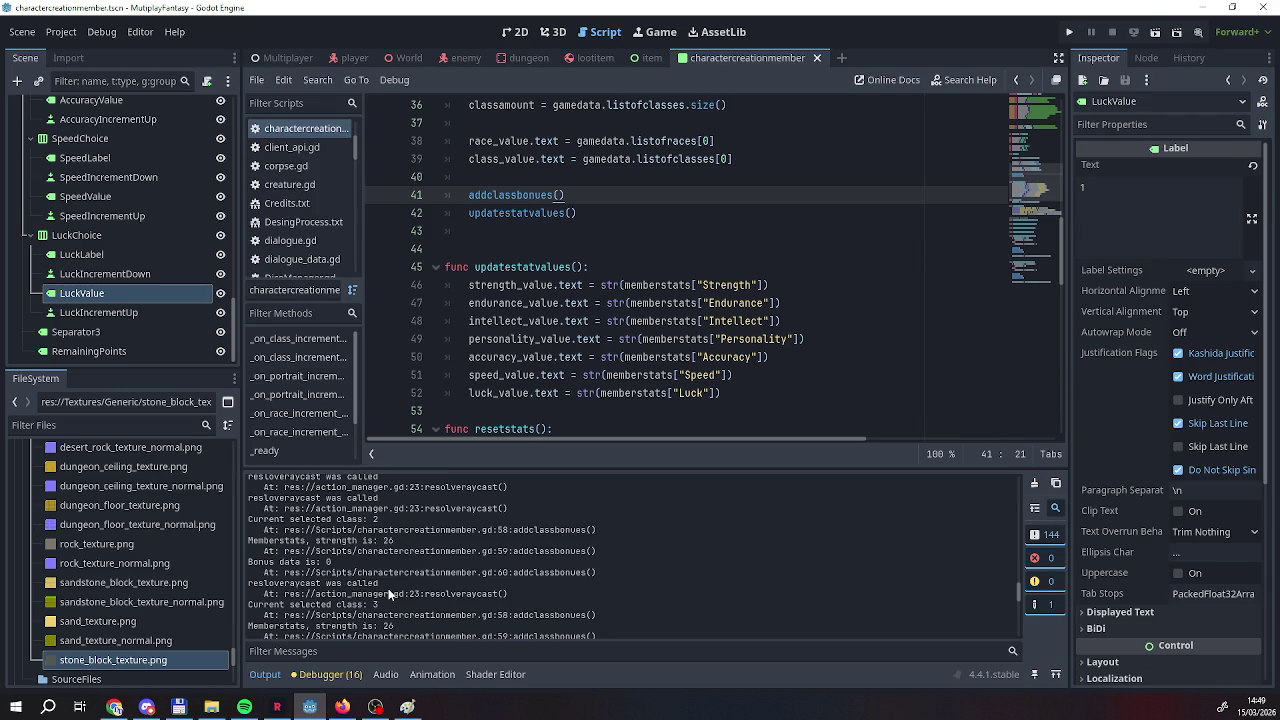
pyautogui.scroll(2, 388, 588)
pyautogui.scroll(-3, 388, 588)
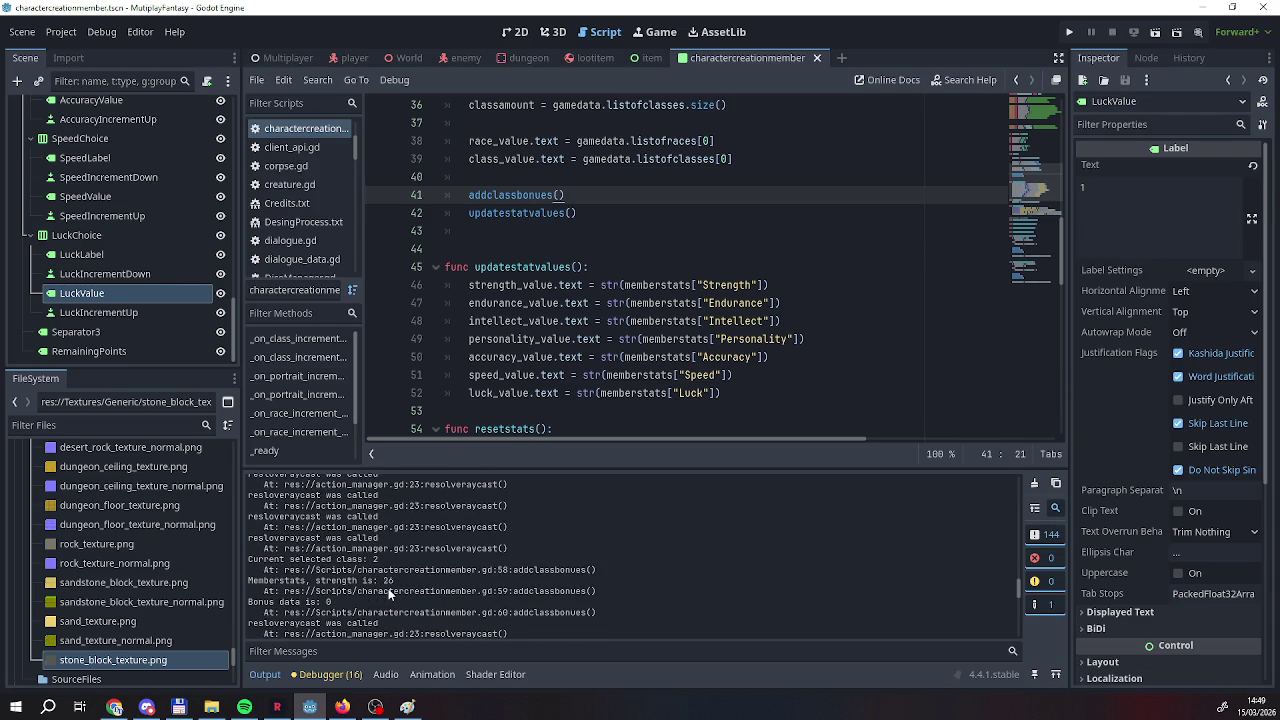
pyautogui.scroll(3, 535, 400)
pyautogui.scroll(-2, 535, 418)
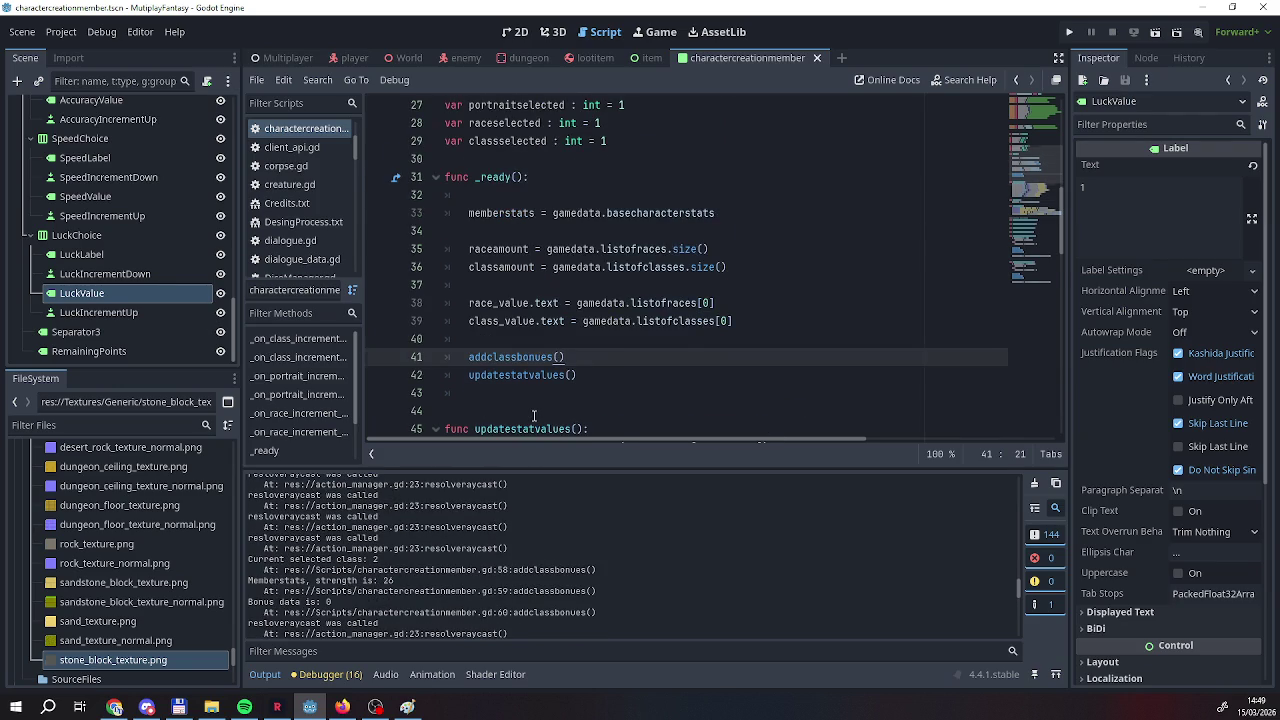
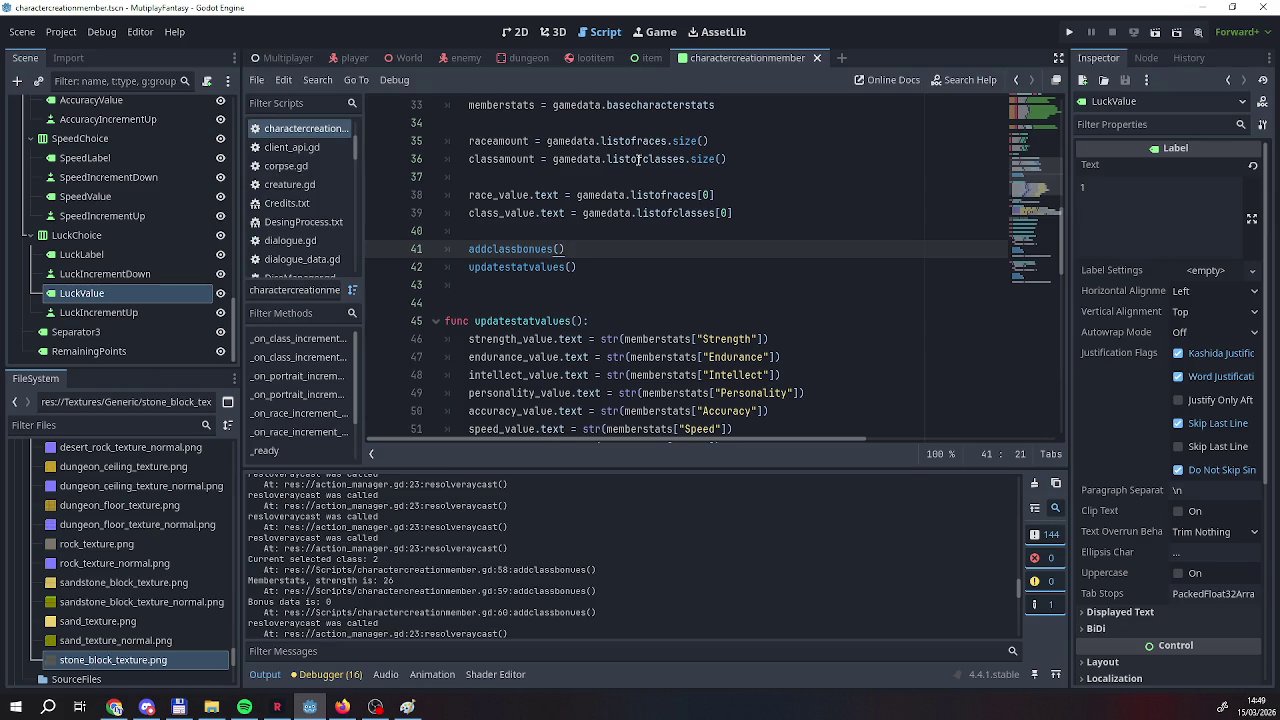
pyautogui.moveTo(637, 160)
pyautogui.moveTo(587, 140)
pyautogui.scroll(-2, 735, 300)
pyautogui.scroll(2, 737, 290)
pyautogui.scroll(-20, 737, 290)
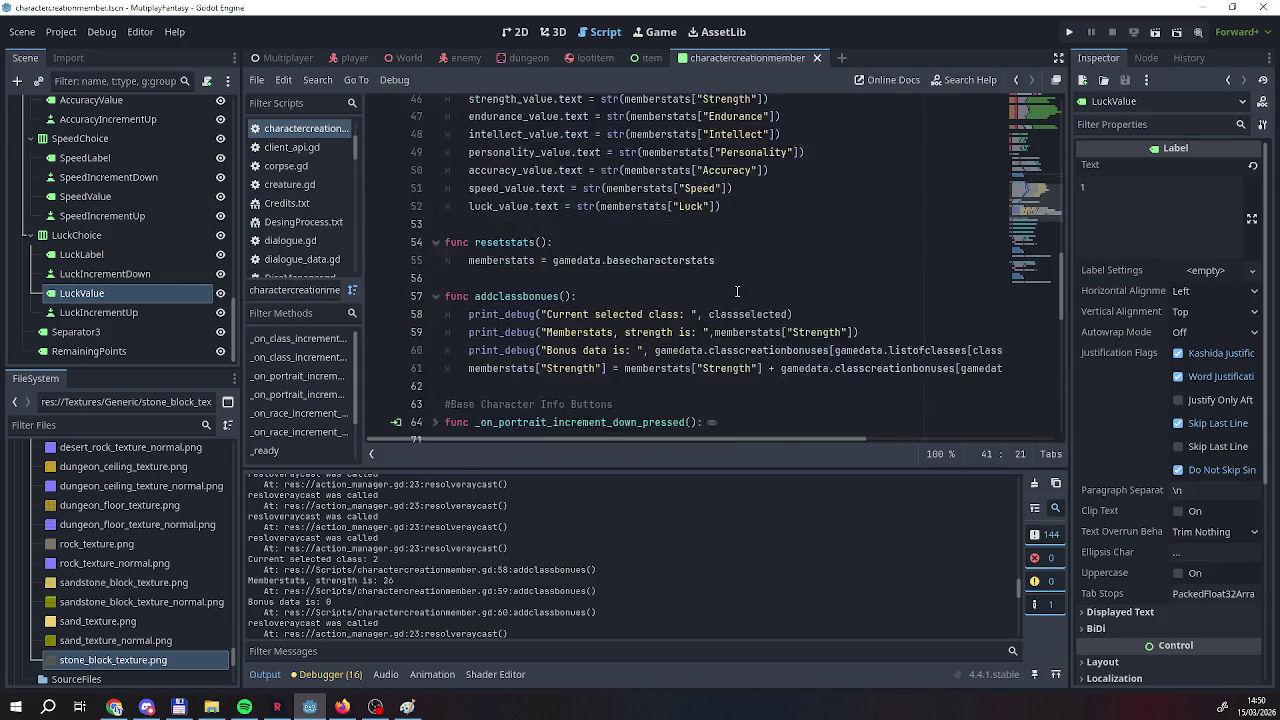
pyautogui.scroll(20, 736, 291)
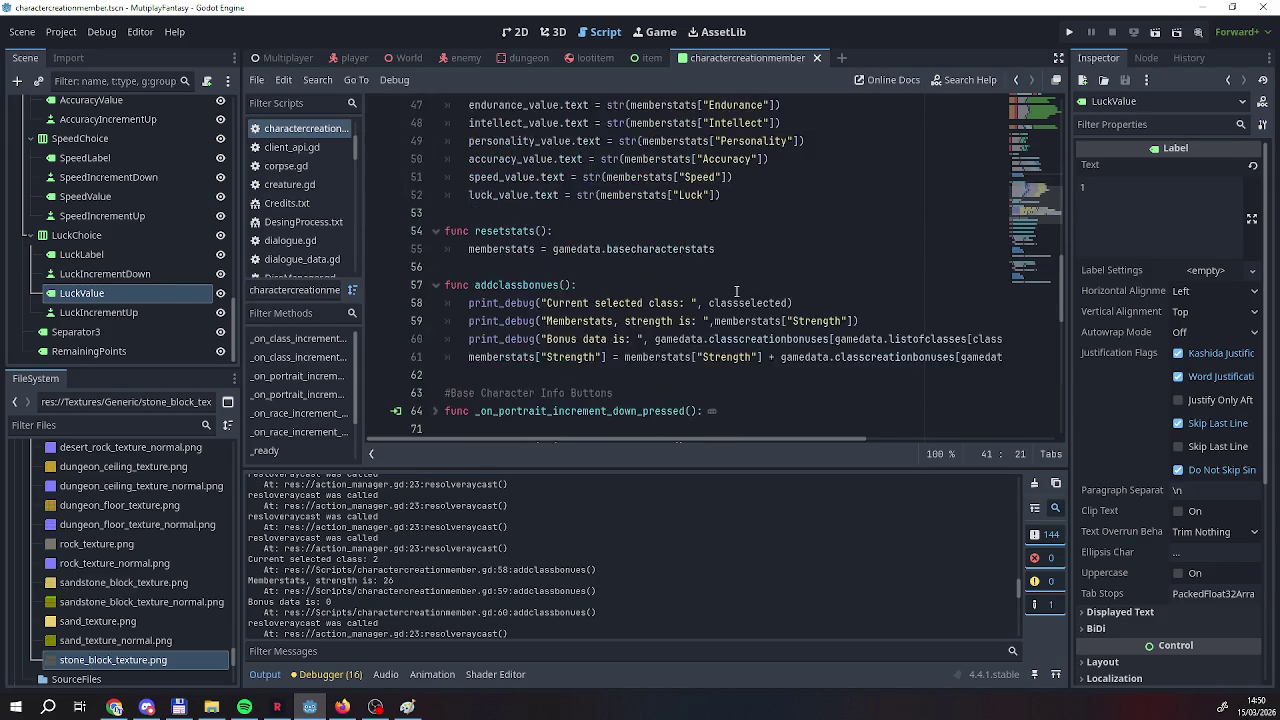
pyautogui.scroll(-10, 736, 291)
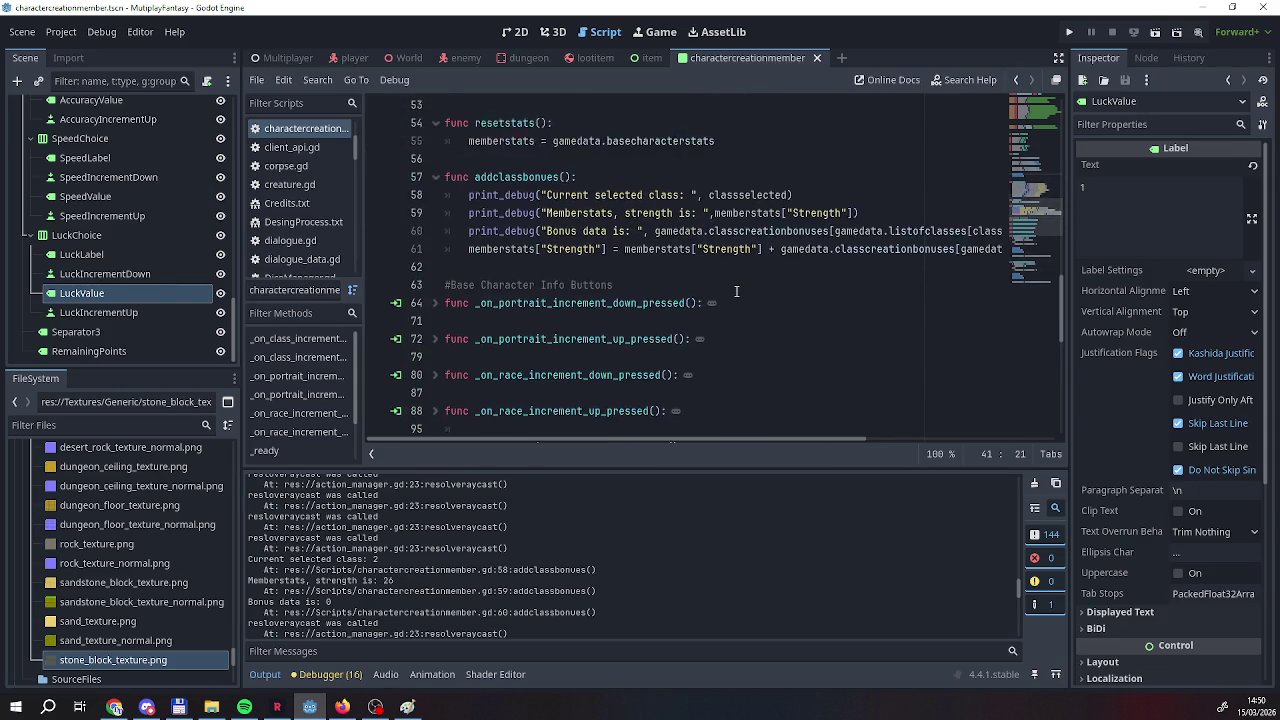
pyautogui.scroll(-2, 685, 297)
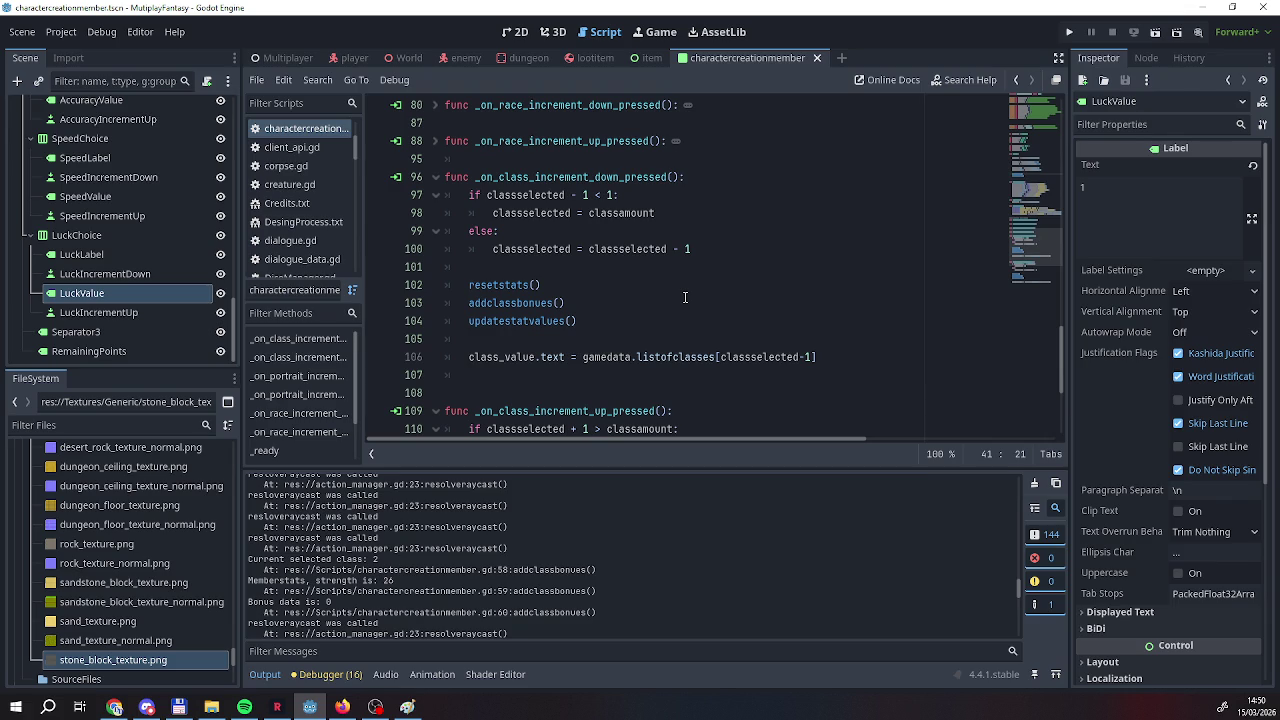
pyautogui.scroll(10, 685, 297)
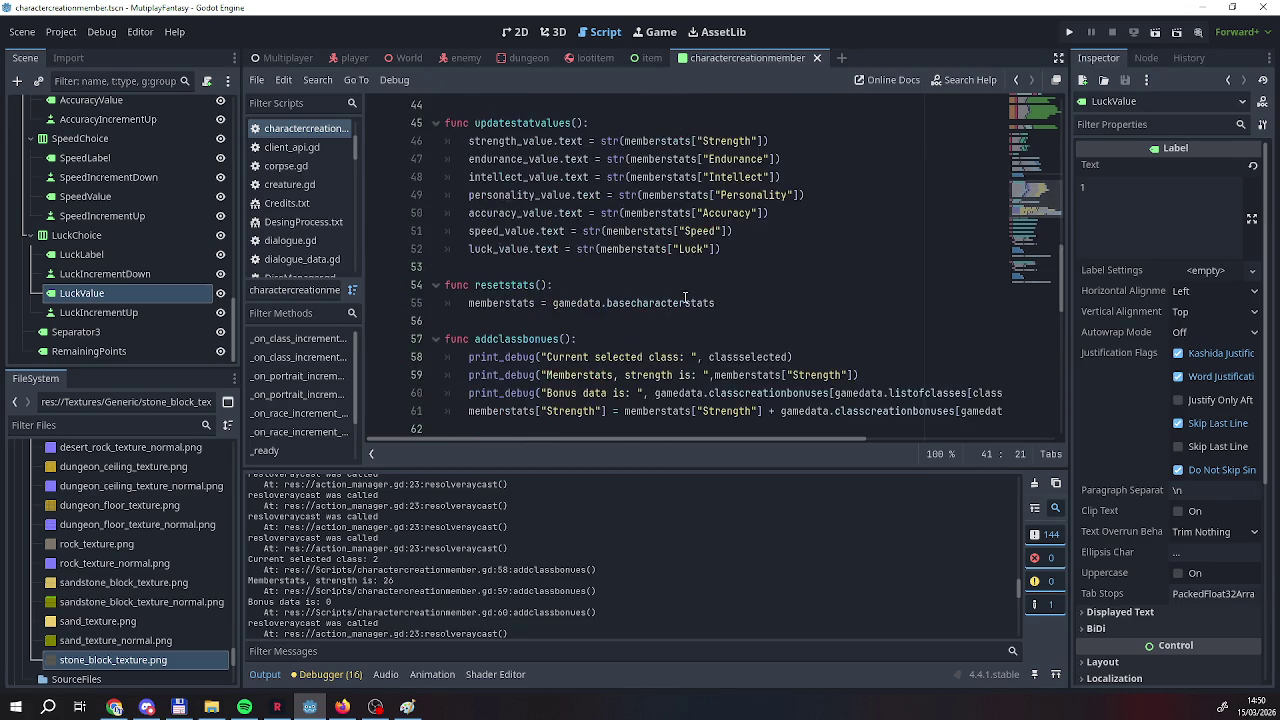
pyautogui.scroll(-1, 685, 297)
pyautogui.scroll(4, 685, 297)
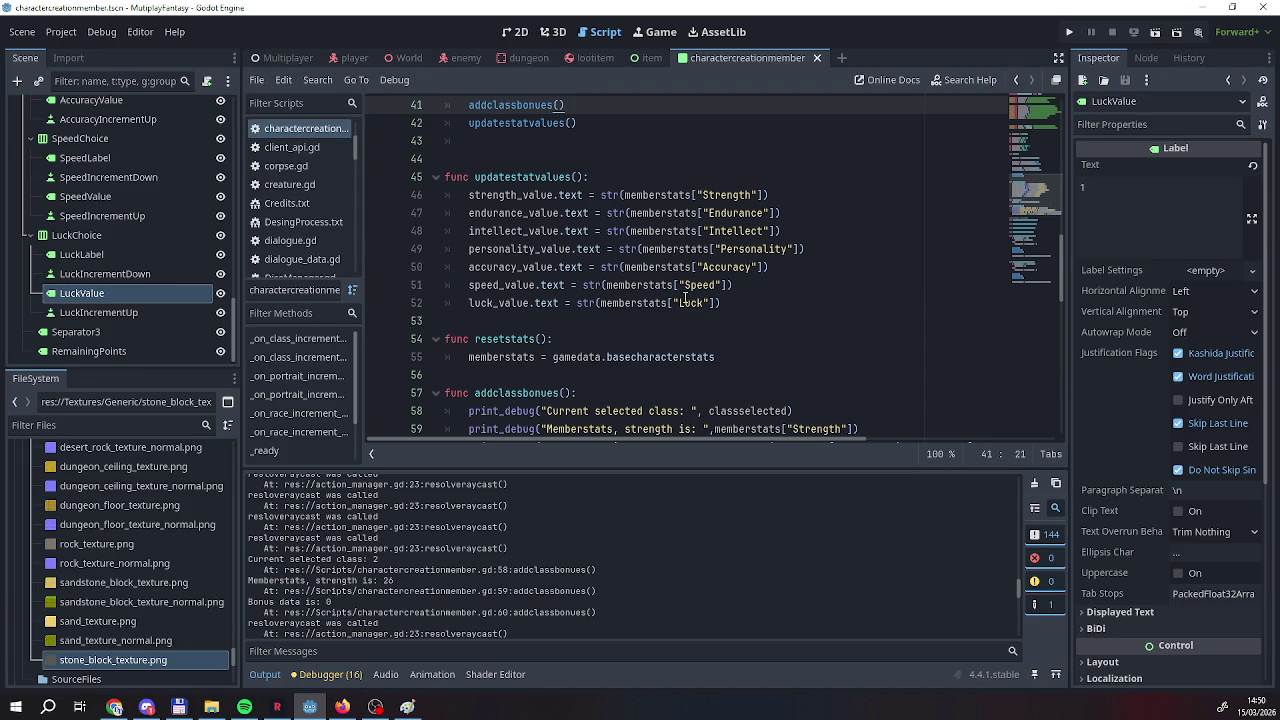
pyautogui.scroll(5, 685, 297)
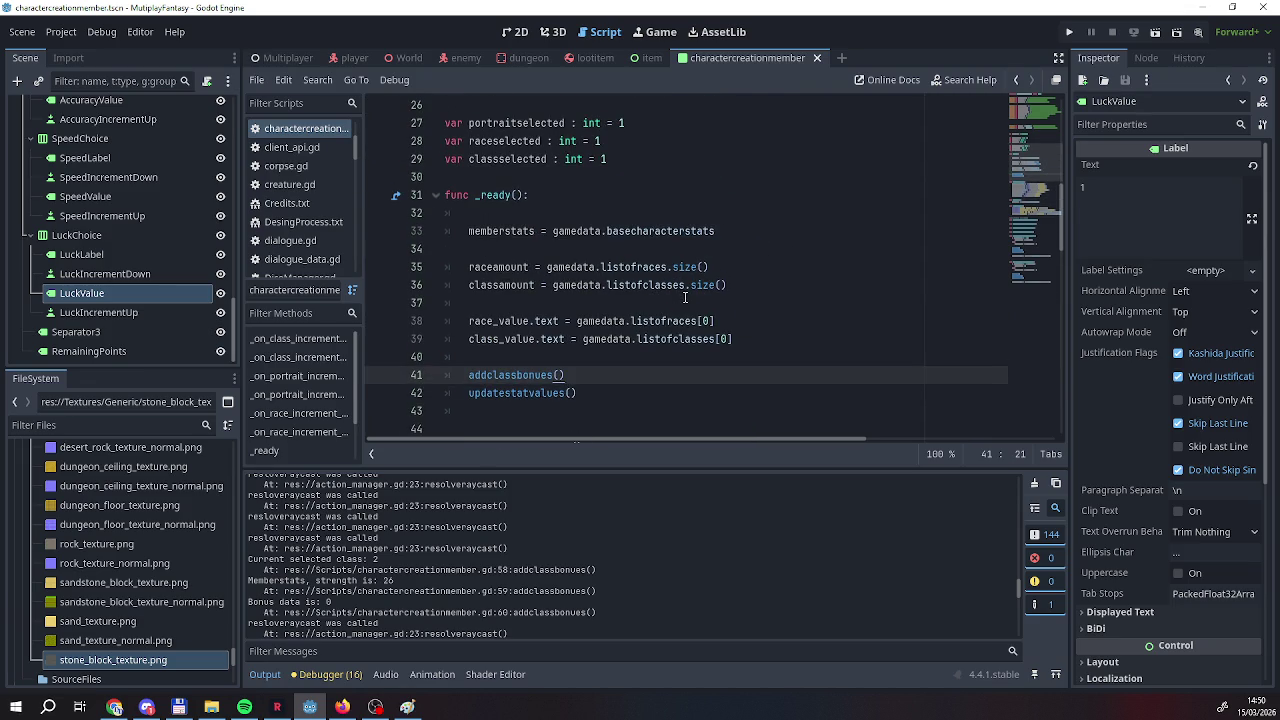
pyautogui.scroll(-4, 685, 297)
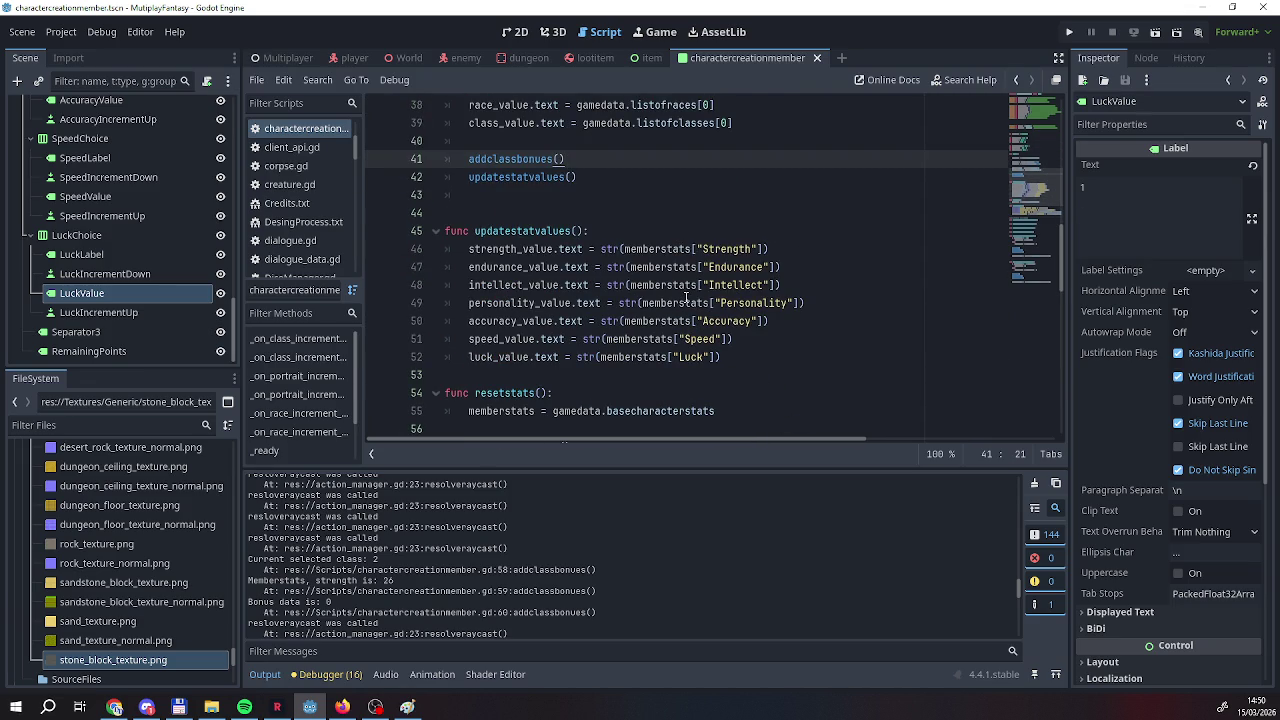
pyautogui.click(147, 707)
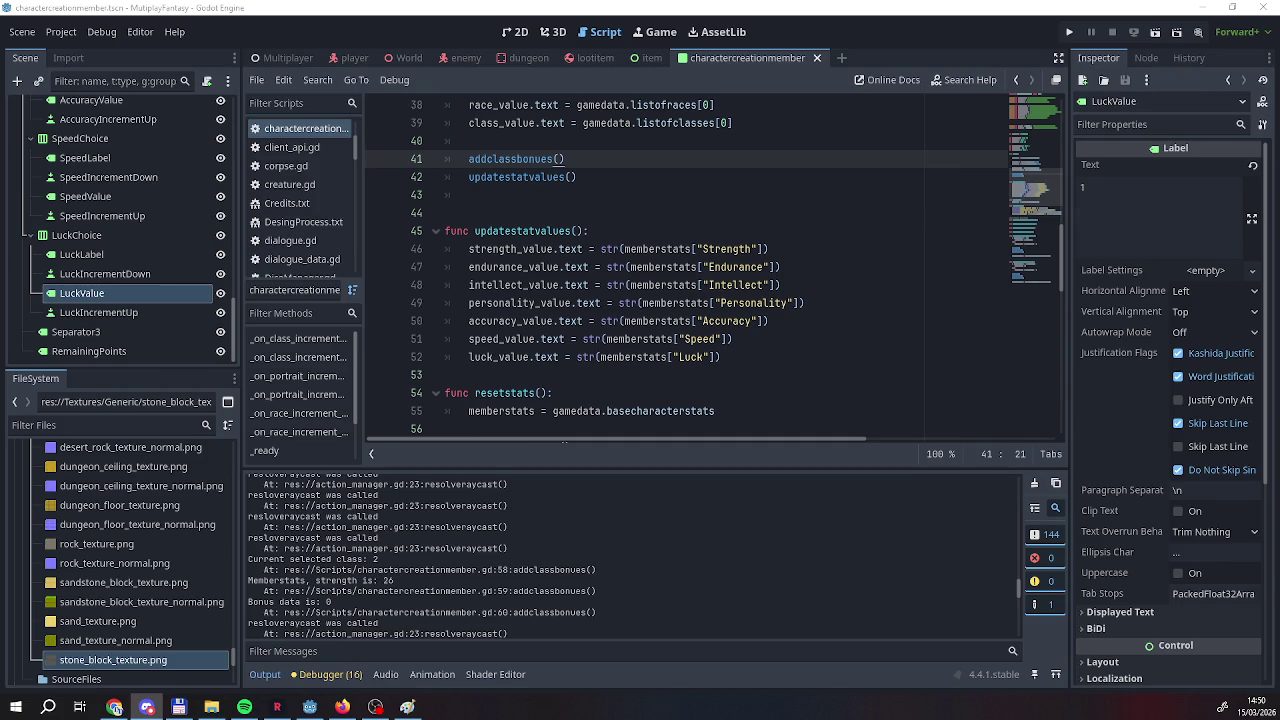
pyautogui.hotkey('alt', 'Tab')
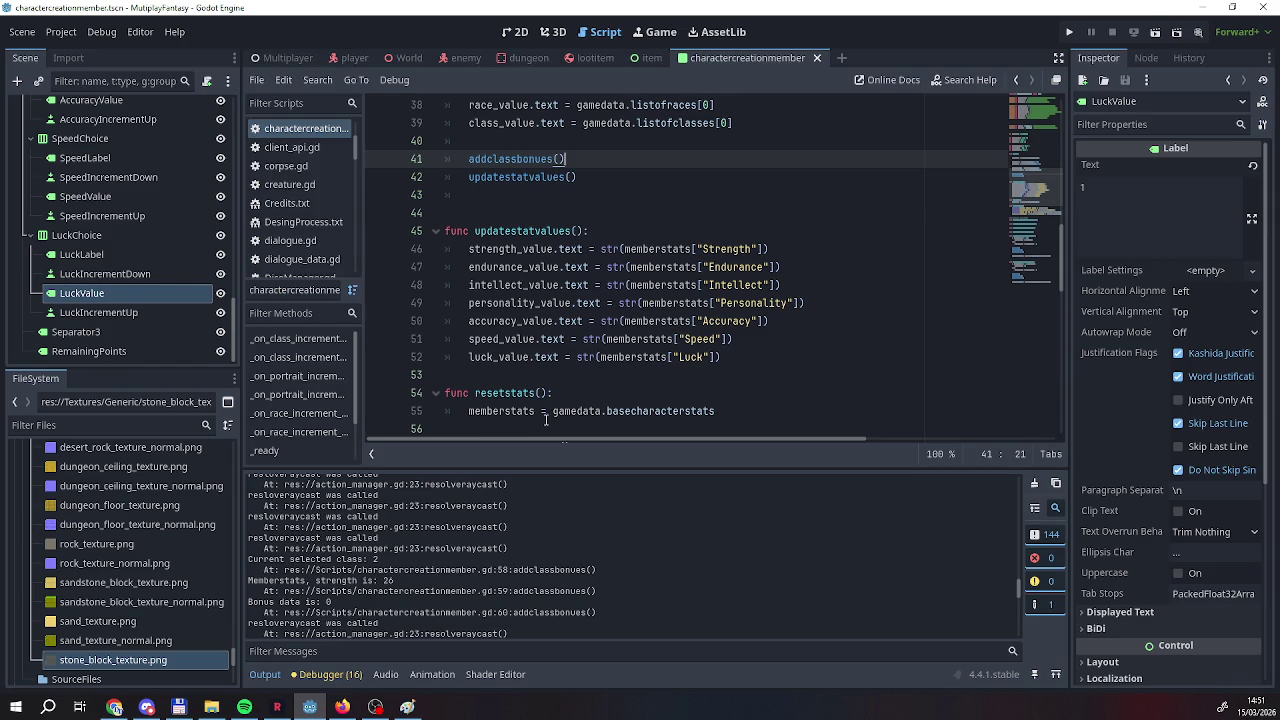
pyautogui.scroll(-8, 655, 375)
pyautogui.scroll(4, 655, 375)
pyautogui.scroll(6, 651, 374)
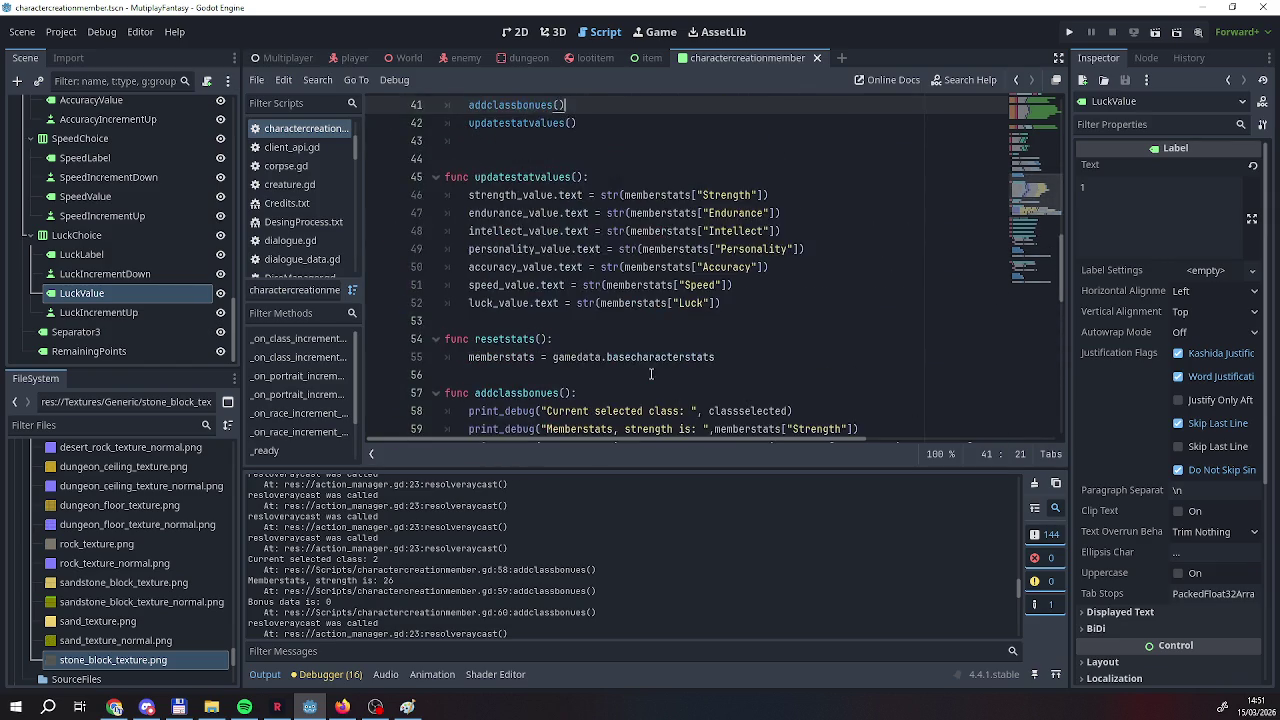
pyautogui.scroll(-2, 651, 374)
pyautogui.click(375, 707)
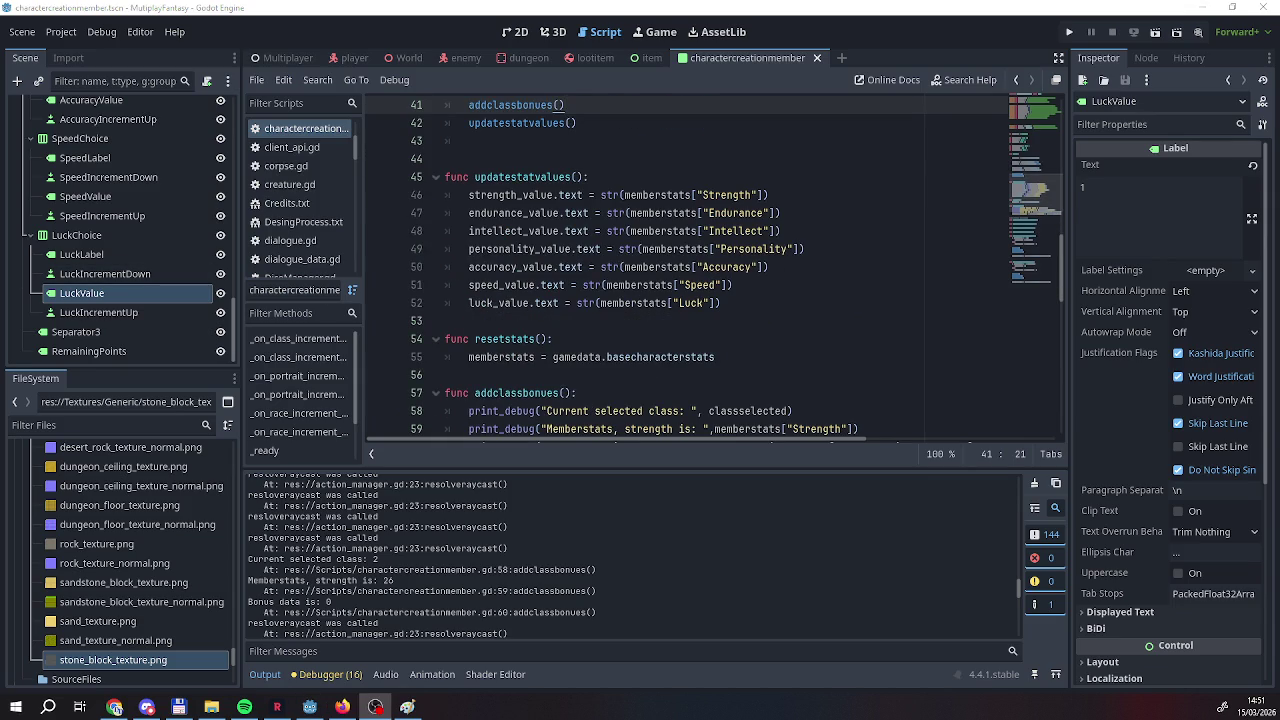